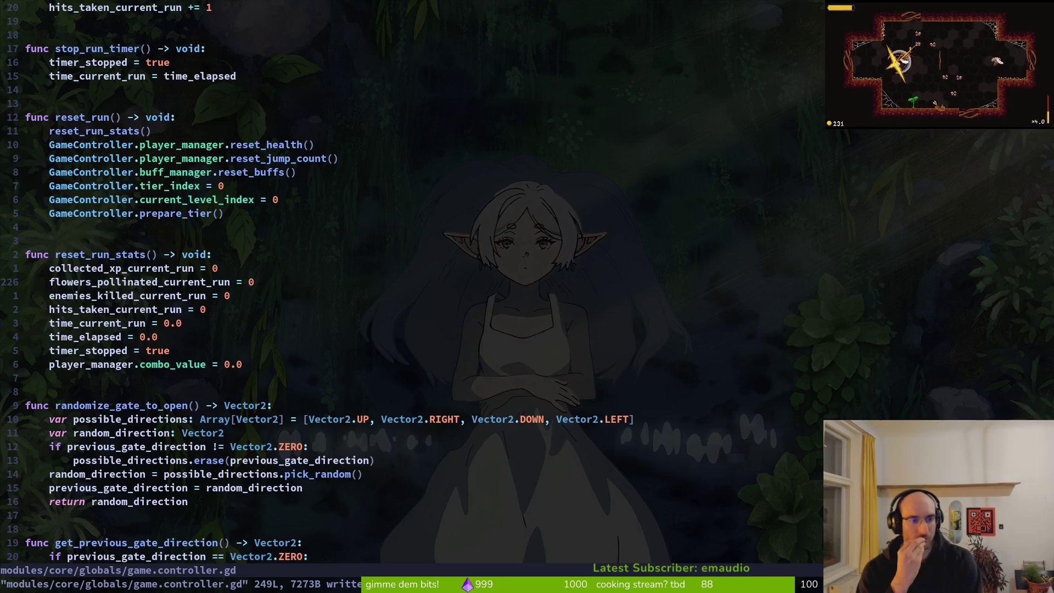
Undo the stray unindent and save game.controller.gd with :w
key(less)
key(less)
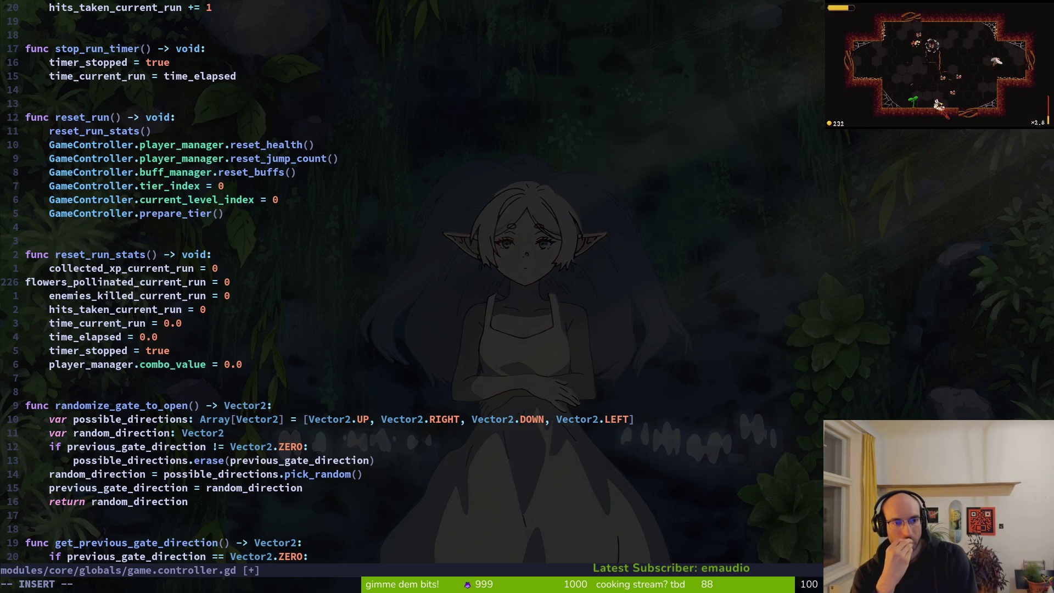
text(u:w)
key(Return)
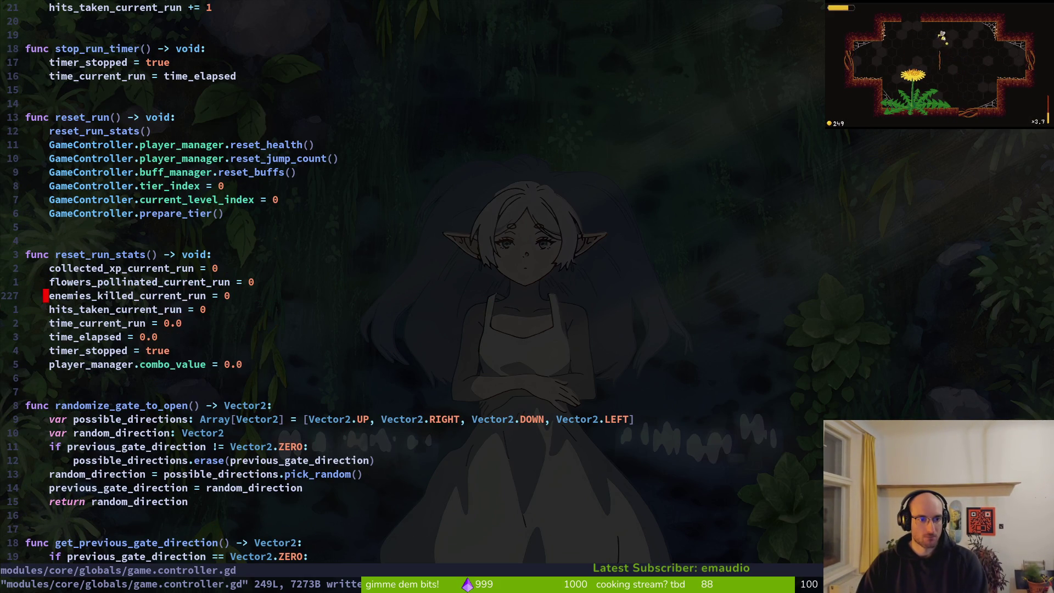
Browse the reset_run_stats function body and return to its header line
key(j)
key(j)
key(j)
key(j)
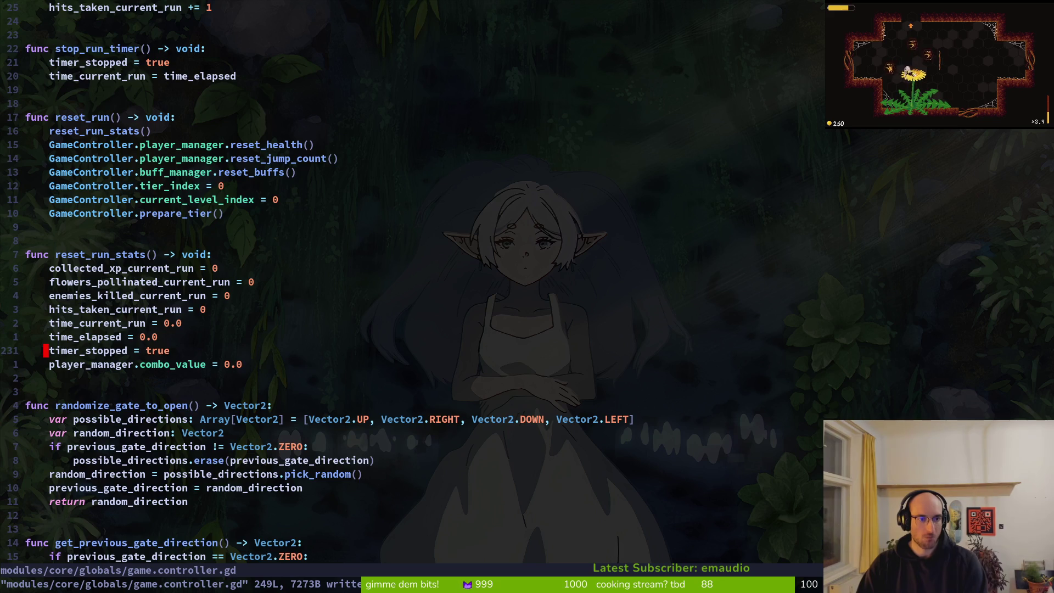
key(ctrl+u)
key(ctrl+d)
key(j)
key(j)
key(k)
key(k)
key(k)
key(k)
key(k)
key(V)
key(Escape)
key(k)
key(k)
Paste a copy of the reset_run_stats header and start a body line, ending with 'col'
key(p)
key(u)
key(p)
key(o)
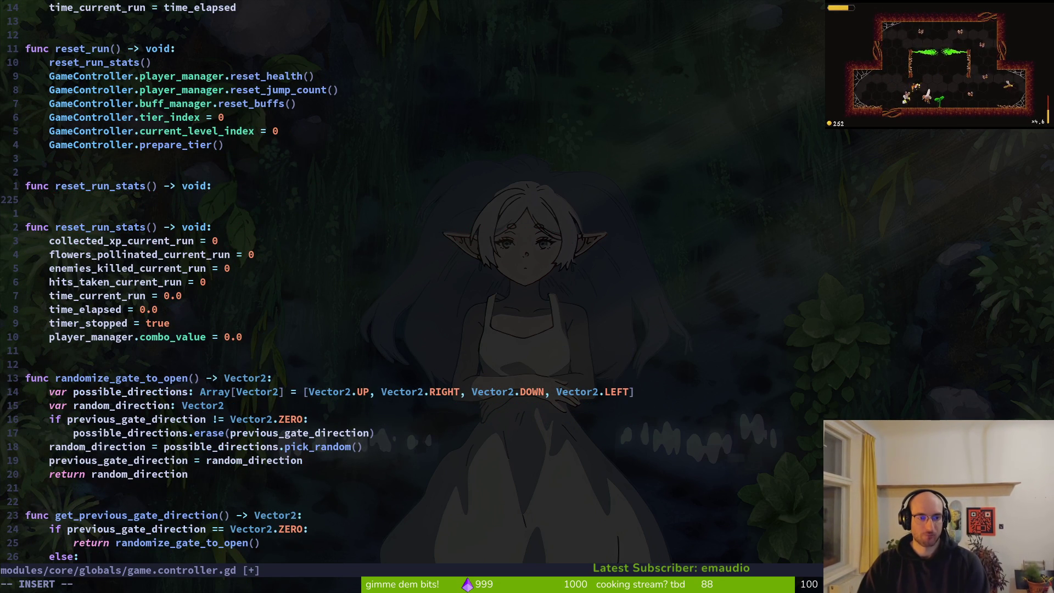
text(total)
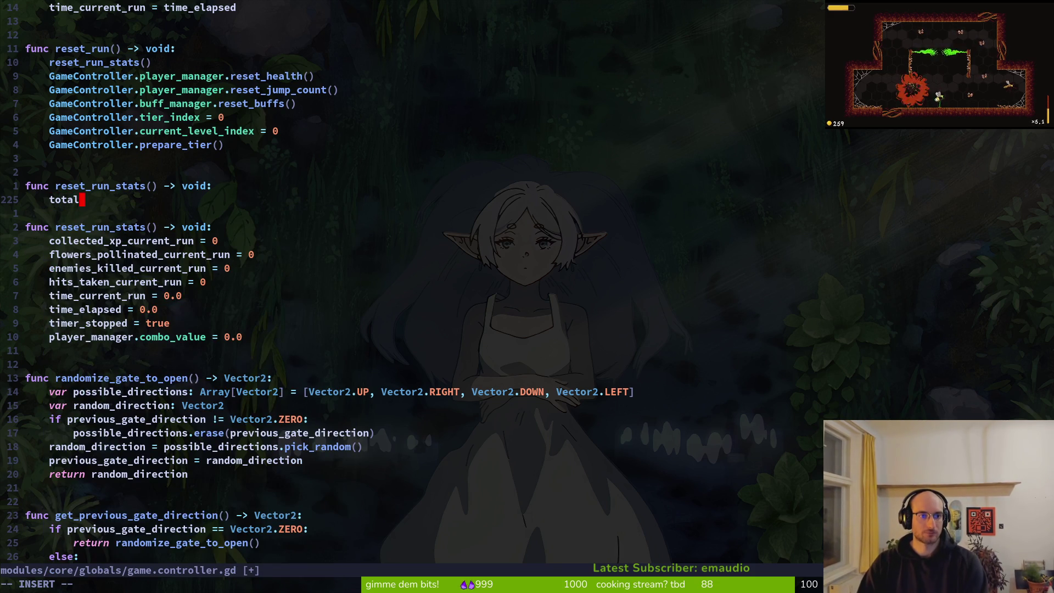
key(BackSpace)
key(BackSpace)
key(BackSpace)
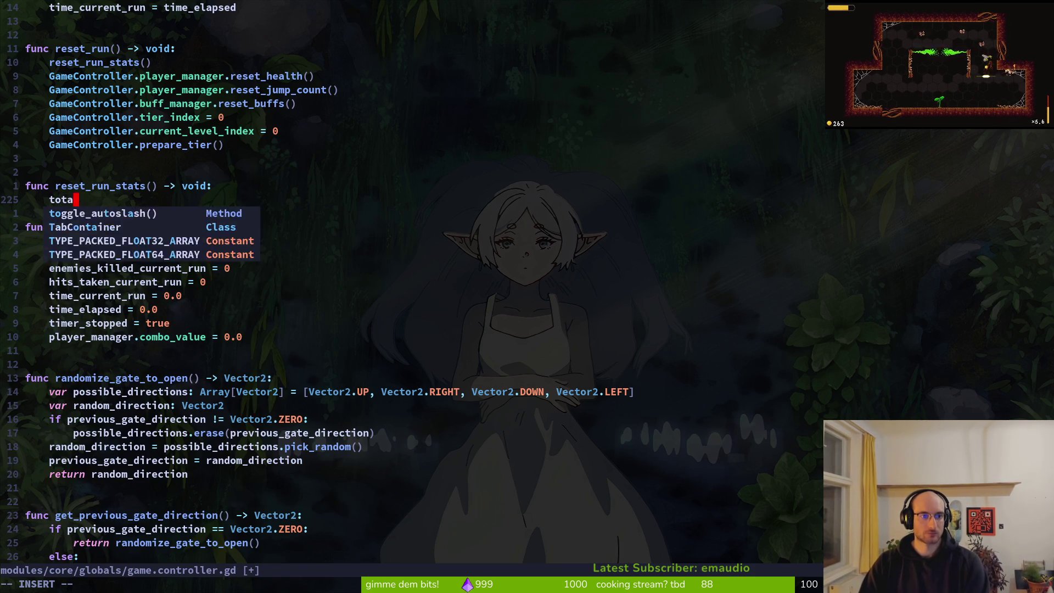
text(col)
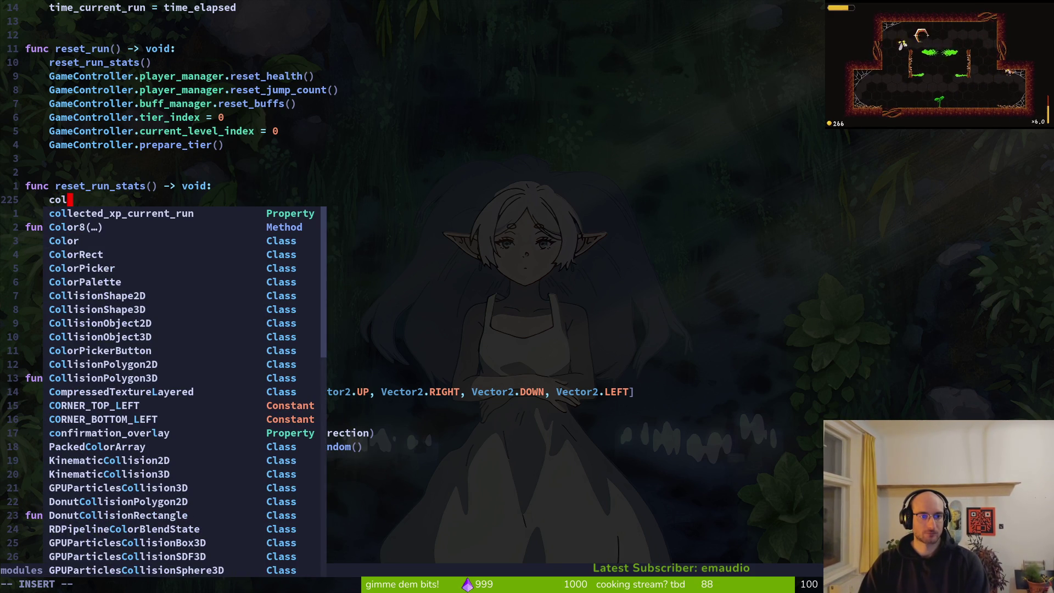
key(Escape)
Delete the duplicate reset_run_stats header, its unfinished line and the leftover blank line
key(ctrl+u)
key(ctrl+u)
key(ctrl+u)
key(ctrl+d)
key(ctrl+d)
key(ctrl+d)
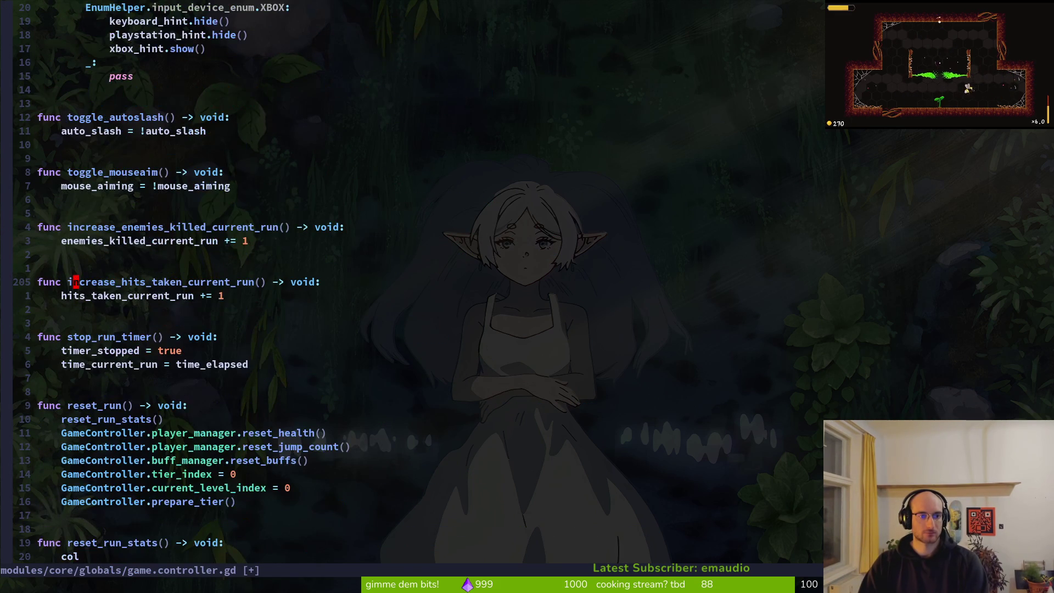
key(ctrl+d)
key(k)
key(V)
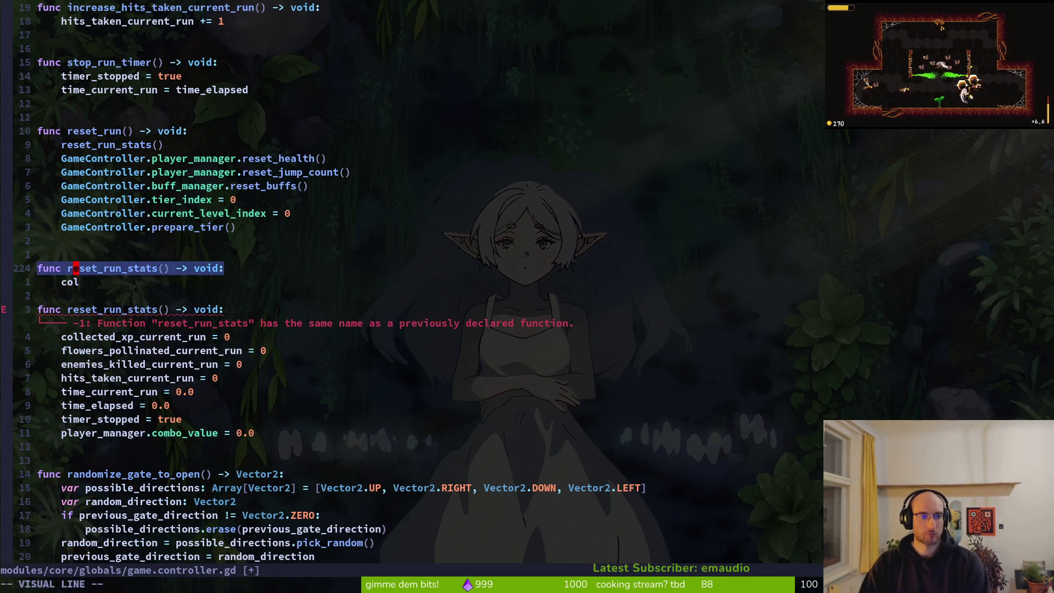
key(j)
key(d)
key(d)
key(d)
key(space)
Open player.manager.gd through the project file finder
key(f)
key(f)
text(plamna)
key(Up)
key(Up)
key(Up)
key(Return)
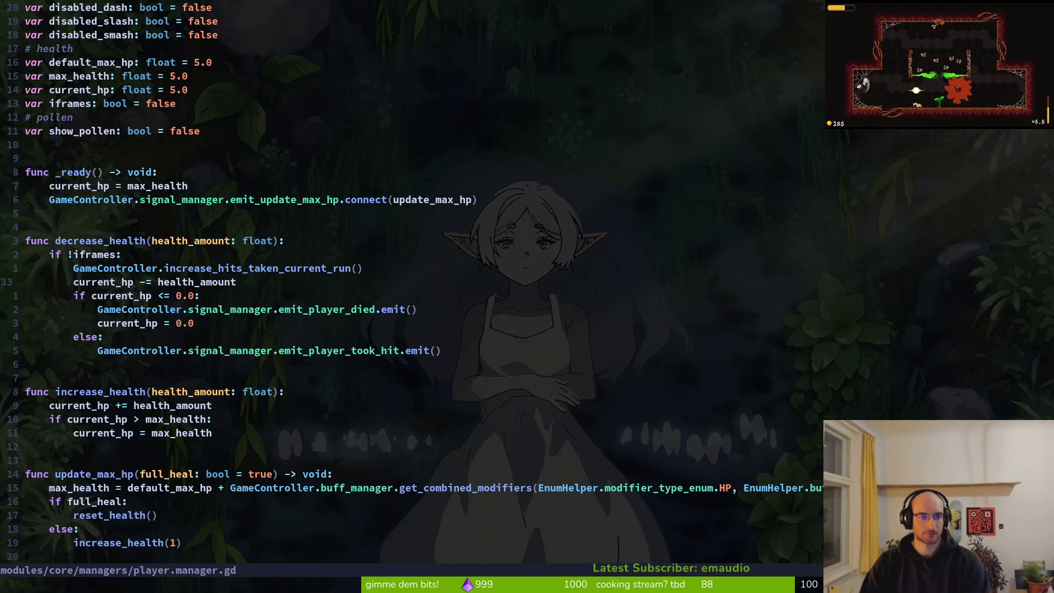
Add a 'func reset_stats() -> void:' header below the _ready function
key(k)
key(k)
key(k)
key(j)
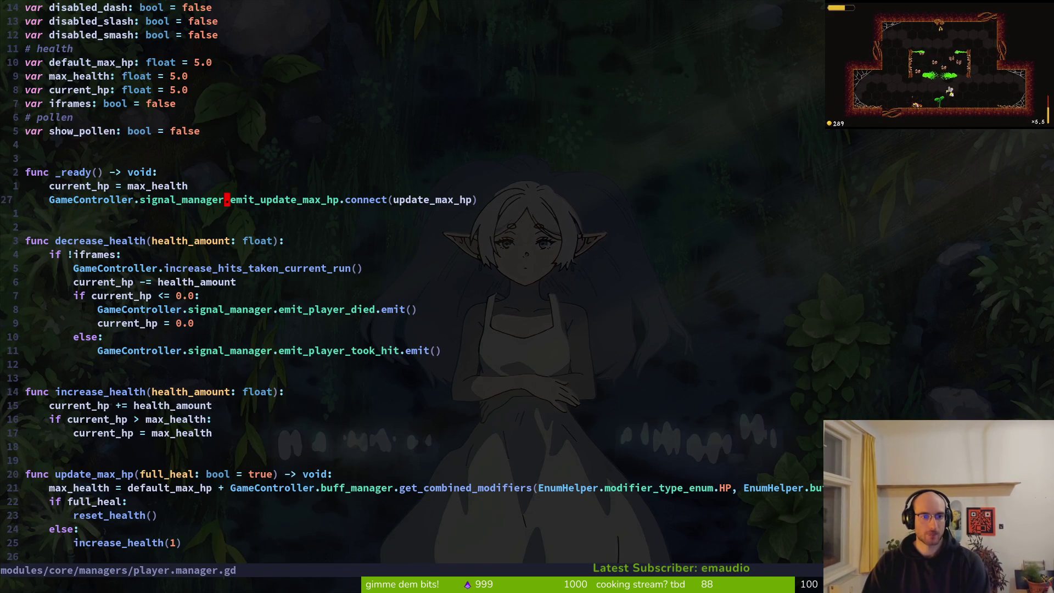
key(o)
key(Return)
key(Return)
text(func rest)
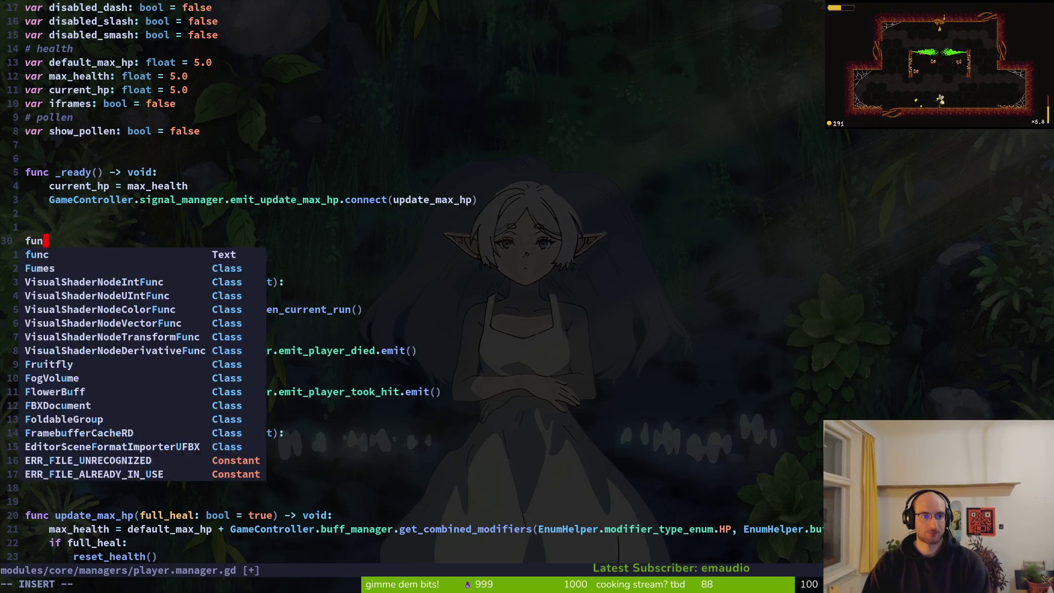
key(BackSpace)
text(et_)
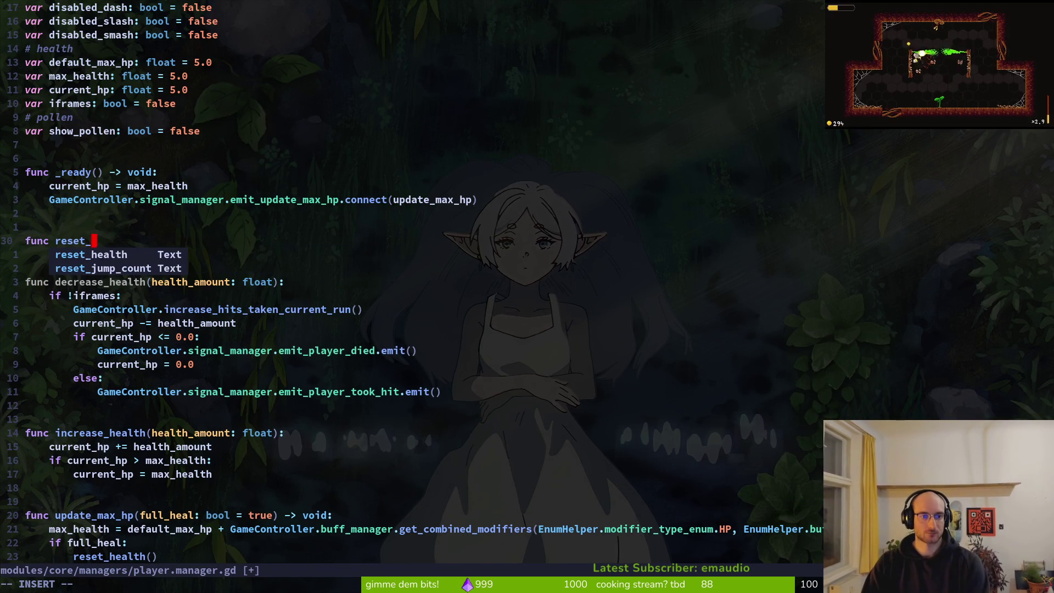
text(stats)
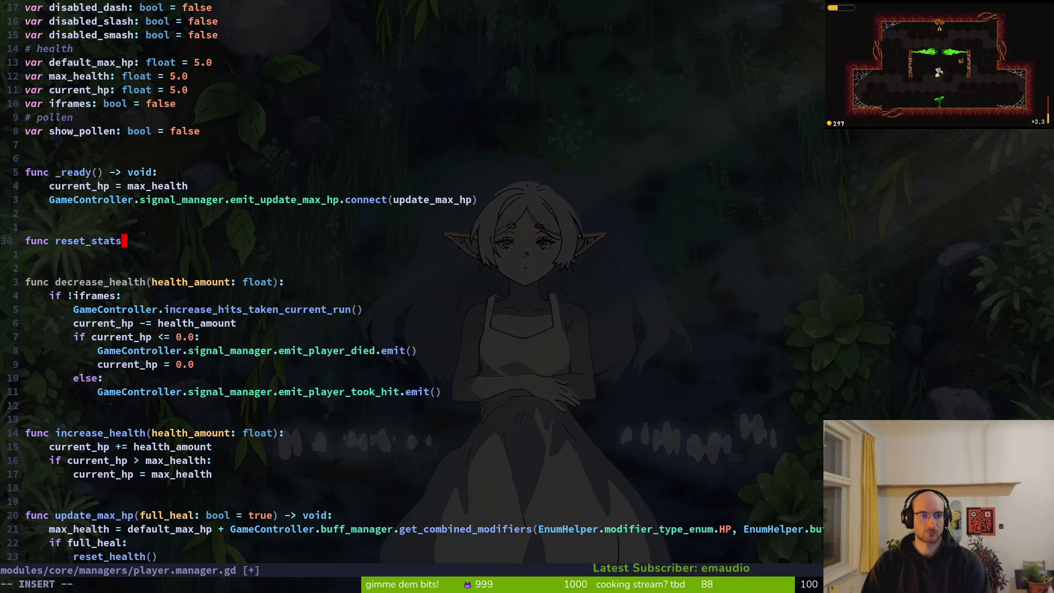
text(() -> void:)
key(Return)
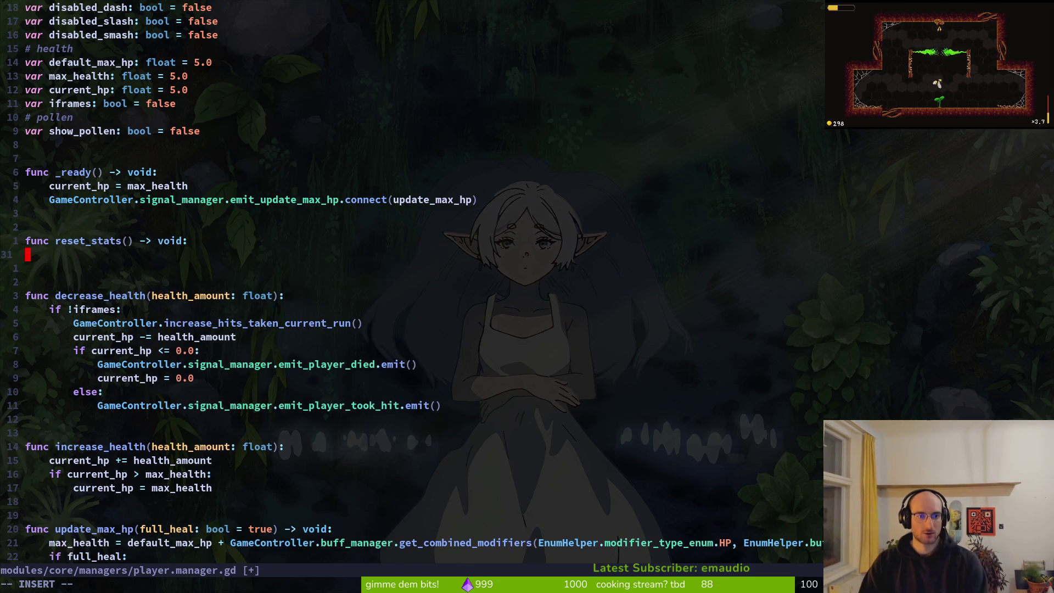
key(Escape)
Check the stat variable names at the top, then add 'xp_total = 0' inside reset_stats
scroll(57, 116, up, 4)
click(57, 117)
click(58, 90)
key(j)
key(j)
key(j)
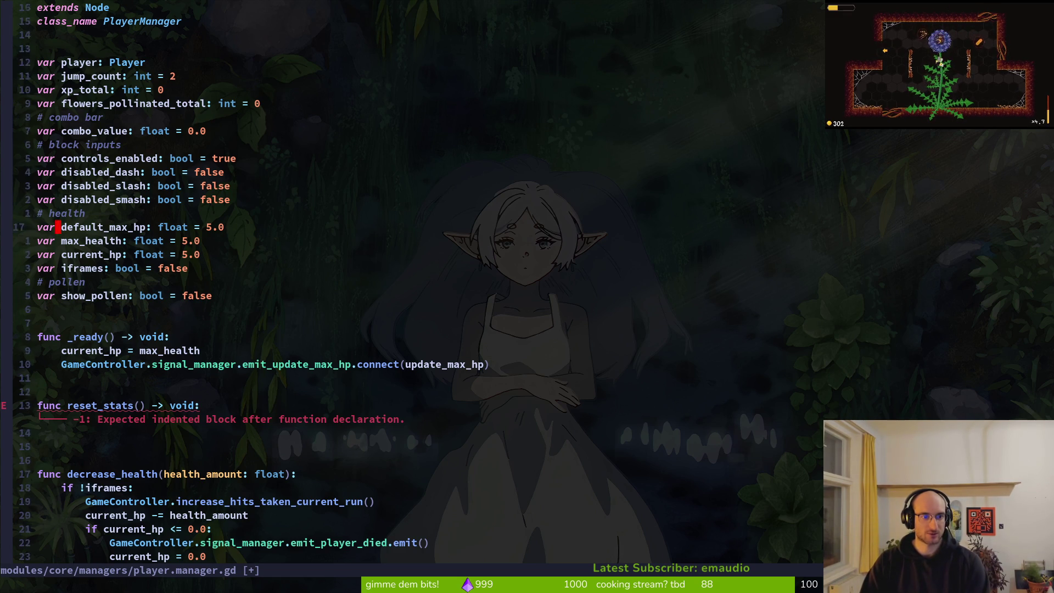
key(shift+o)
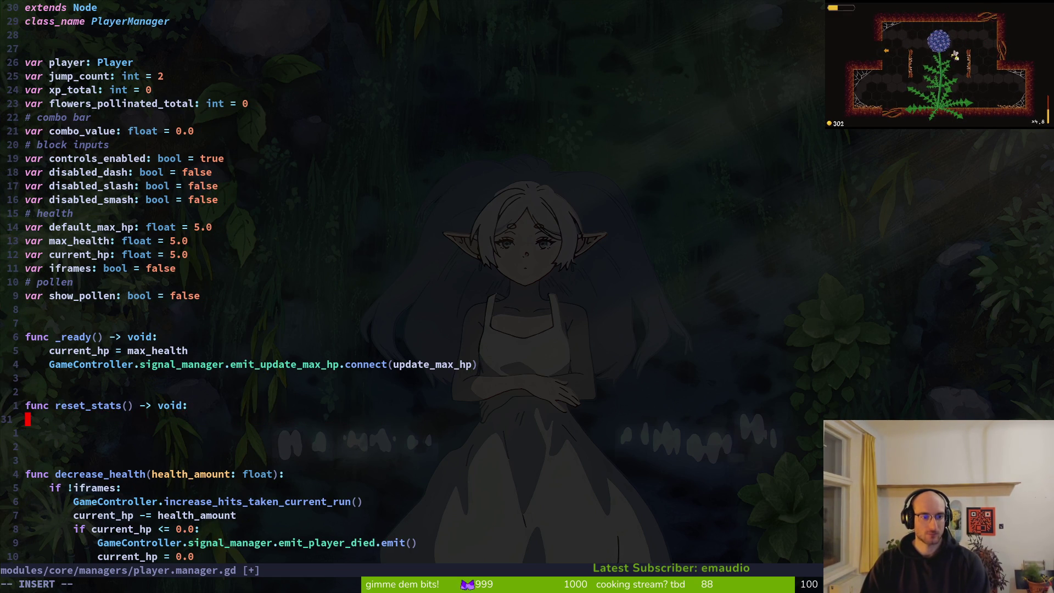
text(xp)
key(Return)
text(= )
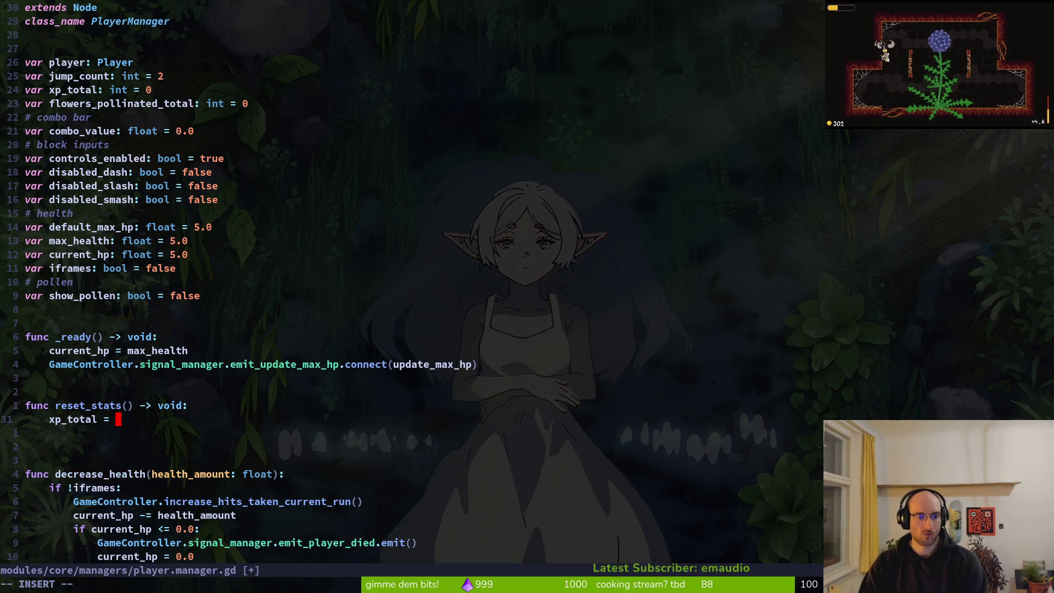
text(0)
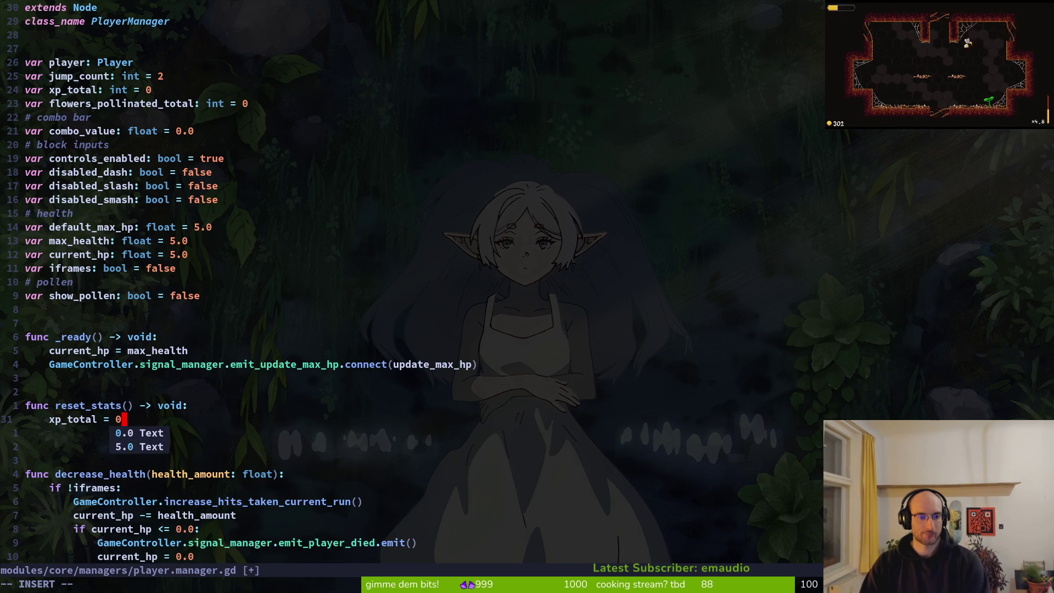
key(Return)
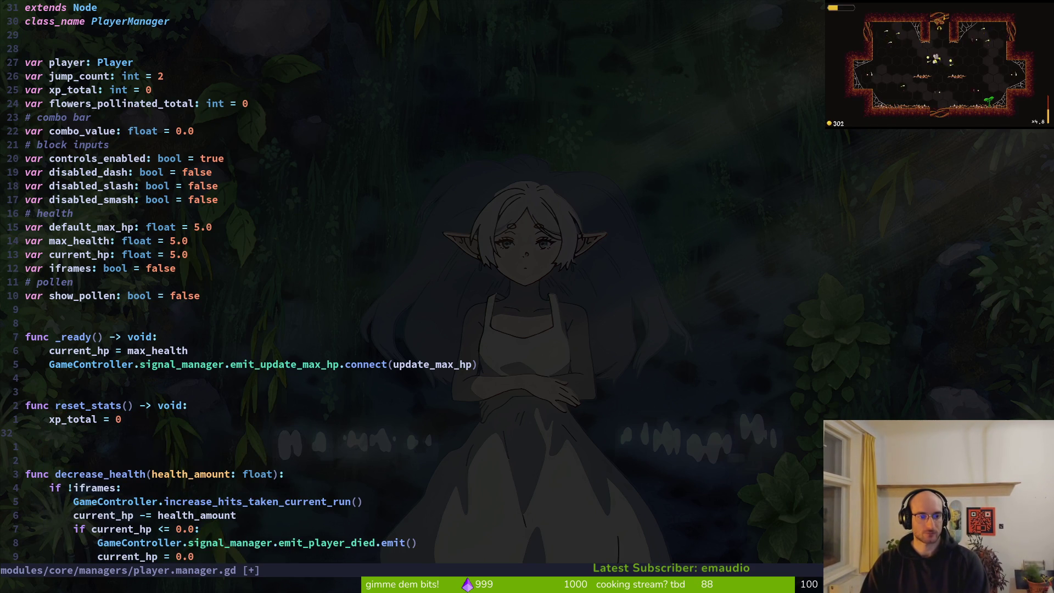
Add 'flowers_pollinated_total = 0' to reset_stats and save player.manager.gd
key(shift+o)
text(flot)
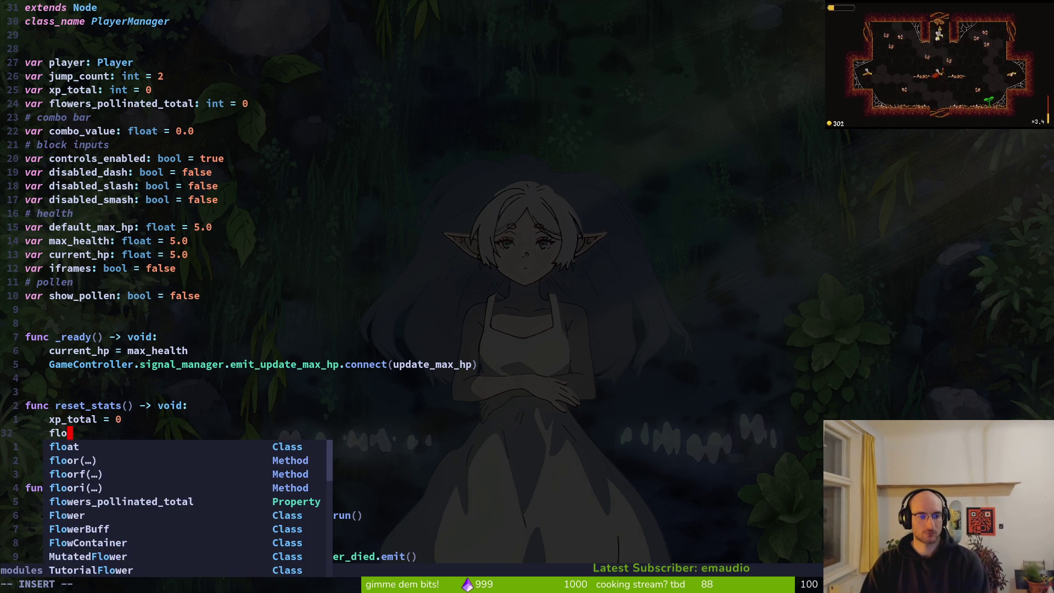
key(BackSpace)
text(wers)
key(Tab)
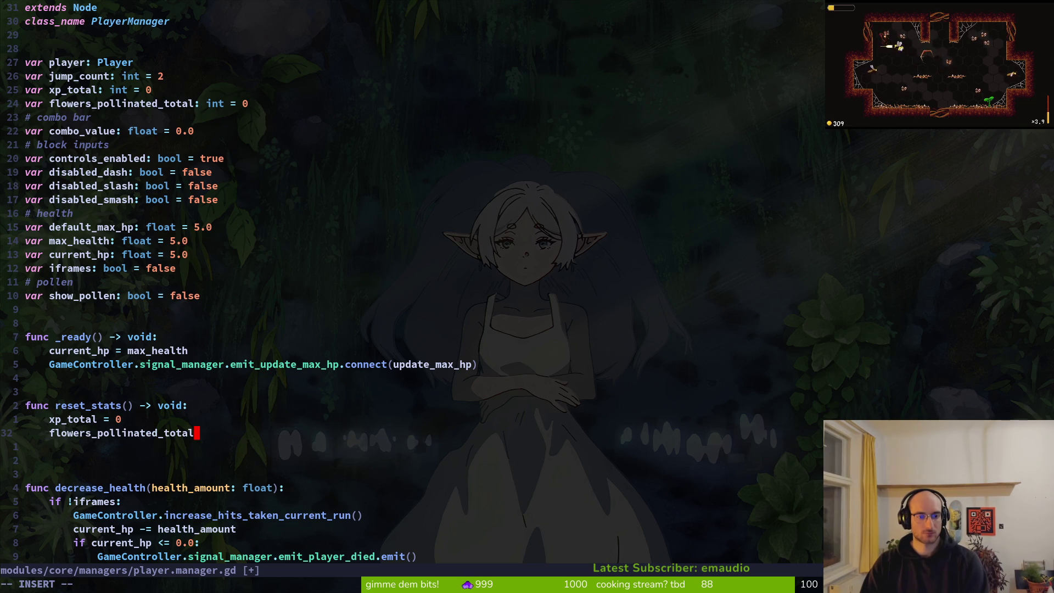
text( = 0)
key(Escape)
text(:w)
key(Return)
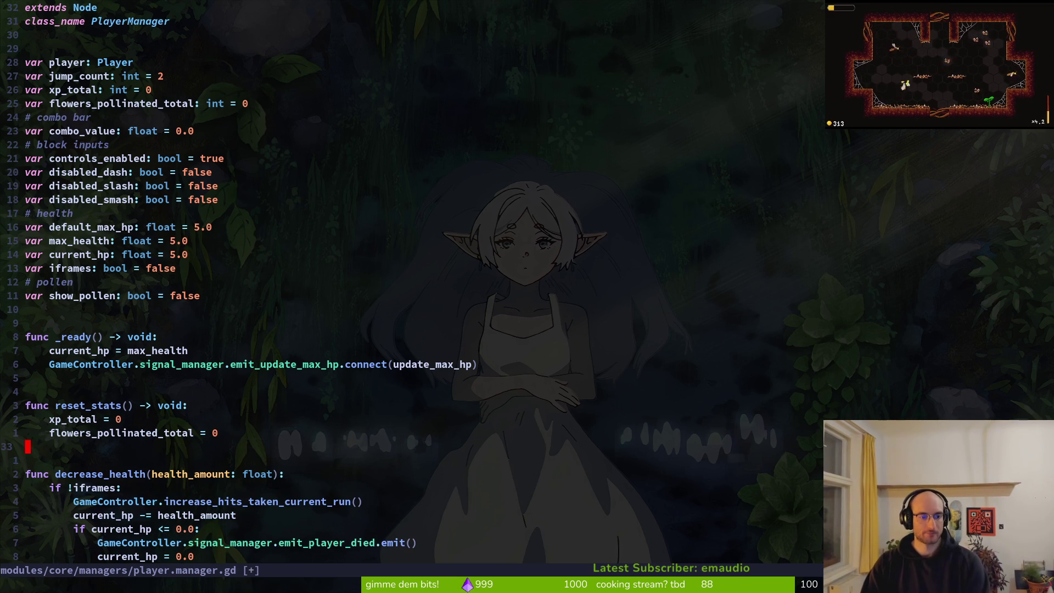
key(k)
key(k)
key(w)
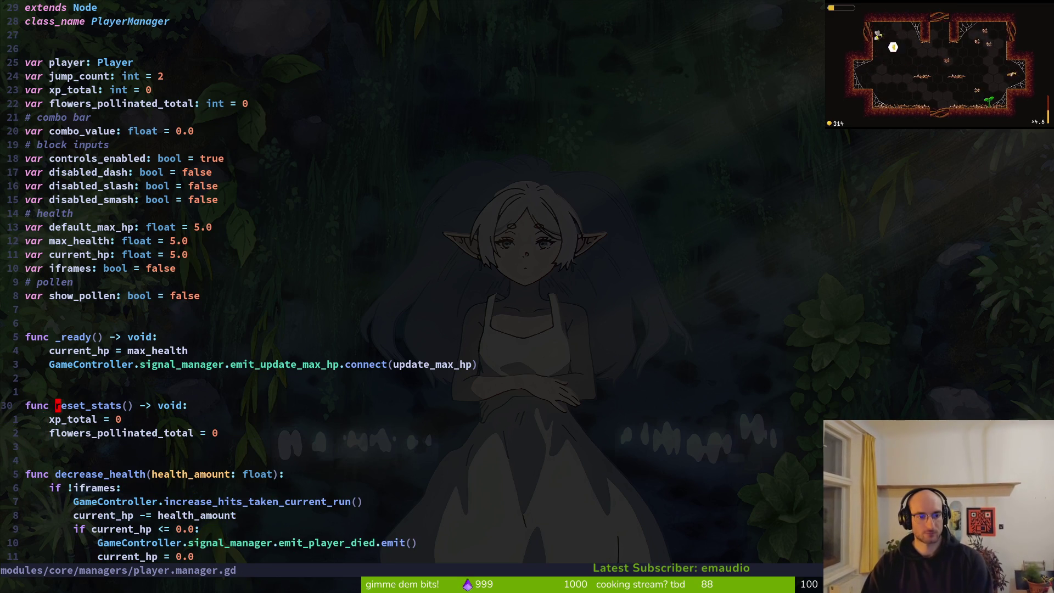
key(space)
Open home.gd and move to the _start_new_game function
key(f)
key(f)
text(home)
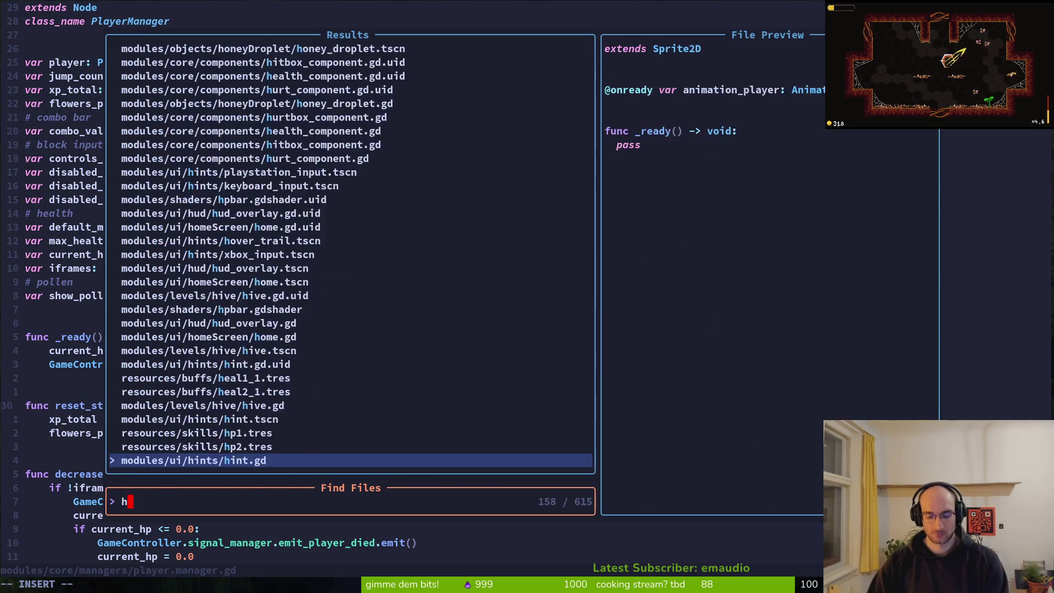
key(Return)
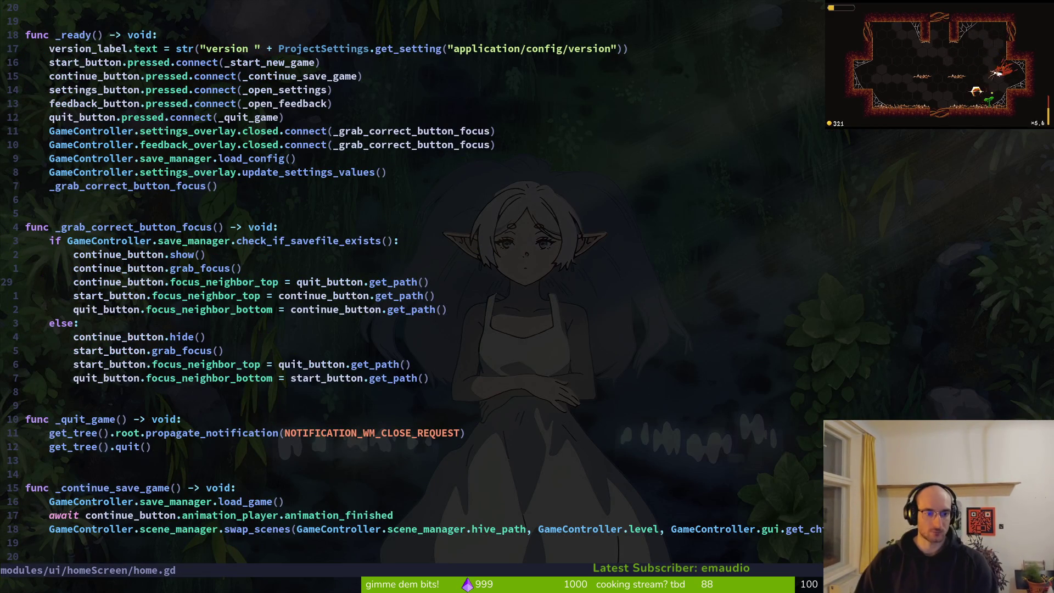
key(ctrl+d)
key(j)
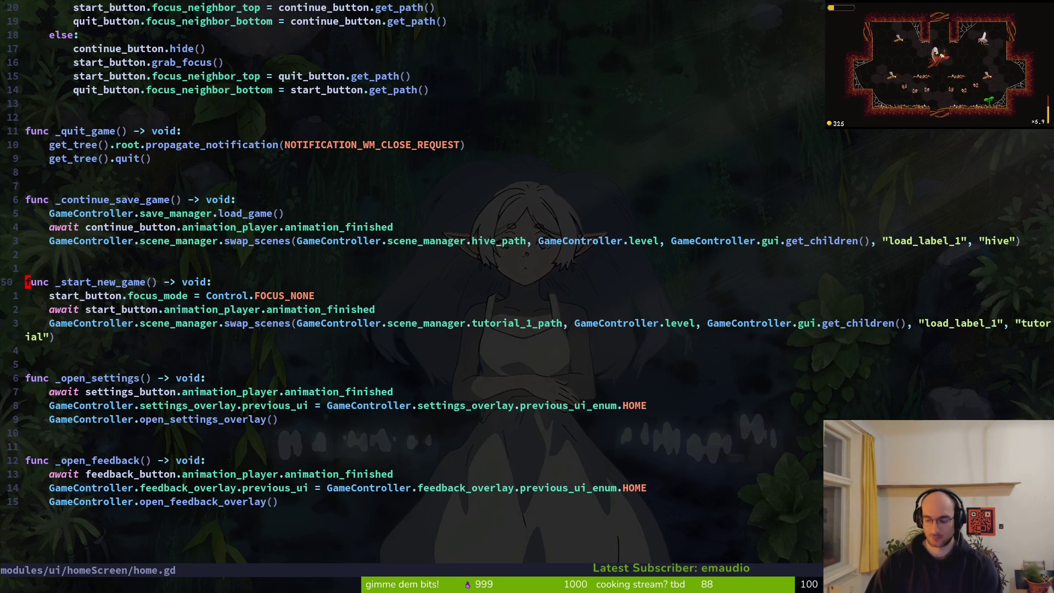
Insert a GameController.player_manager.reset_stats() call into _start_new_game and save
key(u)
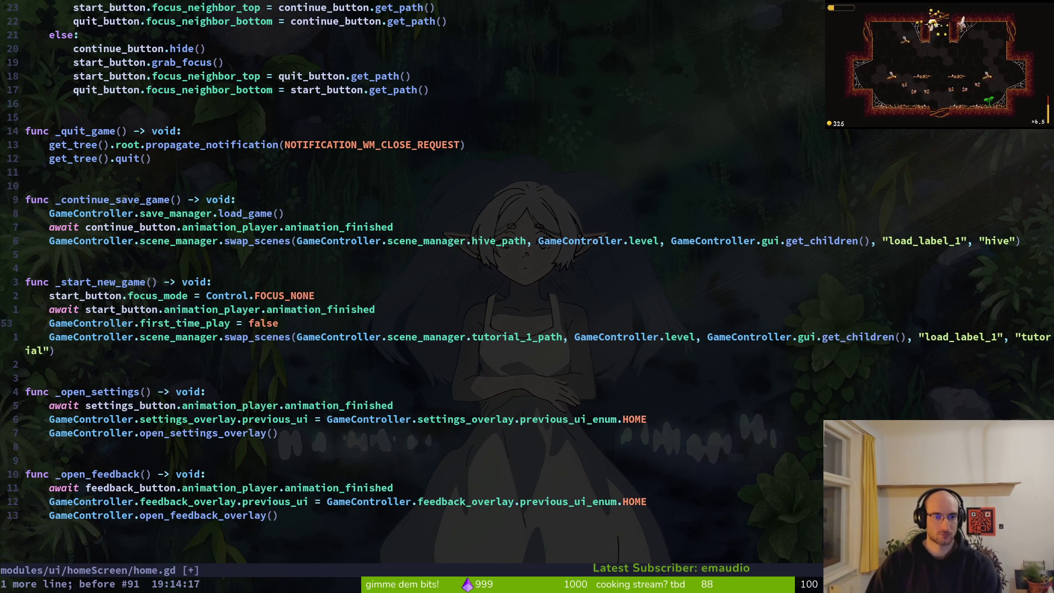
key(ctrl+r)
text(ireset_stat)
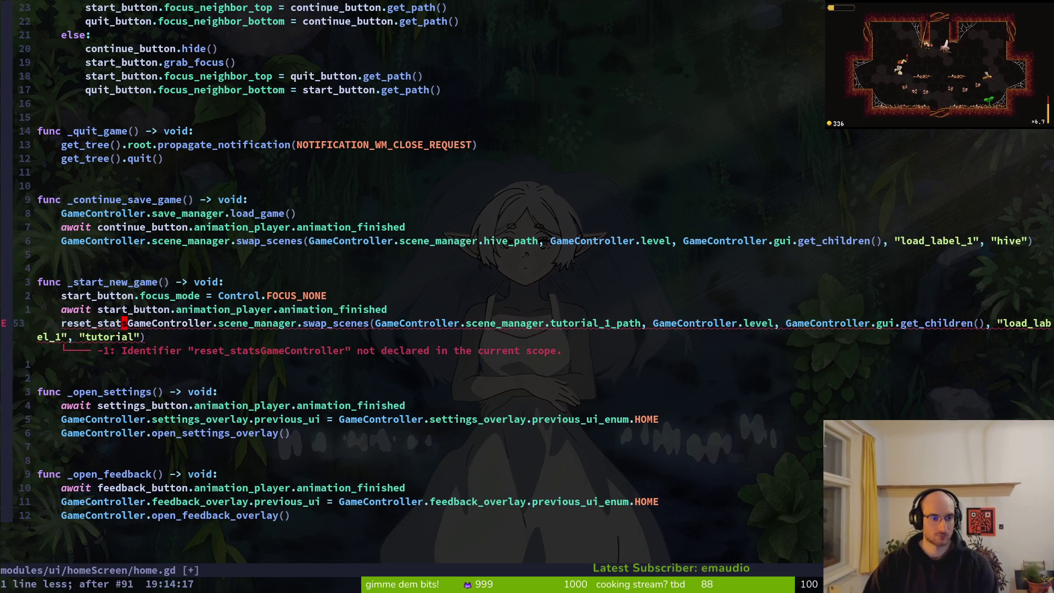
text(uoGa)
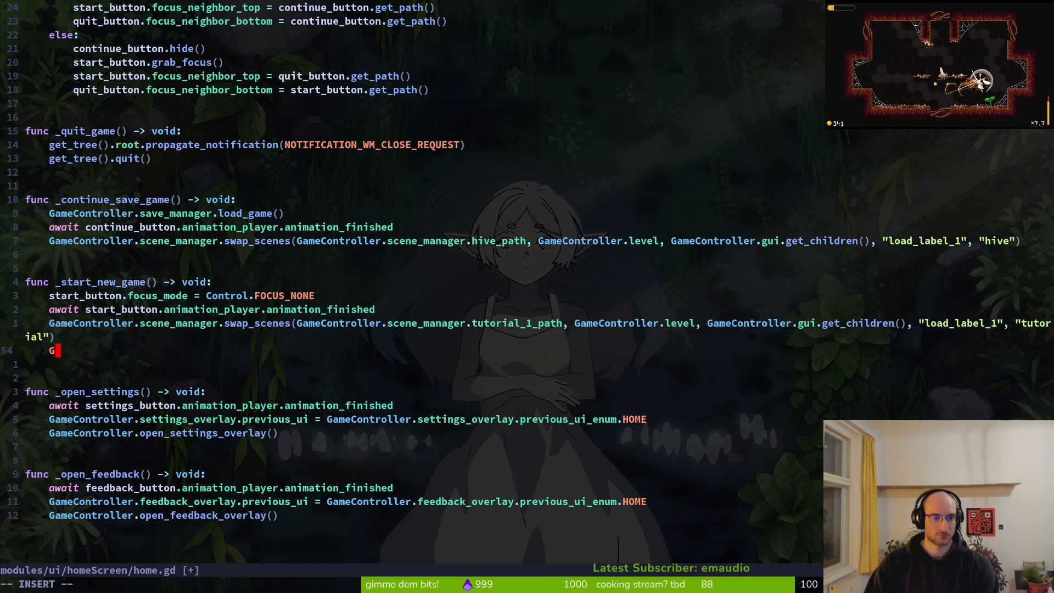
text(meController.player_manager.)
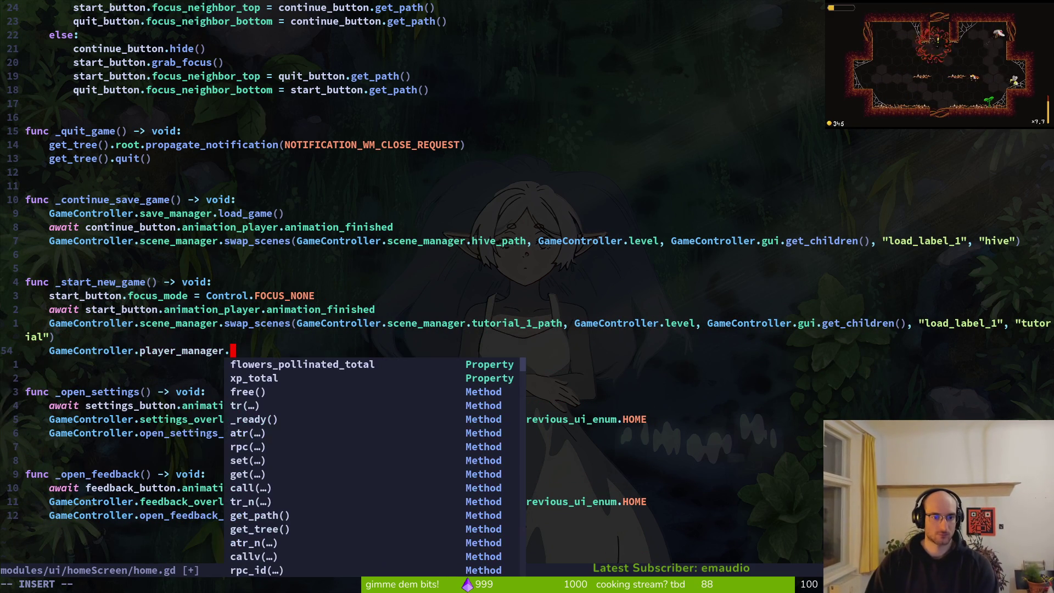
text(res)
key(Return)
key(Escape)
text(:)
key(Return)
Place the reset_stats call just below the focus_mode line, then save and quit with :wq
key(shift+v)
key(shift+k)
key(shift+k)
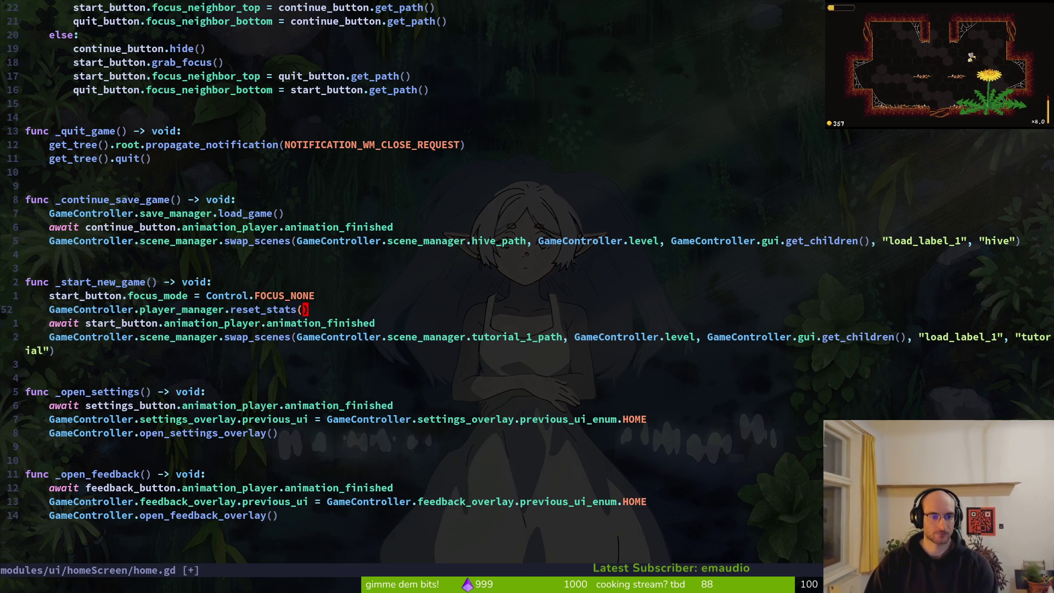
key(shift+k)
key(Escape)
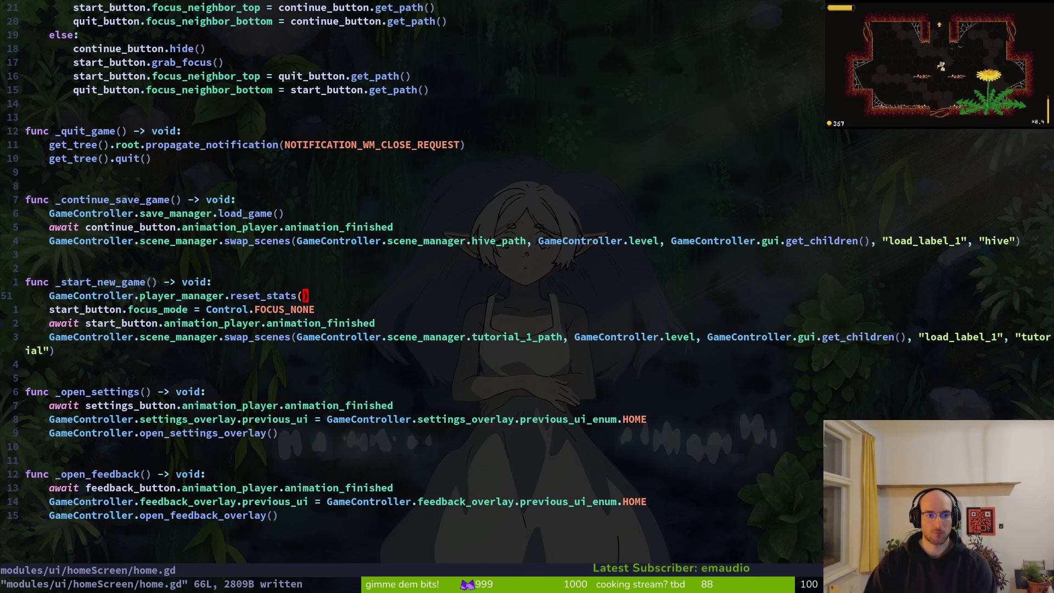
key(shift+v)
key(shift+j)
key(Escape)
text(:w)
key(Return)
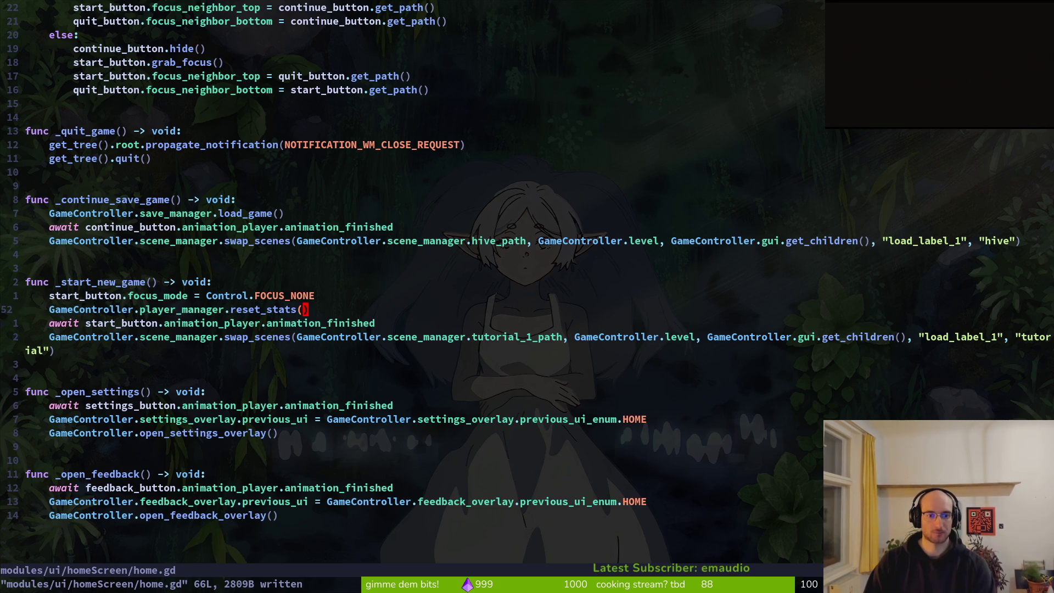
text(:wq)
key(Return)
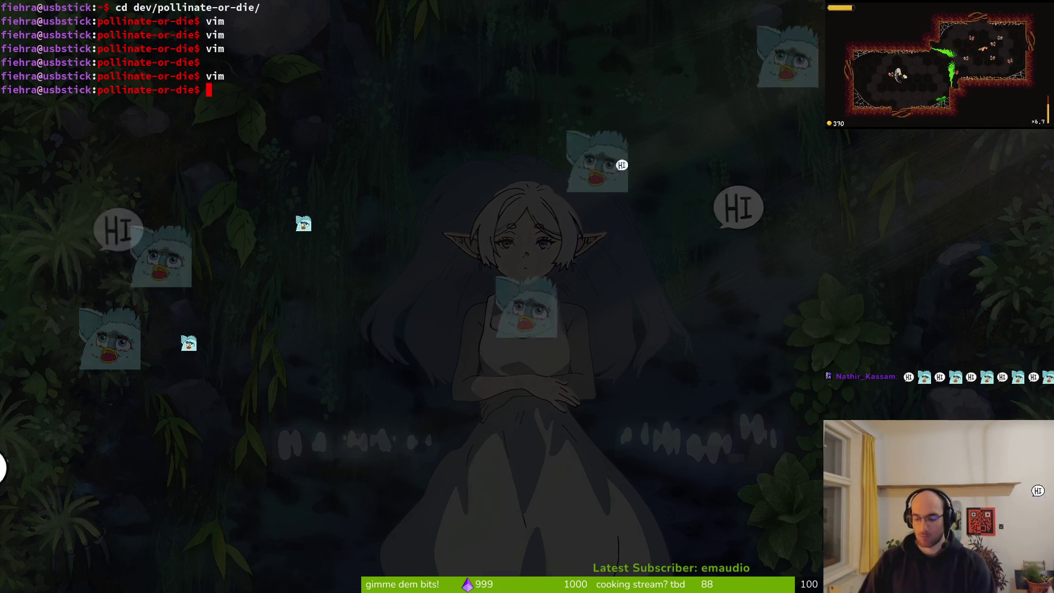
key(alt+Tab)
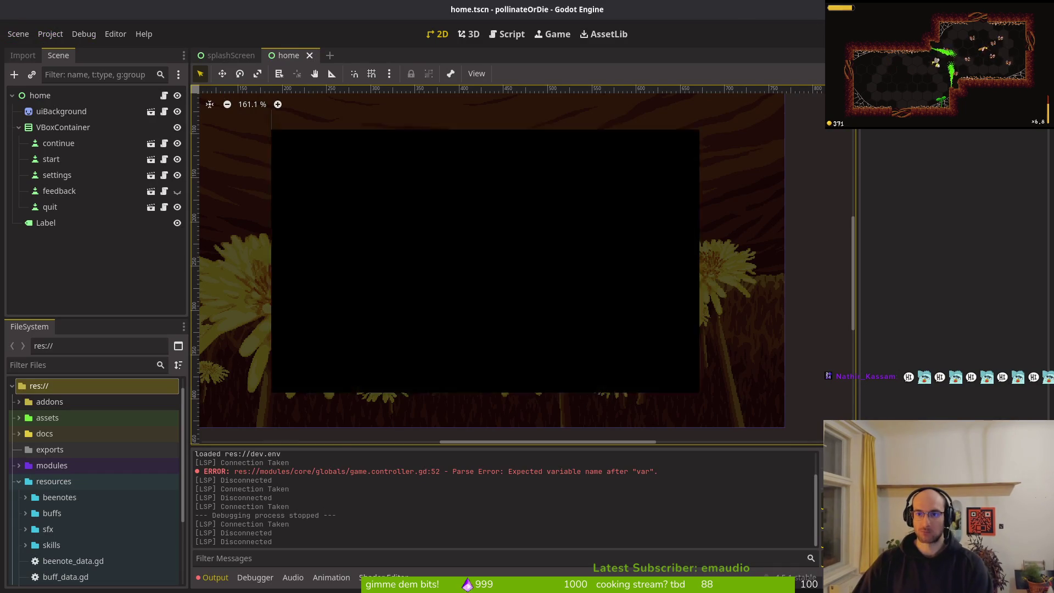
Run the game with F5, load the saved game, then quit to the main menu
key(F5)
key(Return)
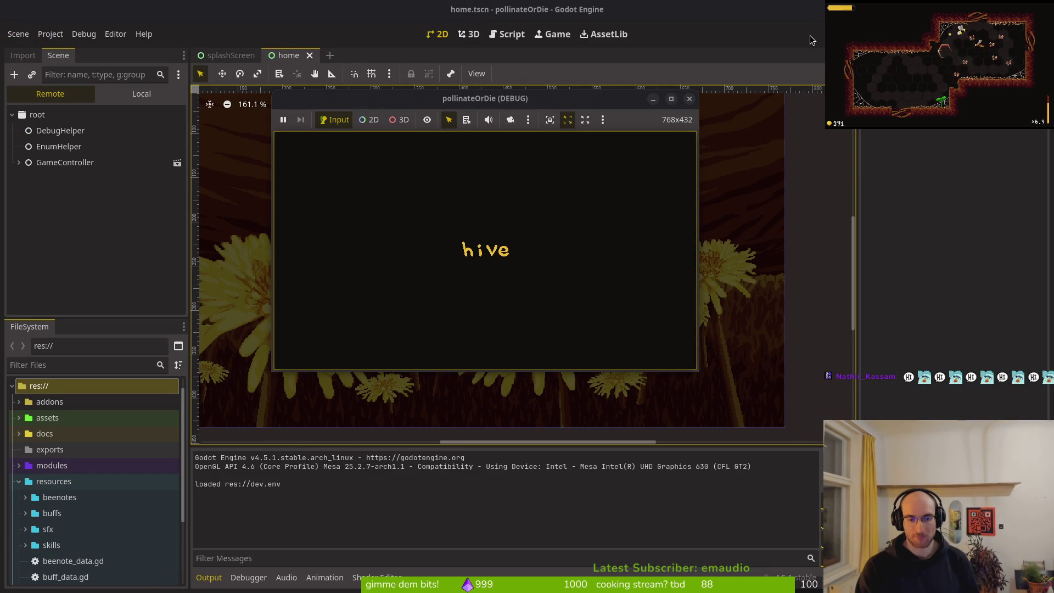
key(Escape)
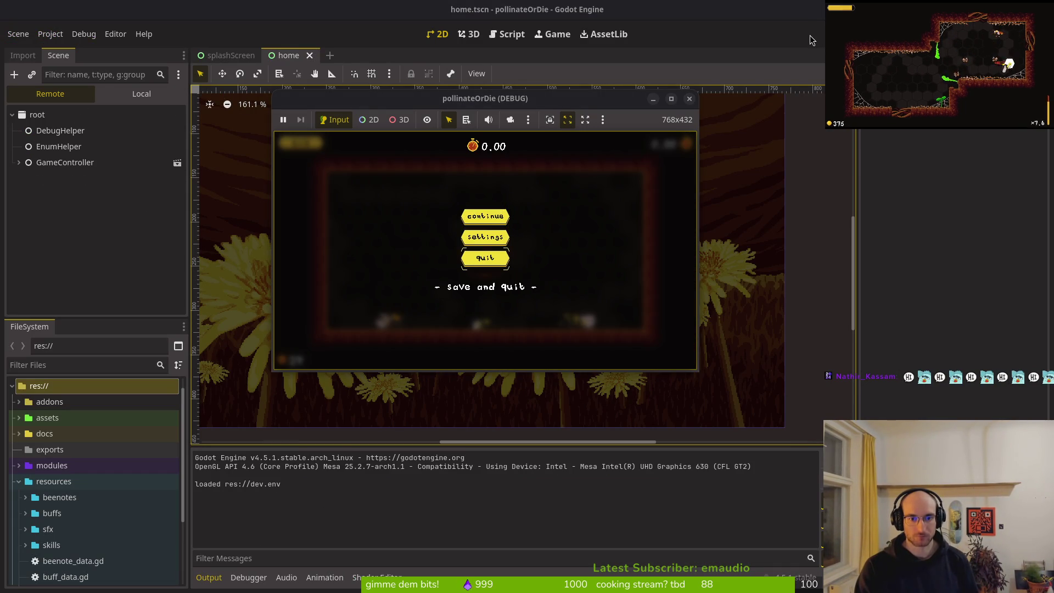
key(Down)
key(Return)
key(Right)
key(Return)
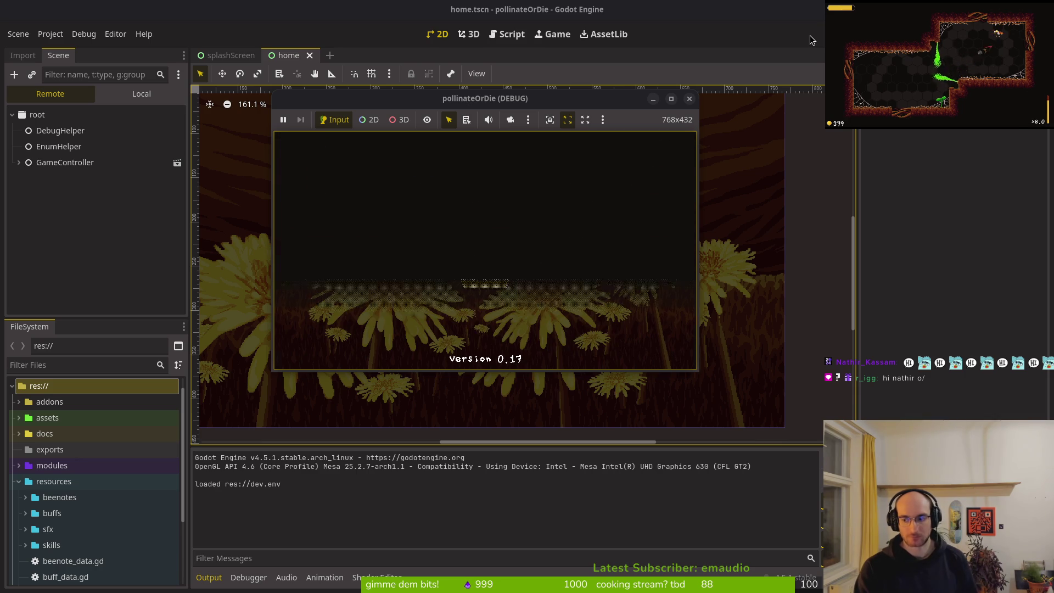
Start a new game, leave the tutorial for the home arena, then stop the running game
key(Down)
key(Return)
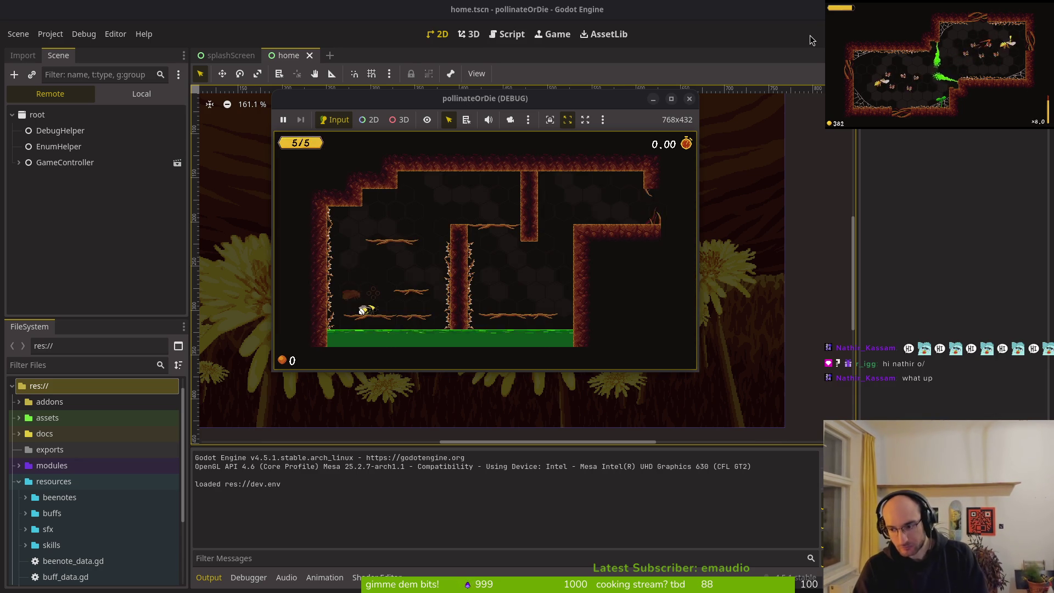
key(Right)
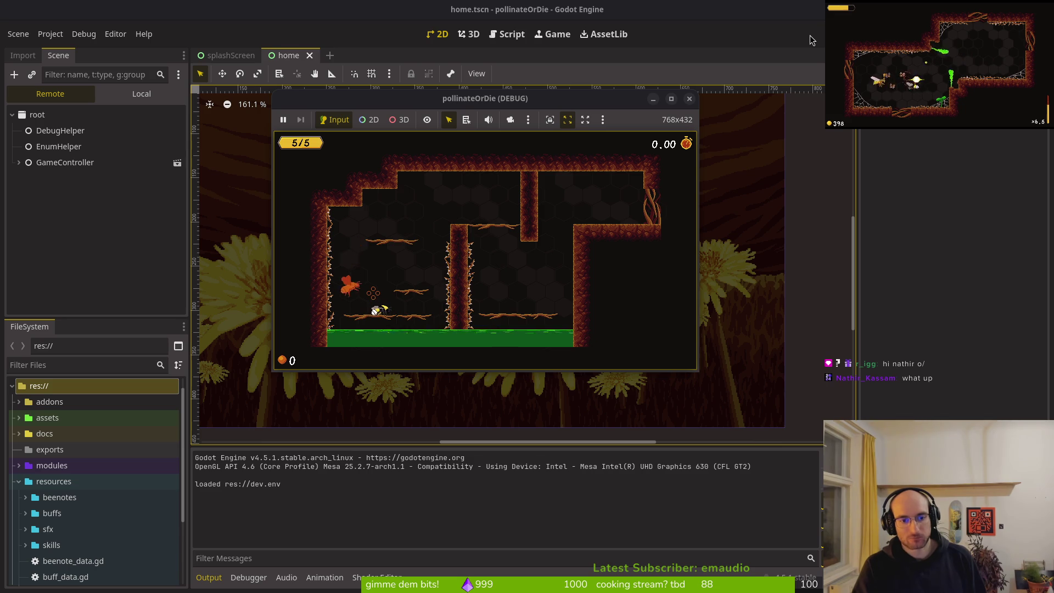
key(Escape)
key(Down)
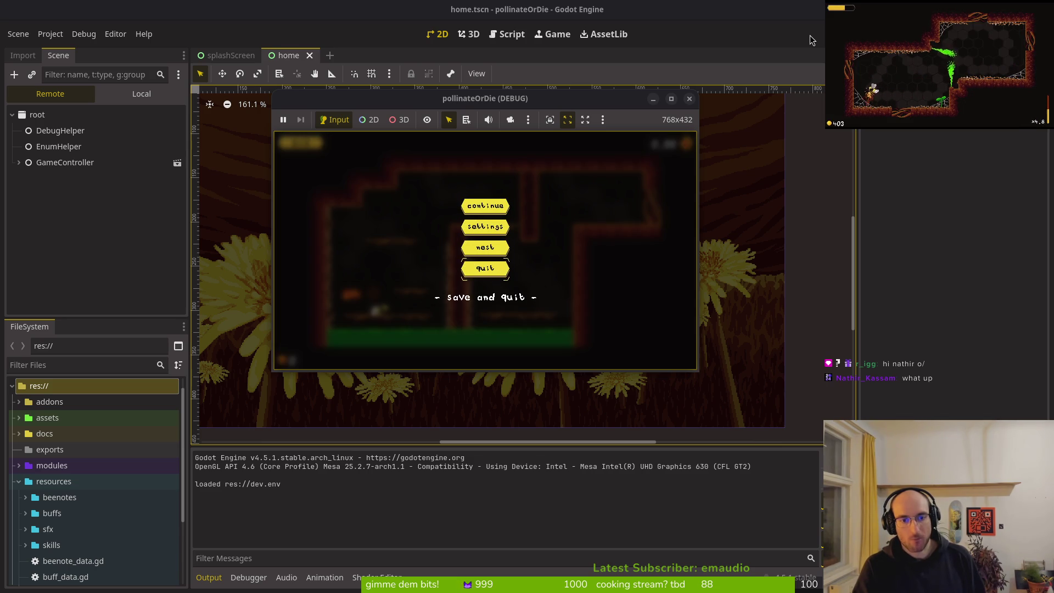
key(Return)
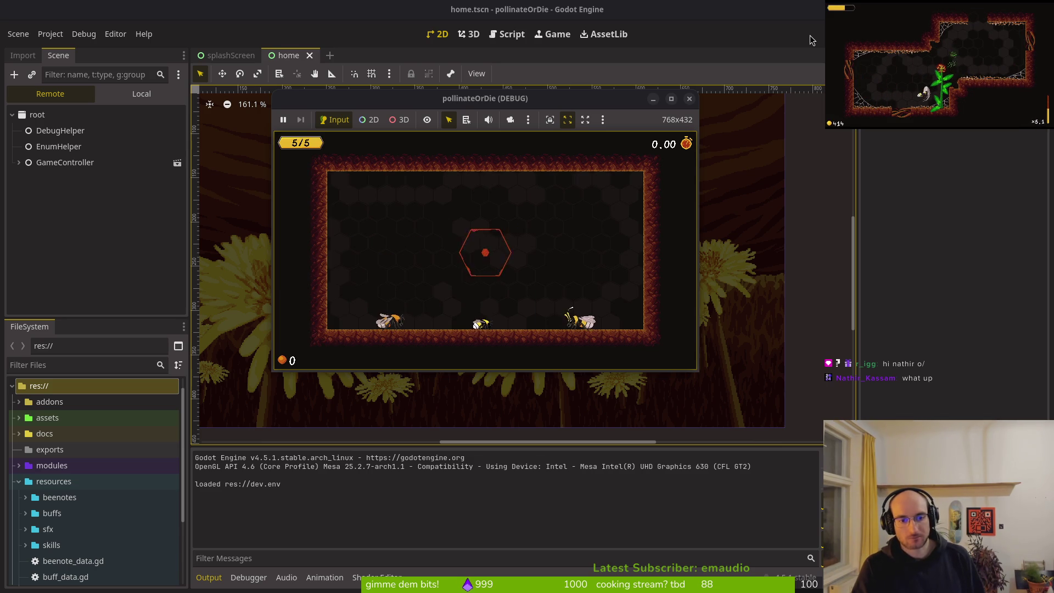
key(Escape)
key(Down)
key(Down)
click(690, 99)
Launch tig in the terminal and view the game.controller.gd diff in its status view
key(super+1)
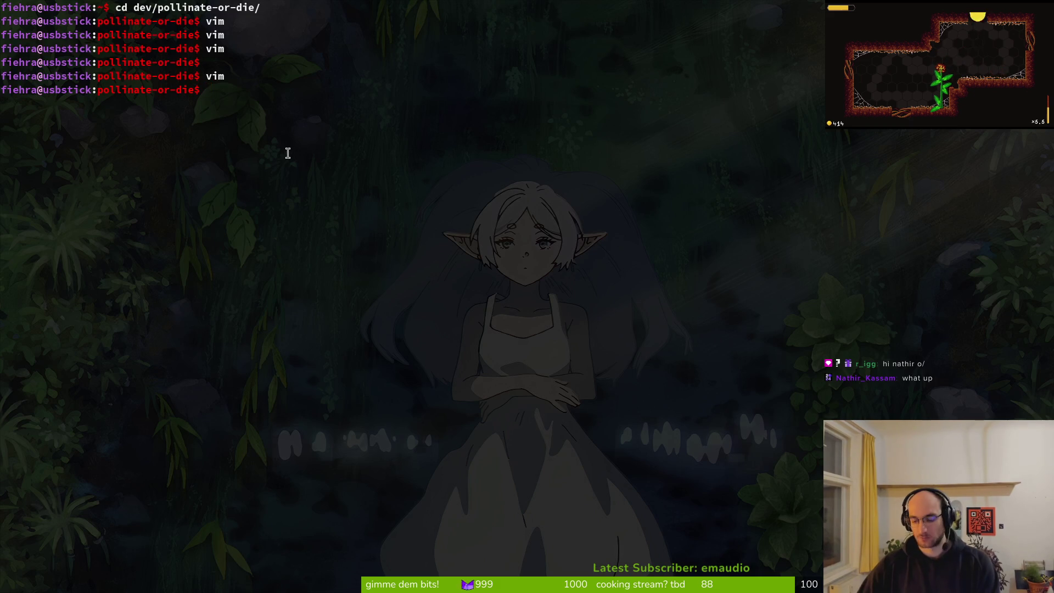
text(tig)
key(Return)
key(s)
key(Down)
key(Down)
key(Return)
Stage the changed files, including game.controller.gd and player.manager.gd, in tig and exit
key(u)
key(u)
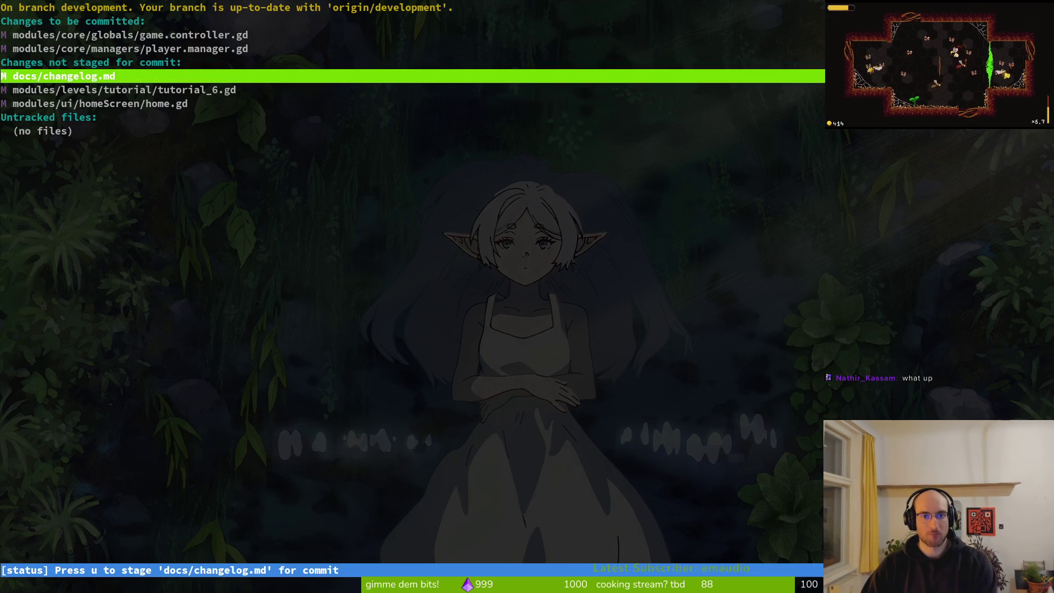
key(Down)
key(u)
key(Up)
key(Return)
key(q)
key(q)
key(q)
Commit as "new game resets stats and replaces savefile" and push to development
text(git )
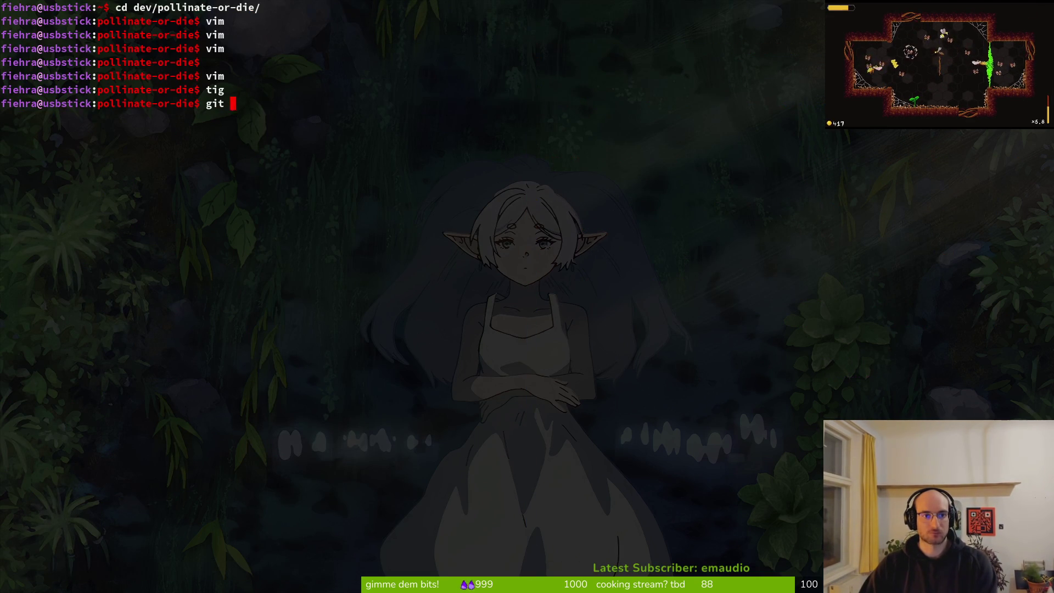
text(commit -m "new g)
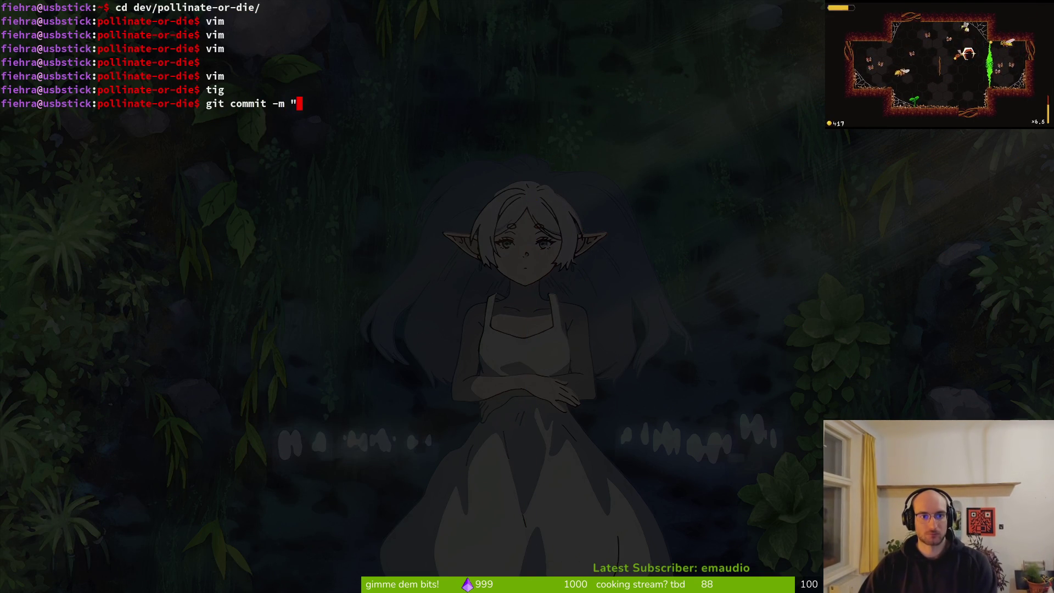
text(ame resets stats and d)
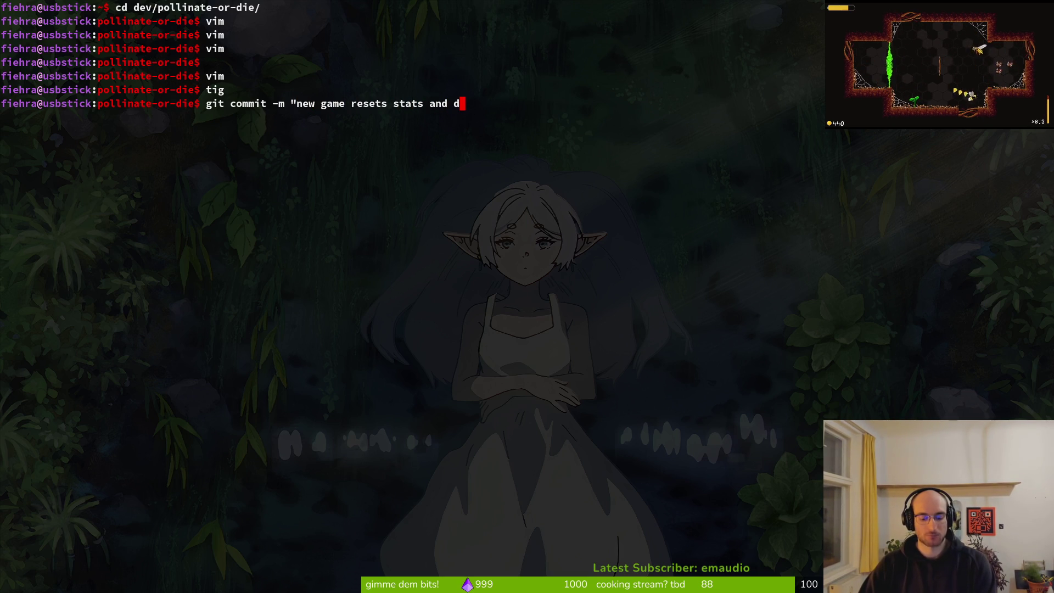
text(savefile")
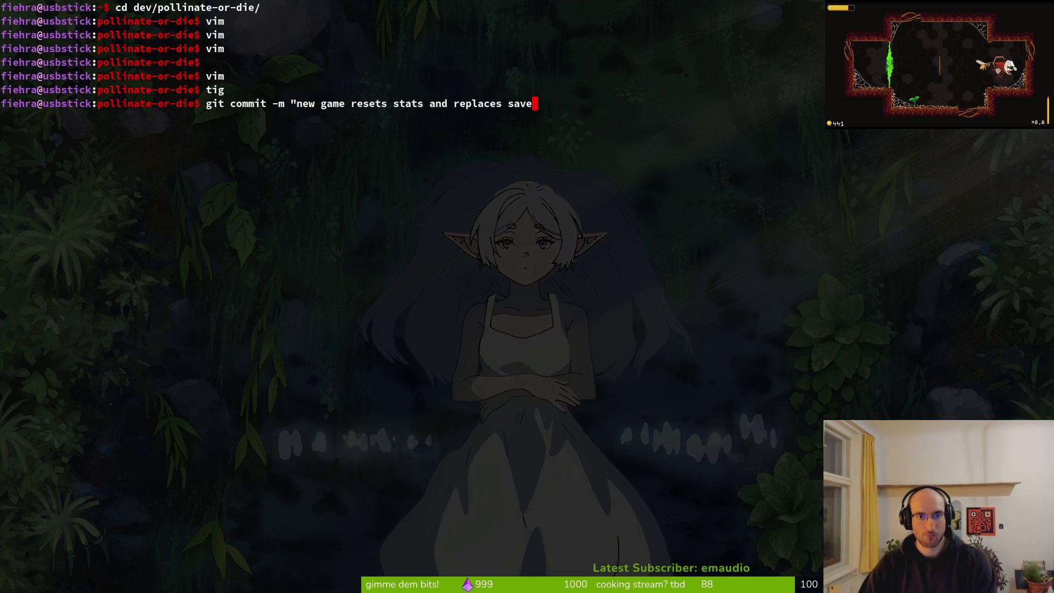
key(Return)
text(git push)
key(Return)
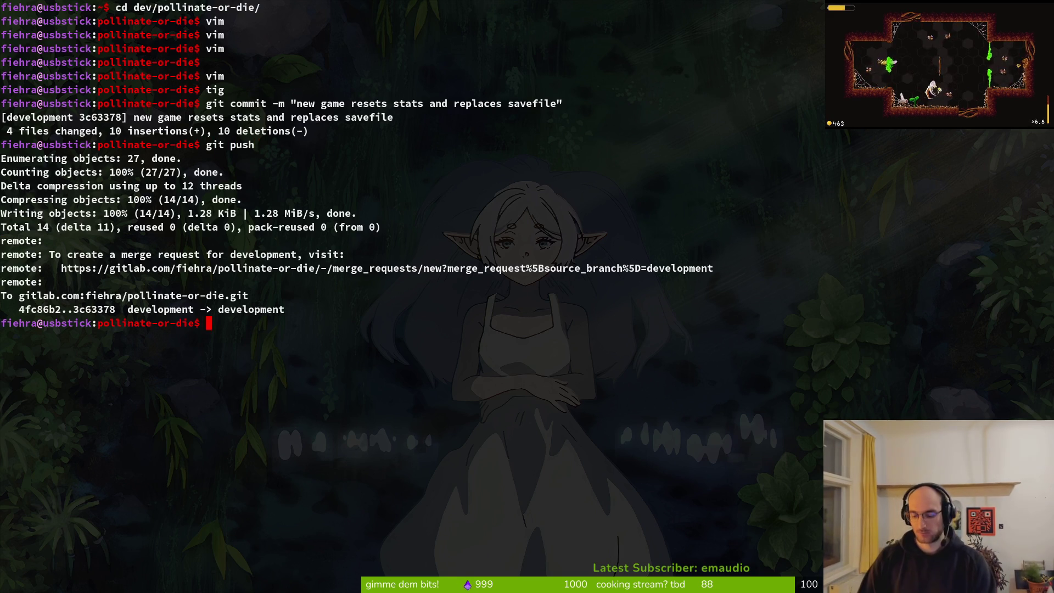
text(clear)
key(Return)
key(alt+Tab)
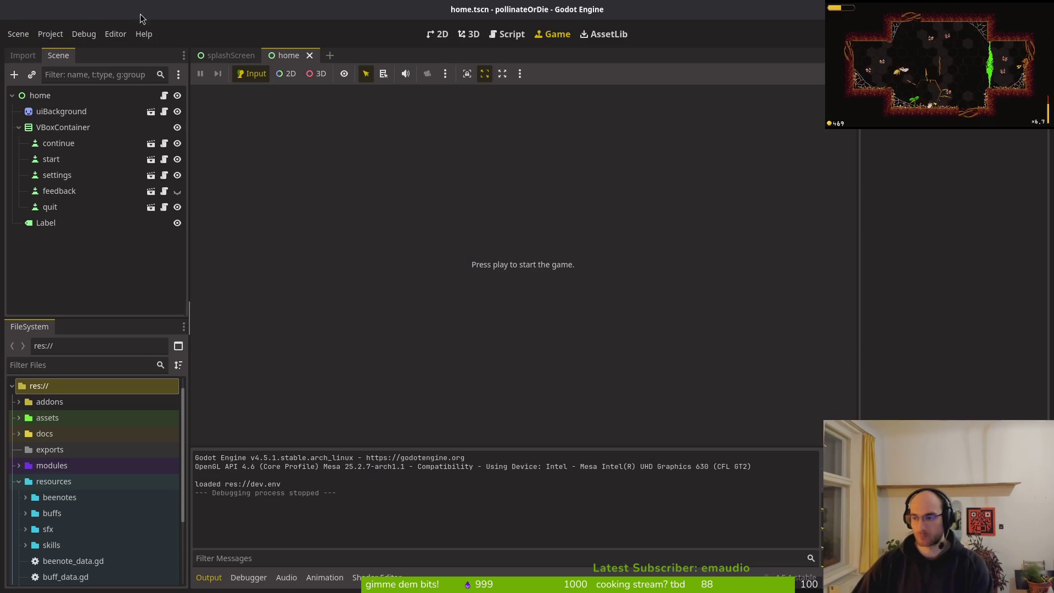
Close GitLab issue #640 "starting new game does not work properly" and dismiss its details panel
key(alt+Tab)
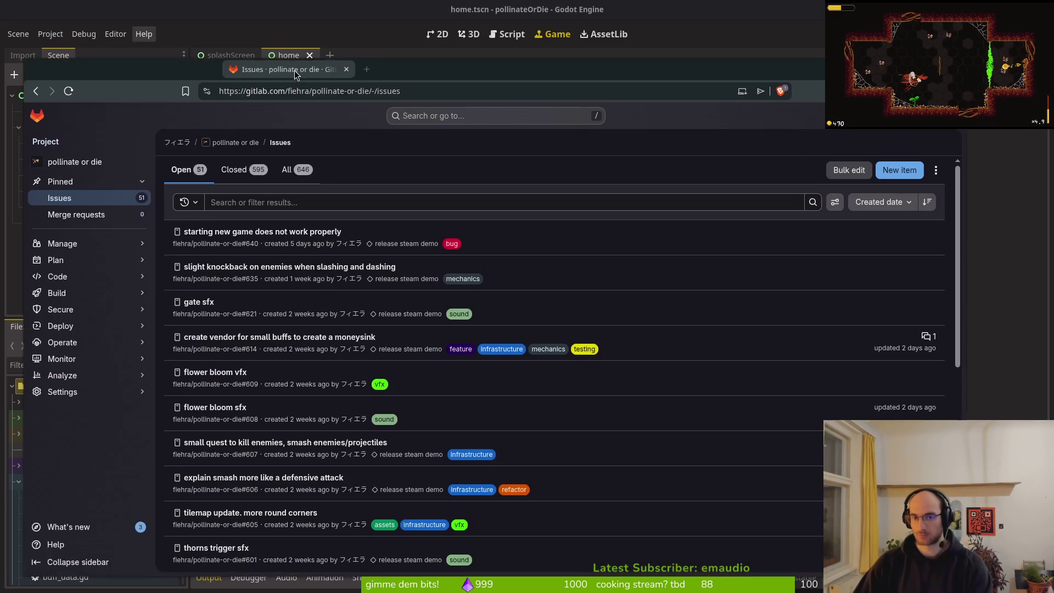
click(295, 228)
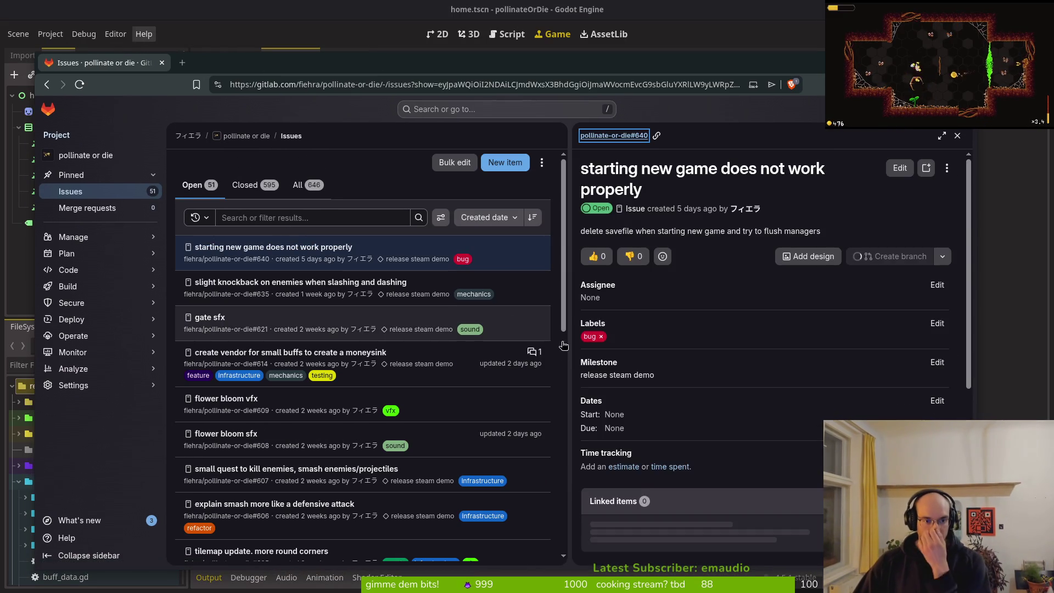
click(660, 543)
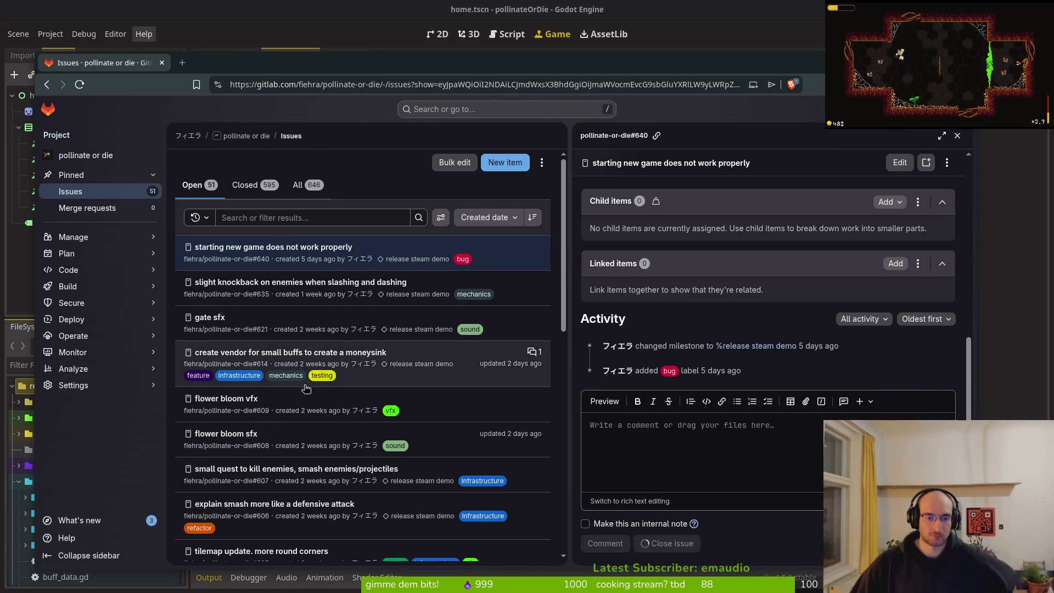
click(957, 136)
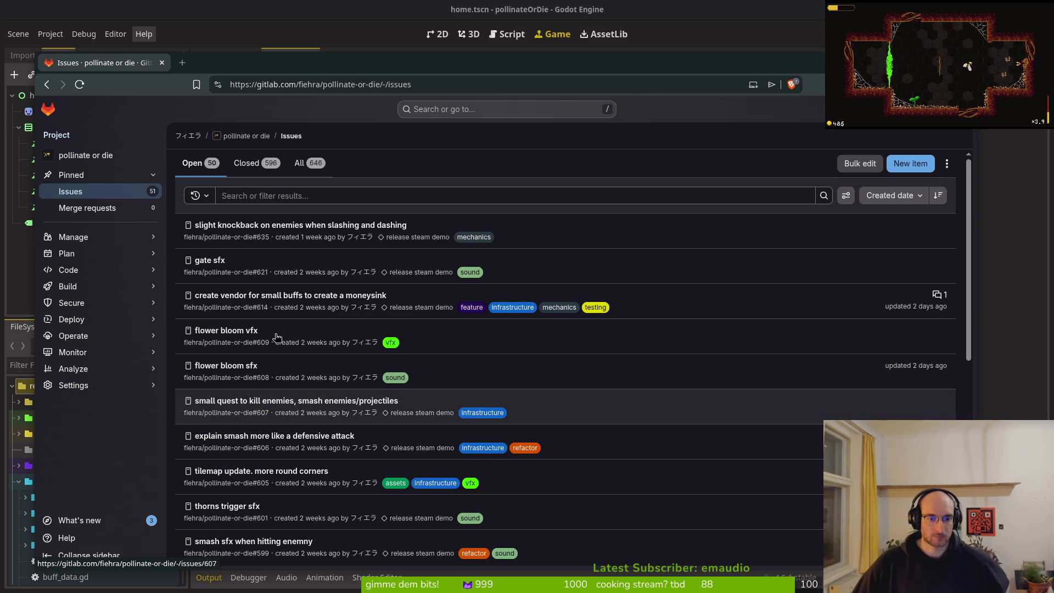
drag(365, 71, 389, 59)
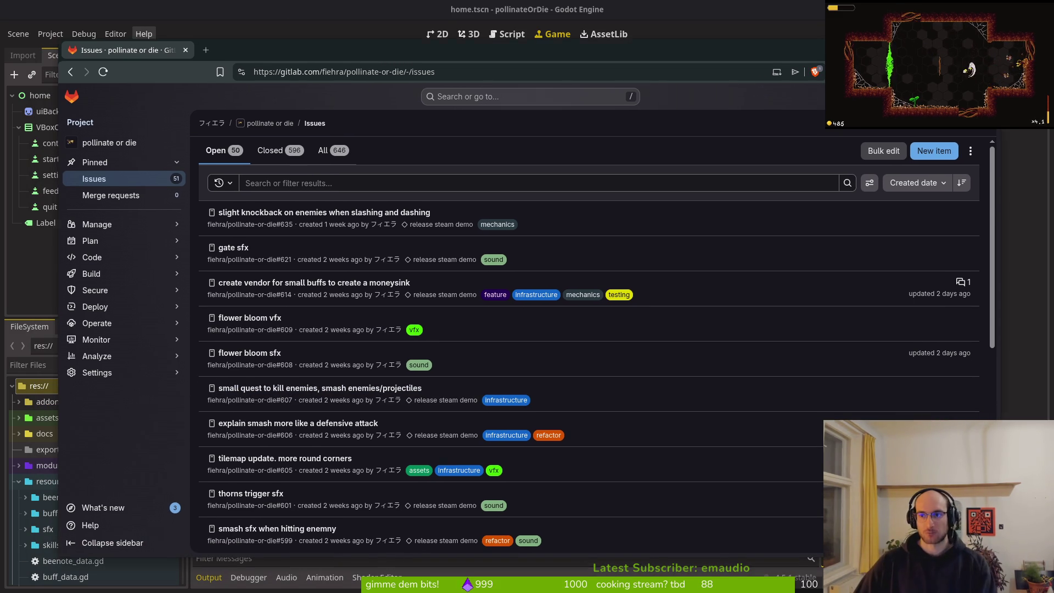
key(alt+Tab)
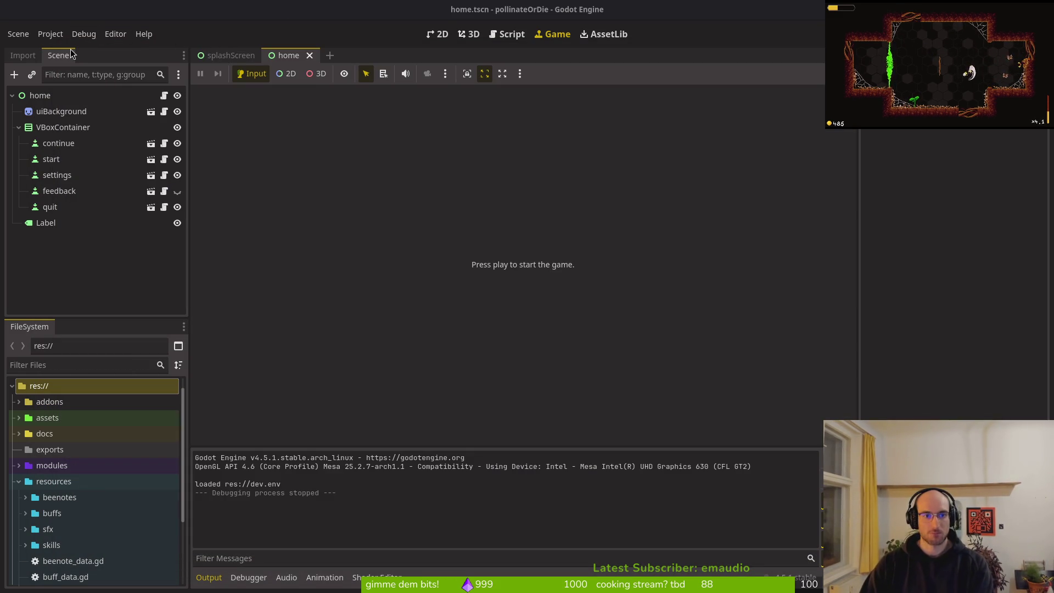
Quick-open the boss_1 scene, after first opening boss1BG.png by mistake, and view it in 2D
key(alt+shift+o)
text(boss12)
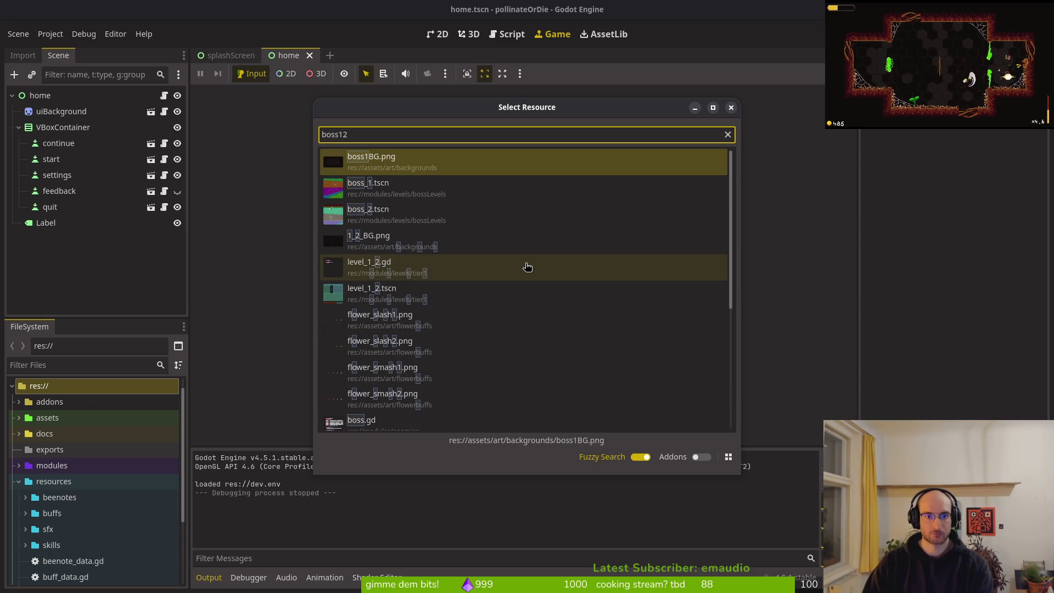
key(Return)
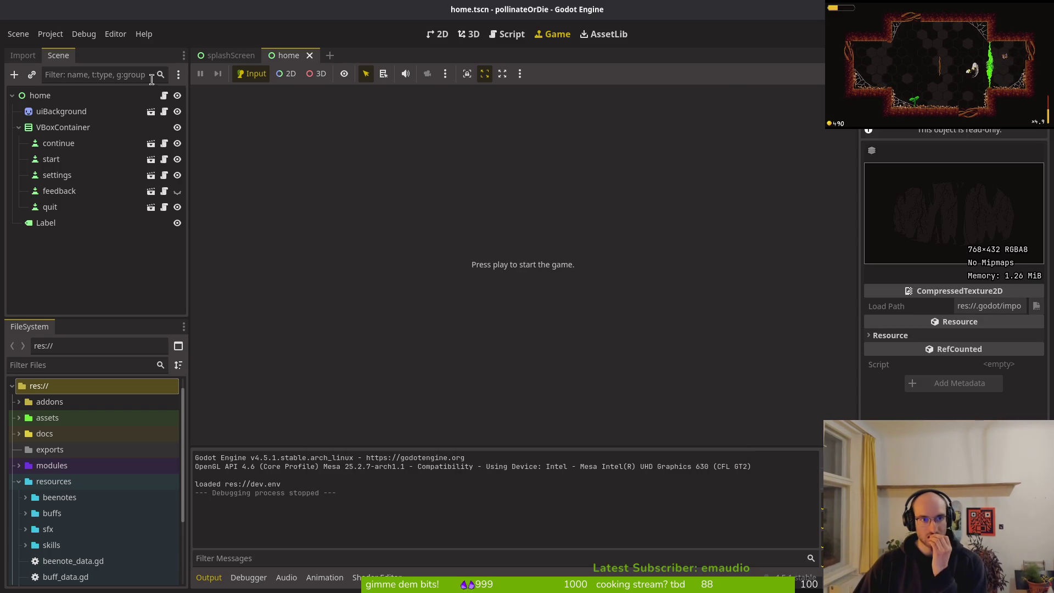
key(alt+shift+o)
text(boss)
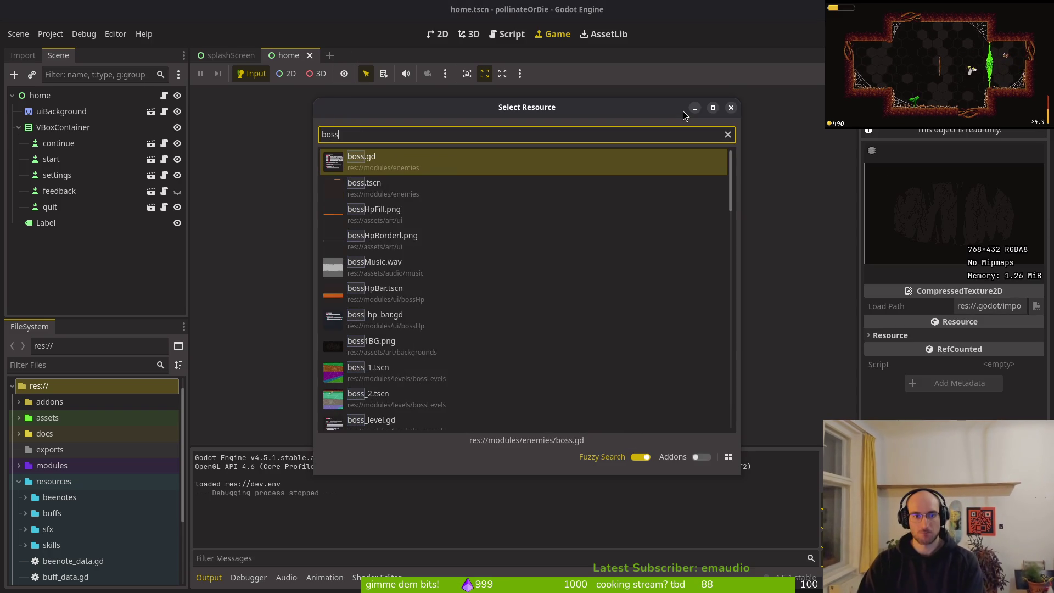
text(_1)
key(Return)
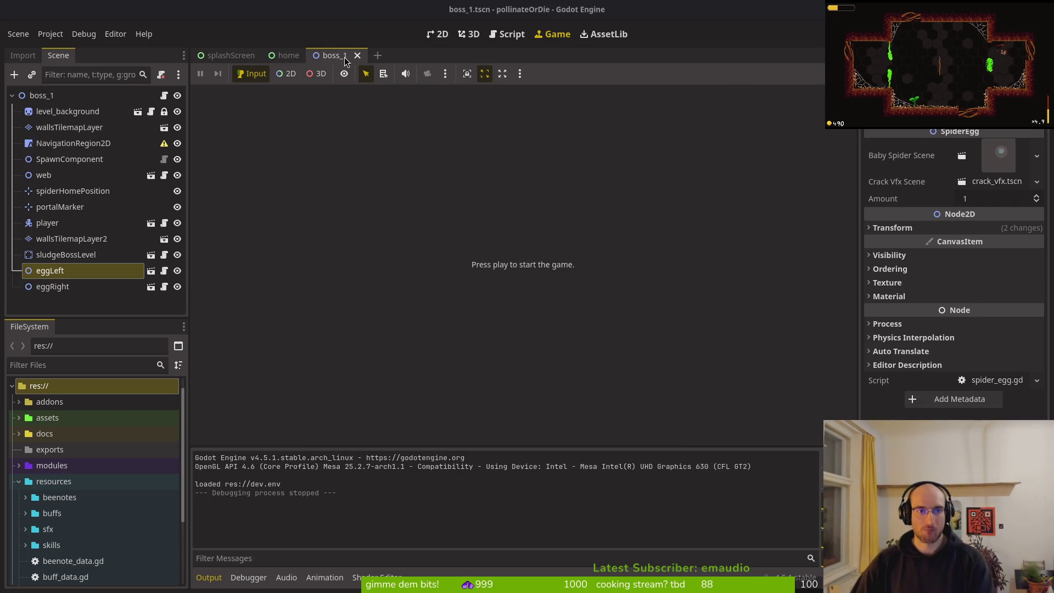
click(438, 34)
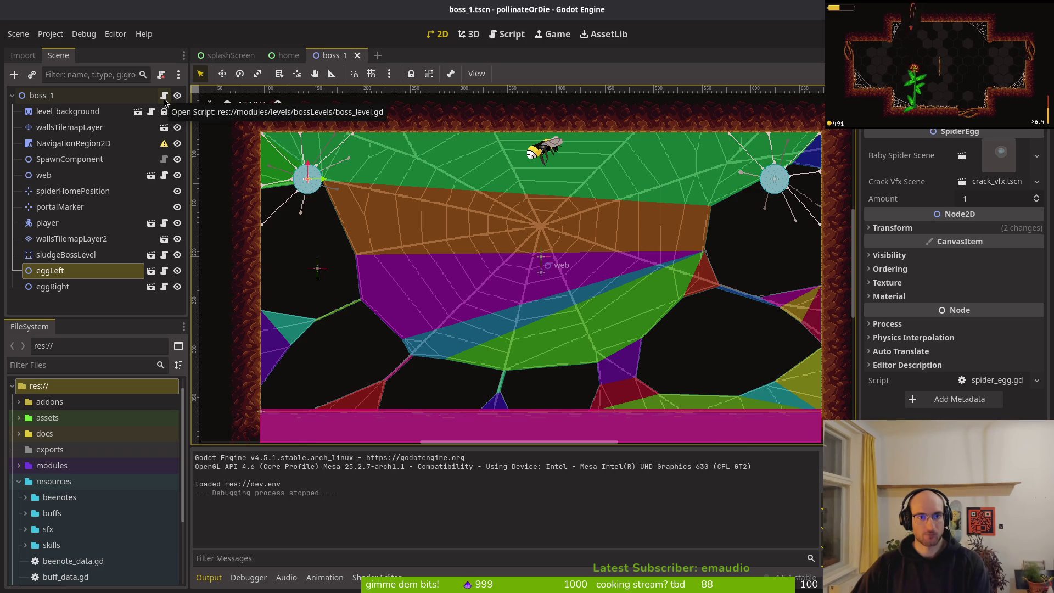
key(super+Return)
Launch Vim in the project folder and open boss_level.gd with the file finder
text(v .)
key(Return)
key(space)
key(f)
key(f)
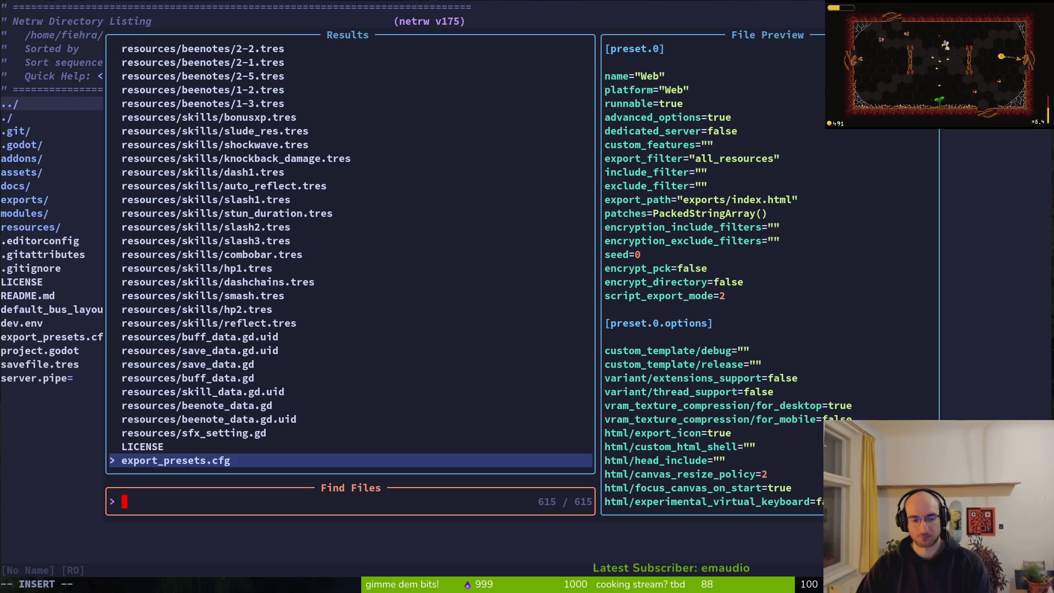
text(bossleve)
key(Return)
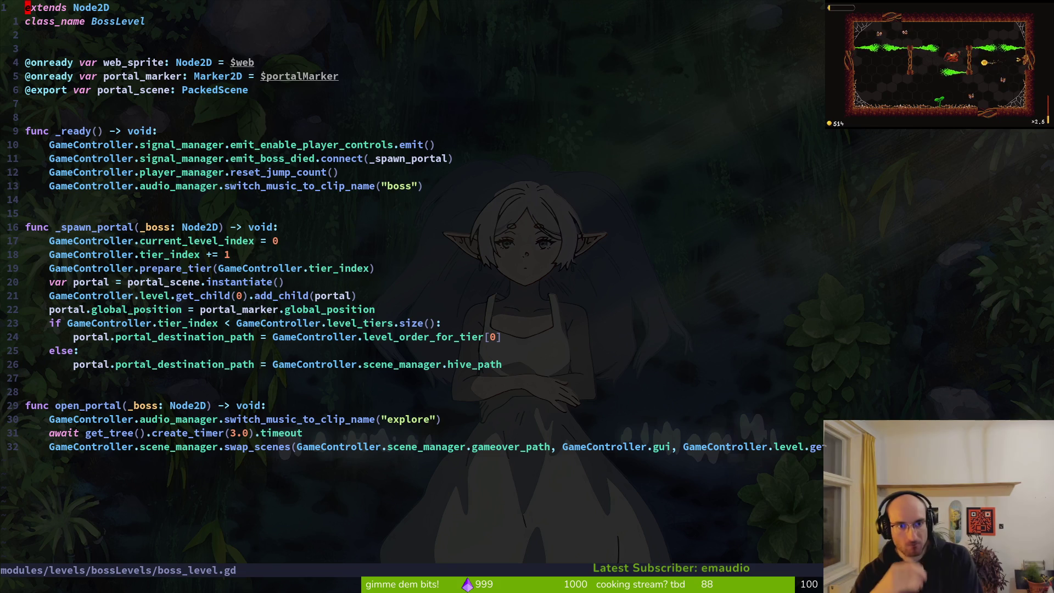
Delete the web_sprite declaration line and save, then undo the deletion
click(100, 62)
key(V)
key(d)
key(ctrl+s)
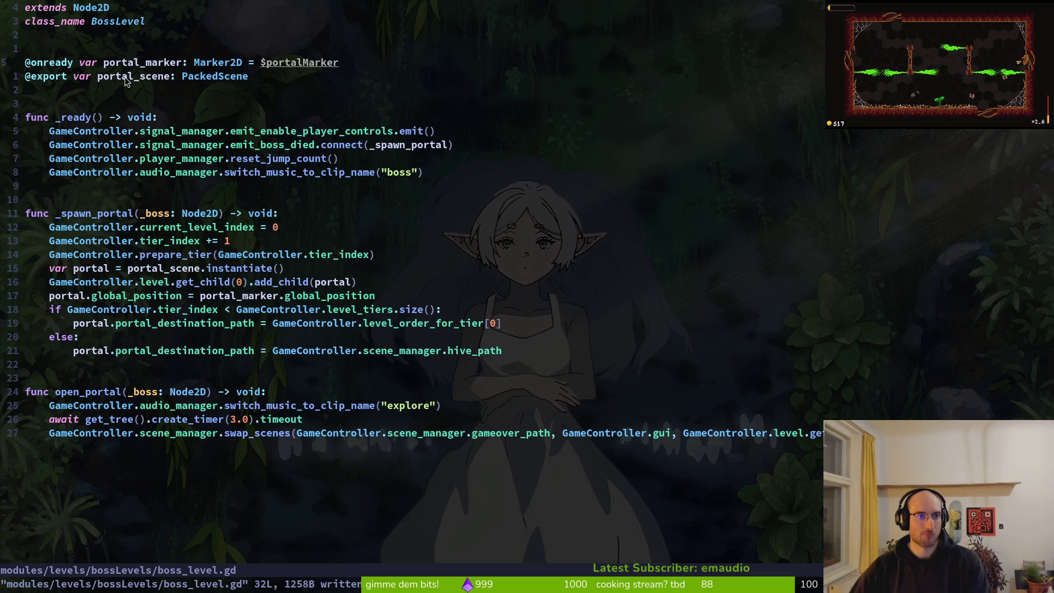
key(u)
Select the web_sprite name and search the project for its other uses
key(w)
key(w)
key(w)
key(v)
key(e)
key(l)
key(h)
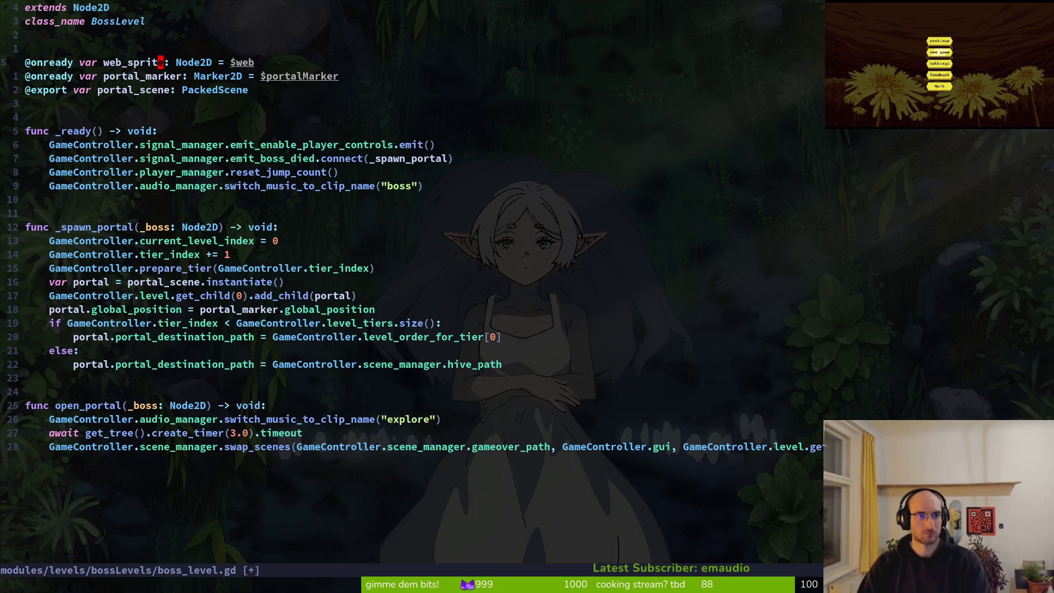
key(space)
key(f)
key(w)
key(Escape)
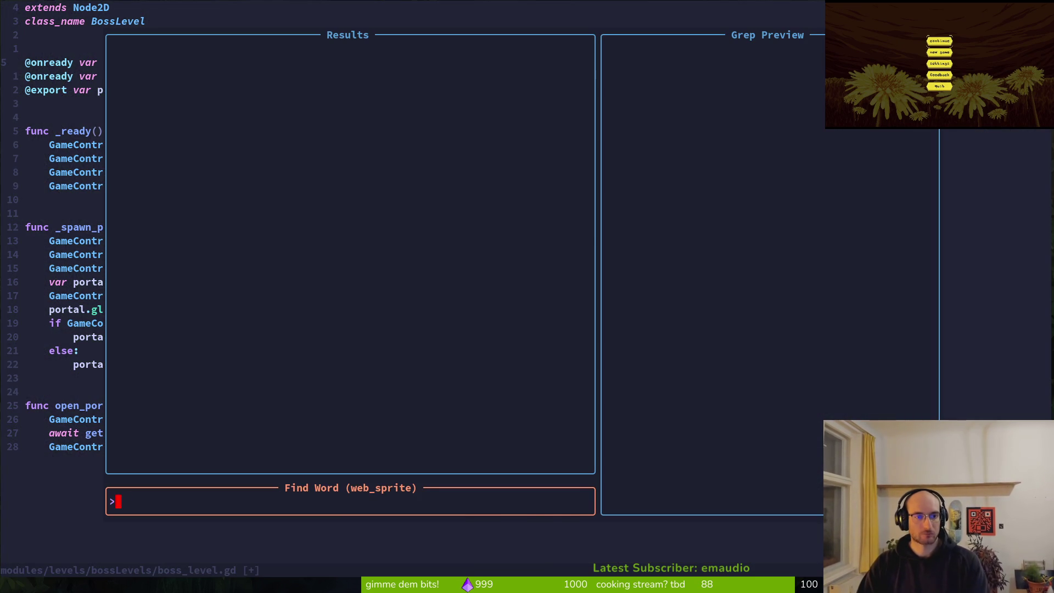
key(Escape)
Save and quit Vim with :wq, then relaunch it
text(:wq)
key(Return)
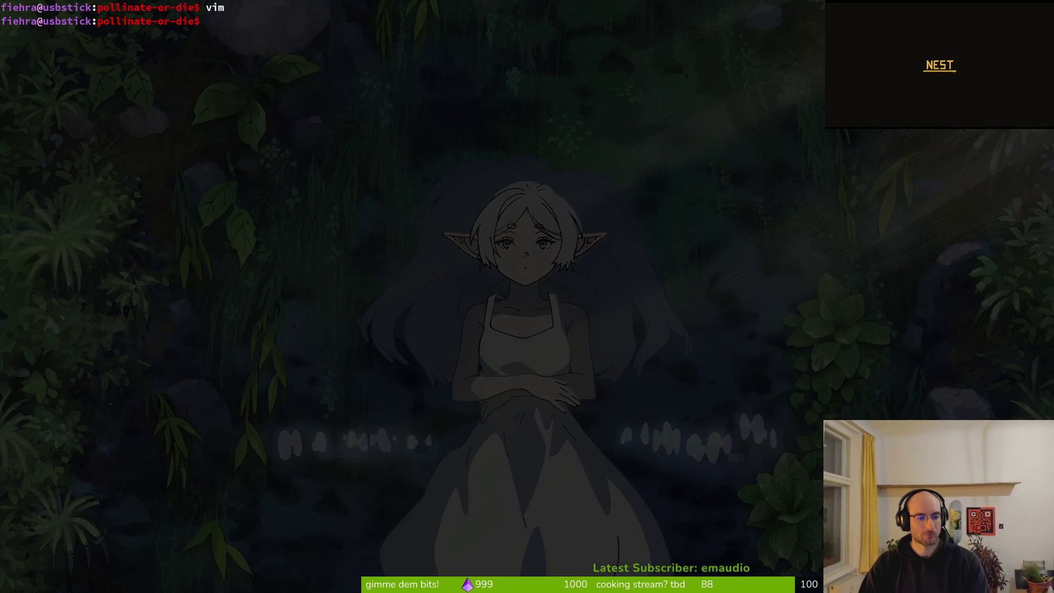
text(vim)
key(Return)
Grep for web_sprite, delete its only line in boss_level.gd, and save with :write
key(space)
text(pswe)
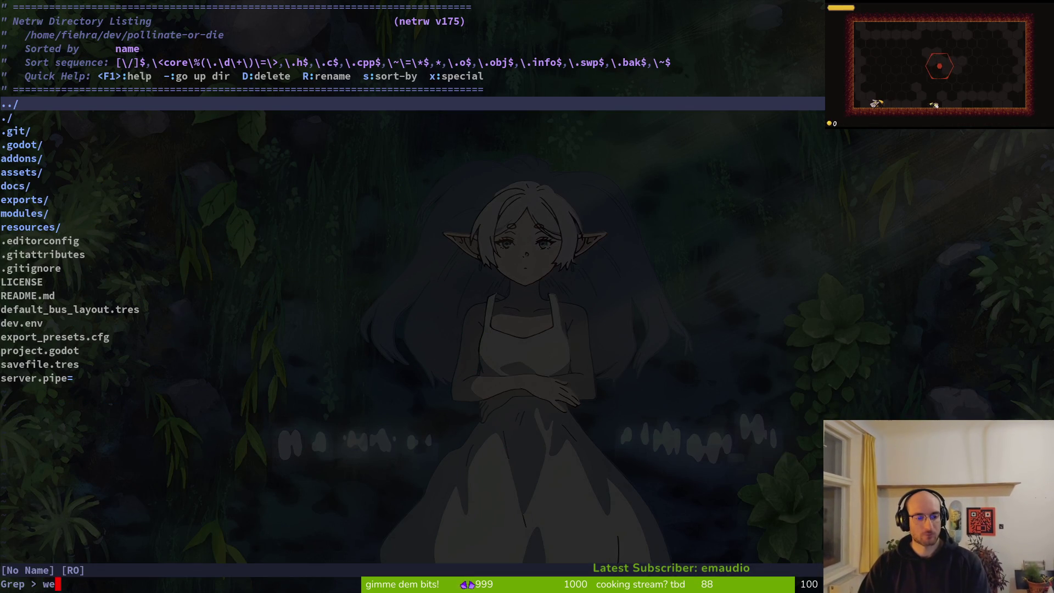
text(_sprite)
key(Return)
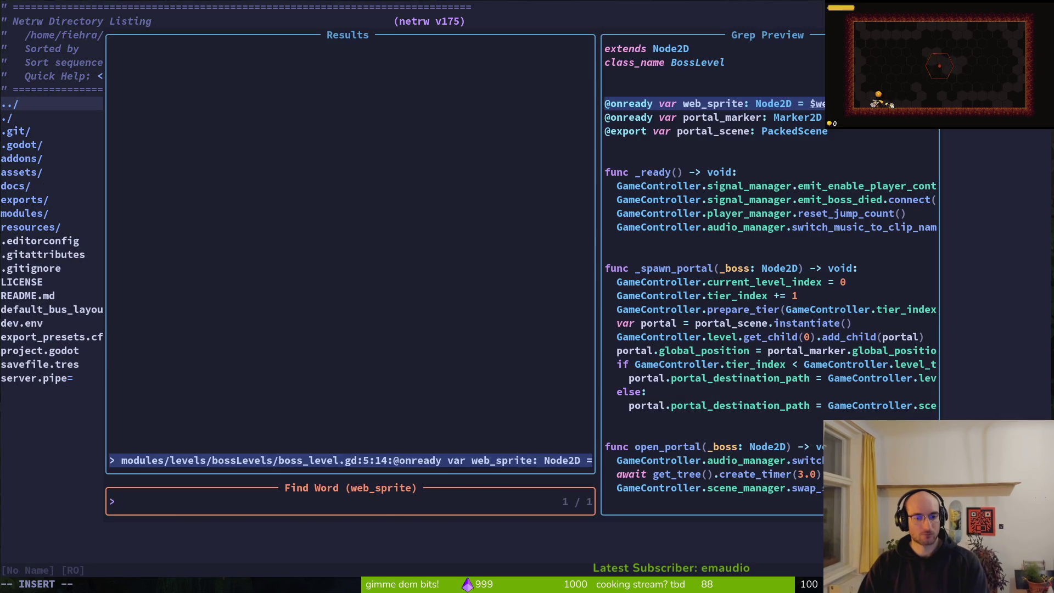
key(Return)
key(d)
key(d)
text(:write)
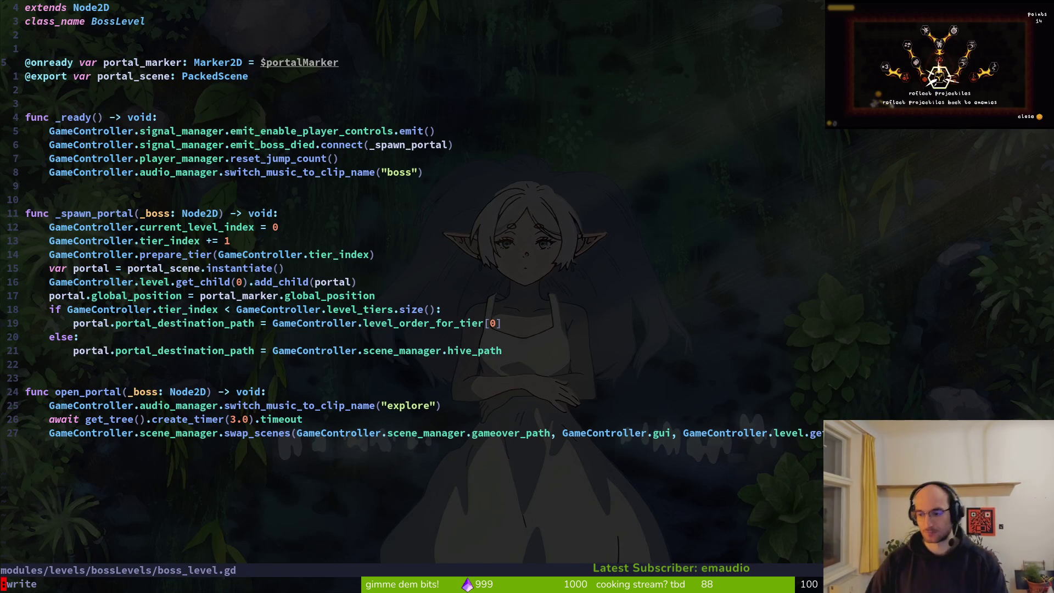
key(Return)
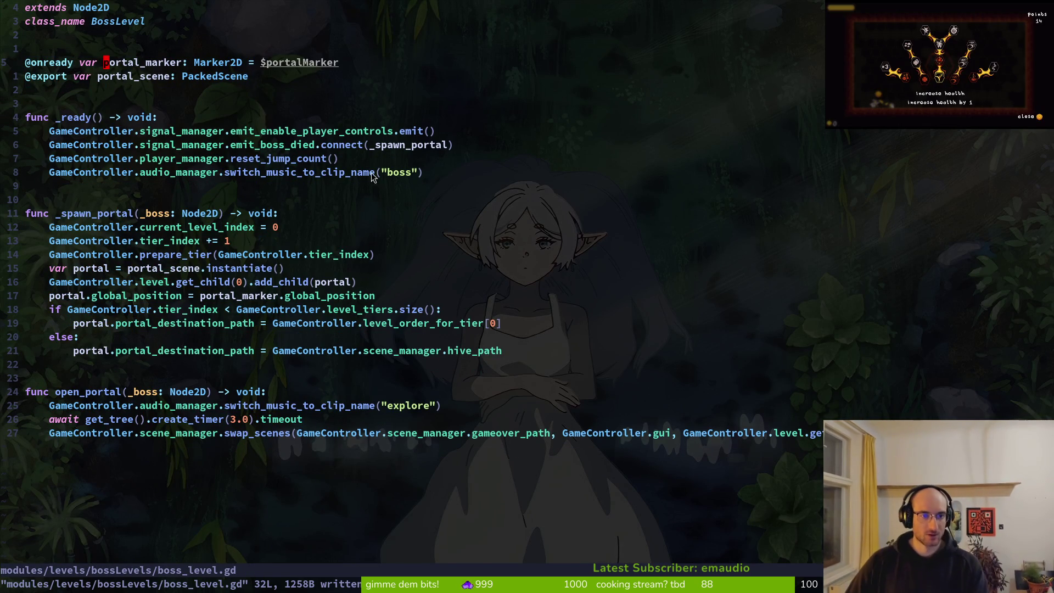
key(alt+Tab)
key(alt+Tab)
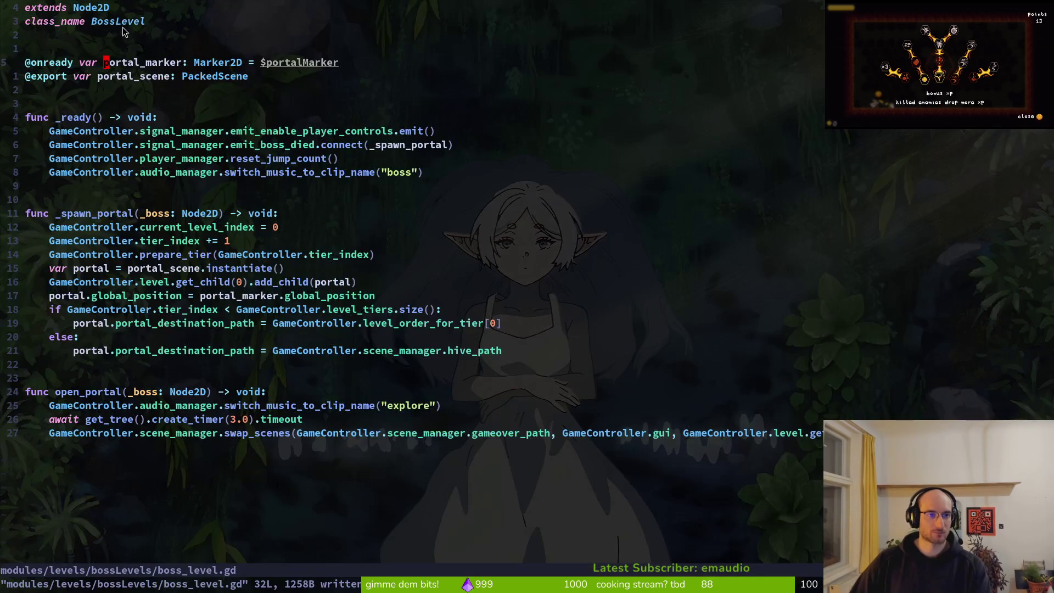
key(alt+Tab)
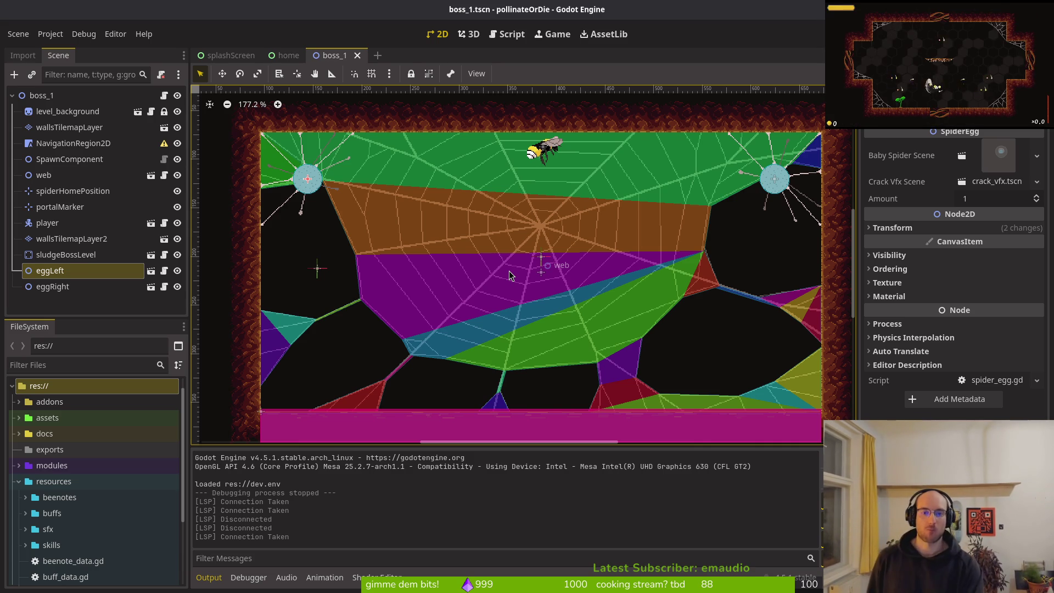
Delete the eggRight and eggLeft nodes from boss_1 and save the scene
click(55, 286)
shift+click(60, 277)
key(Delete)
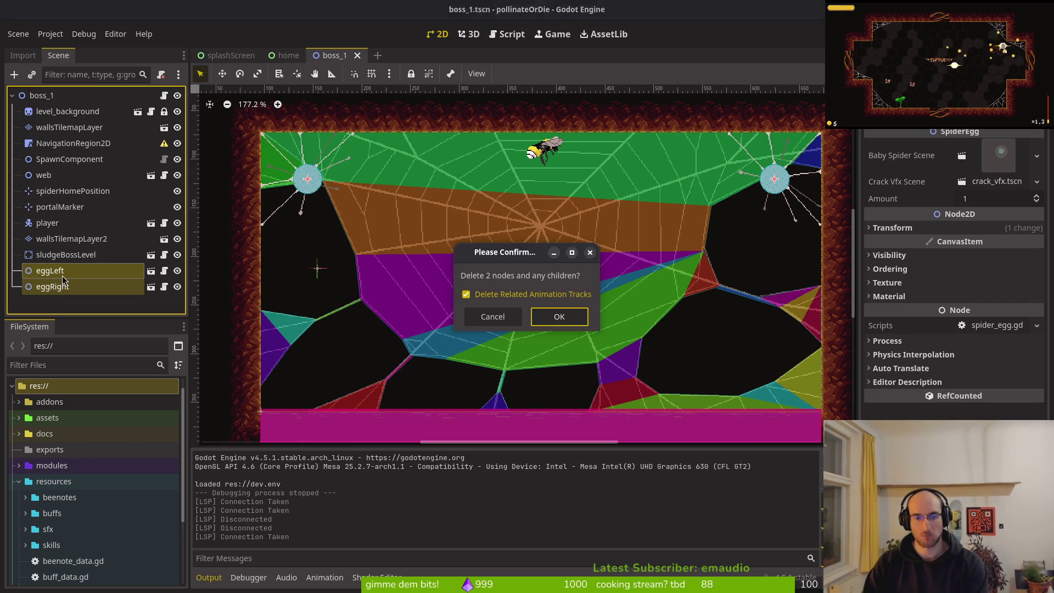
key(Return)
key(ctrl+s)
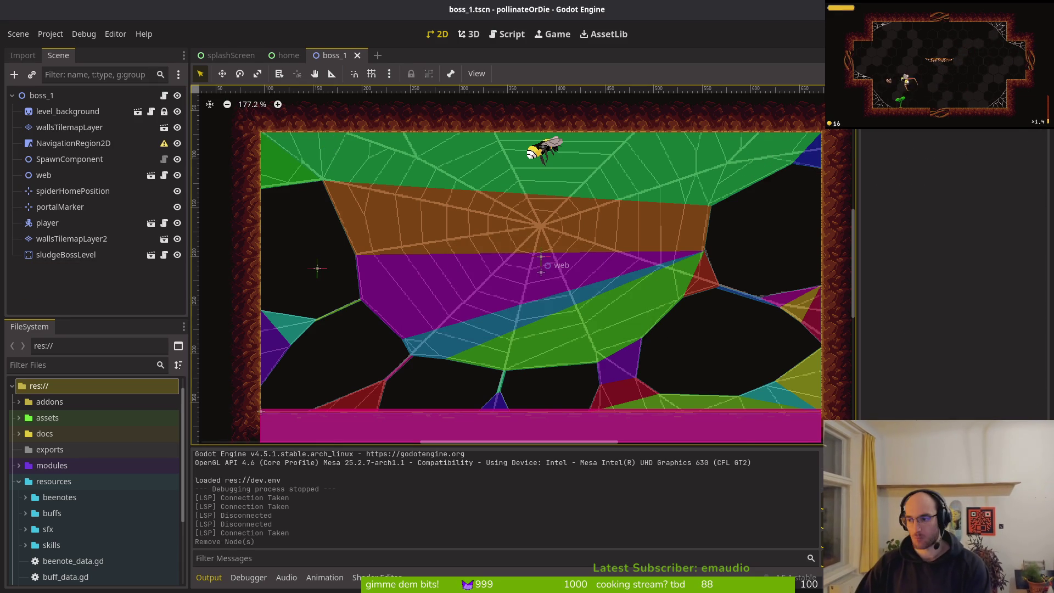
key(alt+Tab)
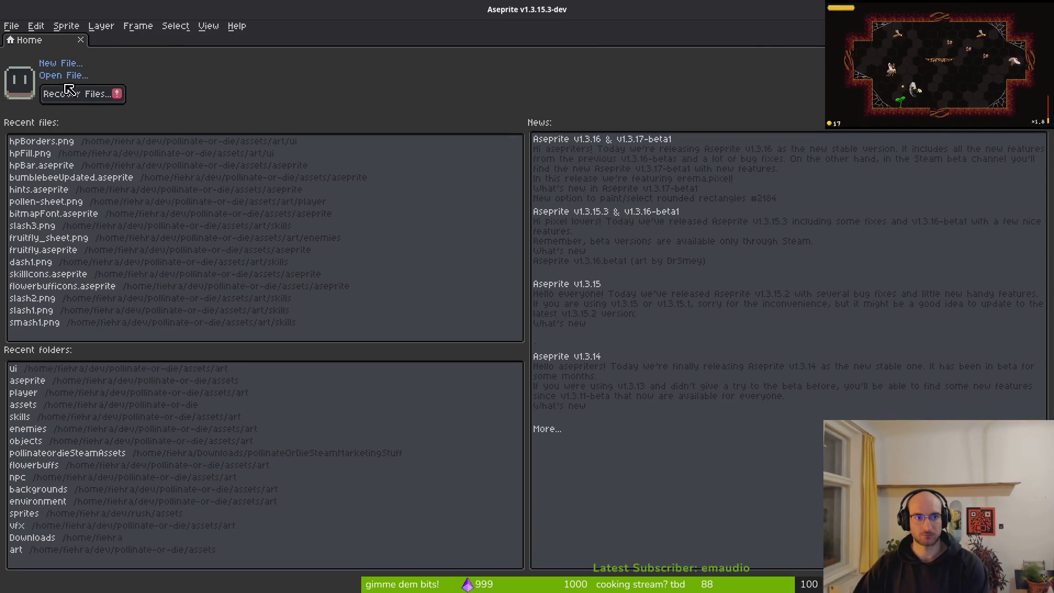
Create a new 128×128 px sprite and select the Eyedropper tool
click(63, 75)
key(Escape)
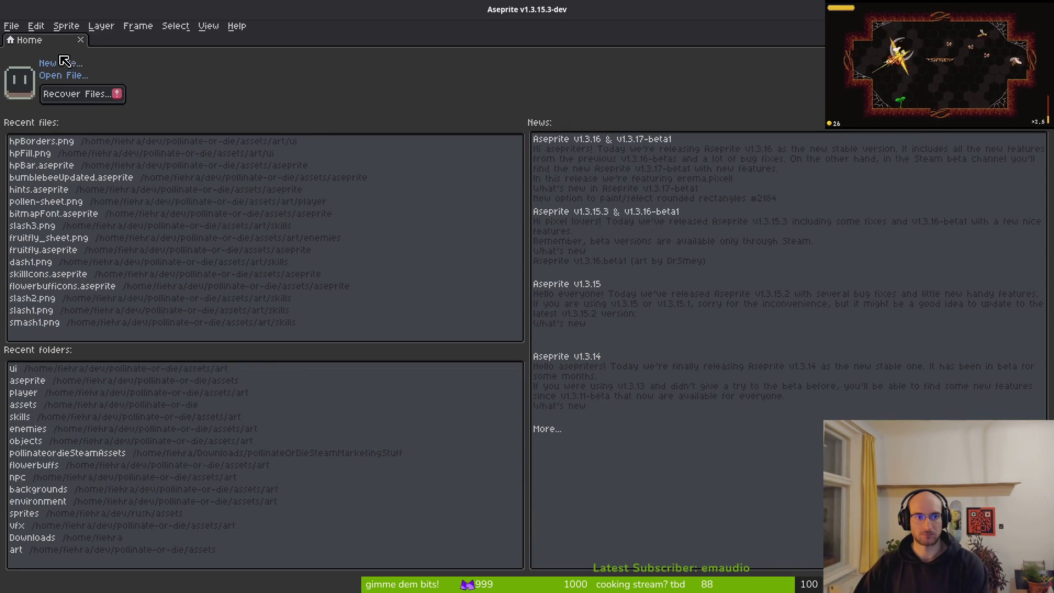
click(60, 64)
text(128)
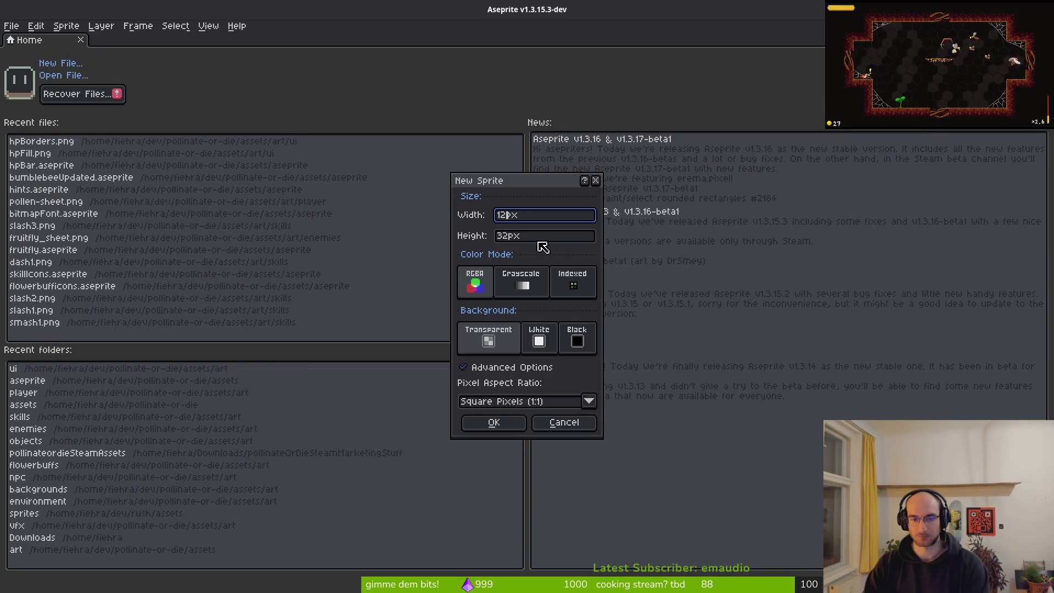
key(Tab)
text(128)
key(Return)
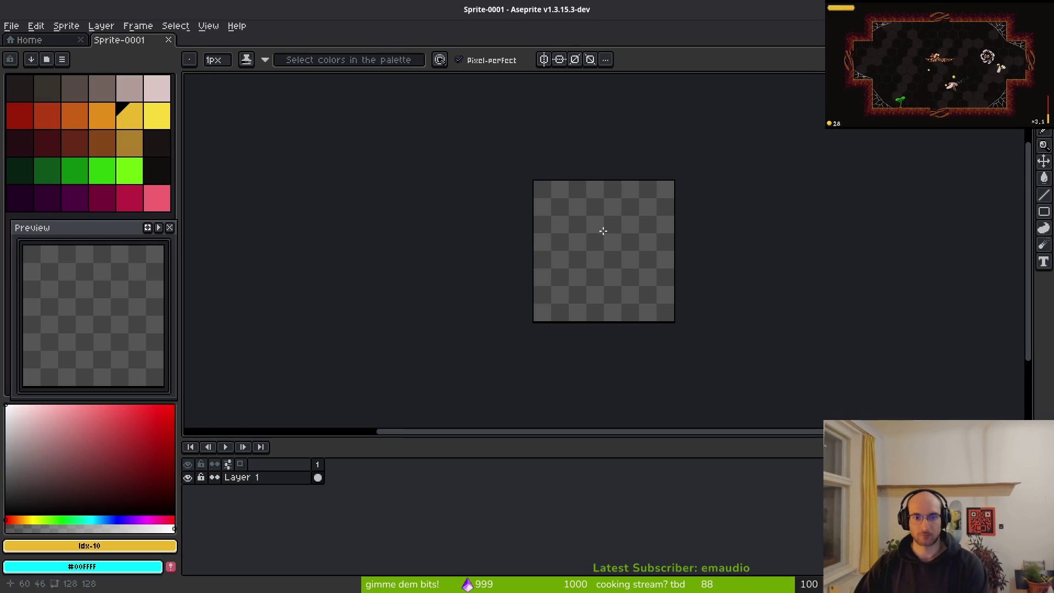
key(i)
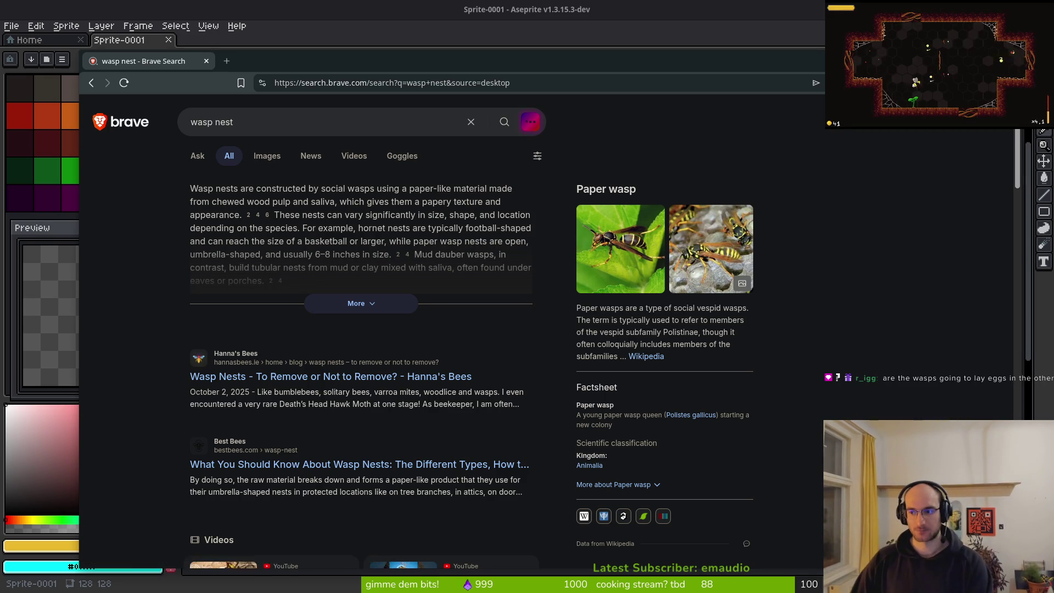
Show wasp nest image results and enlarge the grey nest hanging under a ledge
click(267, 155)
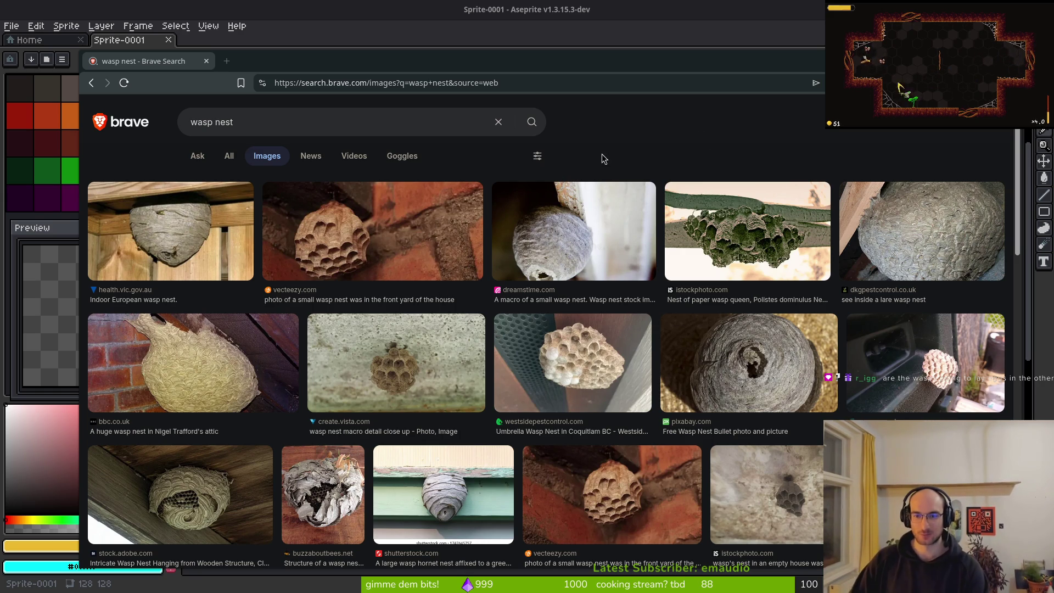
scroll(557, 169, down, 2)
scroll(556, 169, down, 2)
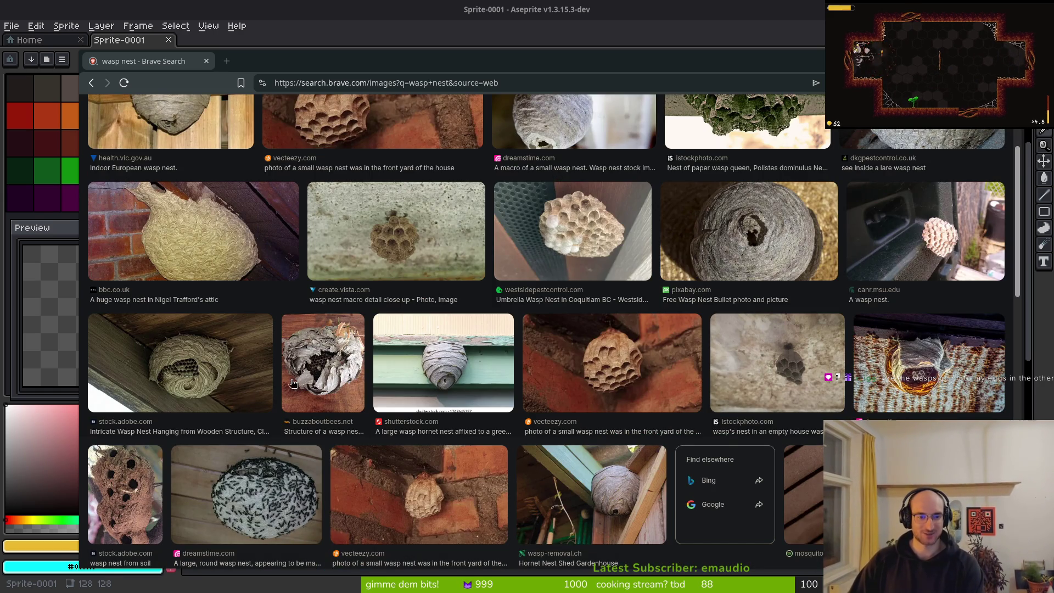
click(432, 384)
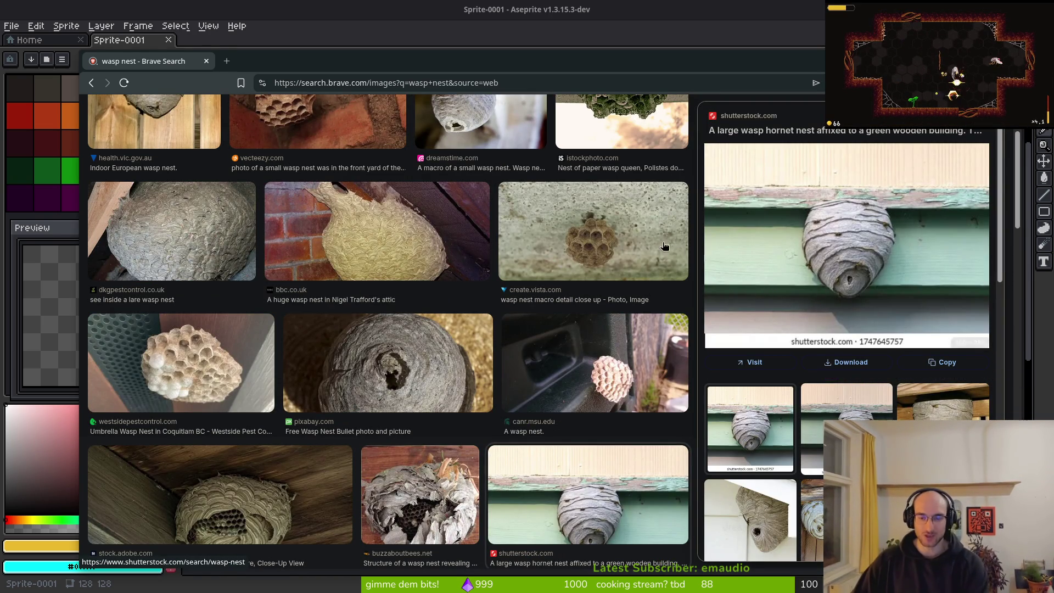
key(alt+Tab)
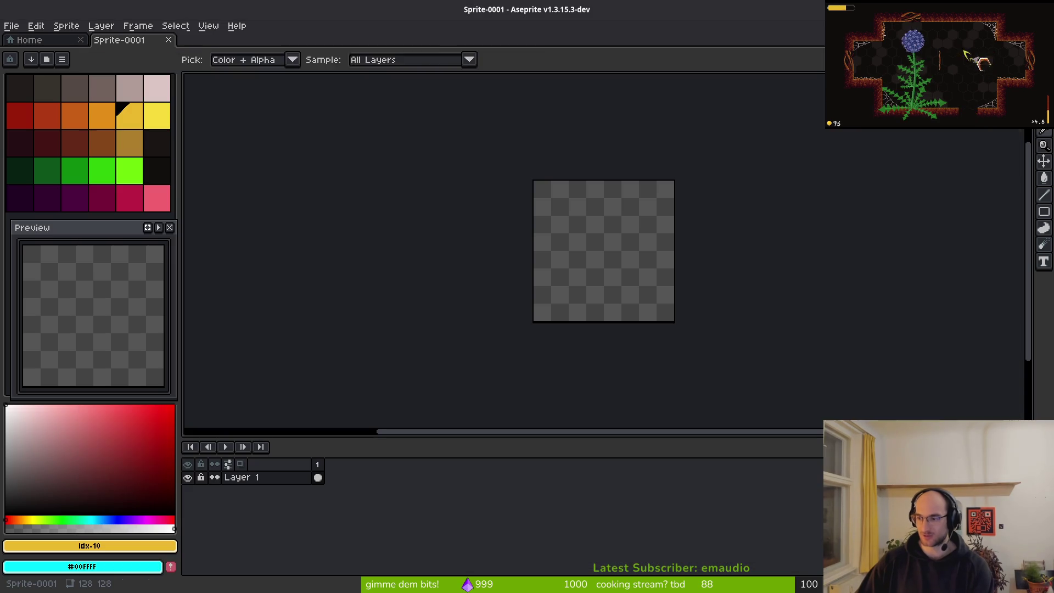
Switch from Aseprite back to the Godot editor showing boss_1
key(alt+Tab)
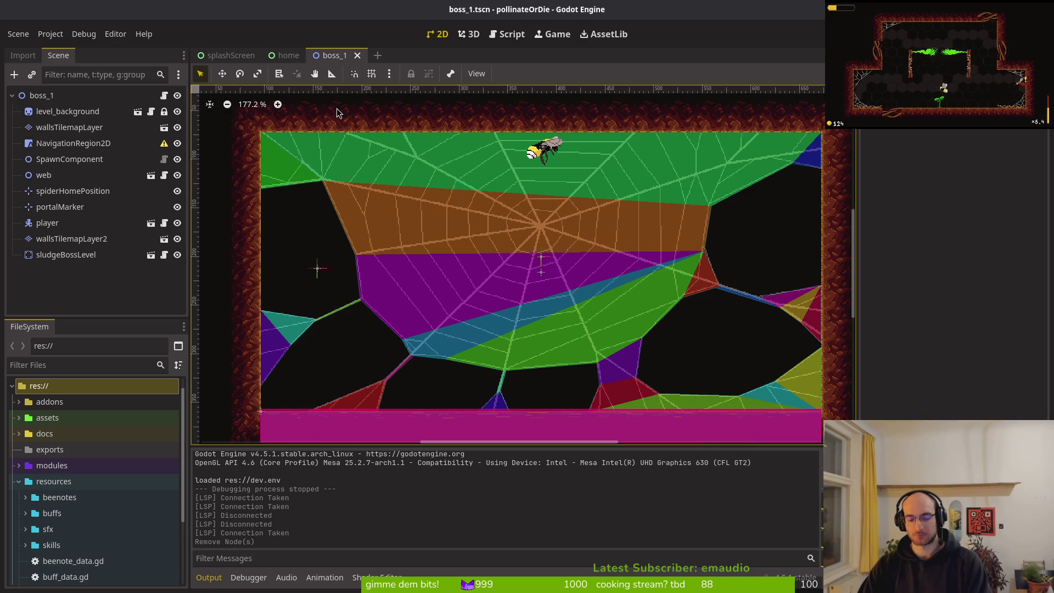
Quick-open the web resource, then the wasp.tscn scene
key(shift+alt+o)
text(web)
key(Return)
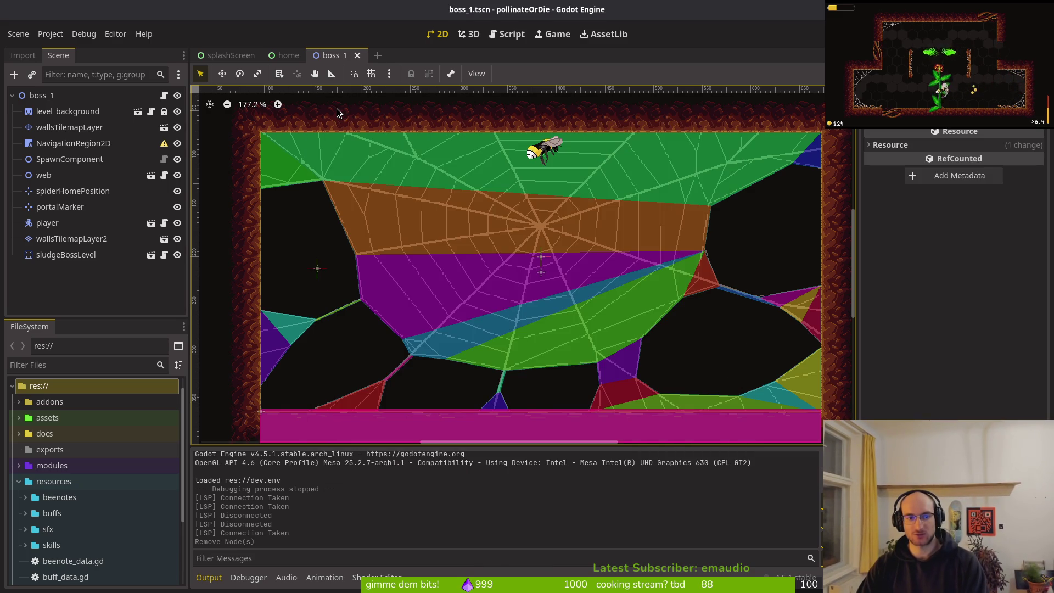
key(shift+alt+o)
text(wasps)
key(BackSpace)
text(.tscn)
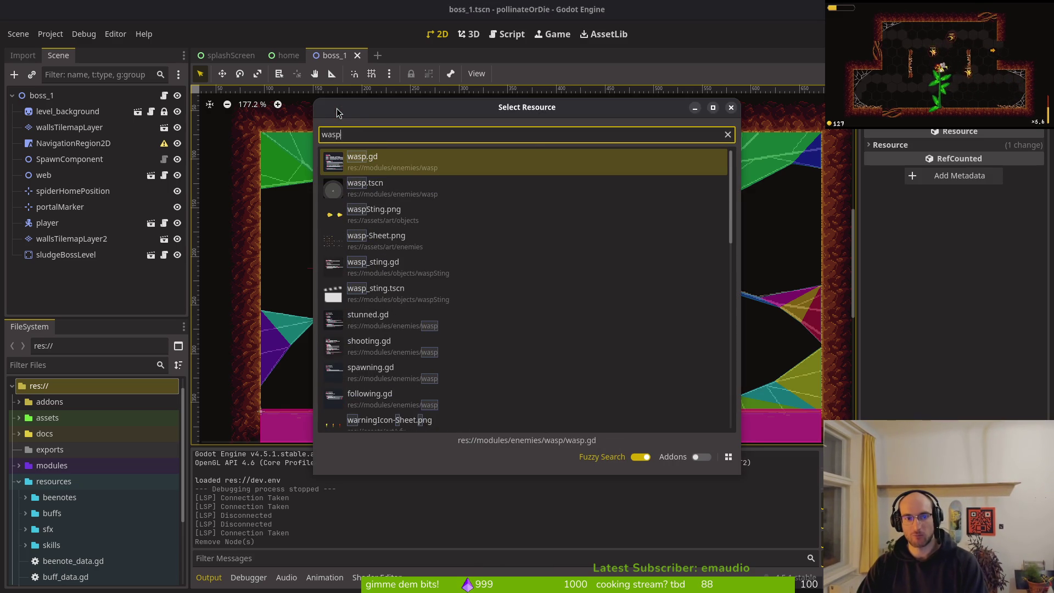
key(Return)
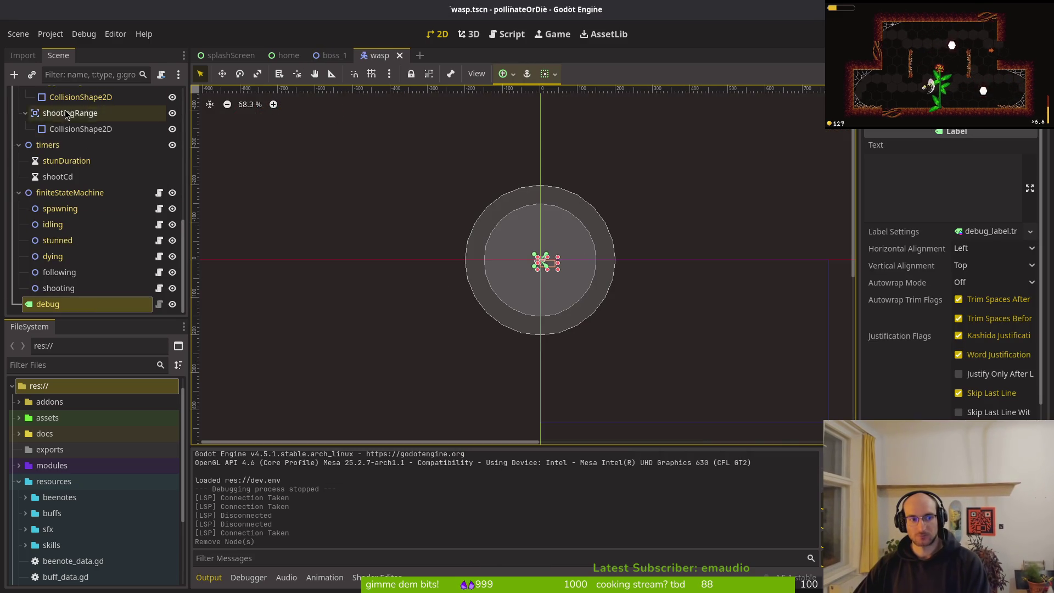
Toggle the wasp's Sprite2D visibility on and back off, then save the scene
scroll(107, 142, up, 5)
scroll(107, 142, up, 4)
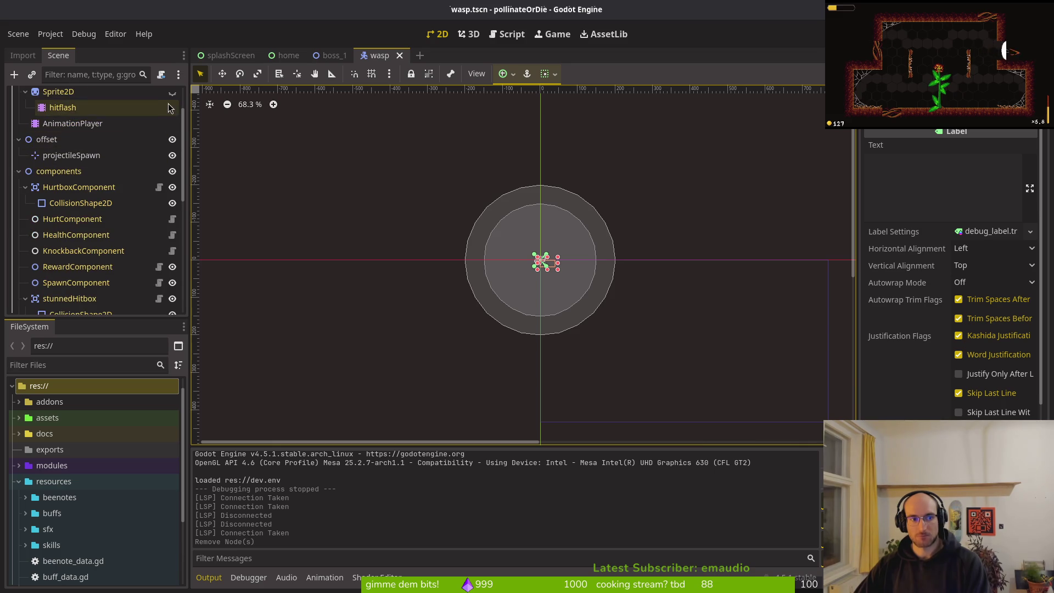
click(172, 92)
scroll(552, 285, up, 6)
scroll(538, 252, up, 15)
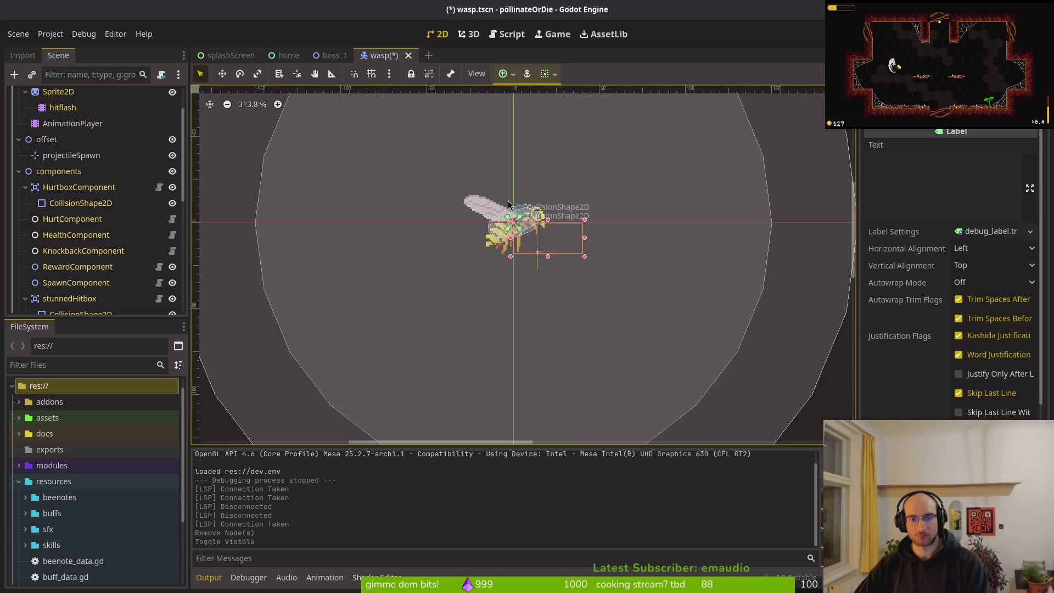
click(171, 92)
key(ctrl+s)
Switch to the boss_1 scene tab, then bring the wasp nest images forward
click(345, 55)
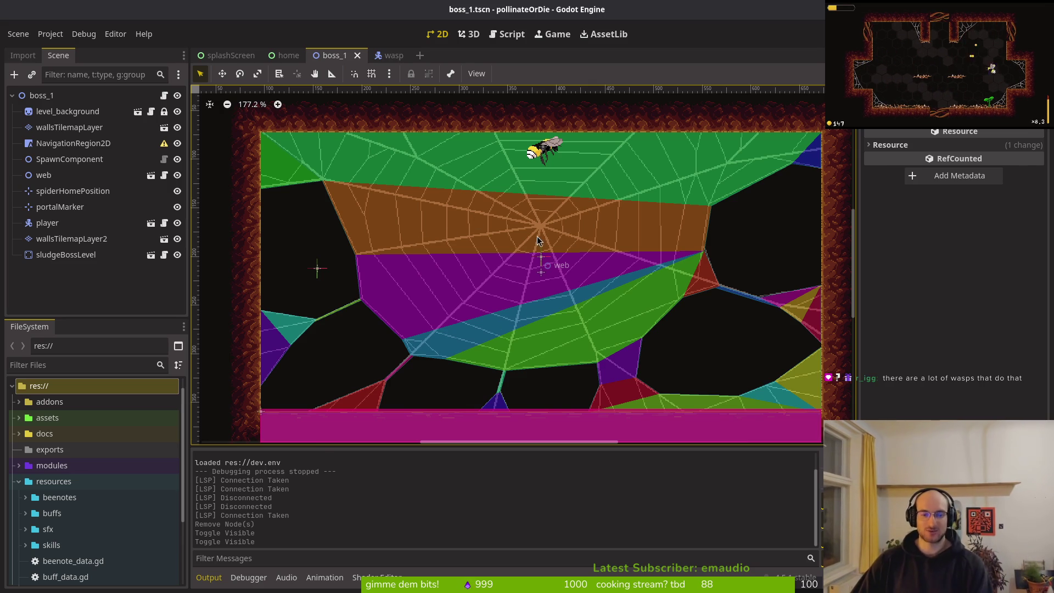
key(alt+Tab)
key(alt+Tab)
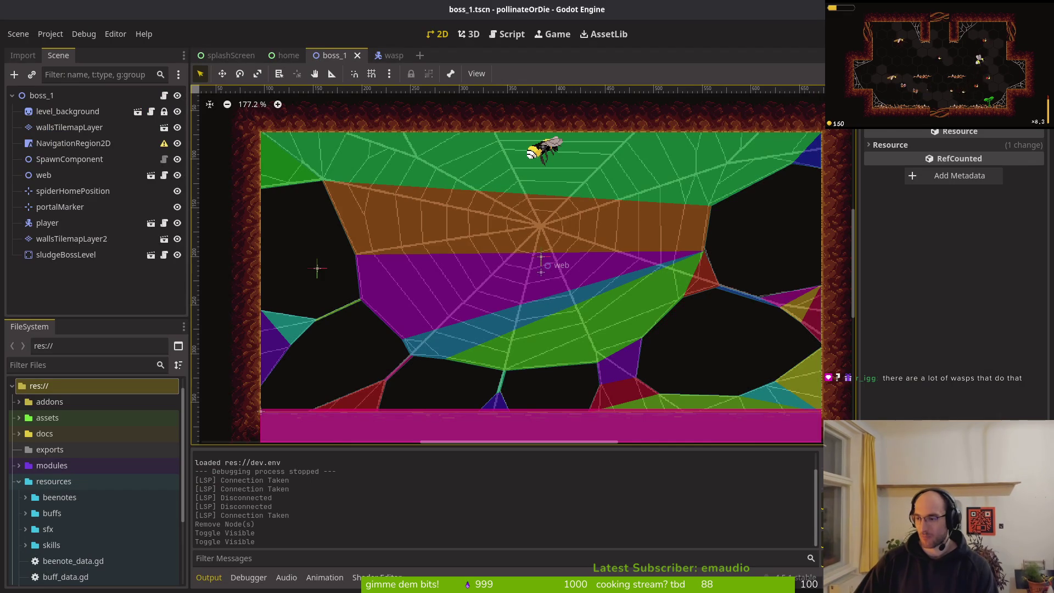
key(alt+Tab)
scroll(506, 311, down, 3)
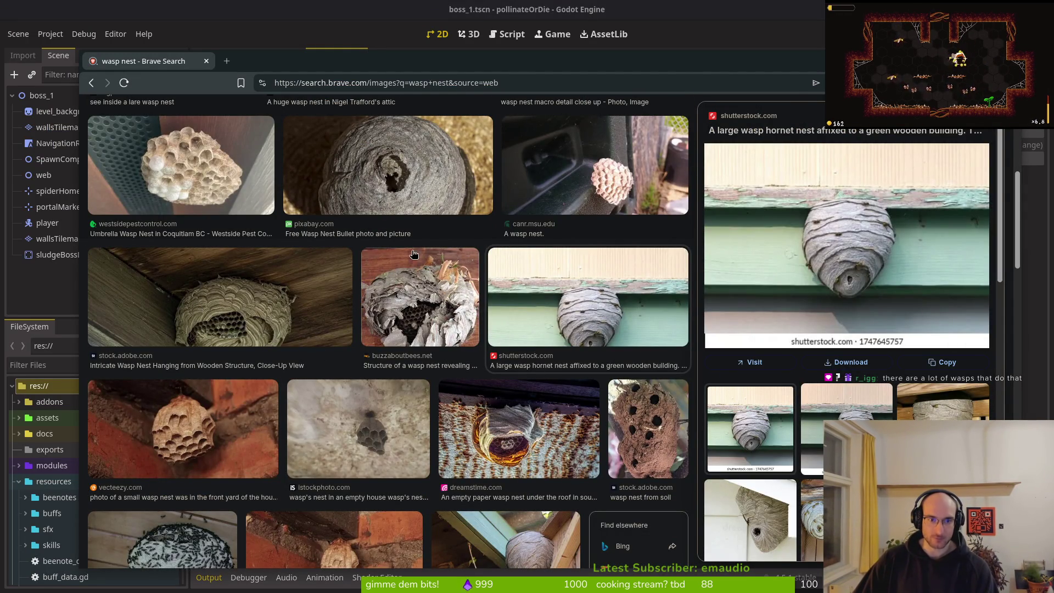
Scroll far down the wasp nest images and preview the gettyimages tree-nest photo
scroll(626, 225, down, 5)
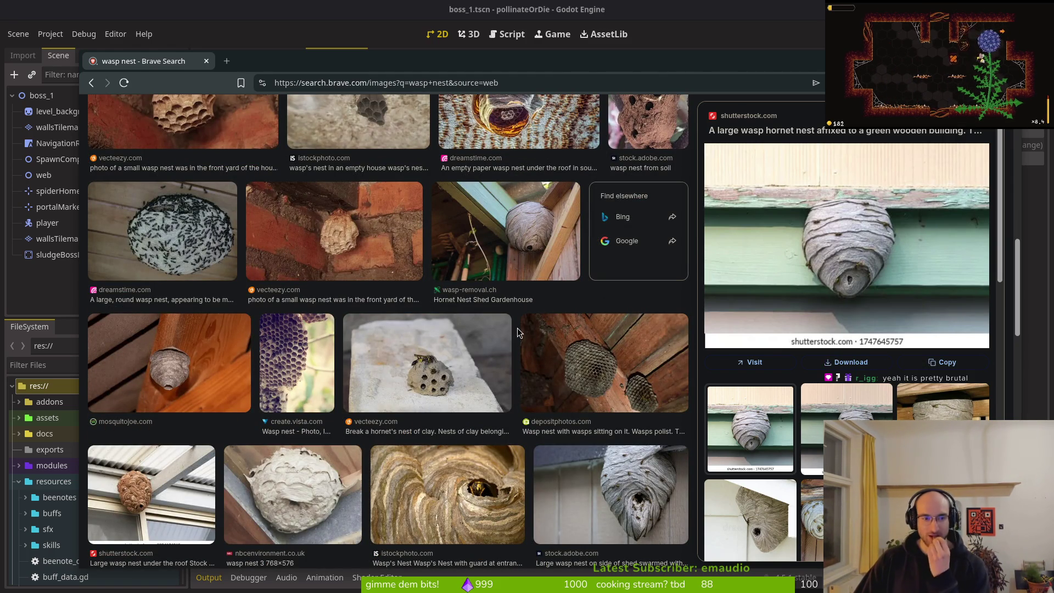
scroll(491, 332, down, 2)
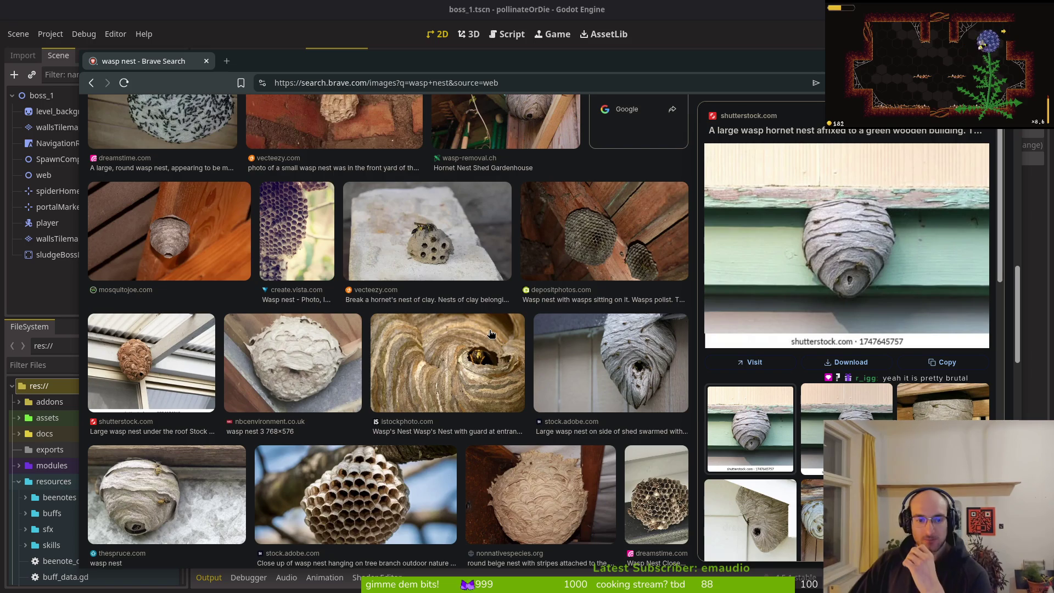
scroll(419, 313, down, 2)
scroll(421, 326, down, 1)
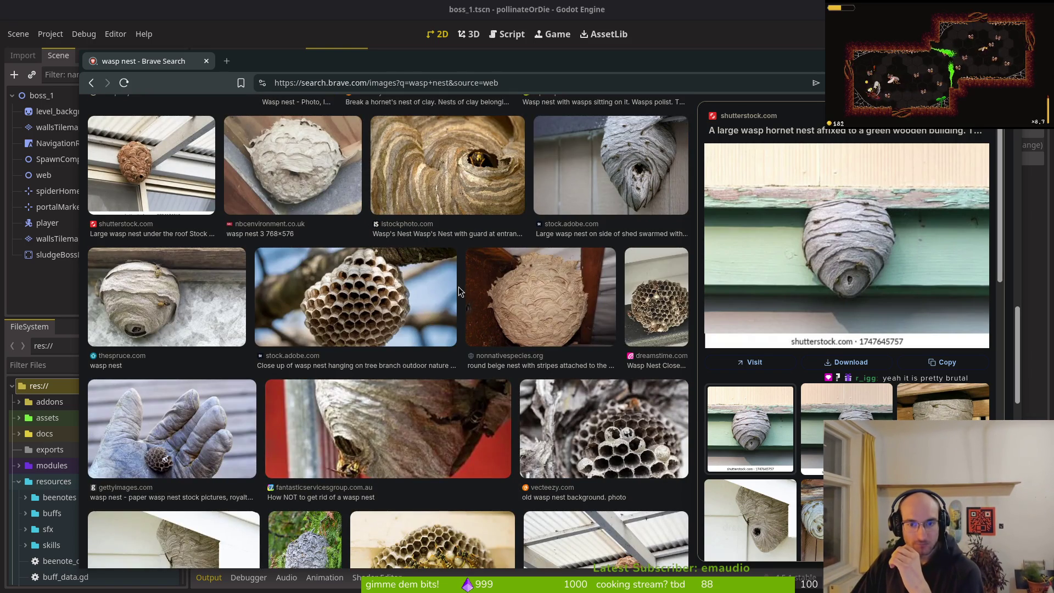
scroll(459, 293, down, 2)
scroll(465, 291, down, 2)
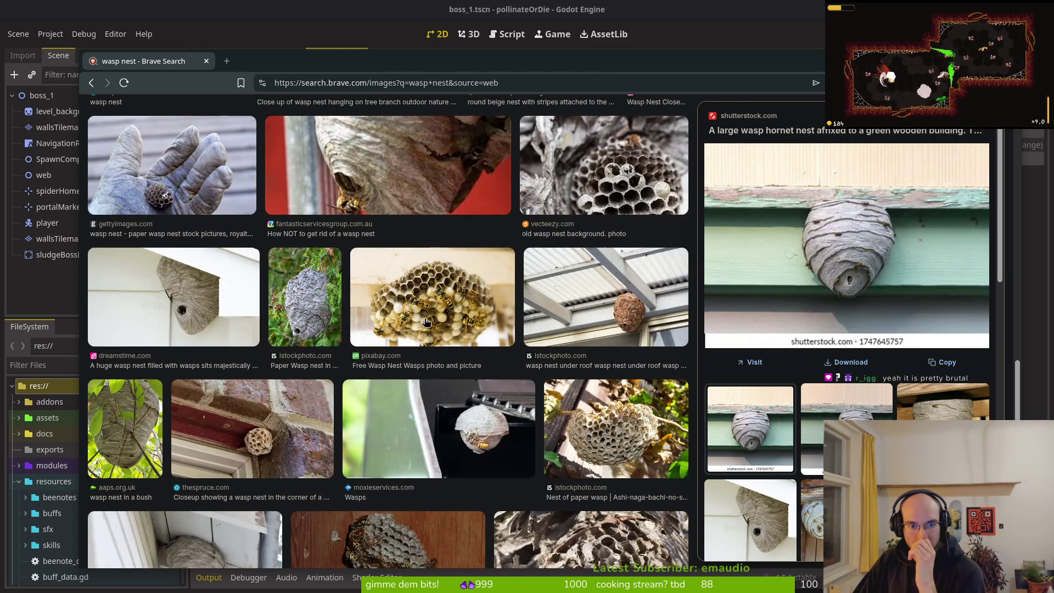
scroll(406, 346, down, 2)
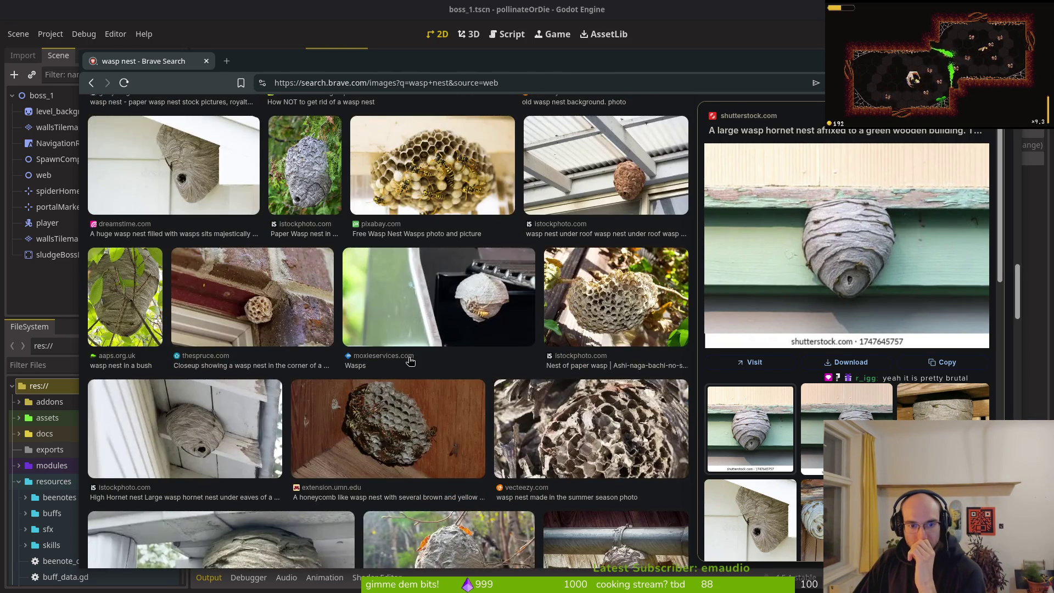
scroll(491, 439, down, 3)
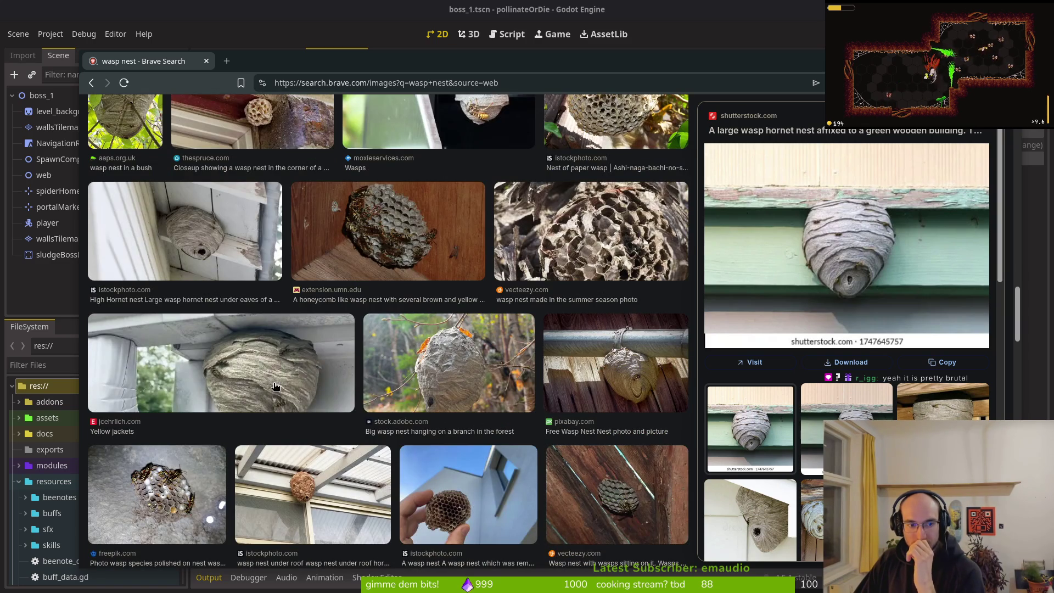
scroll(497, 495, down, 3)
scroll(503, 402, down, 3)
scroll(494, 390, down, 3)
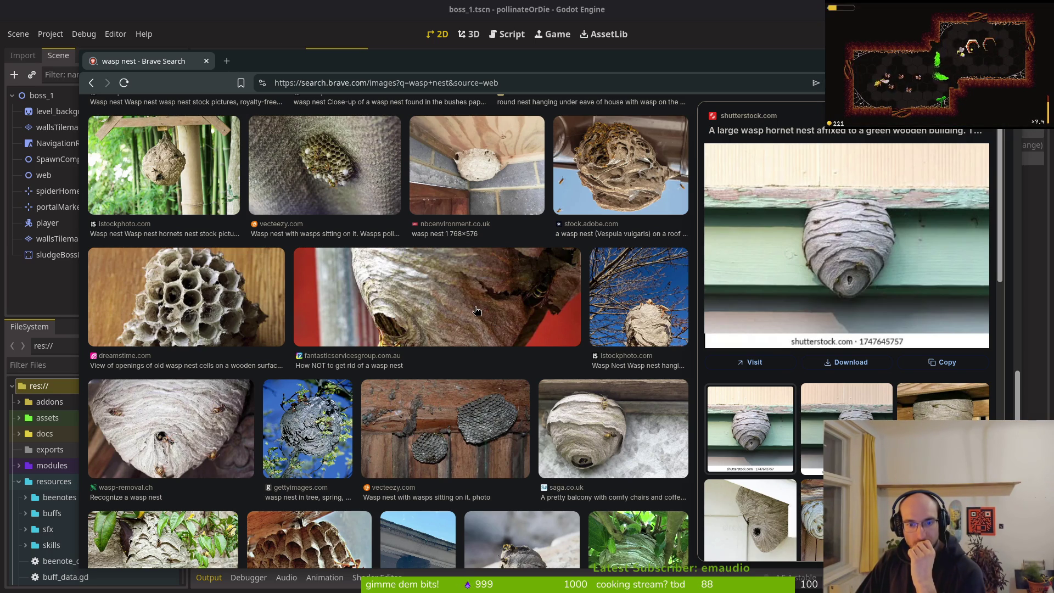
scroll(477, 311, up, 4)
scroll(481, 314, down, 10)
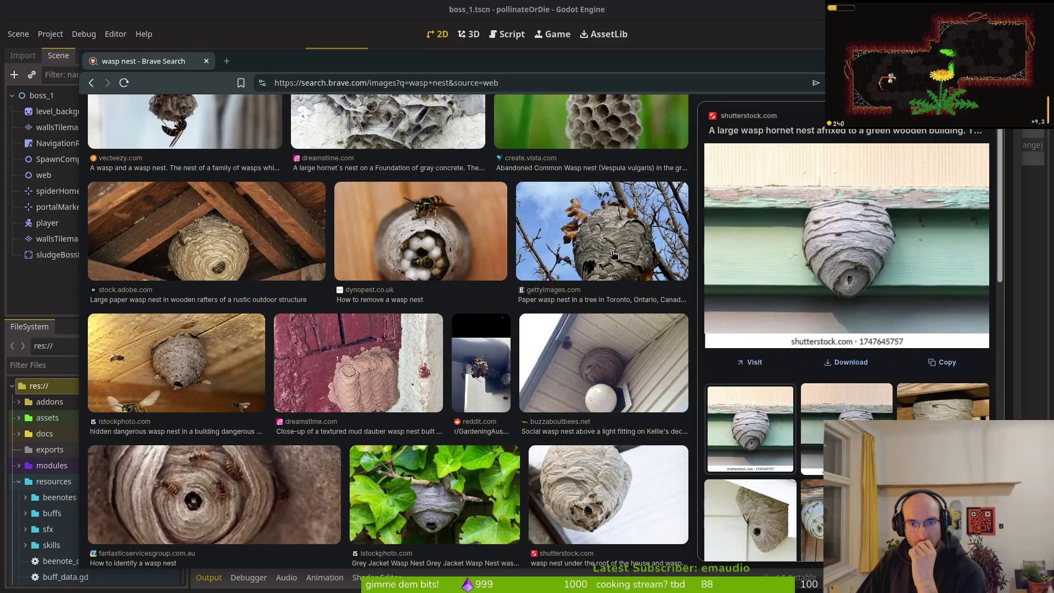
click(614, 254)
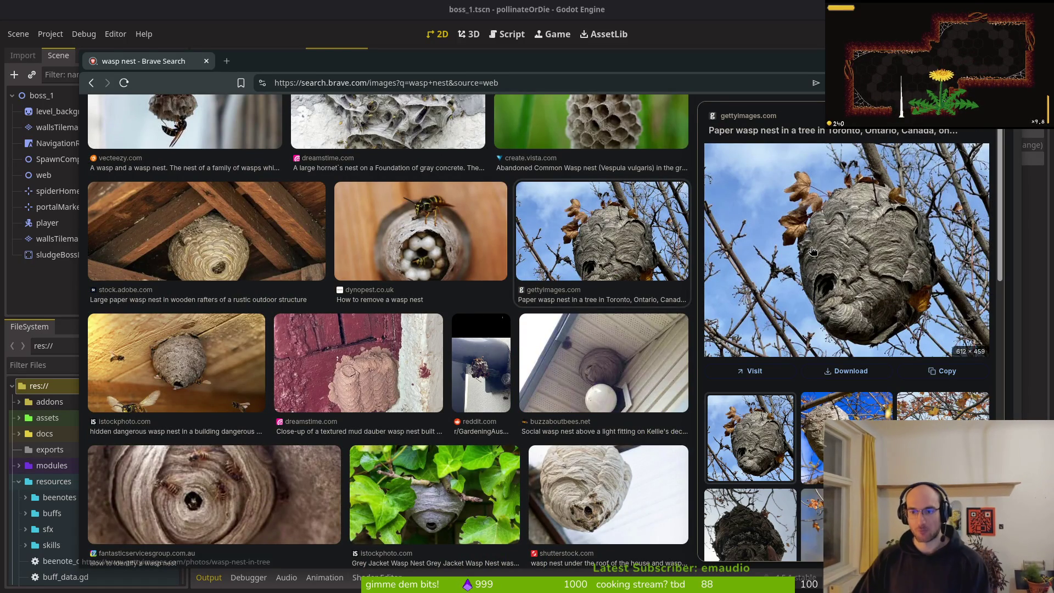
Enlarge the dark hanging nest photo, then preview the bald-faced hornet nest
scroll(741, 424, down, 2)
click(741, 424)
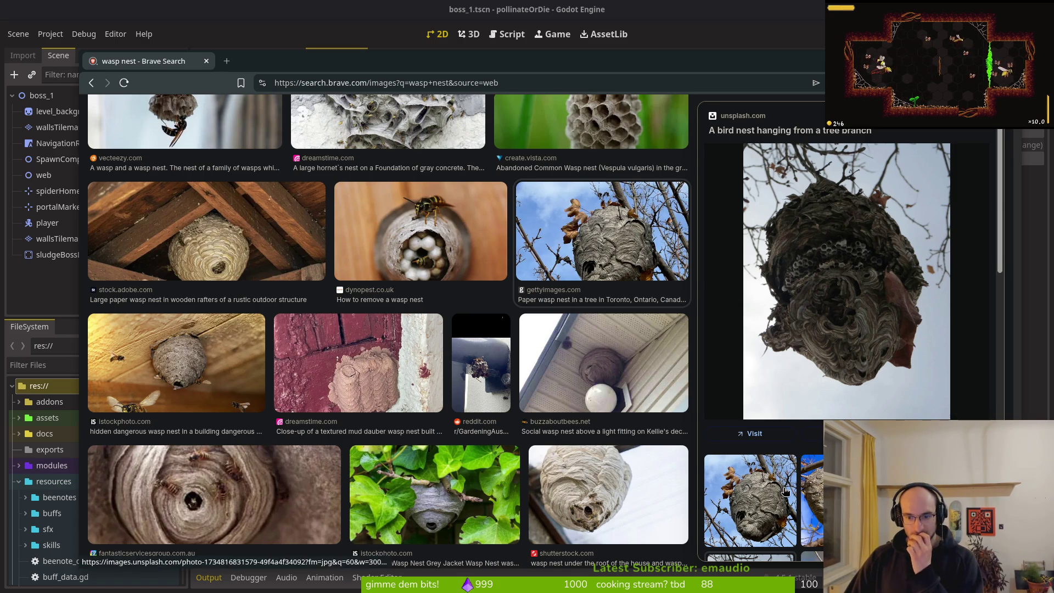
scroll(761, 492, down, 1)
scroll(847, 329, down, 2)
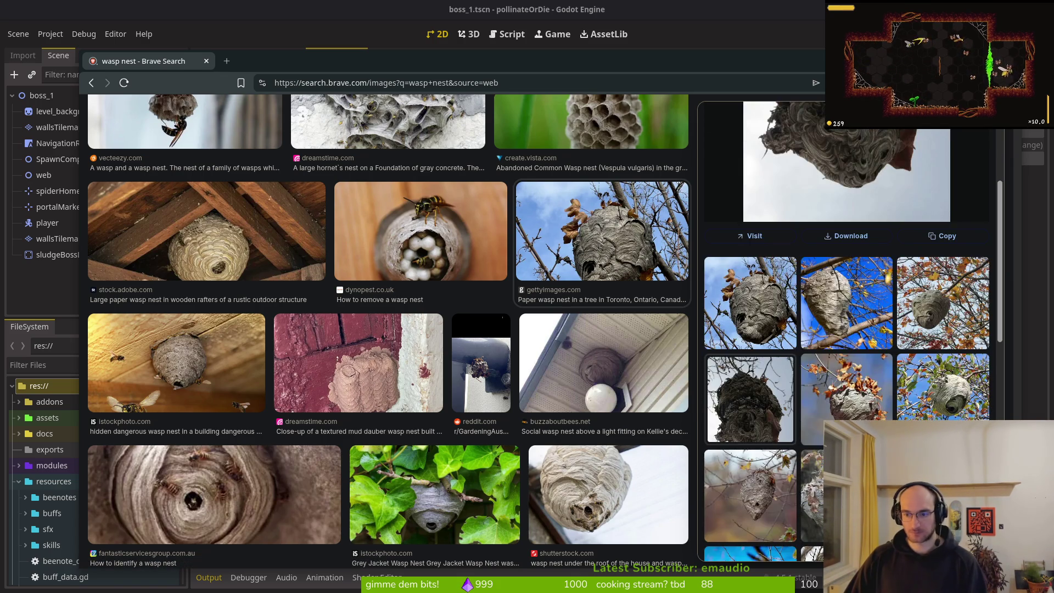
click(938, 406)
Enlarge the grey nest among green leaves, then pick a greyish-brown colour in Aseprite
scroll(755, 367, down, 3)
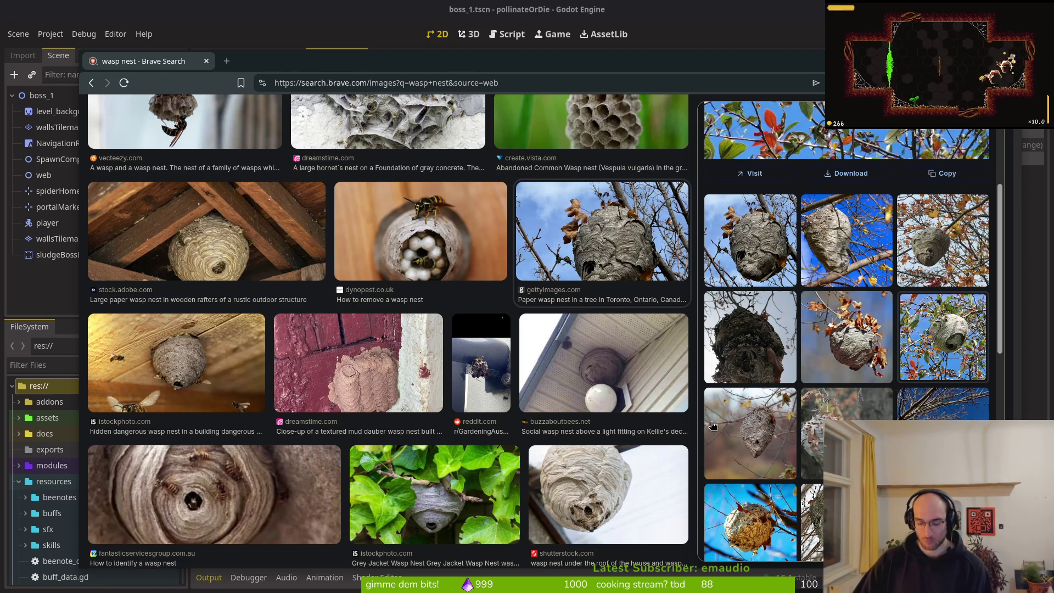
scroll(722, 419, down, 3)
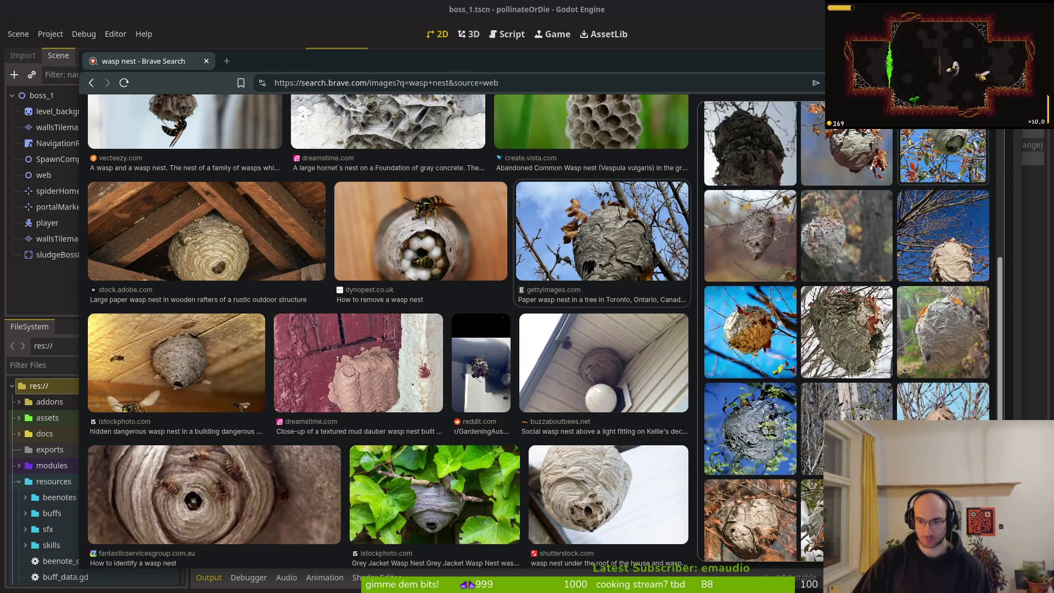
scroll(864, 393, down, 3)
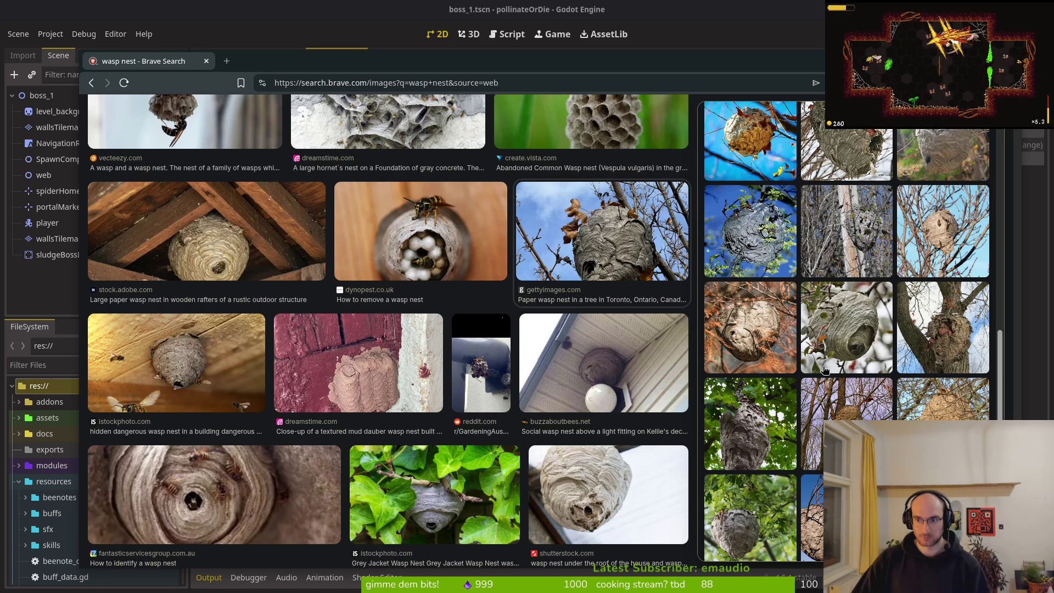
scroll(850, 393, down, 3)
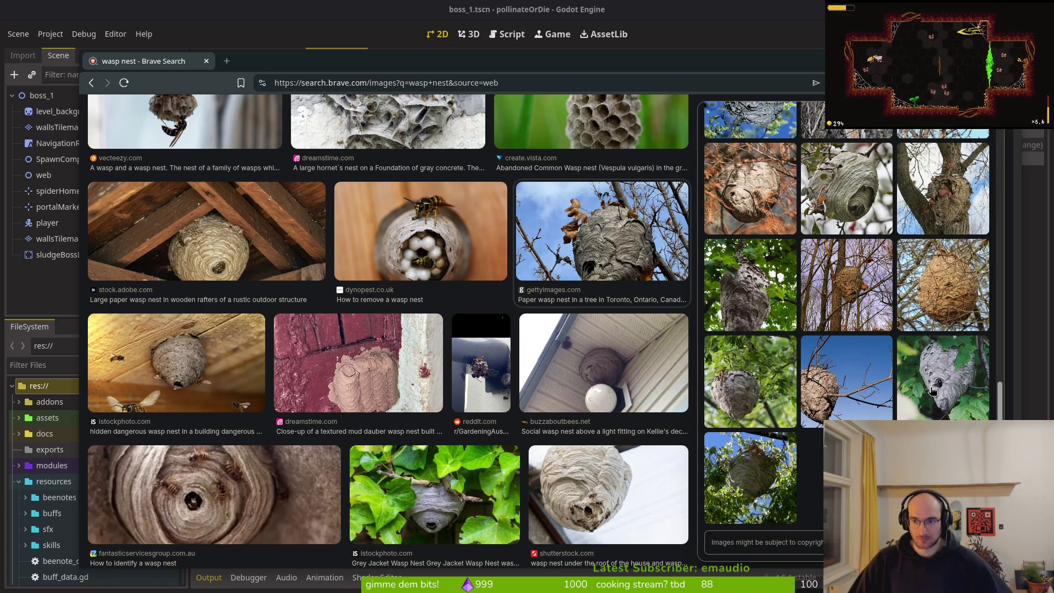
click(943, 396)
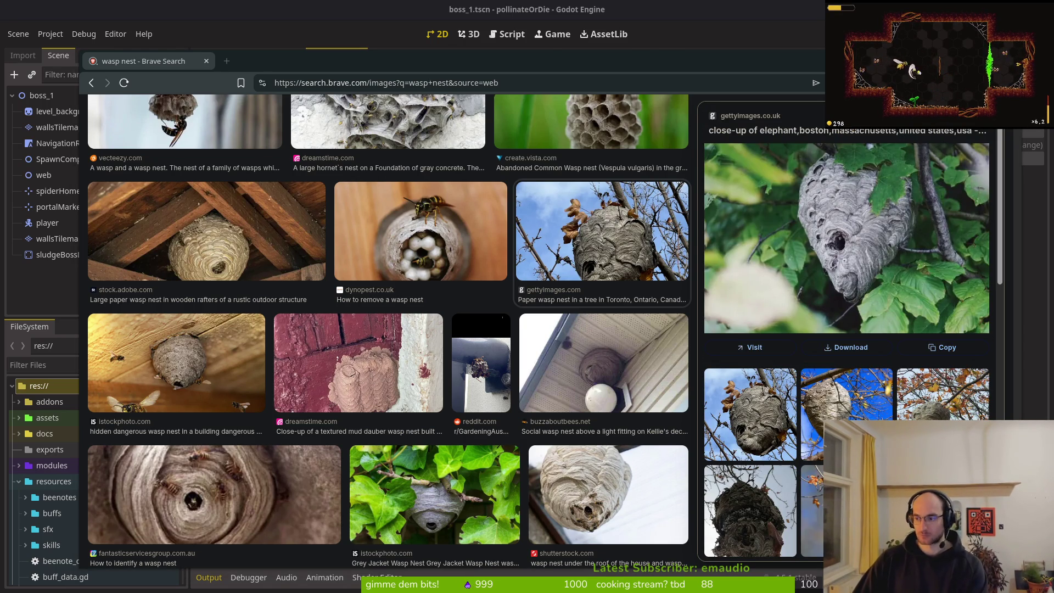
key(alt+Tab)
click(77, 91)
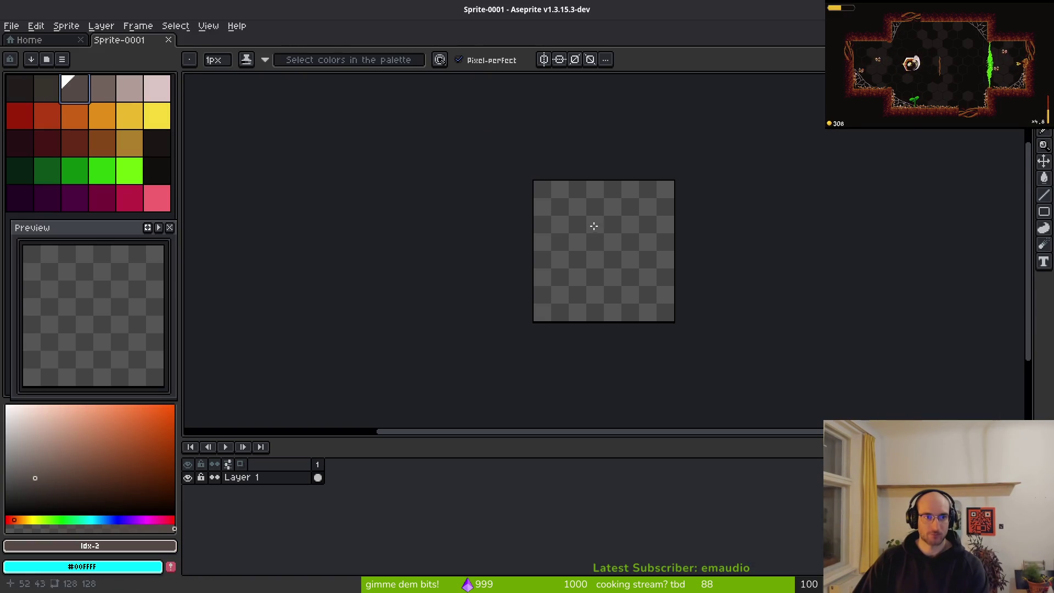
With a lighter brown and 11px brush, paint a thick teardrop nest outline
scroll(591, 227, up, 5)
key(])
scroll(456, 165, down, 5)
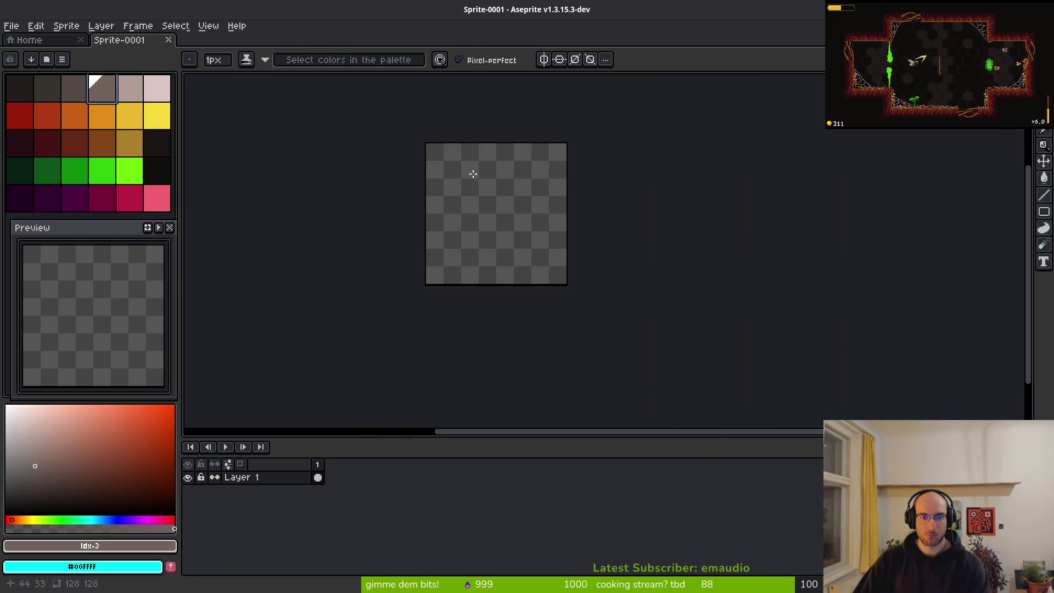
scroll(475, 177, up, 2)
key(plus)
key(plus)
key(plus)
mouse_move(515, 122)
mouse_down()
mouse_move(480, 132)
mouse_move(422, 196)
mouse_move(417, 237)
mouse_up()
mouse_move(440, 161)
mouse_down()
mouse_move(457, 146)
mouse_move(395, 254)
mouse_move(461, 348)
mouse_move(526, 374)
mouse_move(588, 301)
mouse_move(631, 162)
mouse_move(524, 123)
mouse_up()
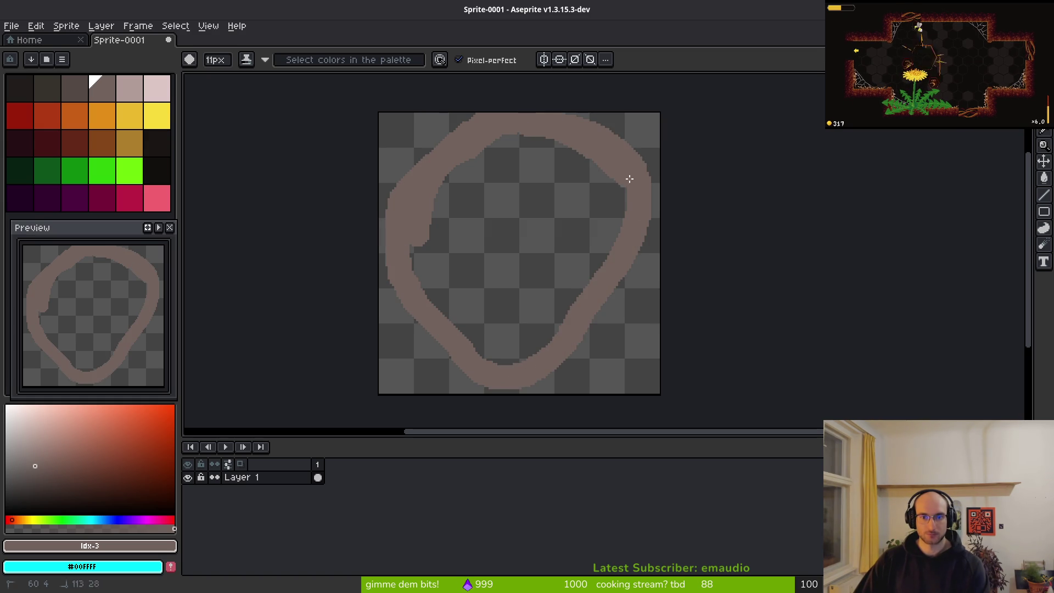
mouse_move(642, 233)
mouse_down()
mouse_move(605, 306)
mouse_move(545, 364)
mouse_up()
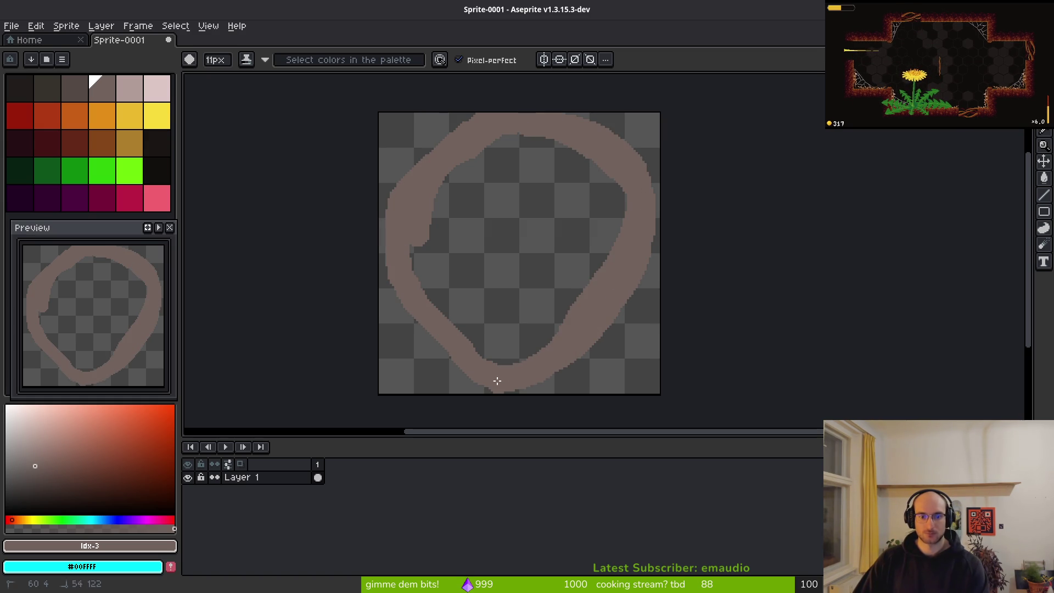
key(ctrl+alt+c)
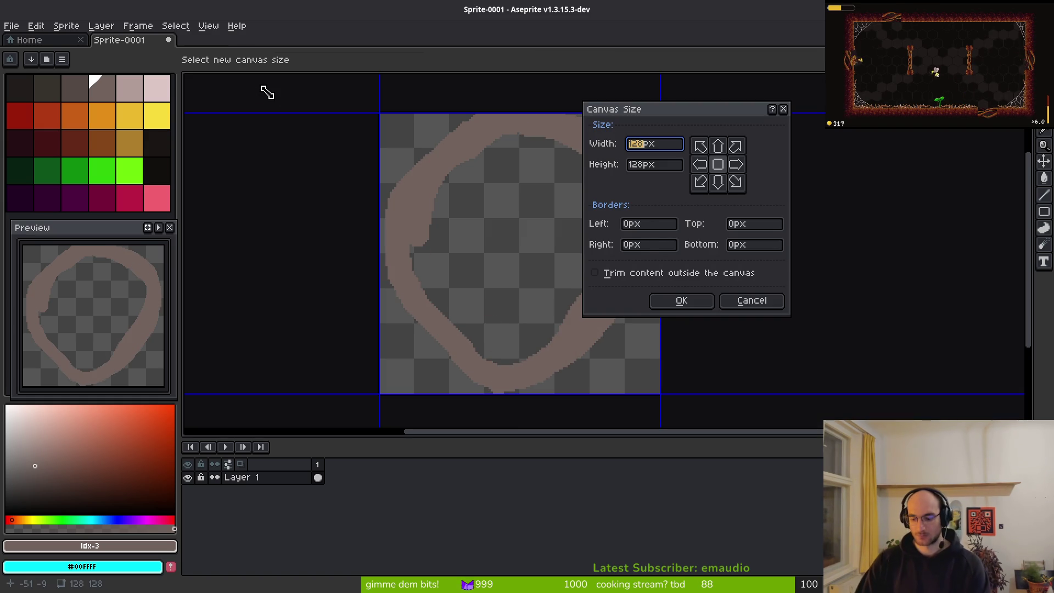
Resize the canvas to 196×196
text(196)
key(Tab)
text(1)
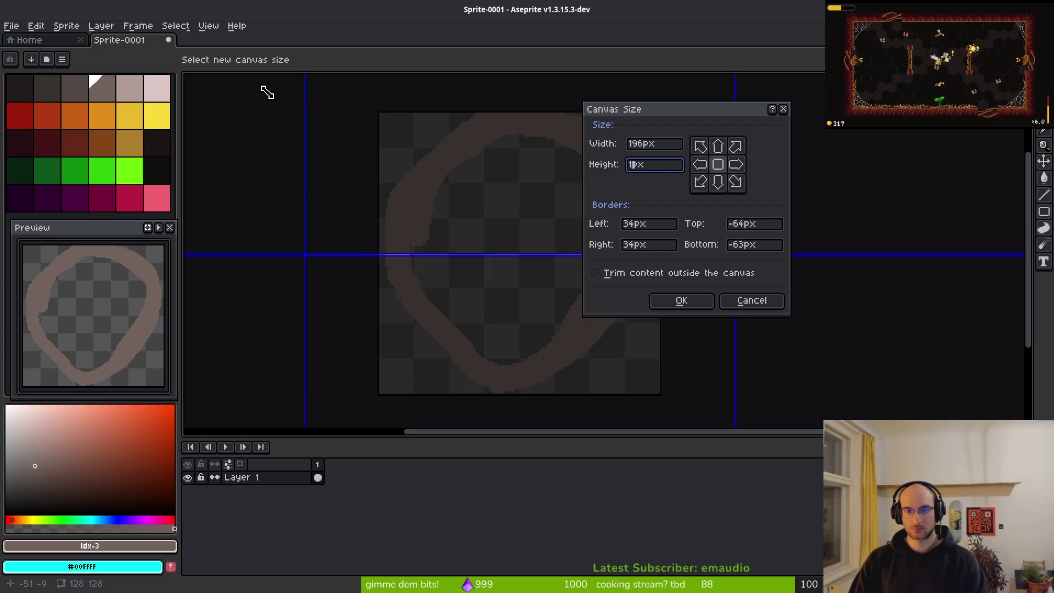
text(96)
key(Return)
Try a larger outer loop, undo it, then paint new strokes along the top and left
scroll(477, 299, up, 1)
scroll(604, 258, down, 3)
scroll(593, 255, up, 1)
mouse_move(591, 188)
mouse_down()
mouse_move(525, 225)
mouse_move(499, 292)
mouse_move(532, 360)
mouse_up()
mouse_move(616, 383)
mouse_down()
mouse_move(657, 345)
mouse_move(683, 282)
mouse_move(642, 213)
mouse_move(590, 202)
mouse_up()
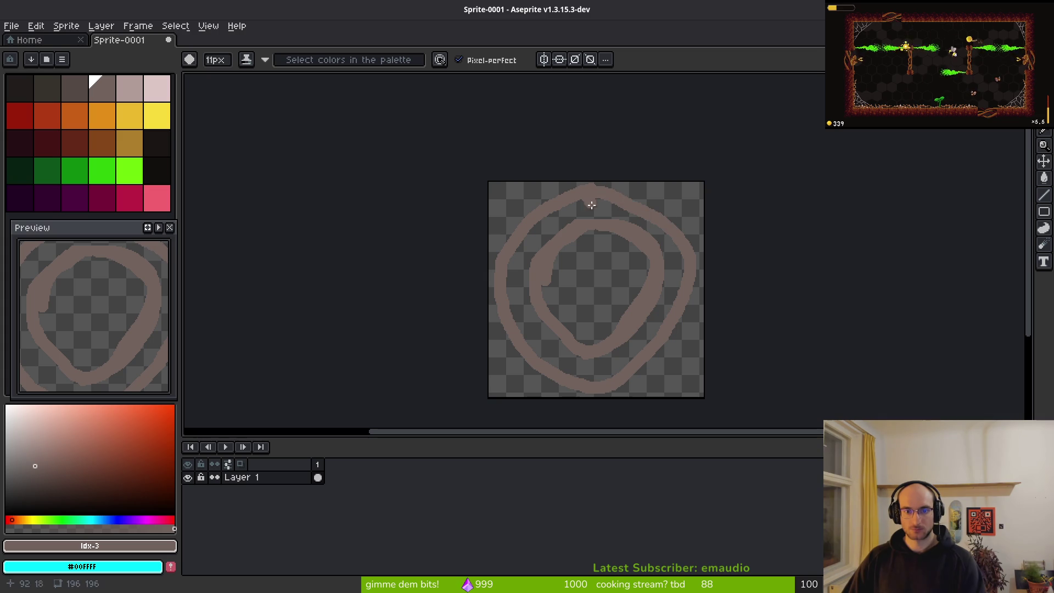
key(ctrl+z)
key(ctrl+z)
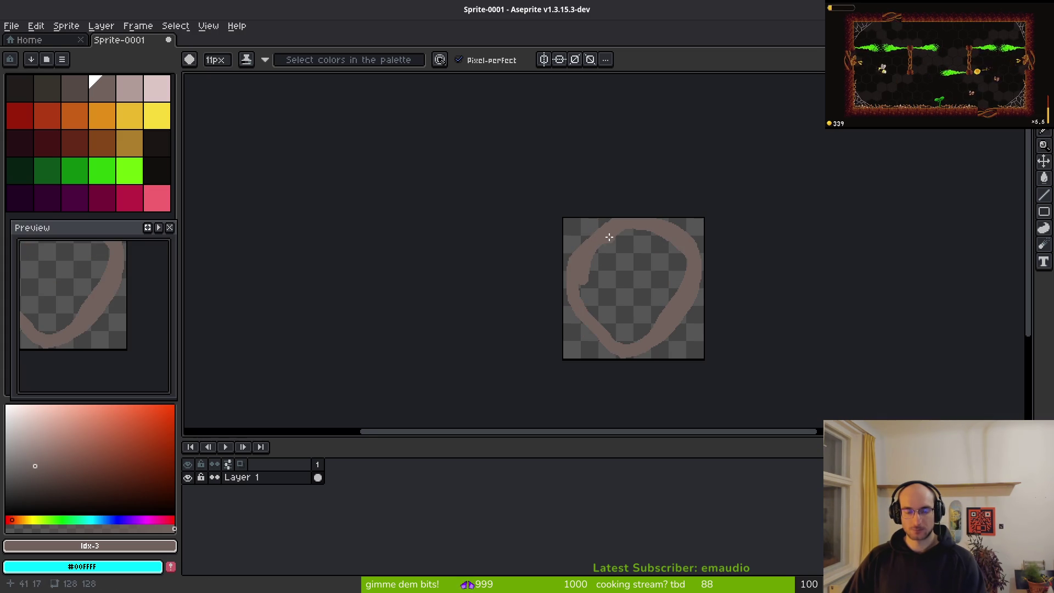
key(ctrl+y)
drag(592, 190, 525, 215)
mouse_move(510, 271)
mouse_down()
mouse_move(532, 329)
mouse_move(594, 379)
mouse_move(681, 312)
mouse_move(686, 229)
mouse_move(626, 195)
mouse_move(579, 193)
mouse_move(635, 193)
mouse_move(680, 241)
mouse_up()
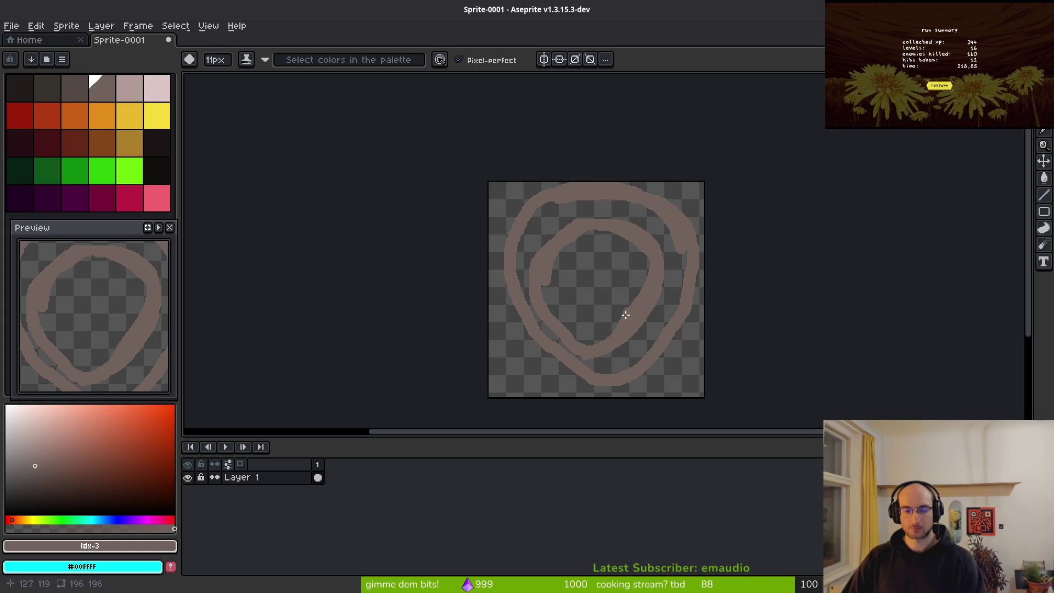
Thicken the ring's bottom and left edges, then bucket-fill its interior brown
scroll(603, 373, up, 4)
drag(757, 261, 799, 144)
mouse_move(741, 293)
mouse_down()
mouse_move(614, 308)
mouse_move(544, 242)
mouse_up()
drag(549, 181, 648, 286)
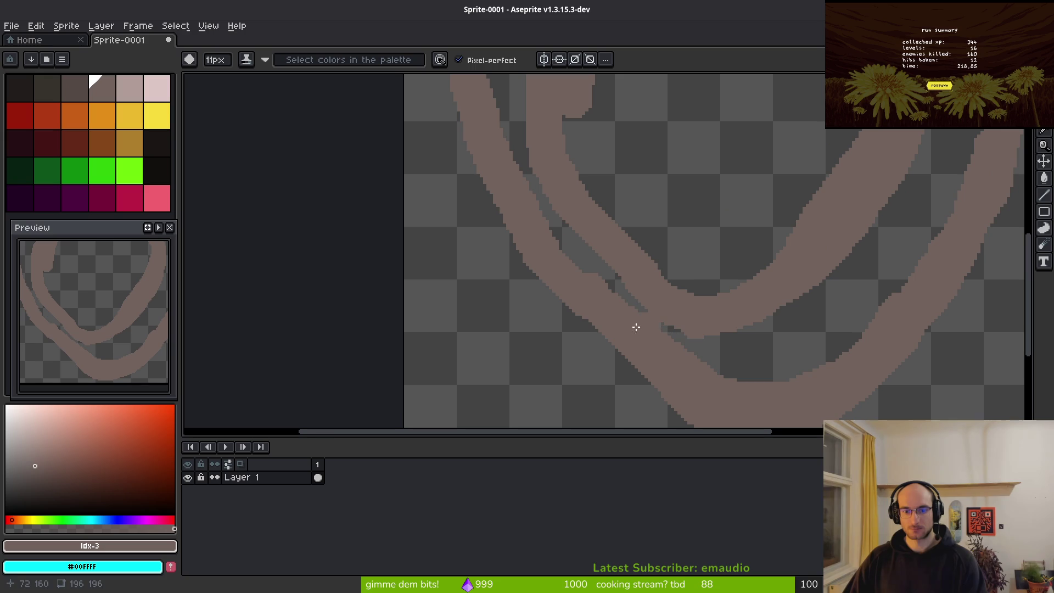
drag(582, 303, 687, 379)
scroll(600, 315, up, 5)
scroll(600, 314, left, 2)
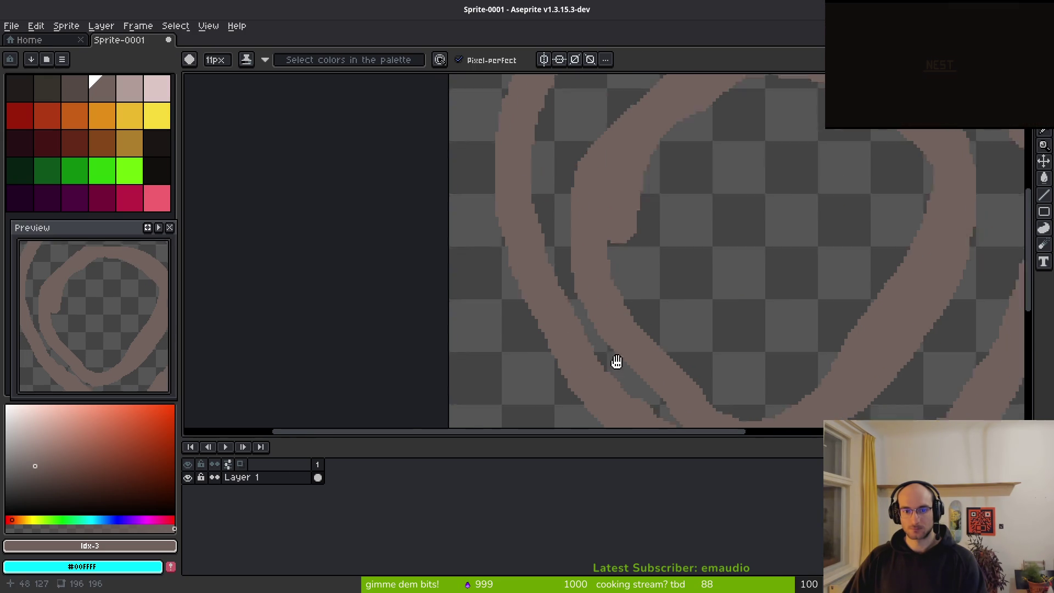
drag(595, 369, 532, 193)
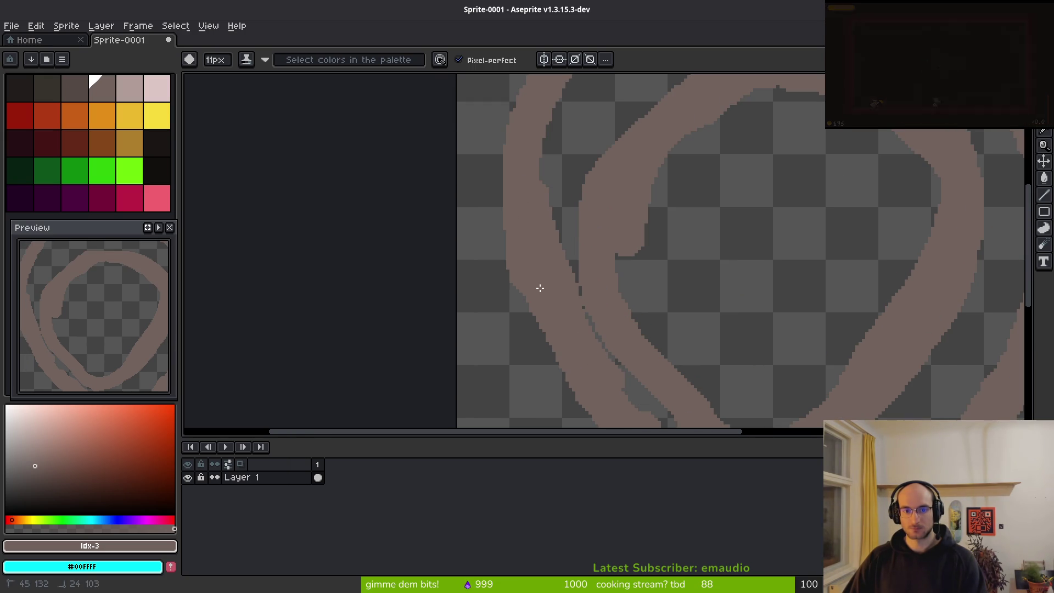
drag(537, 280, 563, 340)
scroll(555, 291, down, 4)
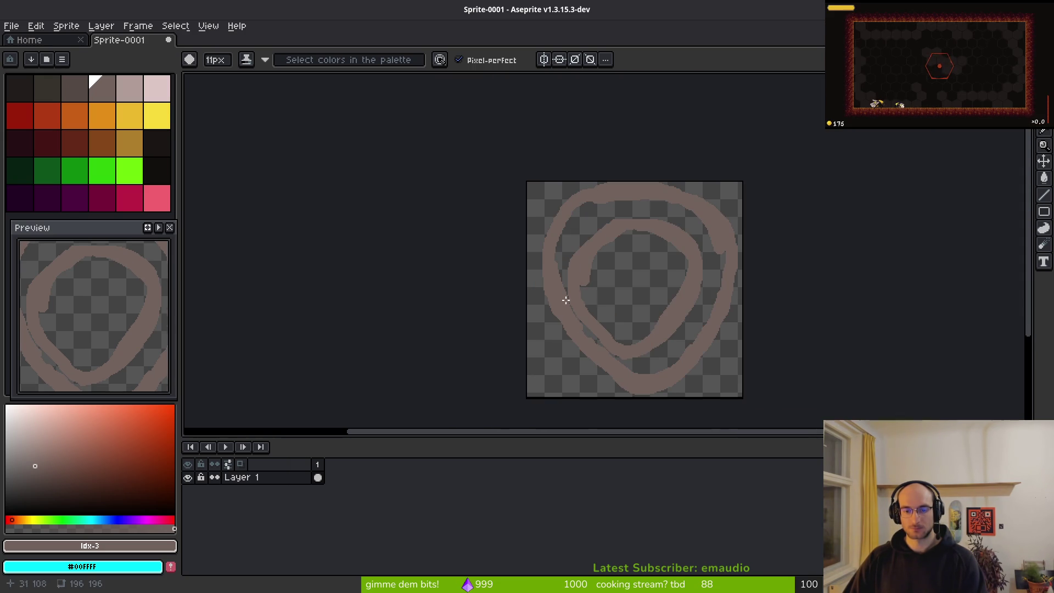
key(g)
click(603, 220)
Fill the inside of the brown ring so the teardrop body becomes solid brown
click(620, 280)
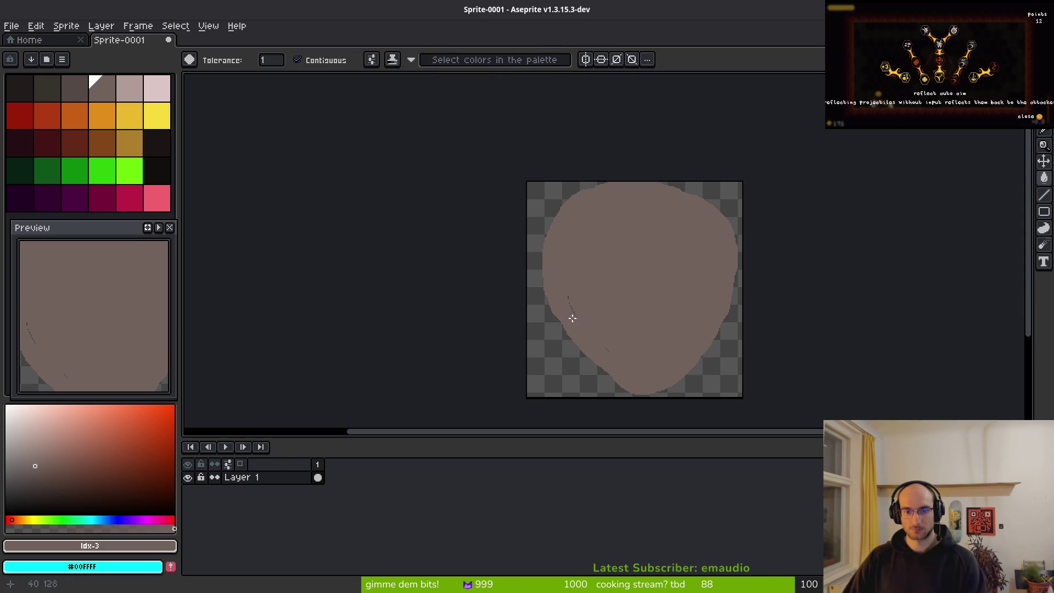
scroll(572, 323, up, 3)
key(b)
mouse_move(571, 325)
mouse_down()
mouse_move(543, 179)
mouse_move(546, 227)
mouse_move(451, 122)
mouse_up()
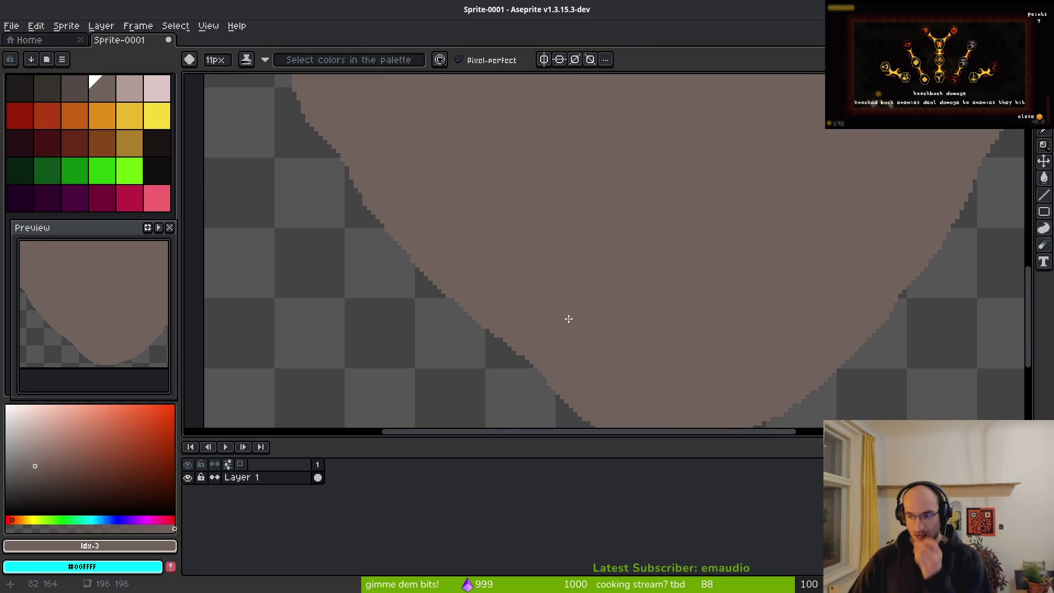
scroll(574, 328, down, 4)
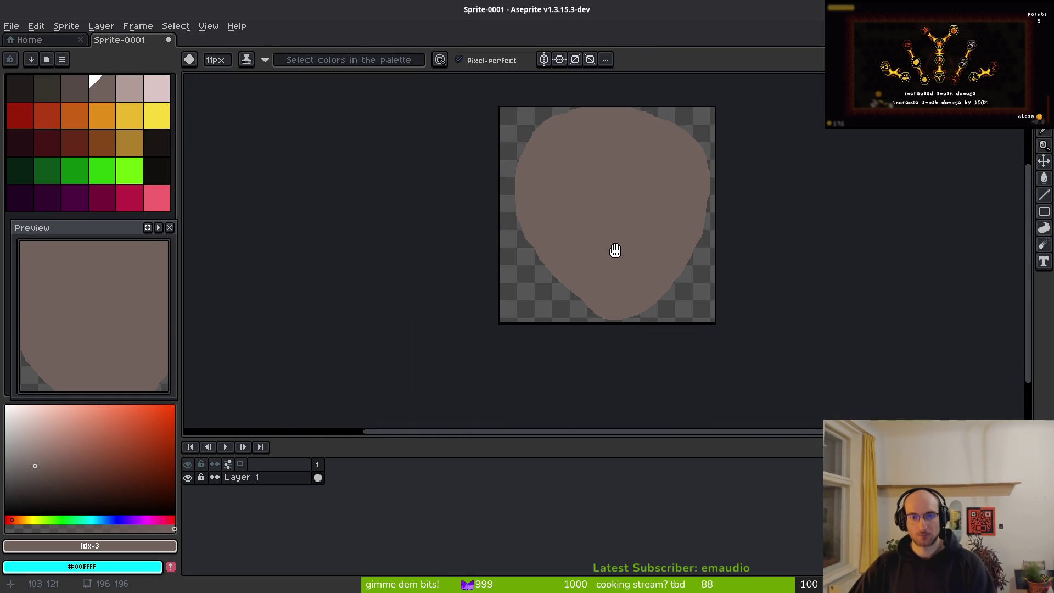
After checking the reference images, place a darker grey-brown pixel on the nest body
key(alt+Tab)
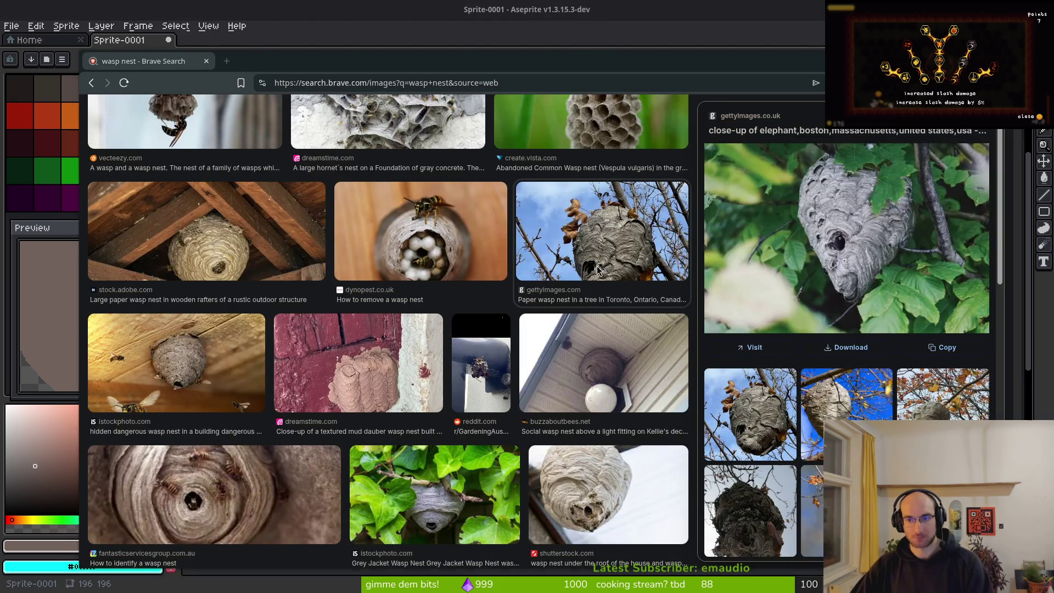
key(alt+Tab)
click(80, 95)
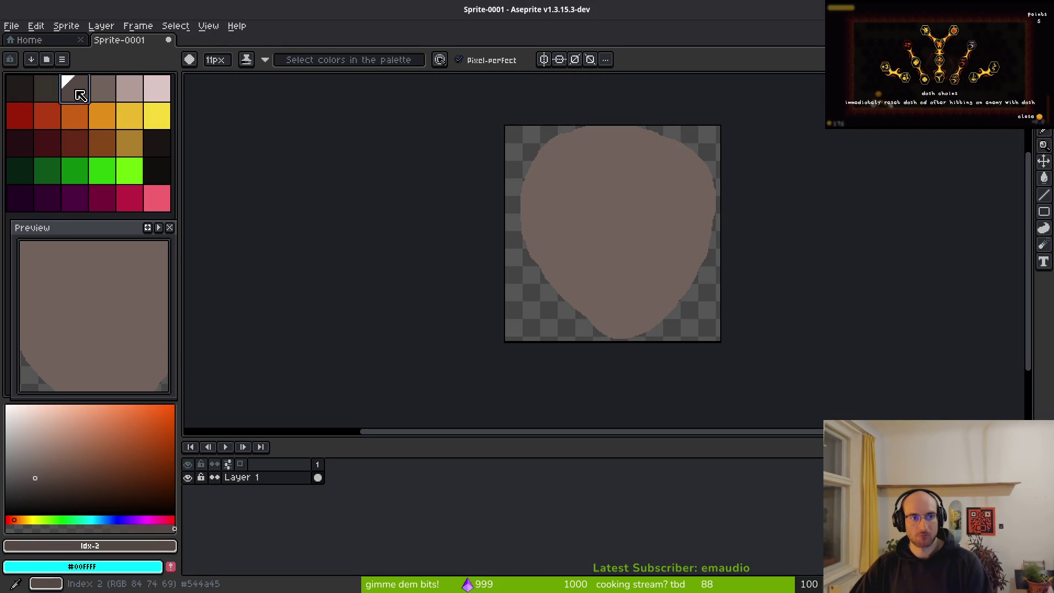
scroll(584, 209, up, 3)
click(581, 219)
scroll(582, 219, up, 1)
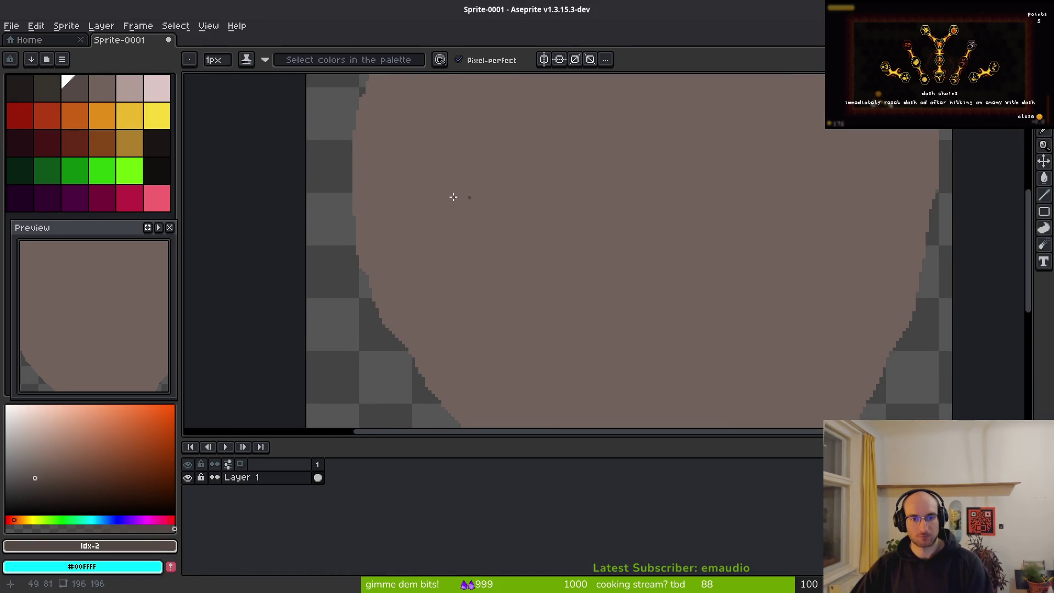
scroll(516, 222, down, 1)
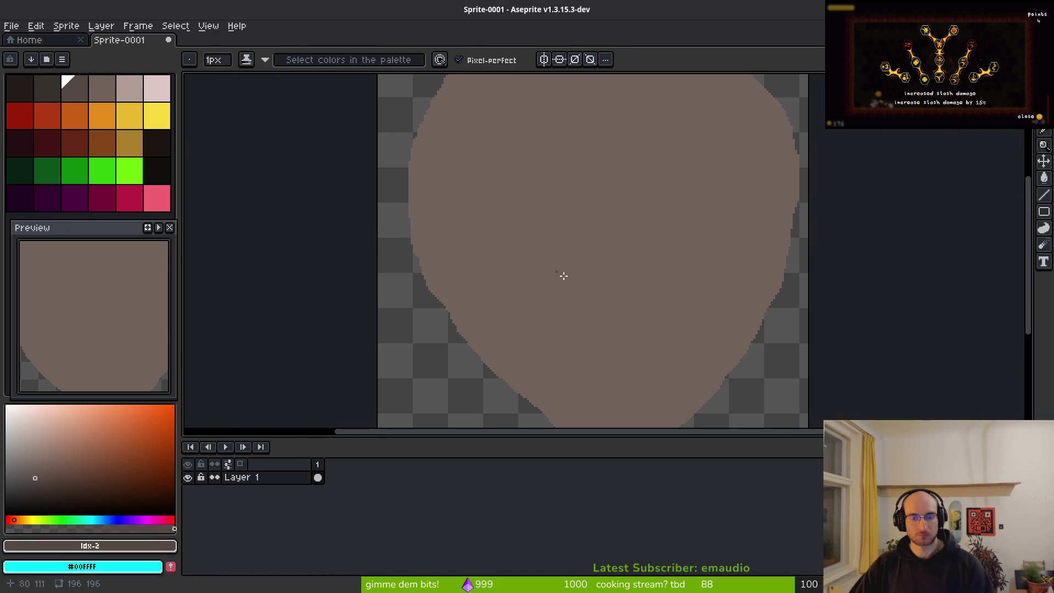
Compare the sprite against the wasp nest references again and choose black for the entrance hole
key(alt+Tab)
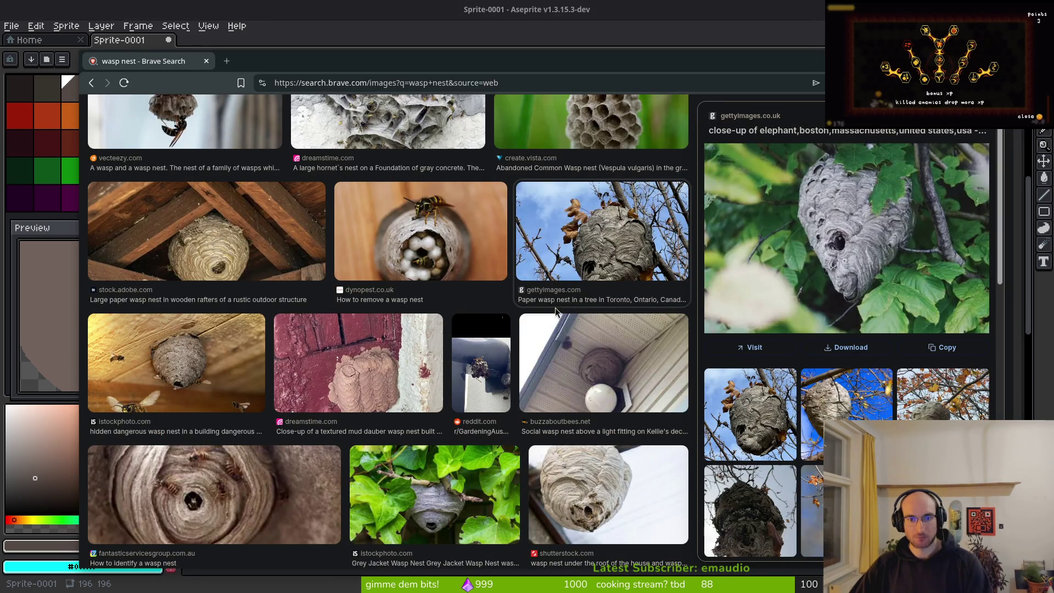
key(alt+Tab)
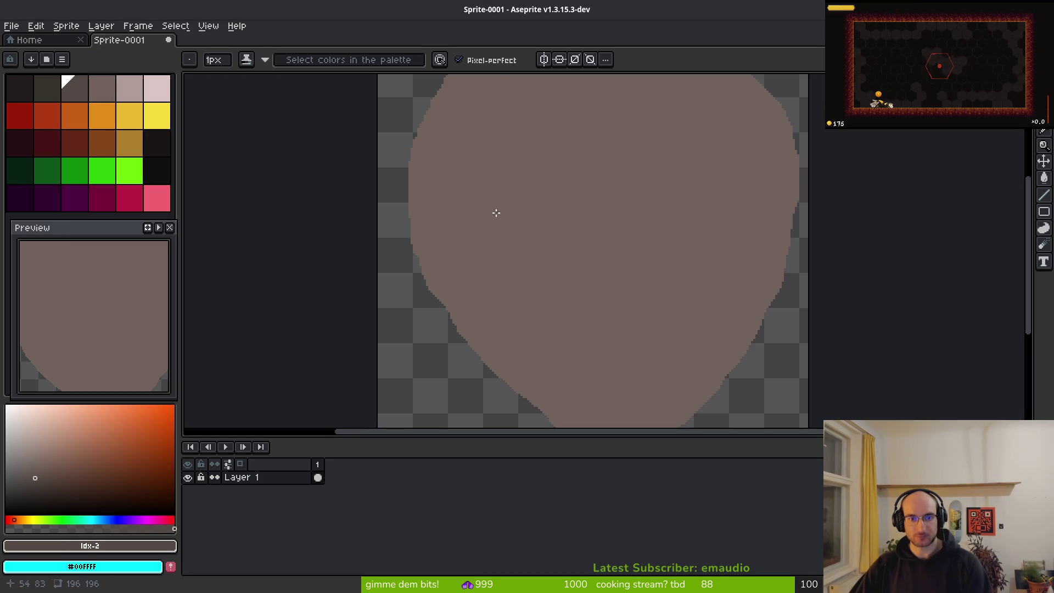
key(alt+Tab)
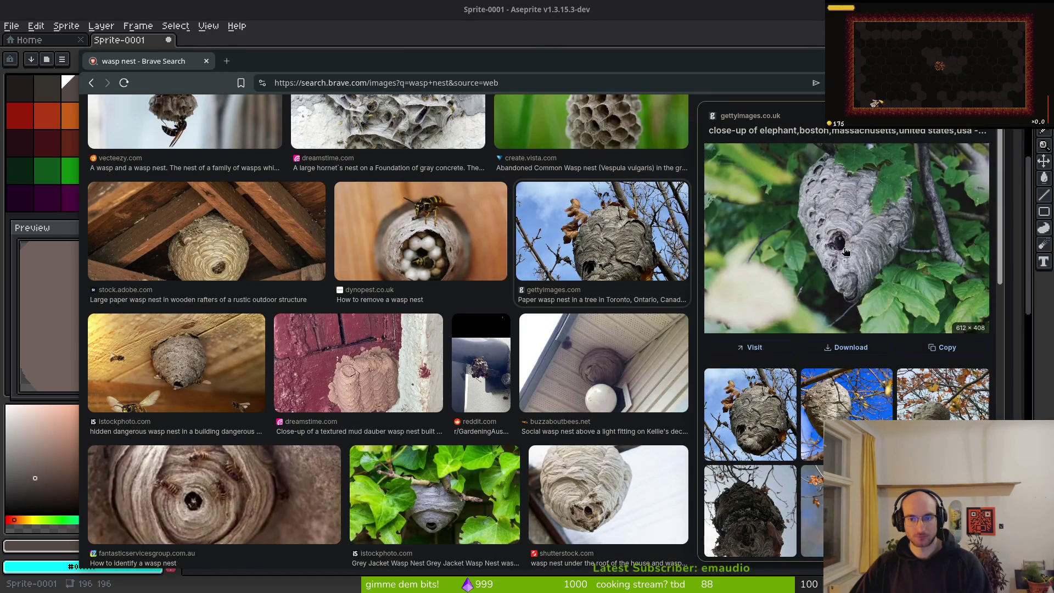
key(alt+Tab)
scroll(683, 329, down, 3)
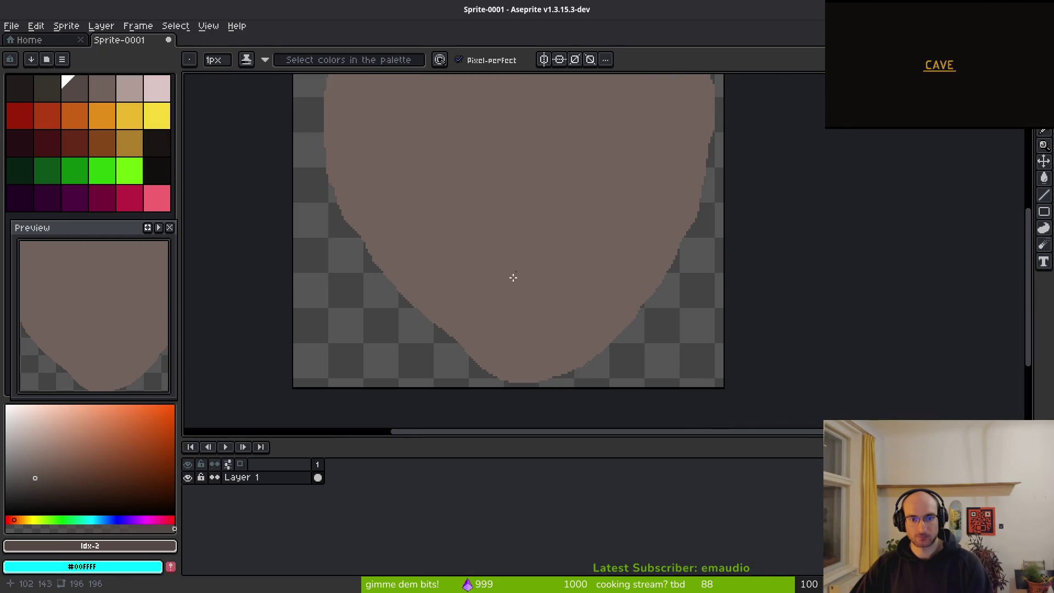
click(157, 170)
scroll(525, 301, up, 2)
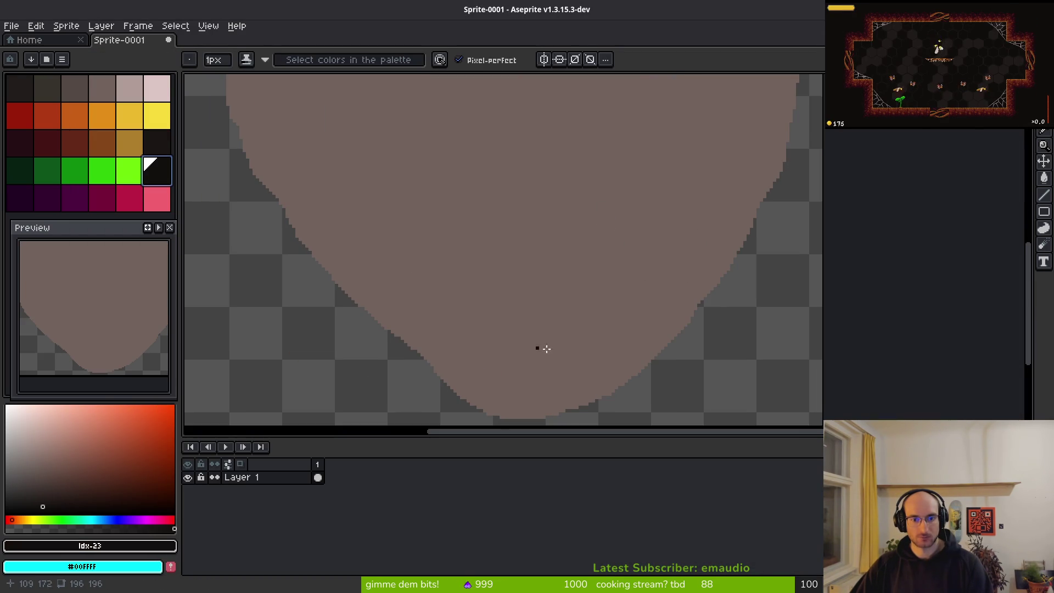
Outline an oval near the bottom of the nest in black and fill its upper-right area
drag(518, 285, 498, 312)
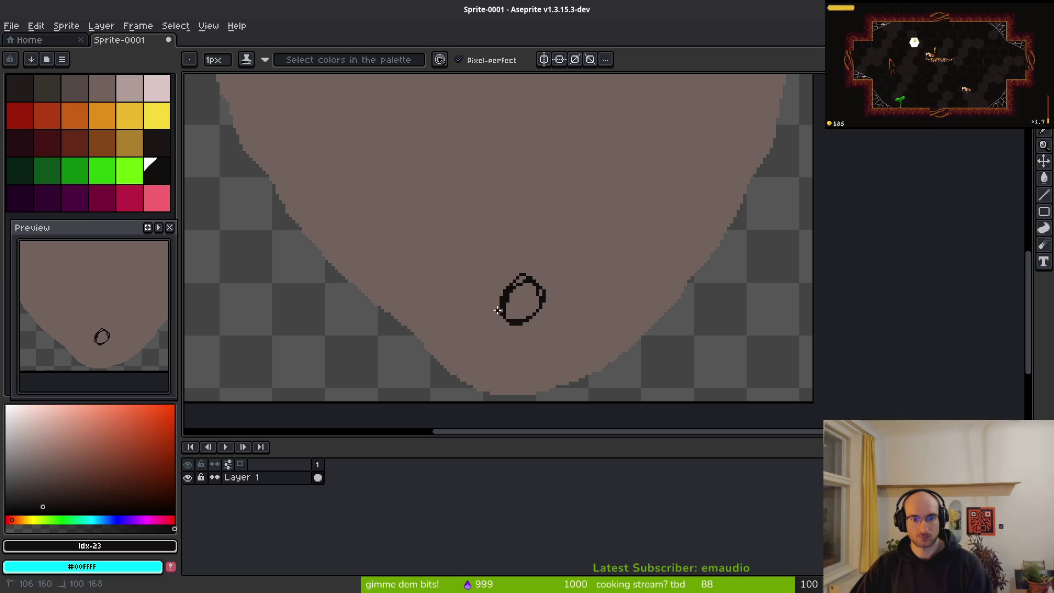
scroll(524, 299, up, 6)
mouse_move(538, 283)
mouse_down()
mouse_move(516, 276)
mouse_move(519, 308)
mouse_move(513, 271)
mouse_move(501, 273)
mouse_move(532, 305)
mouse_move(516, 319)
mouse_up()
scroll(516, 276, up, 2)
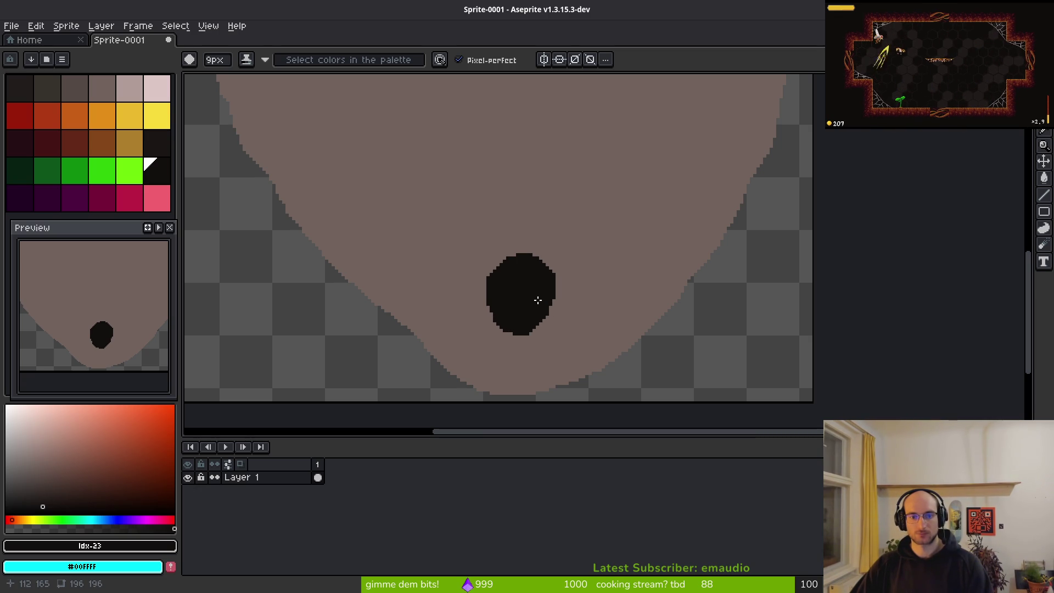
scroll(538, 301, up, 2)
Trim the hole's right edge in body brown using a 1px brush
alt+click(633, 357)
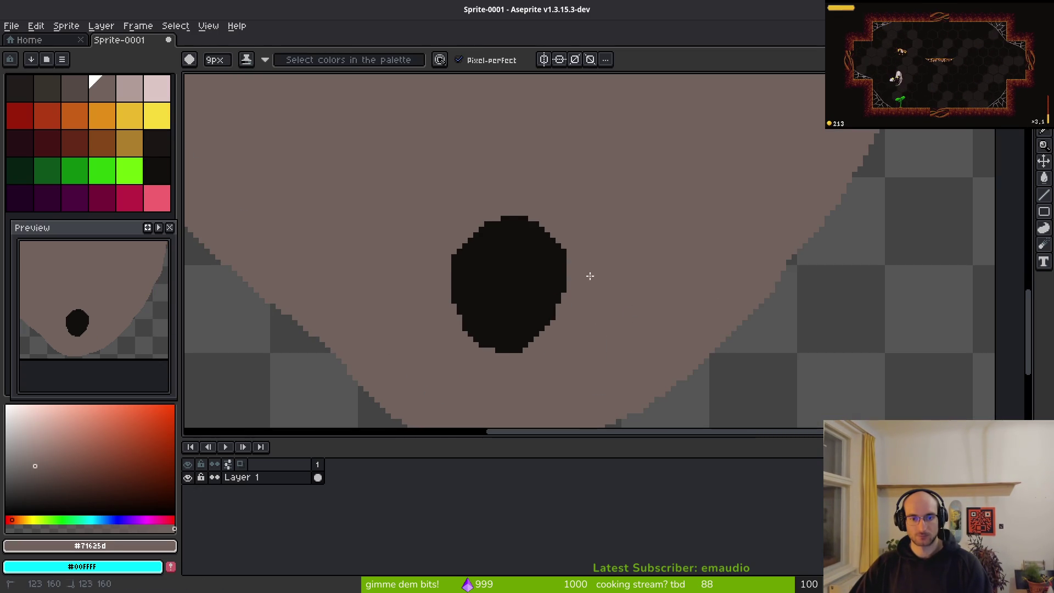
key(ctrl+z)
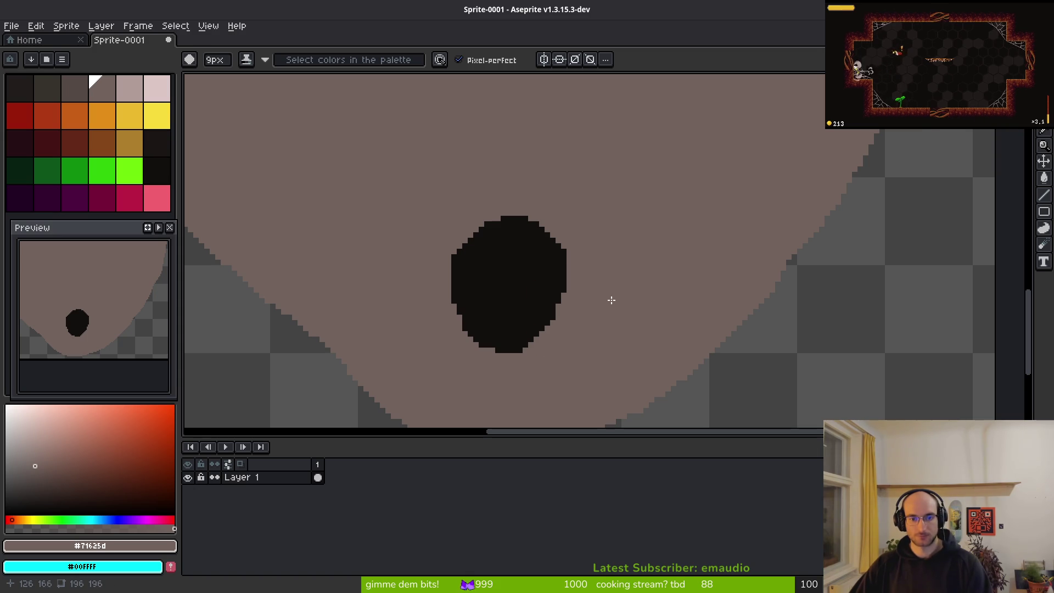
key(minus)
key(minus)
key(minus)
scroll(568, 274, up, 4)
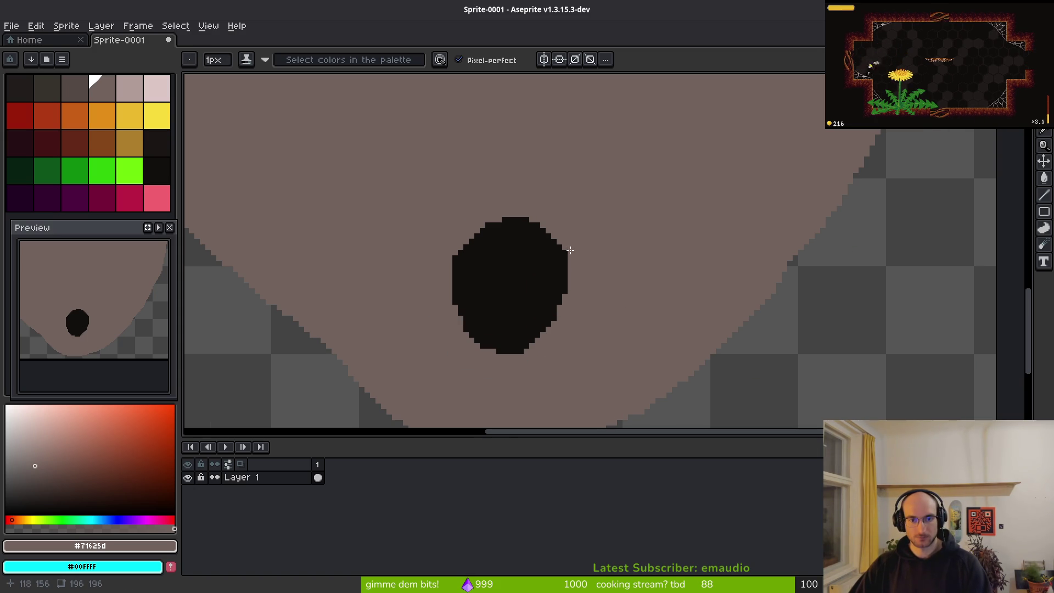
drag(551, 274, 545, 229)
scroll(569, 256, down, 3)
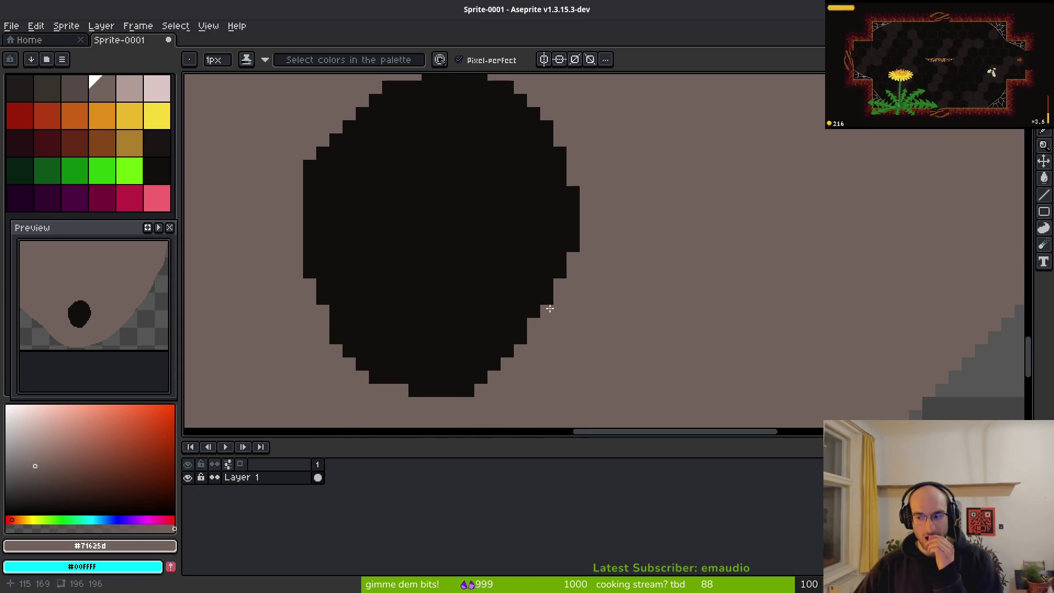
scroll(594, 228, down, 3)
scroll(594, 228, down, 6)
scroll(613, 274, up, 3)
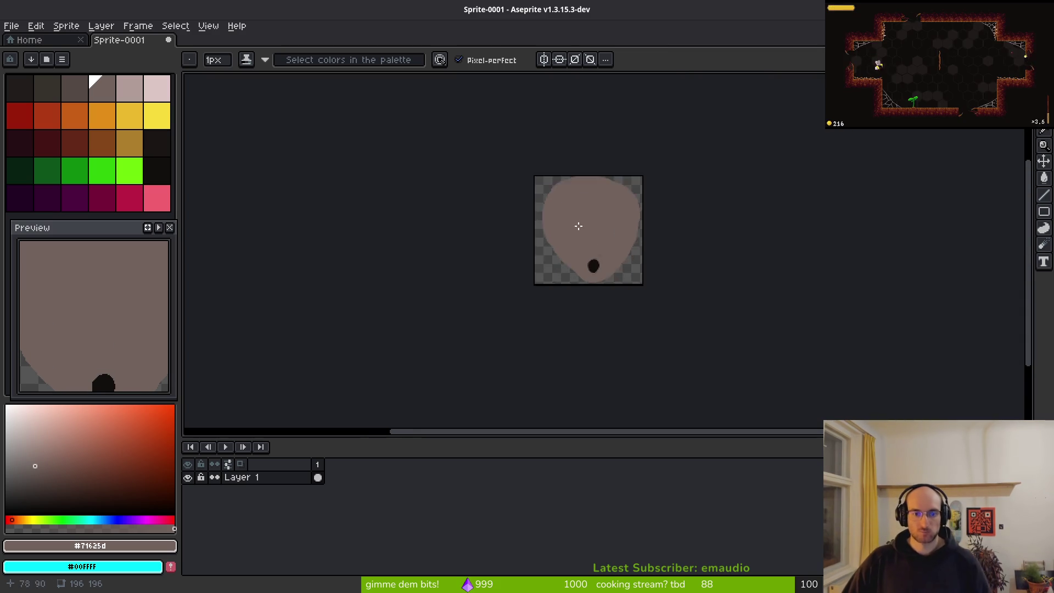
In darker grey-brown, draw the first paper-layer arcs above and left of the hole, redoing one
click(74, 88)
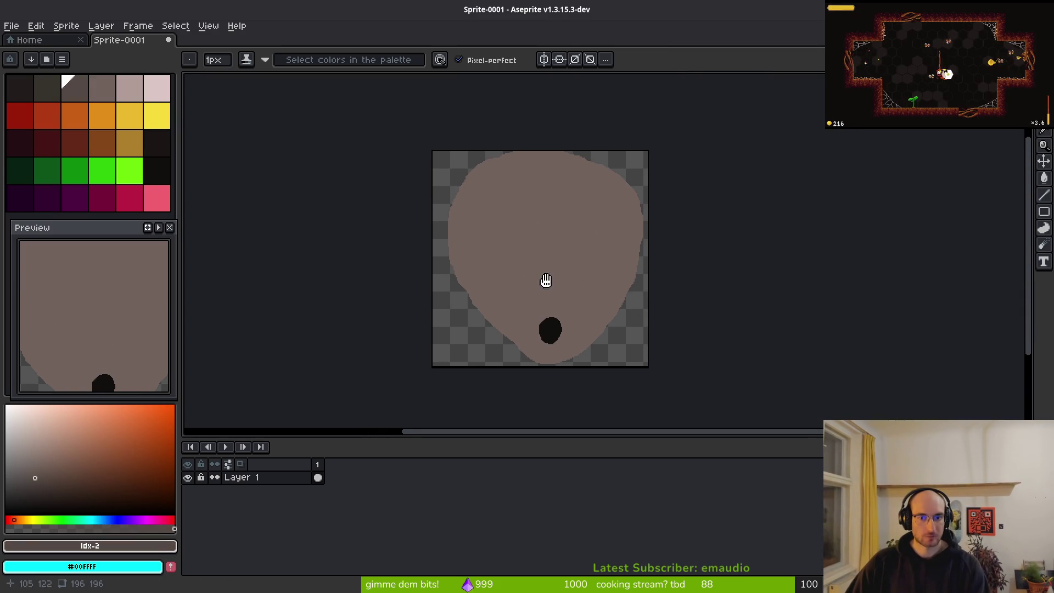
scroll(522, 280, up, 2)
key(alt+Tab)
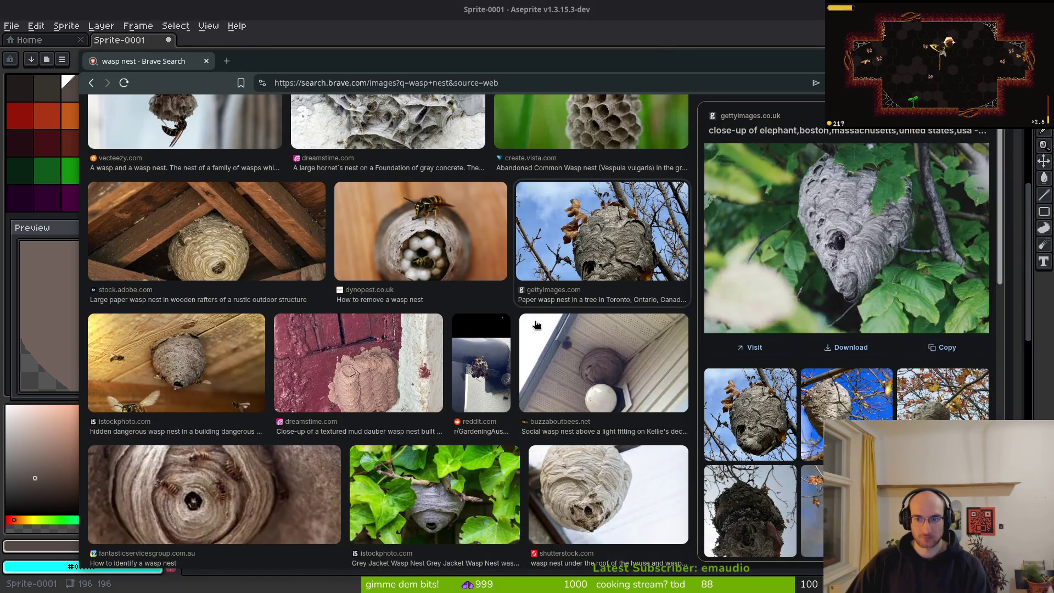
key(alt+Tab)
scroll(557, 337, up, 2)
mouse_move(535, 354)
mouse_down()
mouse_move(586, 328)
mouse_move(629, 335)
mouse_move(659, 383)
mouse_move(611, 307)
mouse_up()
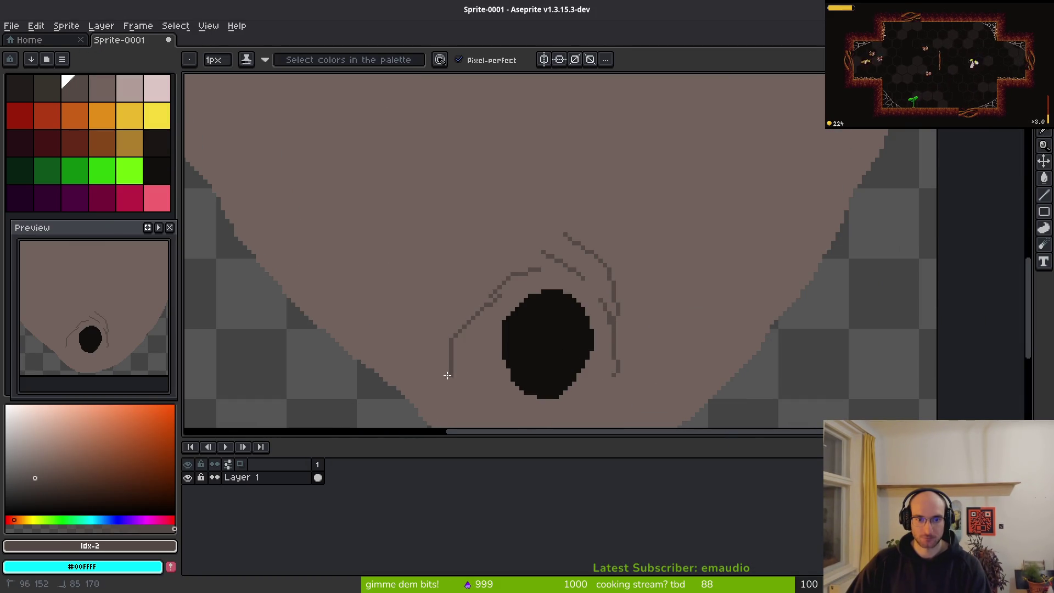
key(ctrl+z)
scroll(483, 307, up, 1)
drag(485, 296, 472, 335)
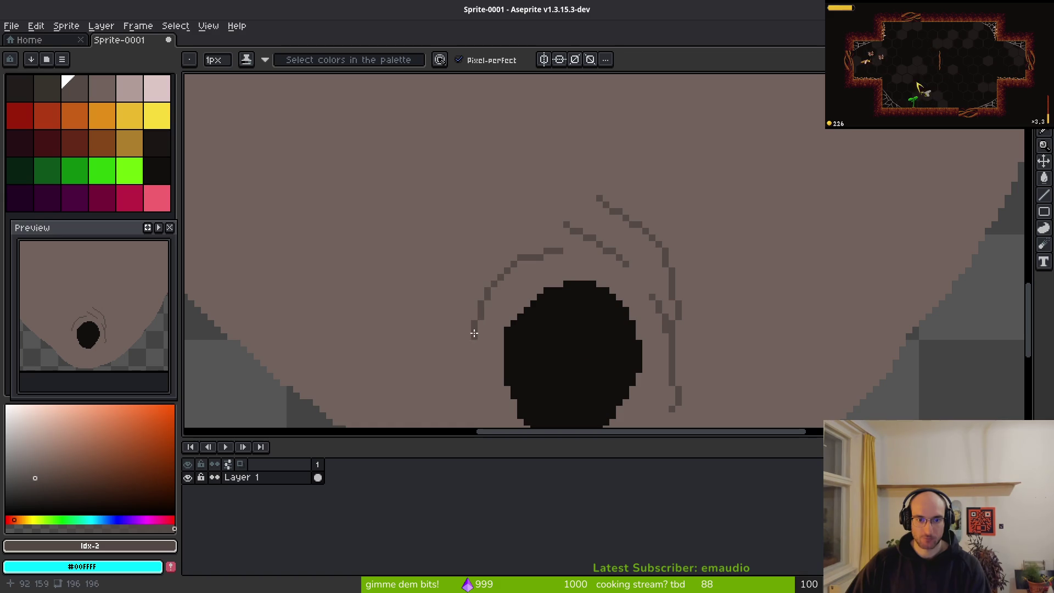
scroll(474, 313, down, 3)
scroll(474, 313, left, 1)
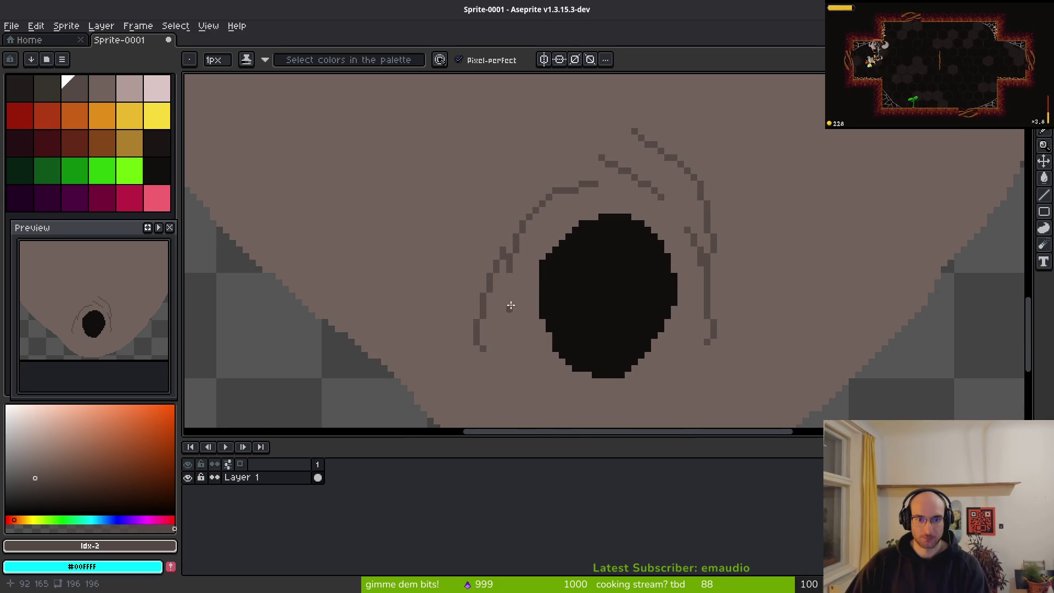
With the timeline hidden, add curved ring lines right and left of the hole, dropping one below it
key(alt+Tab)
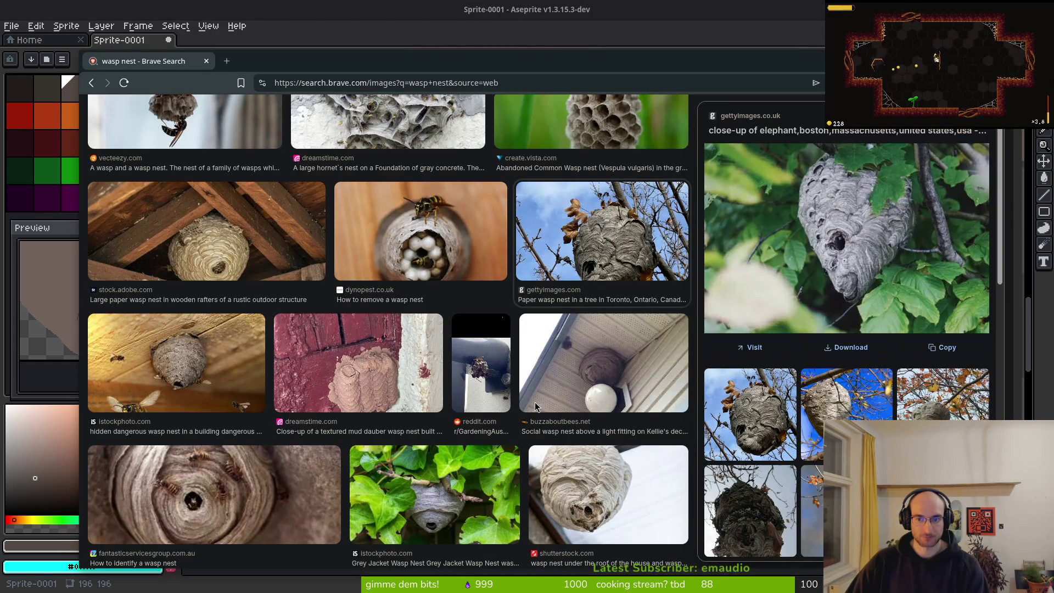
key(alt+Tab)
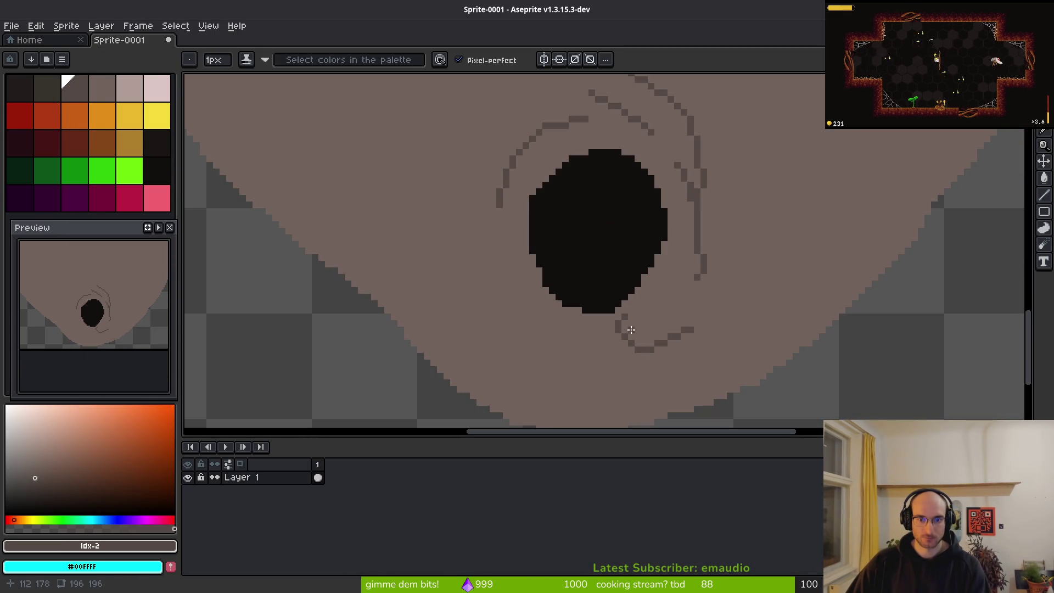
key(Tab)
key(Tab)
key(ctrl+z)
drag(718, 270, 613, 366)
drag(480, 279, 554, 336)
drag(447, 262, 558, 393)
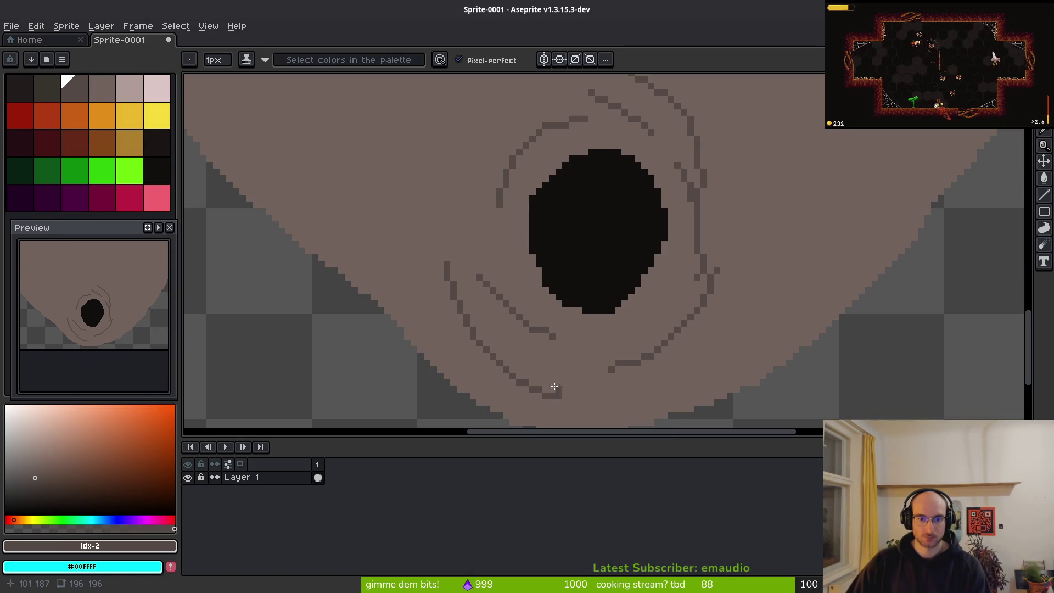
mouse_move(479, 174)
mouse_down()
mouse_move(505, 296)
mouse_move(619, 364)
mouse_up()
drag(741, 308, 575, 405)
key(ctrl+z)
scroll(717, 358, down, 2)
scroll(733, 266, up, 1)
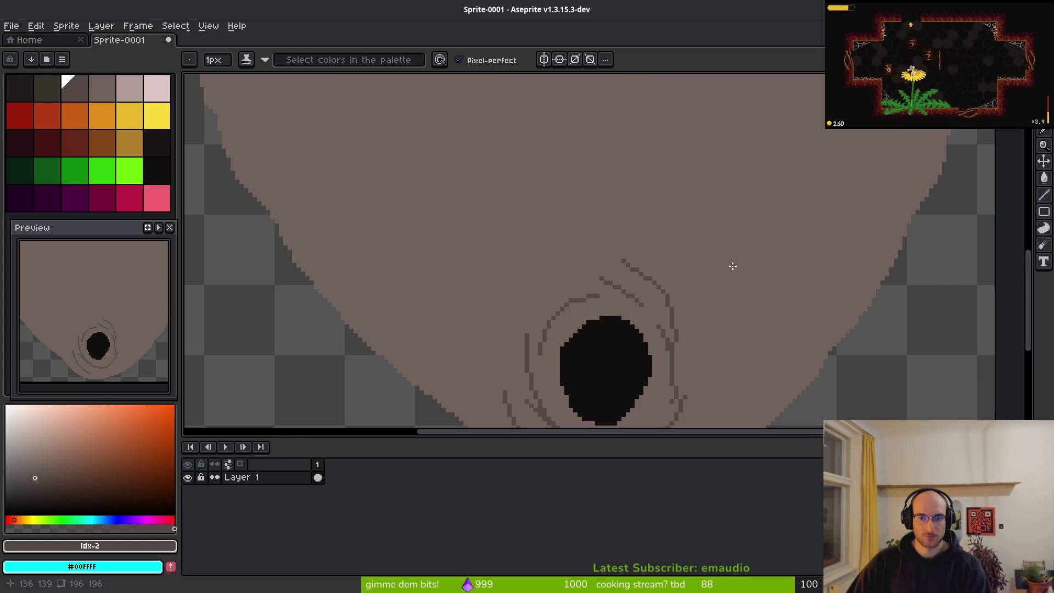
Draw further ring arcs to the right of, above, and around the entrance hole
drag(655, 246, 761, 367)
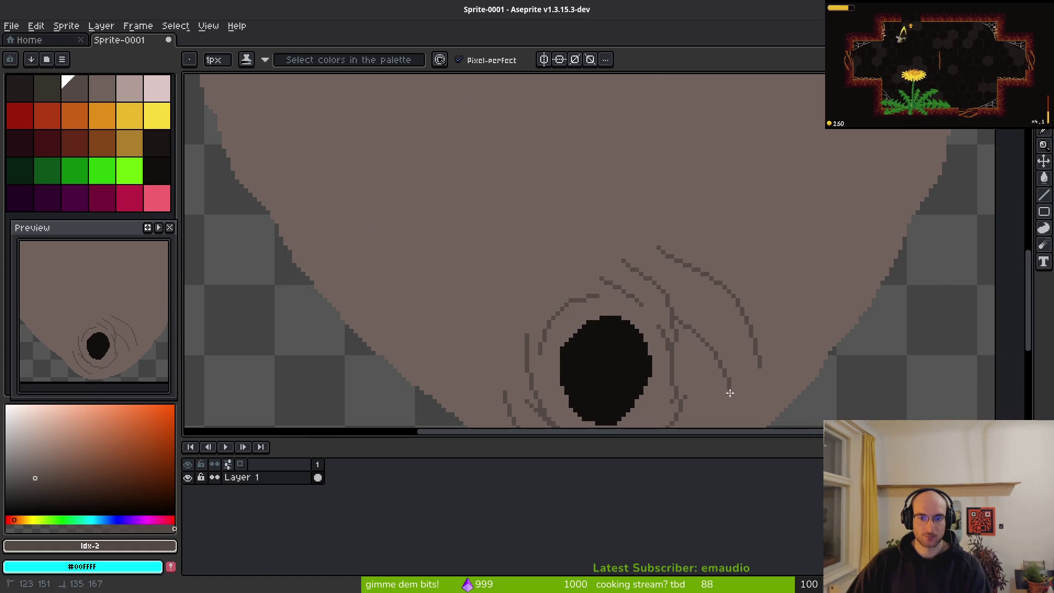
scroll(603, 281, up, 3)
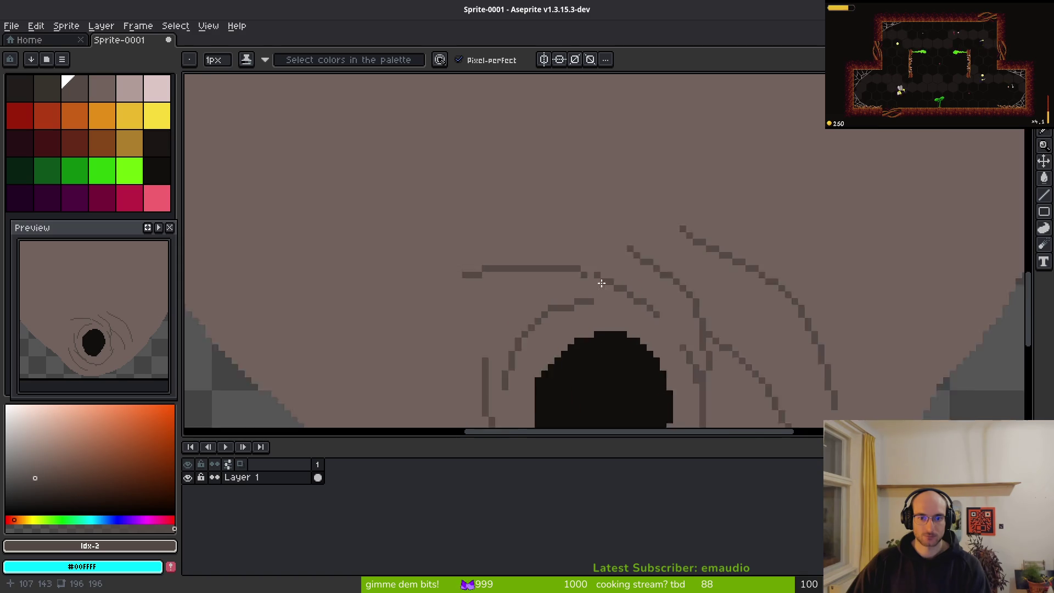
mouse_move(595, 272)
mouse_down()
mouse_move(419, 237)
mouse_move(404, 244)
mouse_up()
scroll(404, 245, down, 2)
mouse_move(543, 198)
mouse_down()
mouse_move(419, 224)
mouse_move(362, 310)
mouse_up()
scroll(362, 311, down, 4)
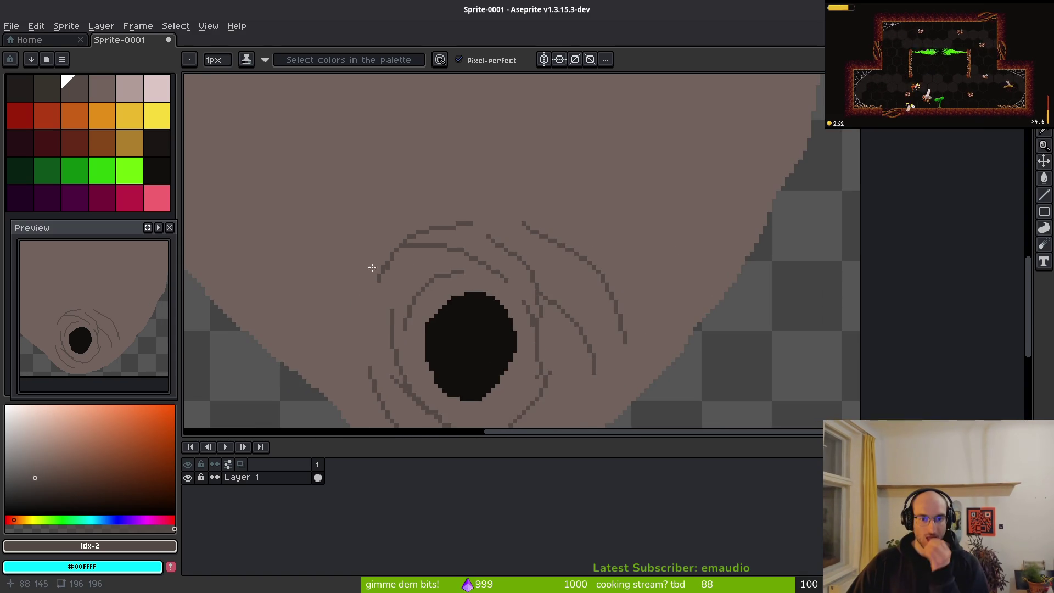
scroll(521, 259, up, 1)
Redraw a misplaced arc, add an outer left ring arc, and compare with the reference photos
drag(537, 198, 427, 293)
key(ctrl+z)
mouse_move(433, 344)
mouse_down()
mouse_move(461, 335)
mouse_move(554, 234)
mouse_move(562, 268)
mouse_move(531, 364)
mouse_up()
key(ctrl+z)
key(ctrl+z)
key(ctrl+z)
key(ctrl+y)
key(ctrl+y)
drag(522, 212, 473, 281)
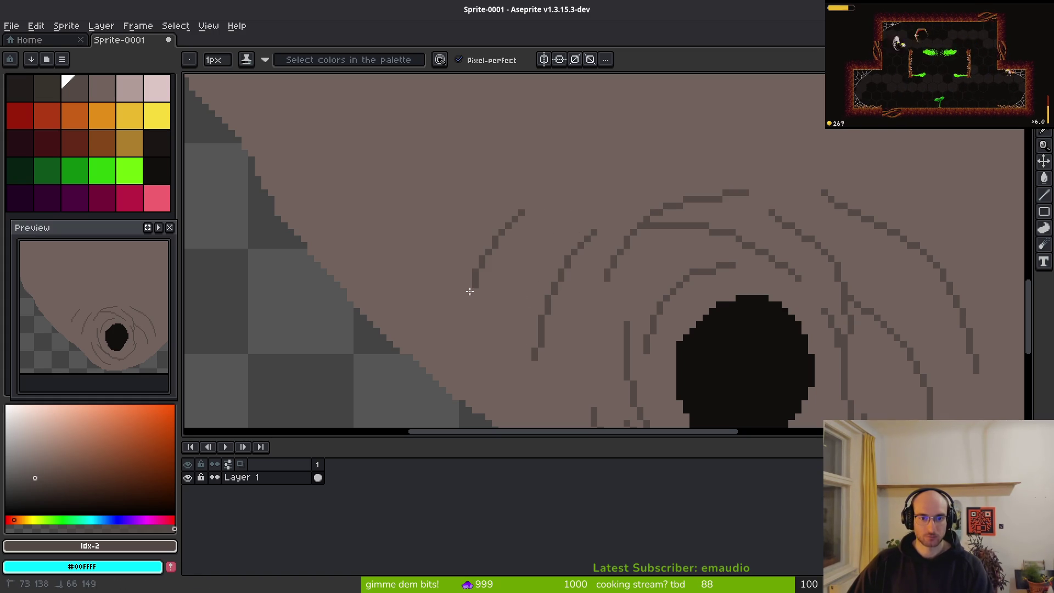
scroll(494, 357, down, 8)
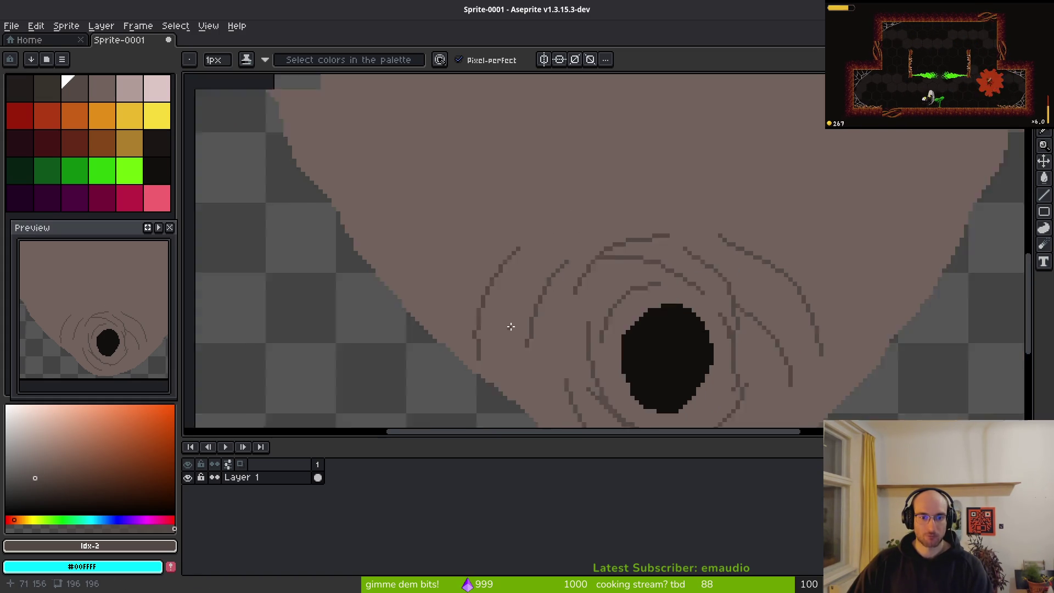
scroll(517, 328, up, 2)
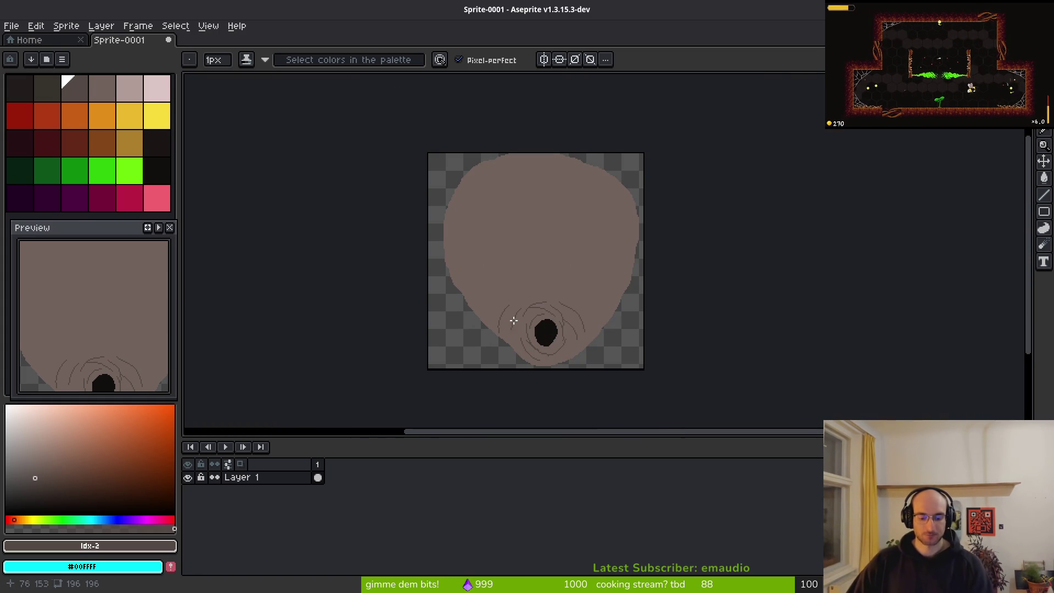
key(alt+Tab)
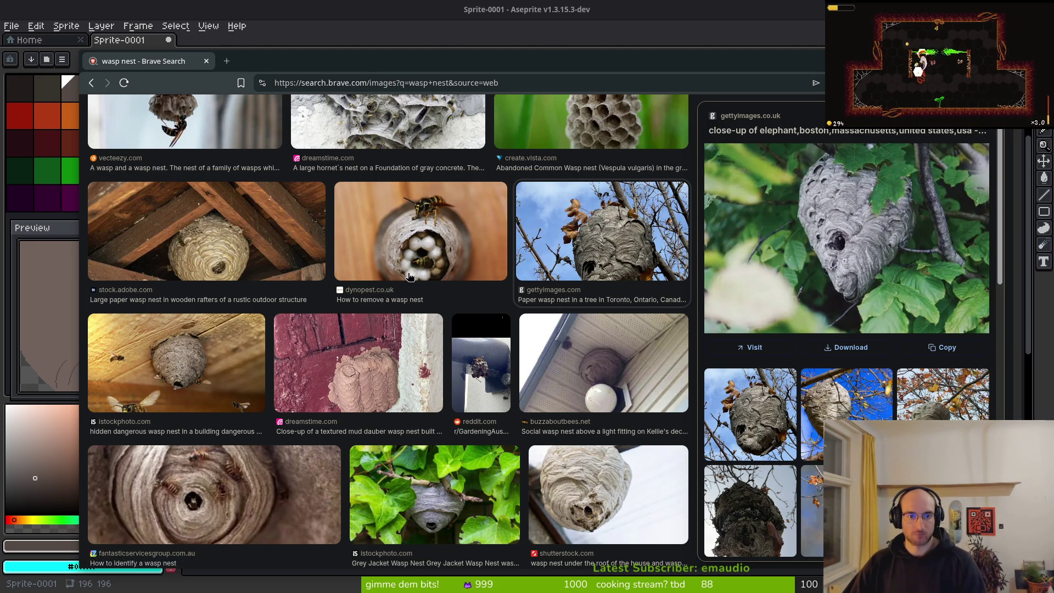
key(alt+Tab)
key(alt+Tab)
key(alt+Tab)
scroll(541, 263, up, 5)
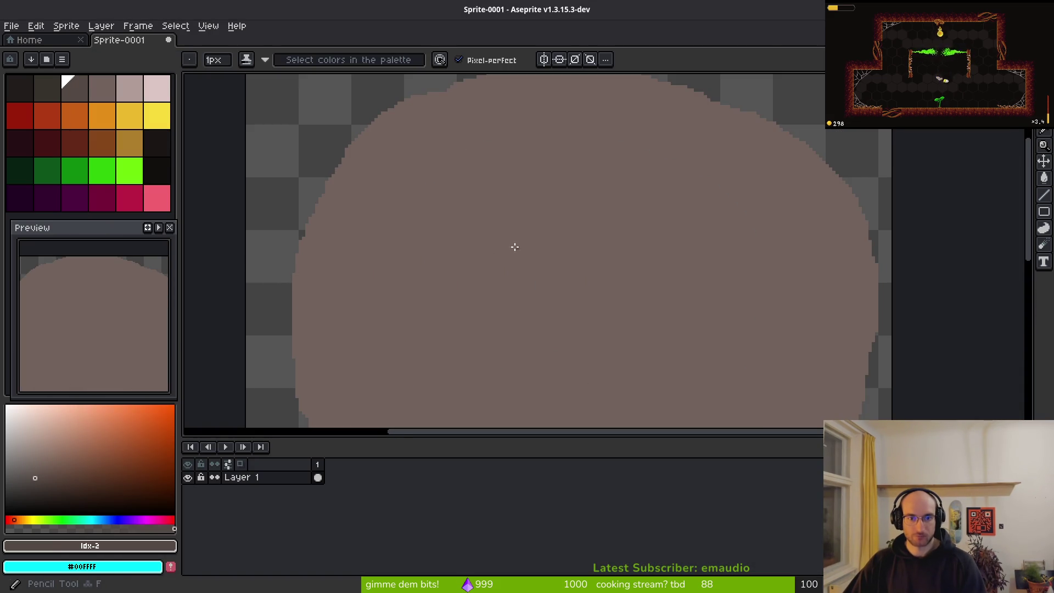
Draw thick curved layer lines across the nest top and down its right side
mouse_move(248, 333)
mouse_down()
mouse_move(308, 250)
mouse_move(401, 255)
mouse_up()
drag(432, 185, 696, 216)
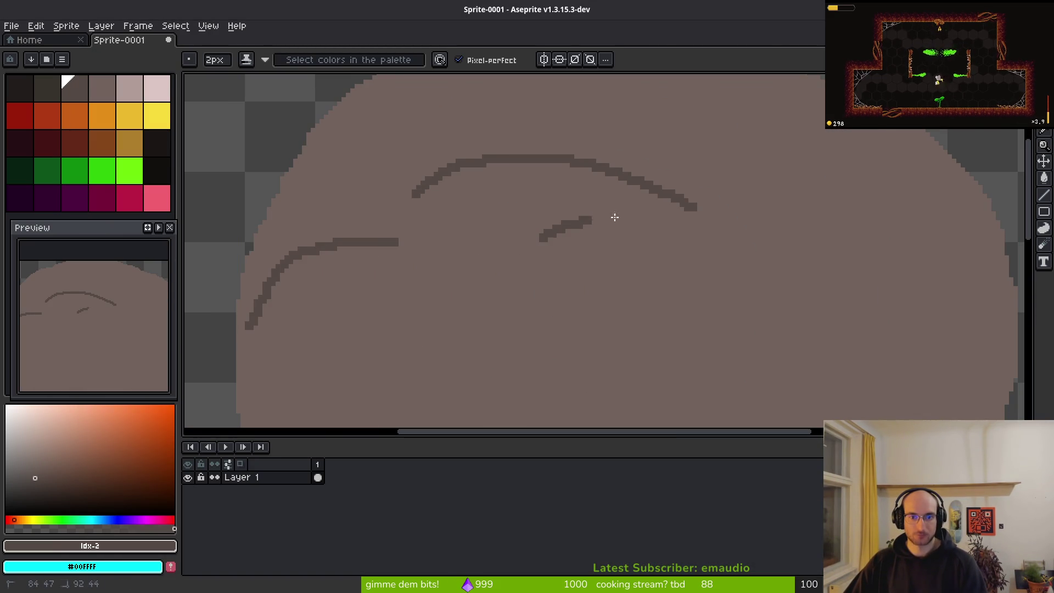
drag(567, 230, 835, 236)
mouse_move(802, 132)
mouse_down()
mouse_move(918, 324)
mouse_move(923, 356)
mouse_up()
mouse_move(922, 355)
mouse_down()
mouse_move(847, 275)
mouse_move(852, 183)
mouse_up()
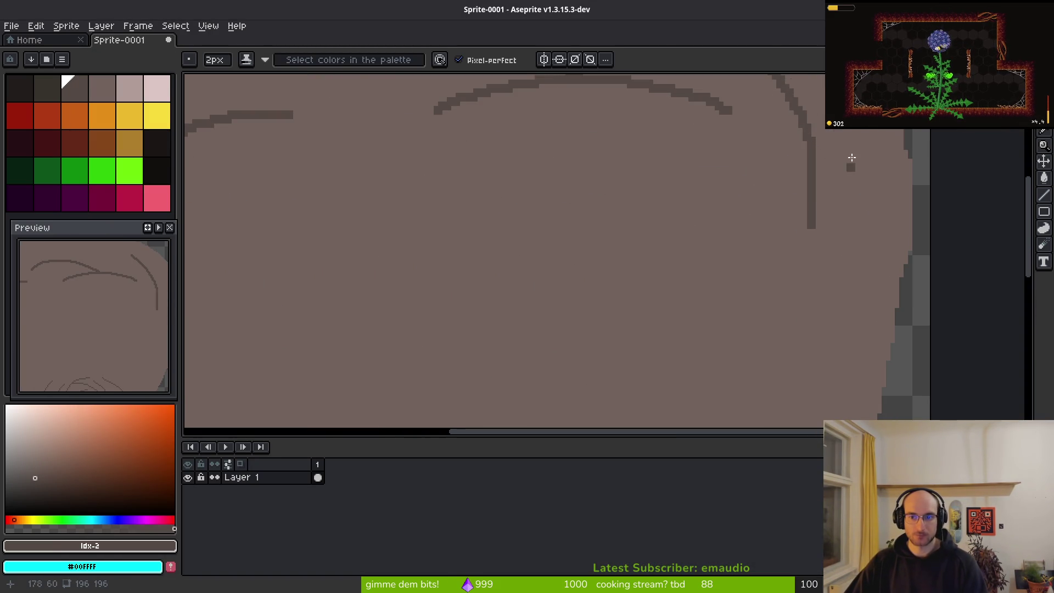
drag(834, 131, 880, 289)
drag(635, 235, 814, 394)
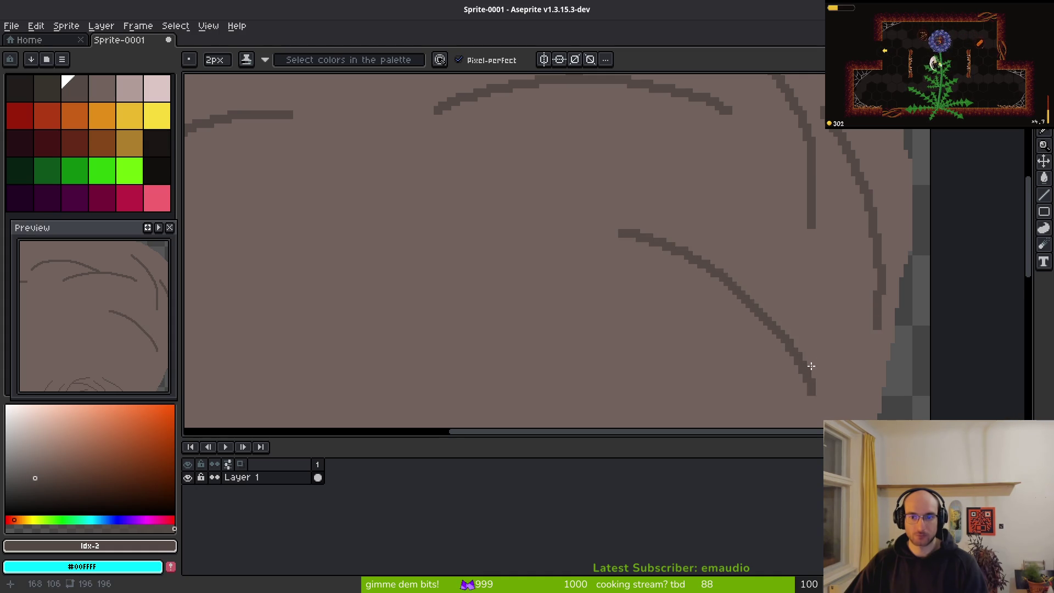
drag(648, 101, 749, 264)
Add more curved layer lines on the right side, redrawing the down-right stroke from the dot
scroll(809, 295, down, 3)
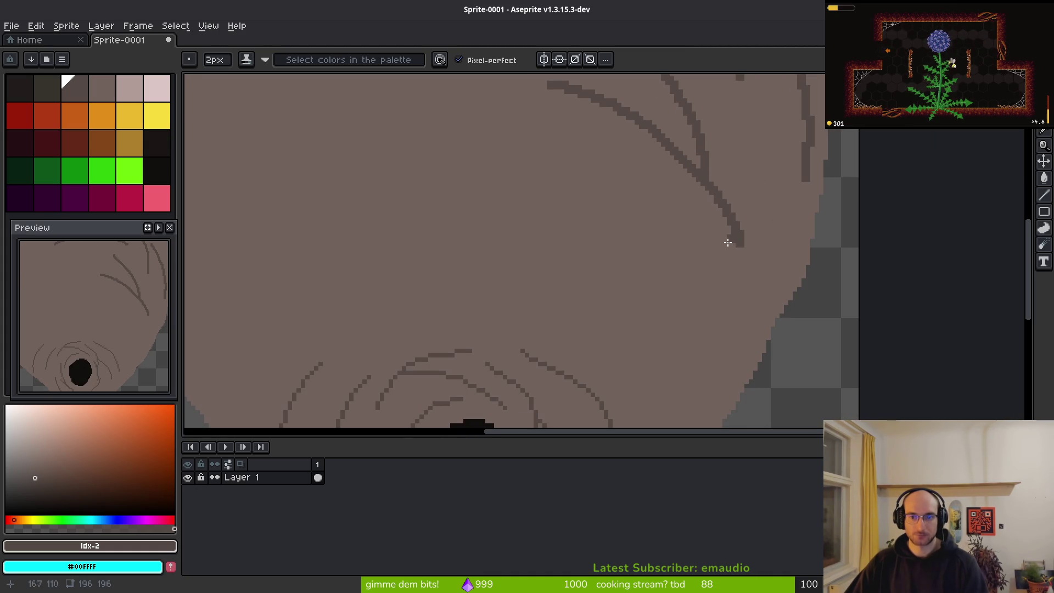
drag(533, 196, 697, 343)
mouse_move(711, 238)
mouse_down()
mouse_move(705, 407)
mouse_move(695, 426)
mouse_up()
click(674, 221)
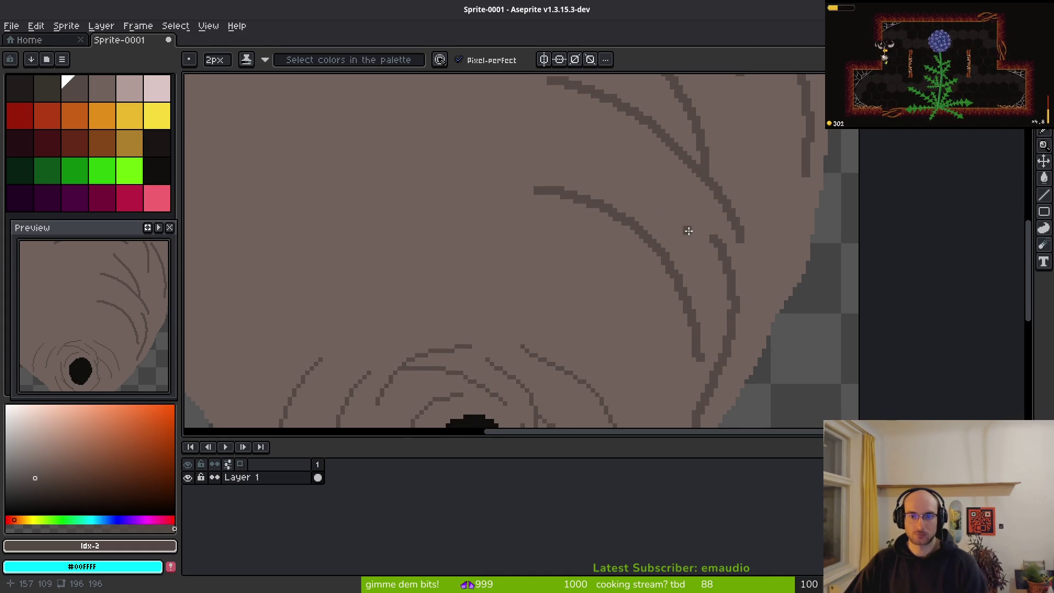
mouse_move(650, 225)
mouse_down()
mouse_move(760, 278)
mouse_move(779, 306)
mouse_up()
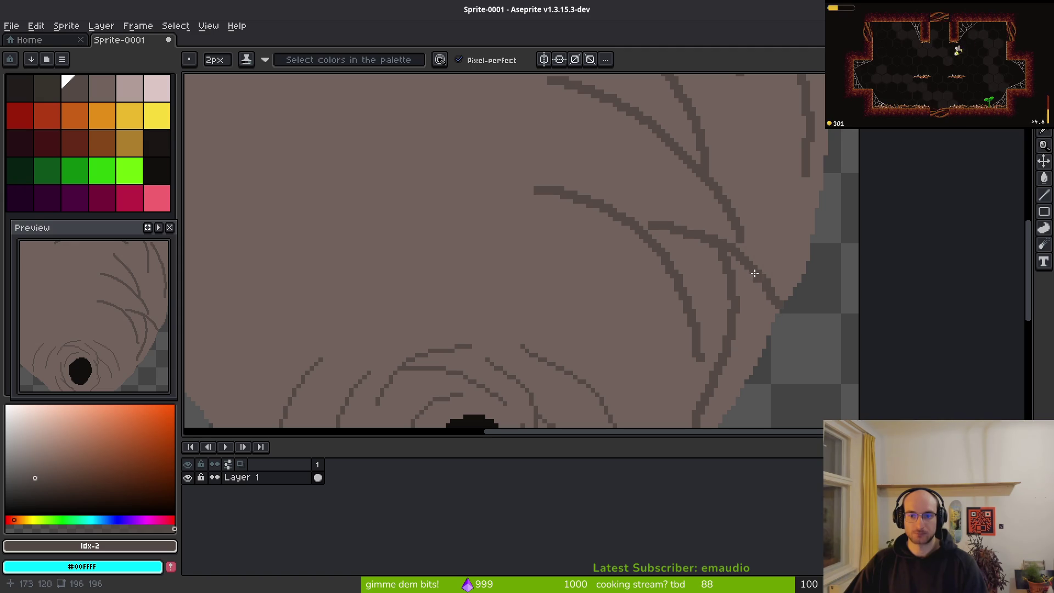
key(ctrl+z)
drag(677, 218, 756, 260)
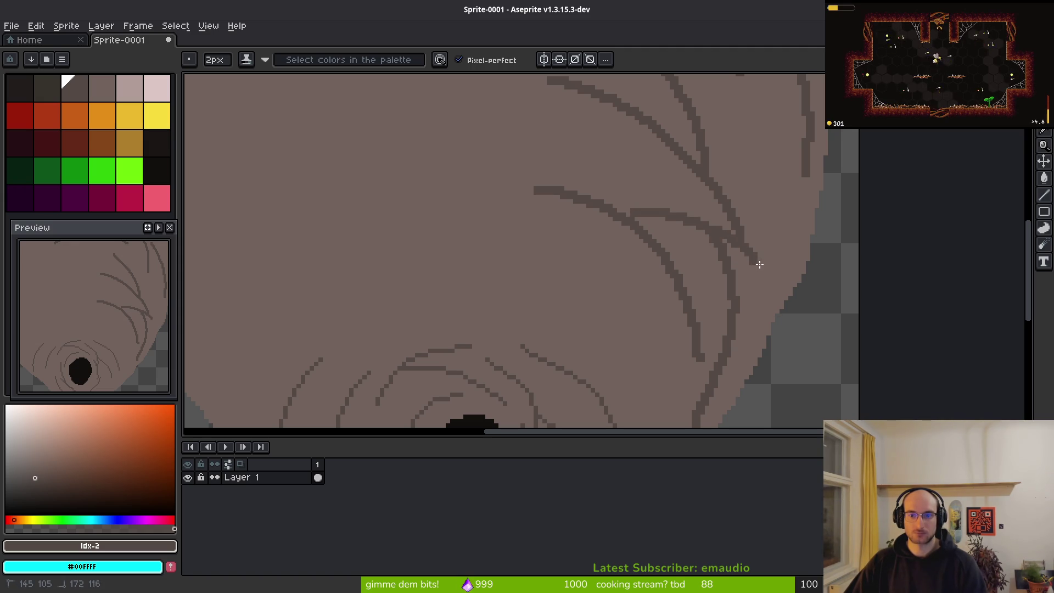
drag(777, 318, 767, 327)
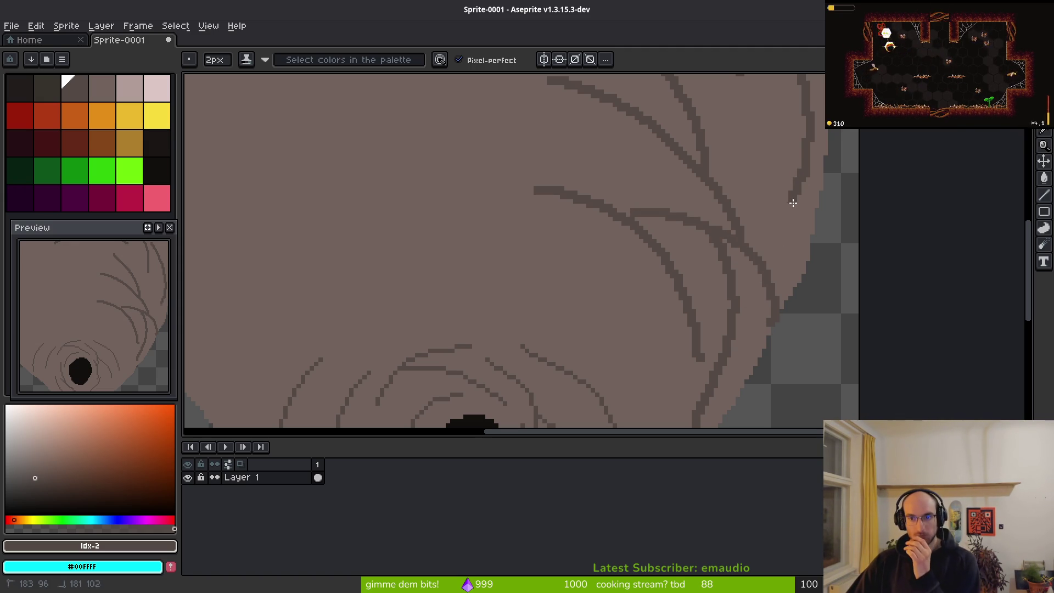
scroll(763, 242, down, 5)
scroll(726, 244, up, 5)
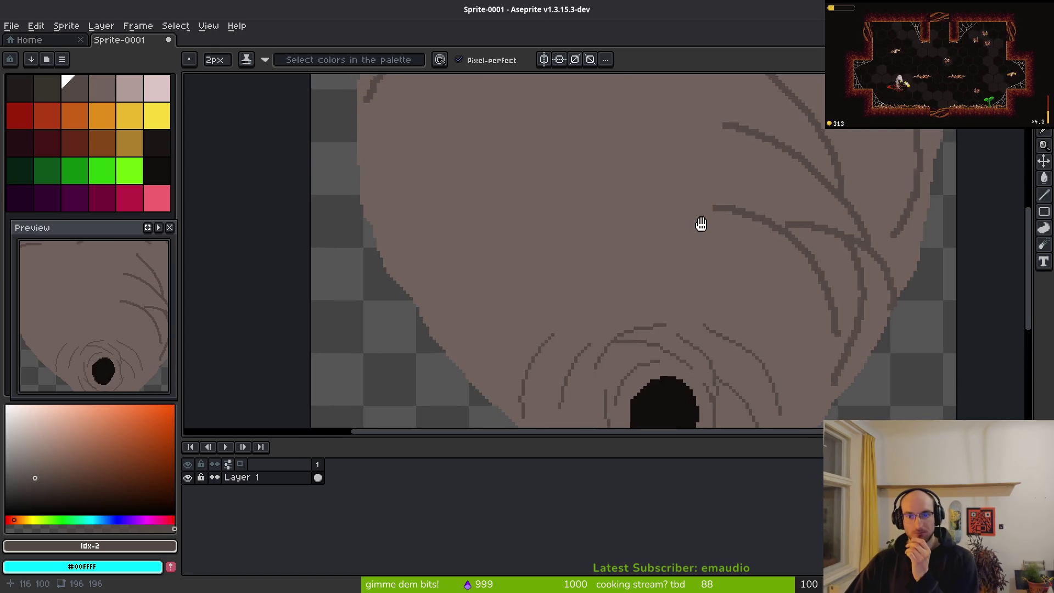
Sweep layer lines leftward across the body, undoing the overlong down-left strokes
drag(773, 188, 664, 209)
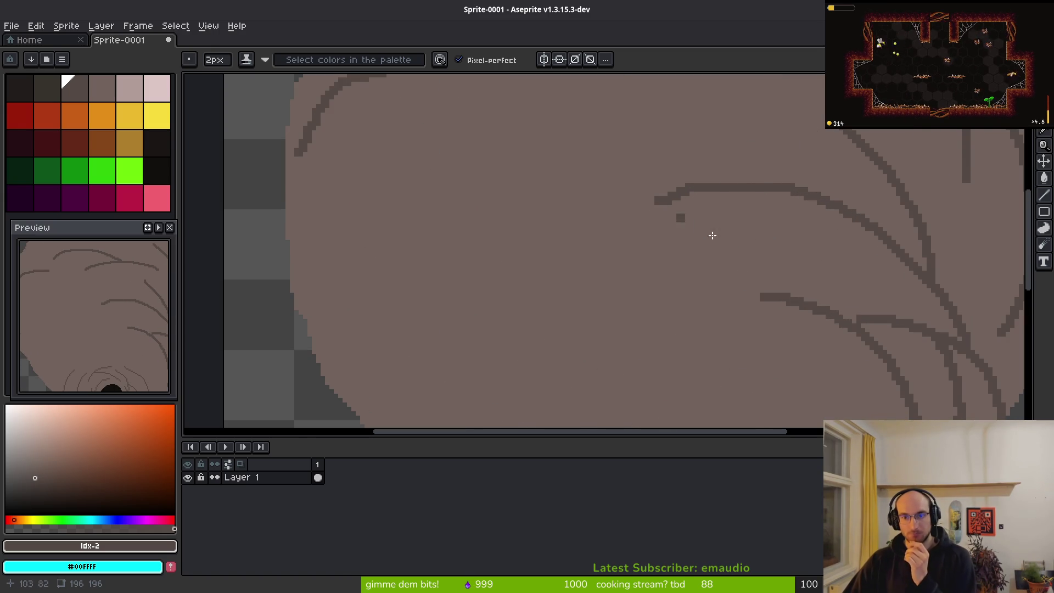
drag(771, 306, 592, 239)
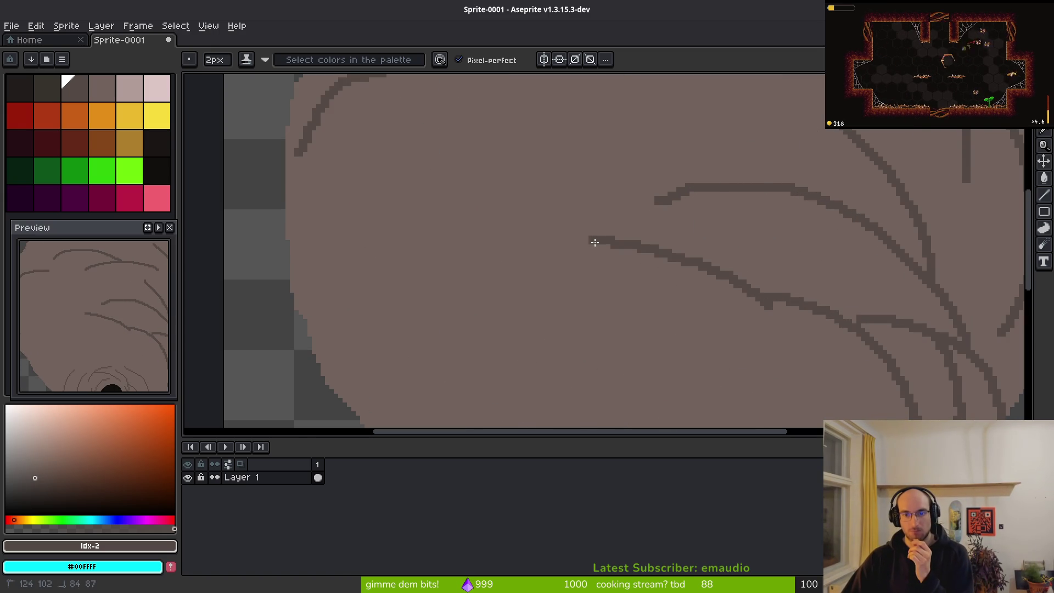
mouse_move(693, 222)
mouse_down()
mouse_move(553, 184)
mouse_move(511, 192)
mouse_up()
scroll(653, 259, up, 2)
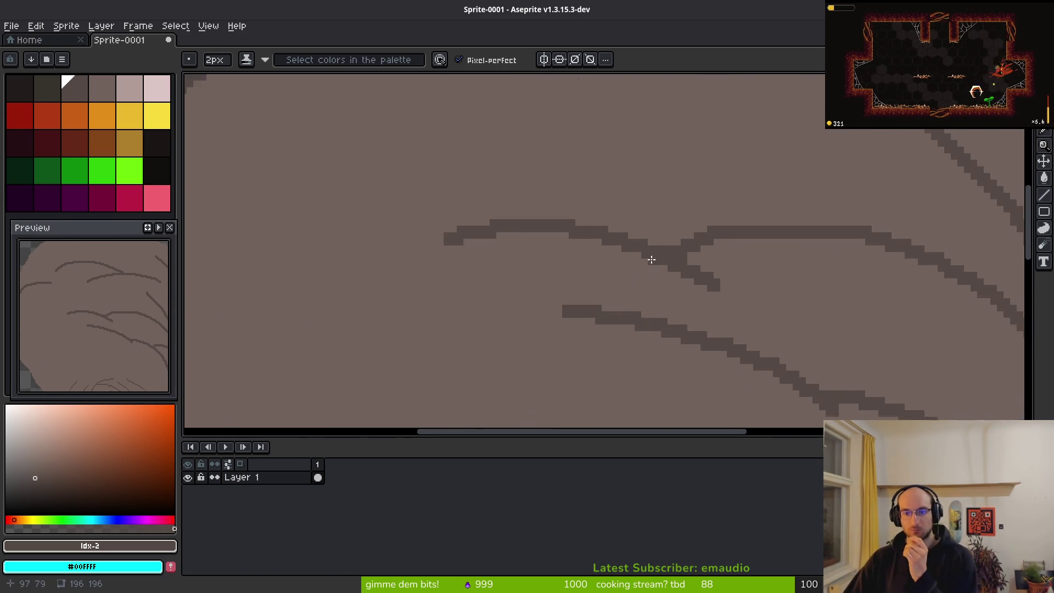
drag(661, 182, 431, 358)
drag(544, 250, 596, 180)
key(ctrl+z)
mouse_move(766, 142)
mouse_down()
mouse_move(644, 217)
mouse_move(593, 329)
mouse_up()
key(ctrl+z)
mouse_move(730, 134)
mouse_down()
mouse_move(588, 231)
mouse_move(565, 290)
mouse_up()
key(ctrl+z)
Draw curved layer lines down the nest's left side and lower left body
drag(531, 134, 464, 337)
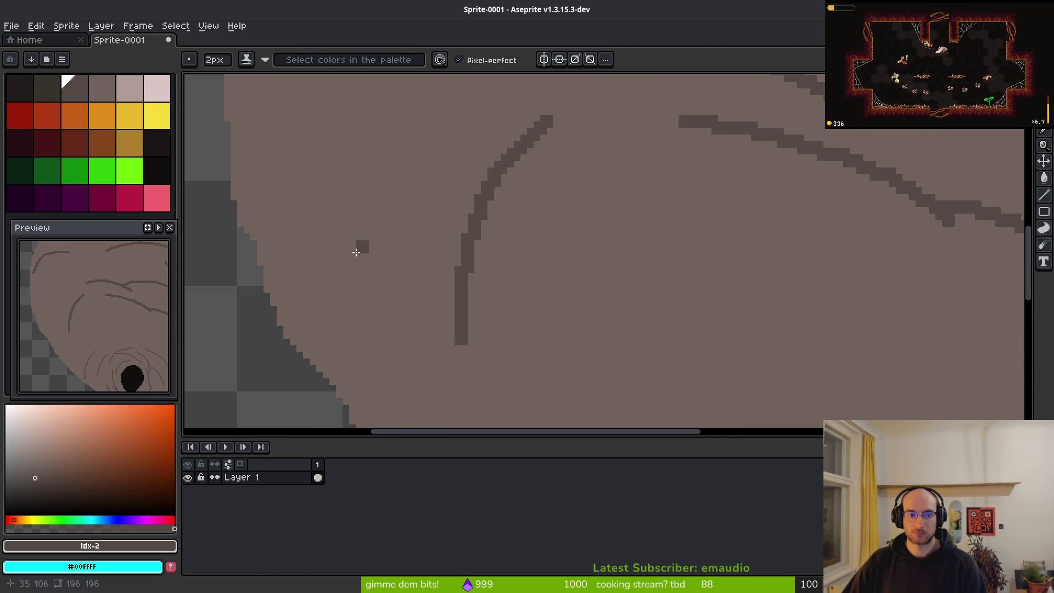
drag(308, 127, 358, 348)
scroll(368, 329, down, 5)
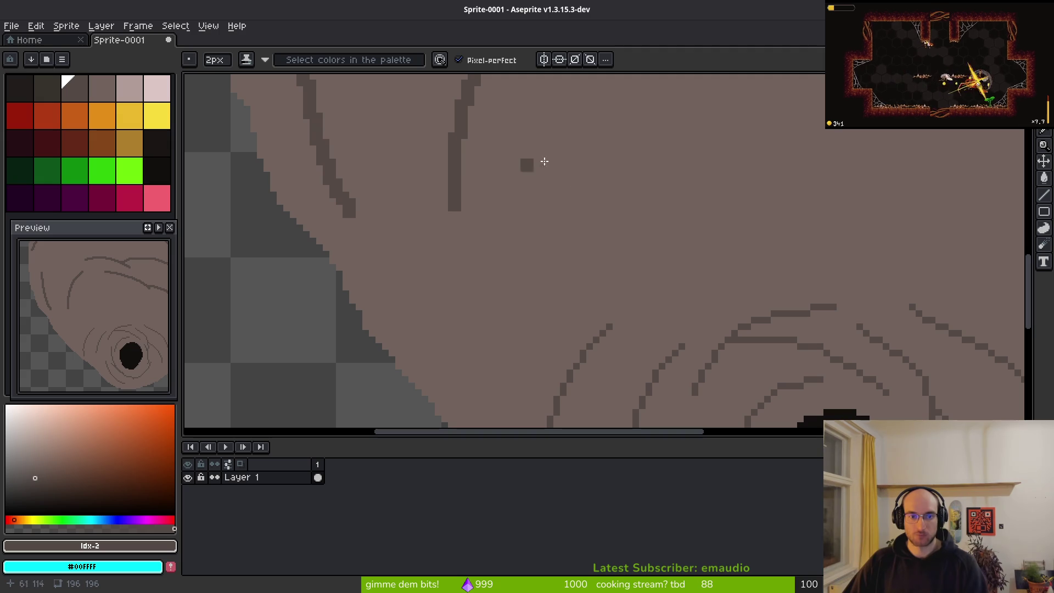
mouse_move(730, 165)
mouse_down()
mouse_move(581, 228)
mouse_move(526, 319)
mouse_up()
mouse_move(527, 150)
mouse_down()
mouse_move(442, 315)
mouse_move(449, 371)
mouse_up()
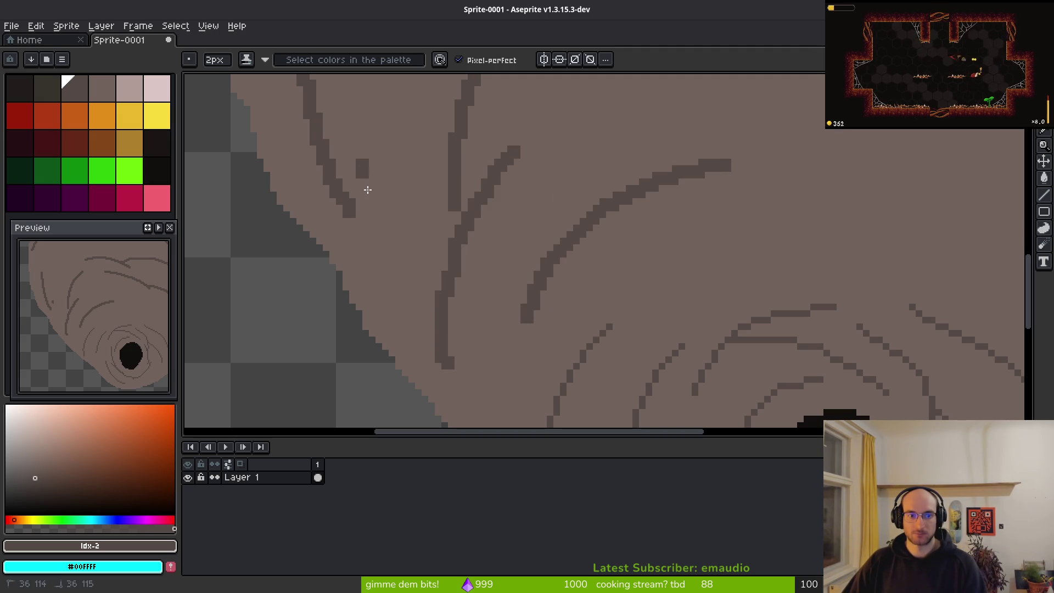
drag(368, 183, 403, 351)
drag(481, 378, 458, 245)
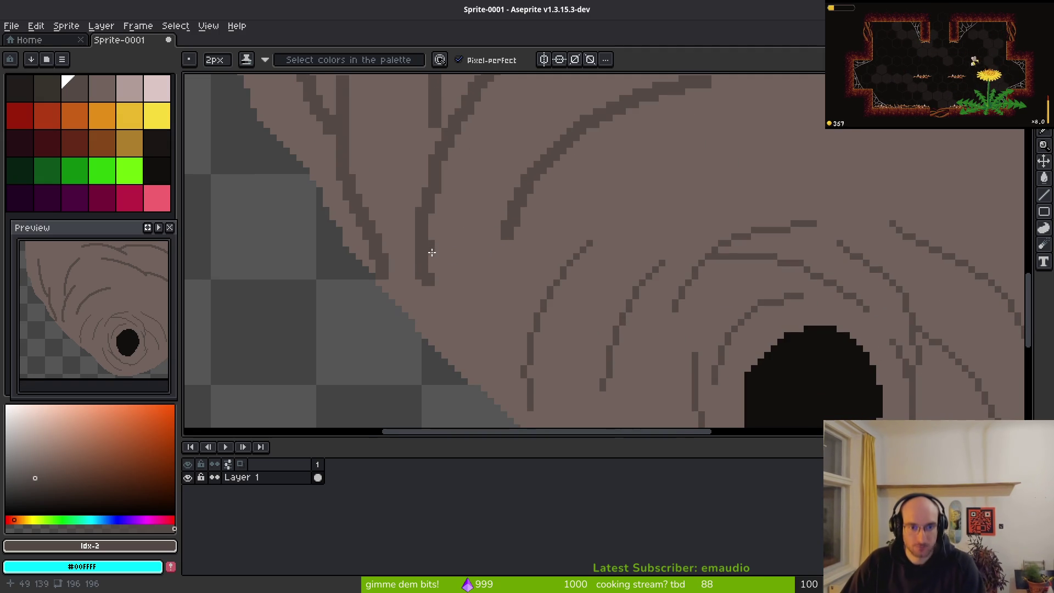
Remove the bulge from the last stroke and bring the wasp nest reference images back
key(ctrl+z)
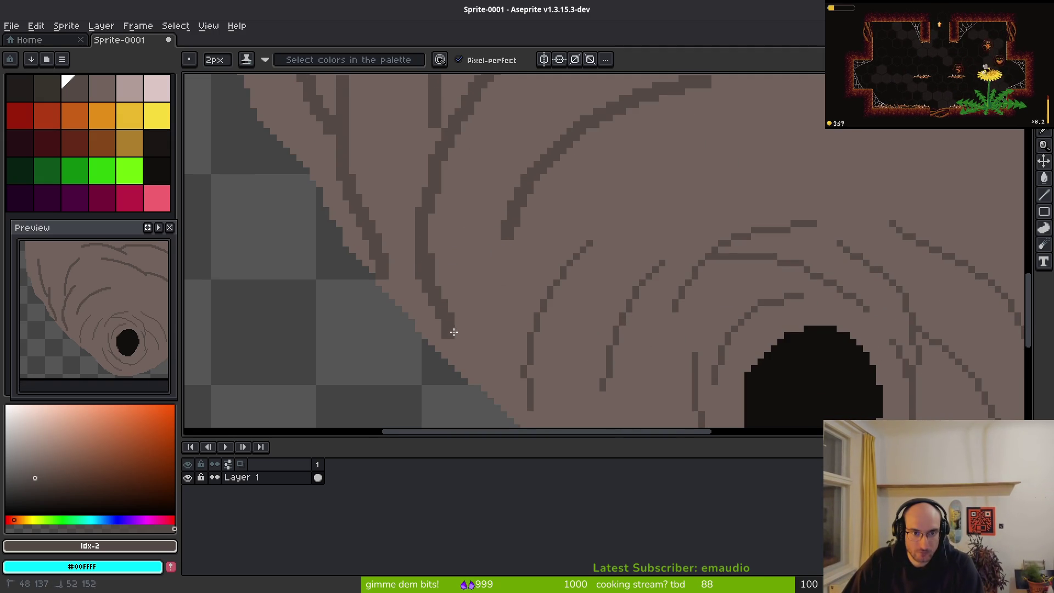
scroll(494, 242, down, 2)
key(i)
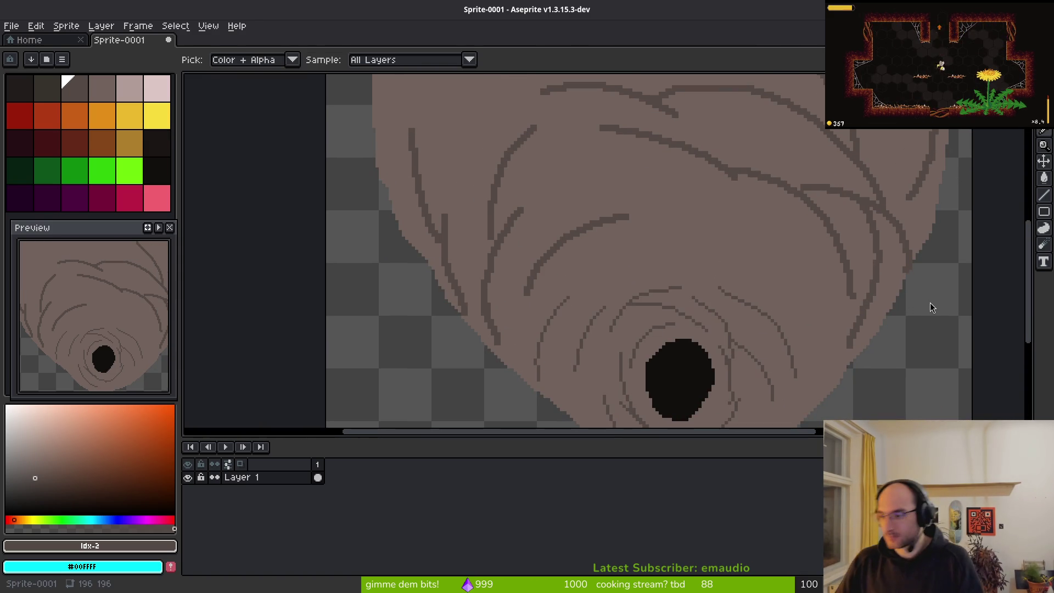
key(b)
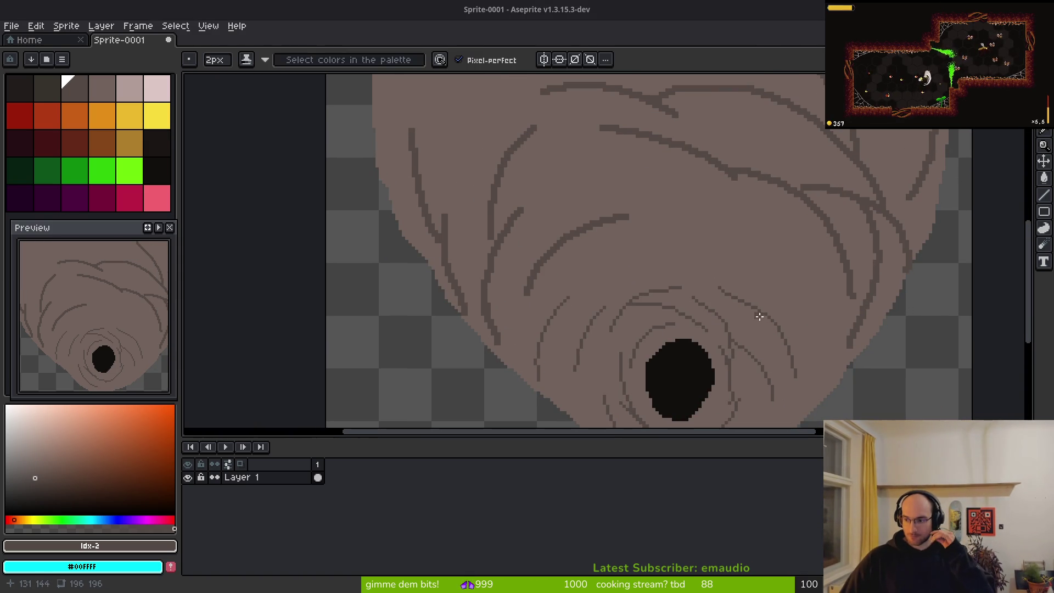
scroll(630, 270, down, 3)
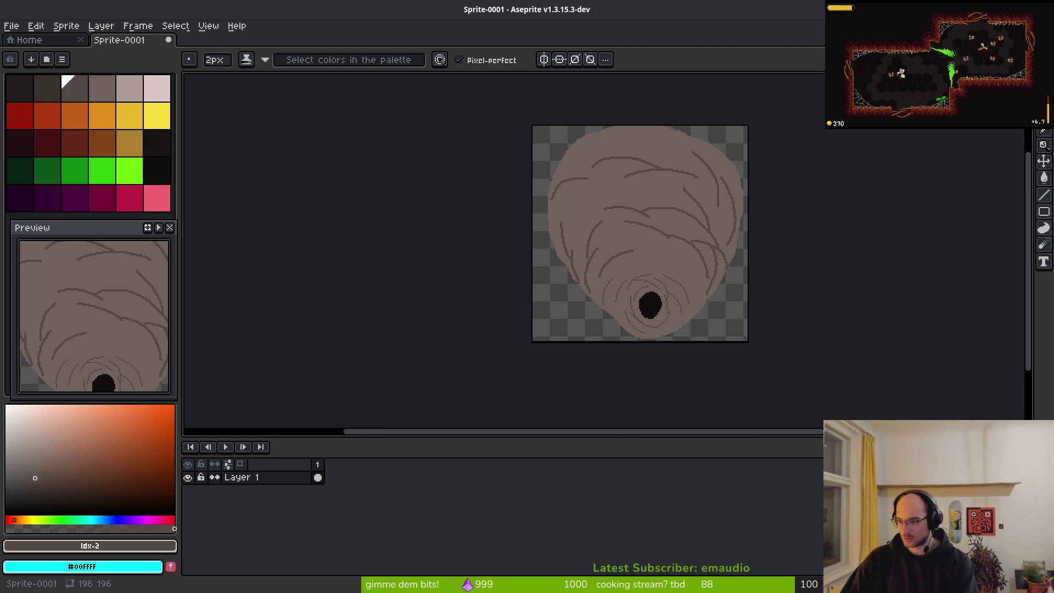
key(alt+Tab)
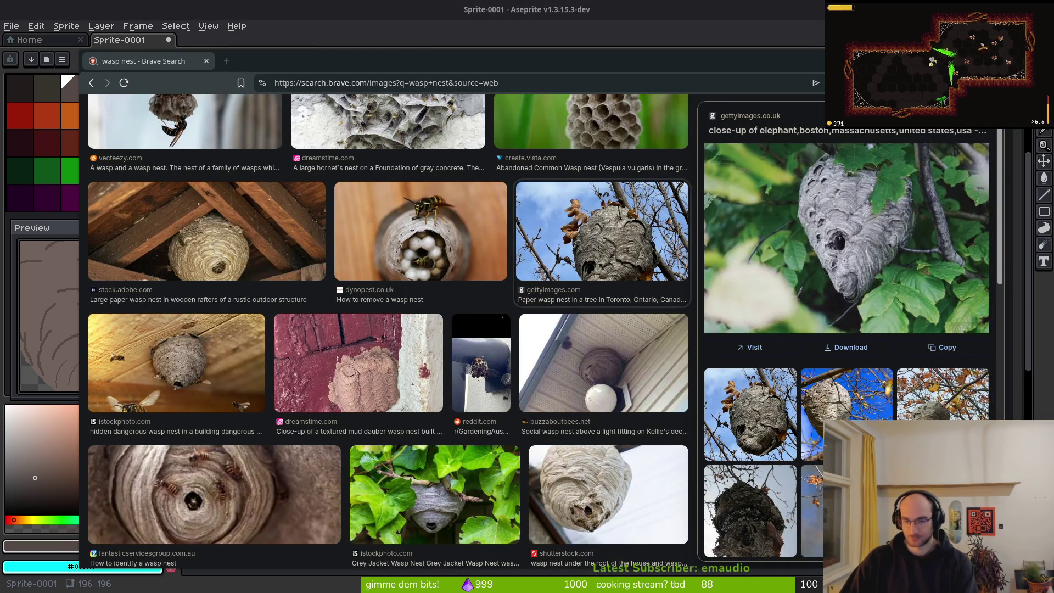
Back in Aseprite, extend dark paper-layer lines right and downward toward the entrance hole
key(alt+Tab)
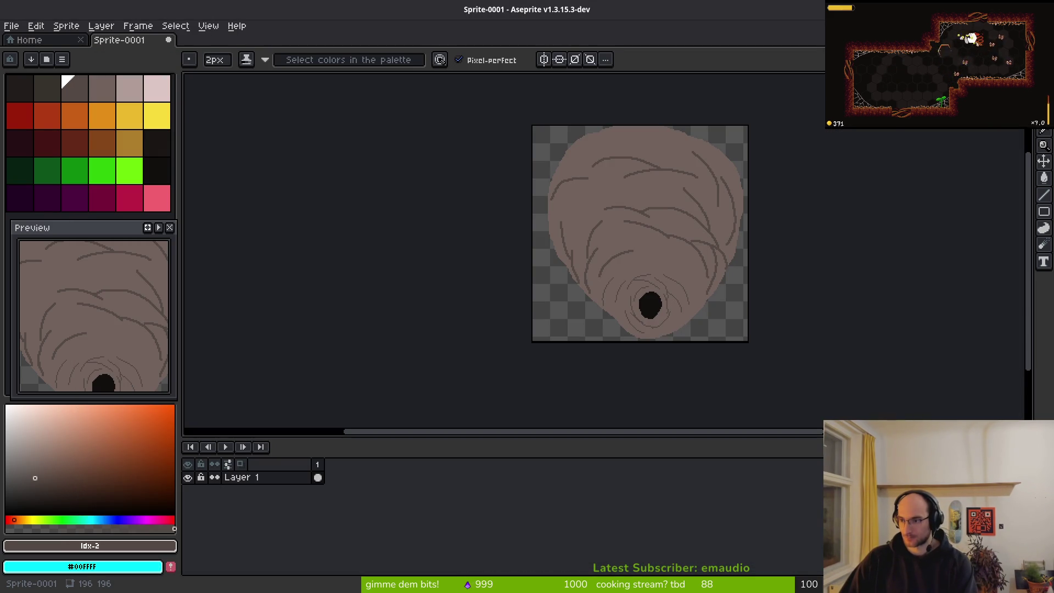
scroll(622, 274, up, 3)
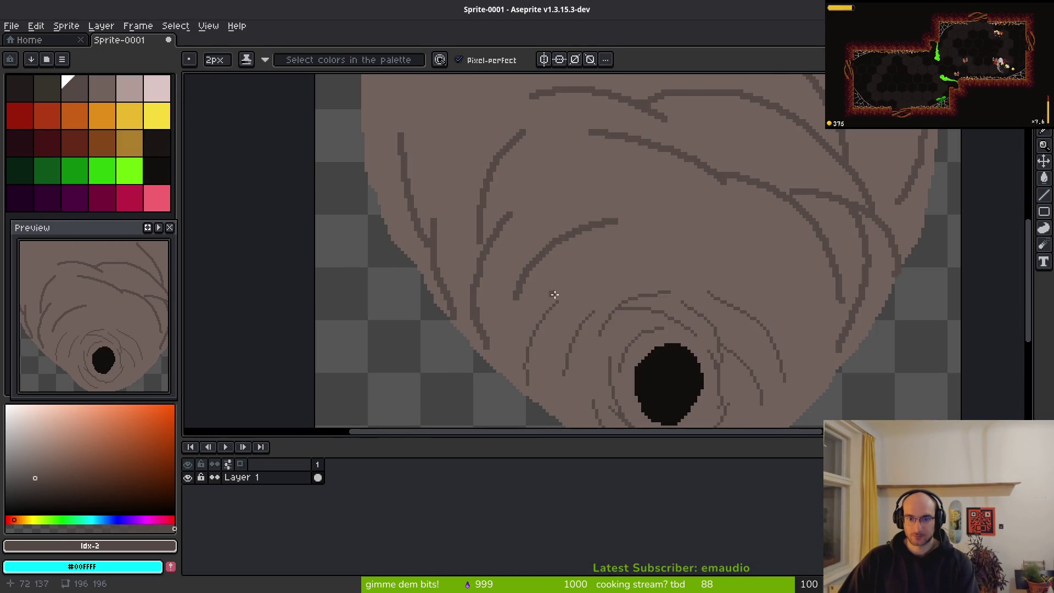
scroll(748, 258, up, 2)
drag(558, 183, 673, 214)
key(ctrl+z)
mouse_move(558, 183)
mouse_down()
mouse_move(645, 199)
mouse_move(639, 182)
mouse_move(835, 252)
mouse_move(887, 305)
mouse_up()
drag(765, 261, 694, 197)
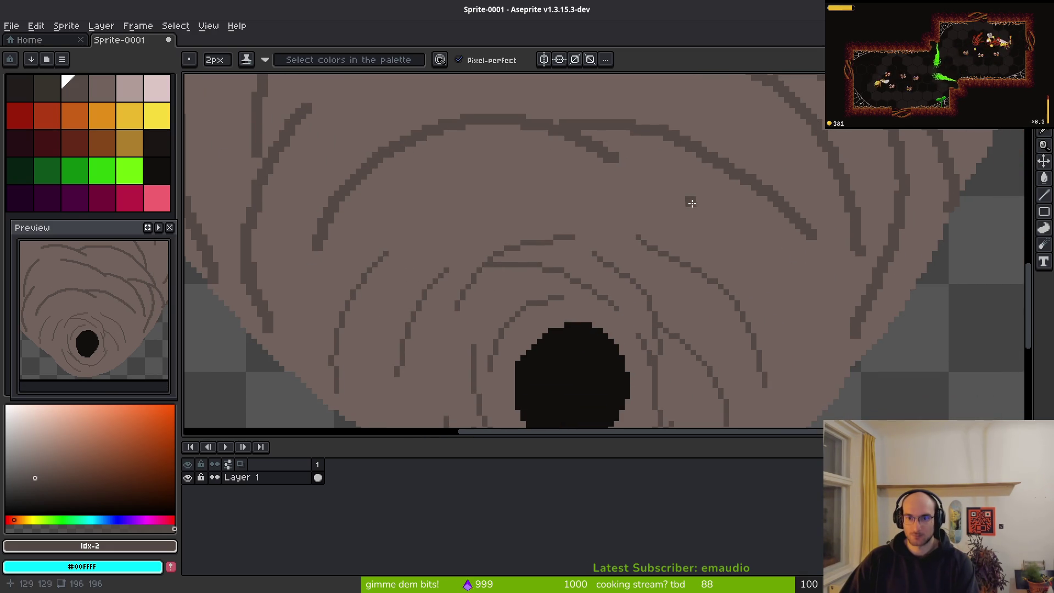
mouse_move(630, 218)
mouse_down()
mouse_move(776, 360)
mouse_move(786, 404)
mouse_up()
mouse_move(790, 199)
mouse_down()
mouse_move(822, 301)
mouse_move(795, 405)
mouse_up()
Draw dark ring lines curving around the right, left and underside of the hole
scroll(795, 330, down, 3)
key(ctrl+z)
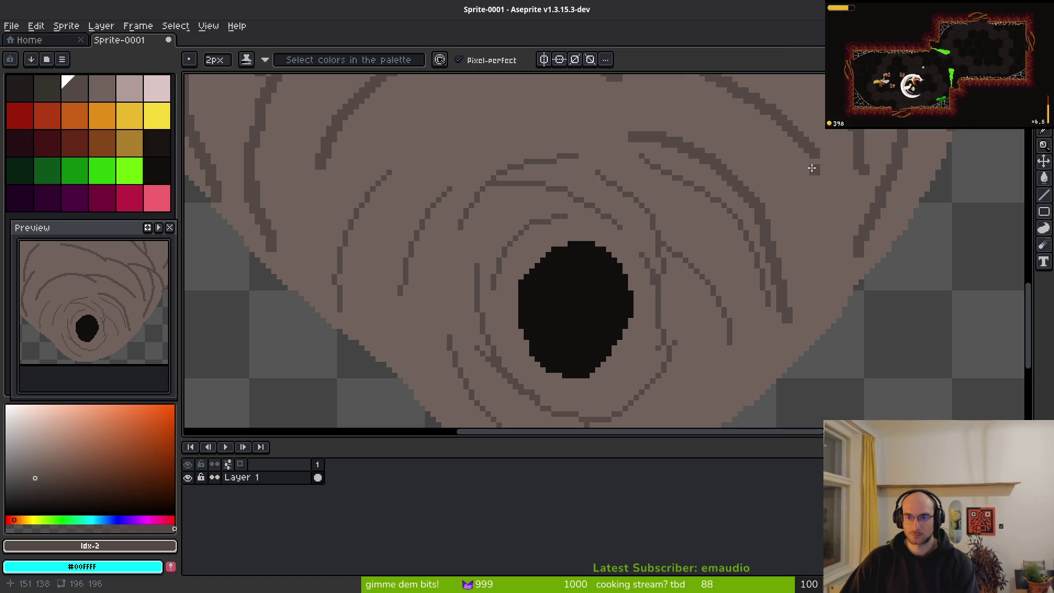
drag(758, 104, 791, 258)
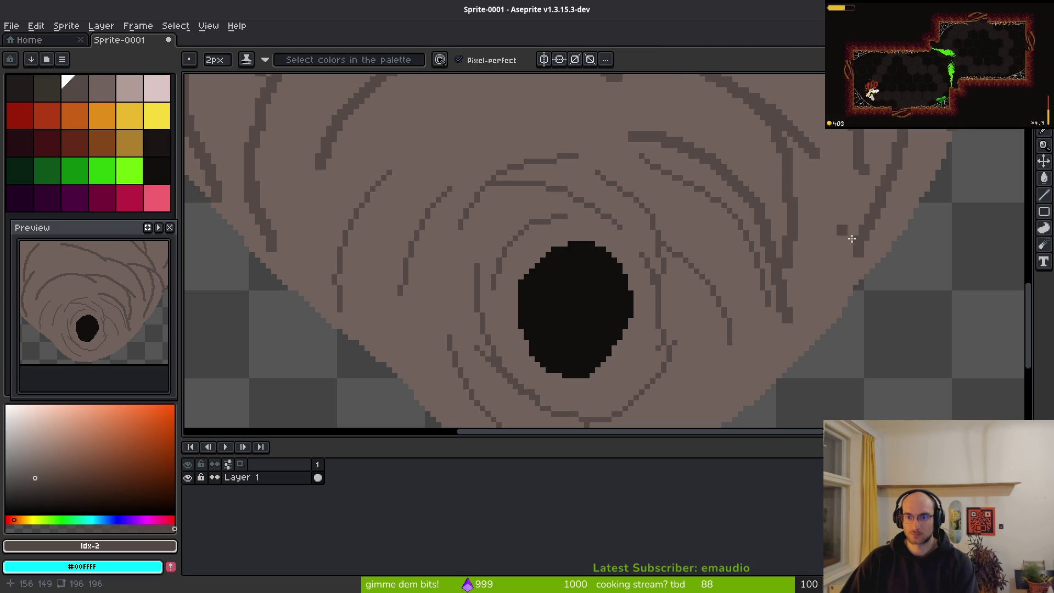
mouse_move(860, 250)
mouse_down()
mouse_move(800, 313)
mouse_move(708, 375)
mouse_up()
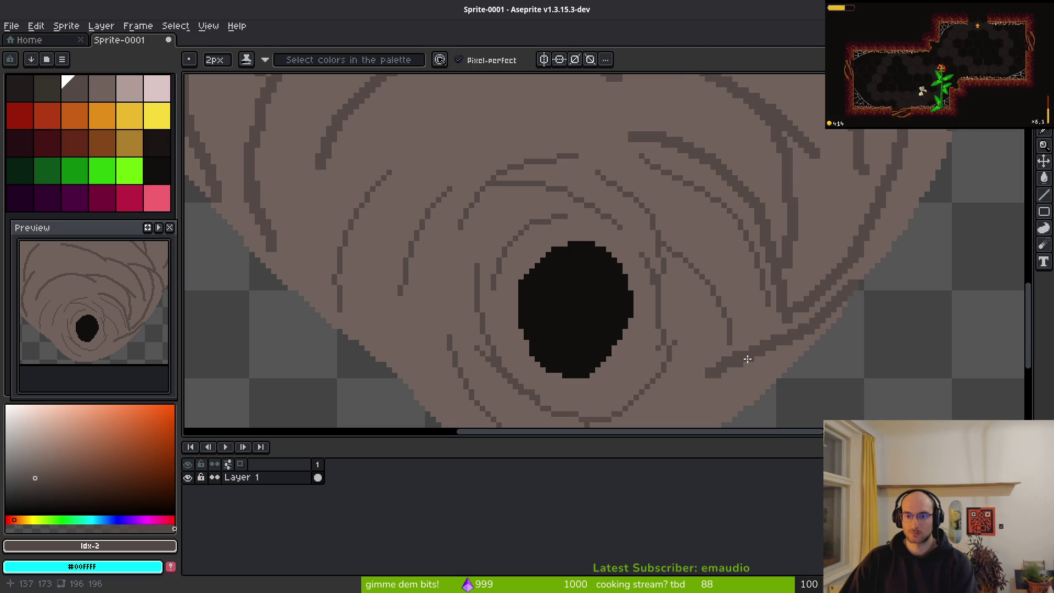
scroll(740, 217, down, 4)
mouse_move(695, 160)
mouse_down()
mouse_move(690, 225)
mouse_move(593, 305)
mouse_up()
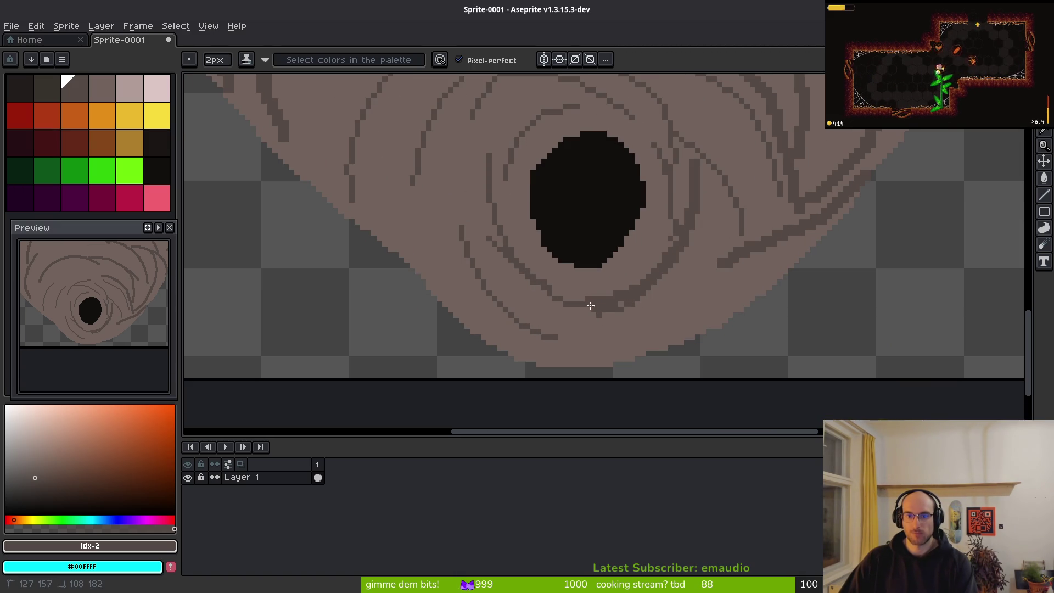
mouse_move(461, 100)
mouse_down()
mouse_move(429, 252)
mouse_move(598, 353)
mouse_up()
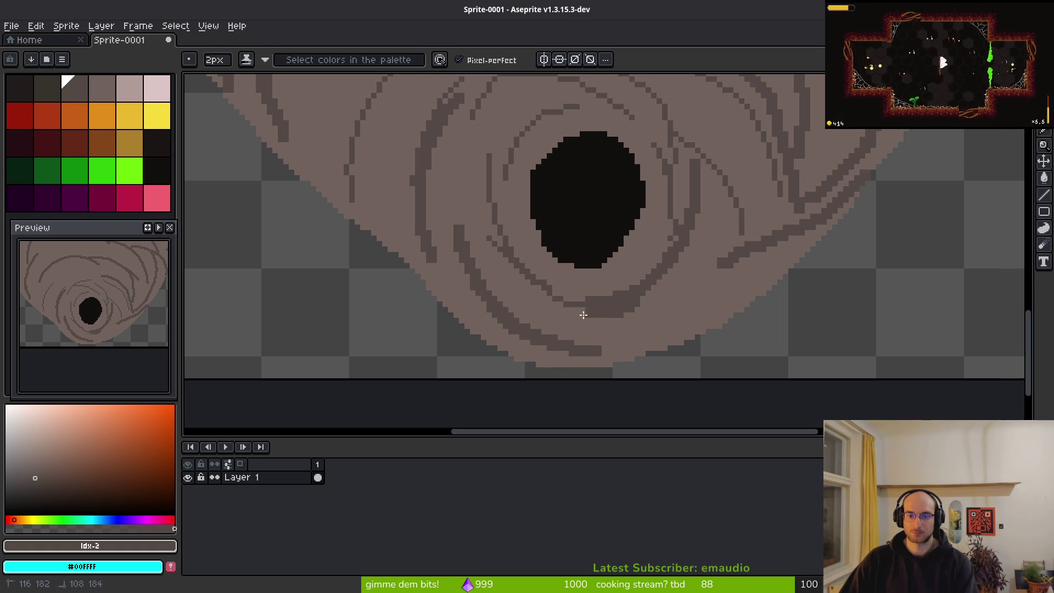
drag(597, 314, 544, 308)
scroll(543, 308, down, 2)
scroll(583, 167, up, 2)
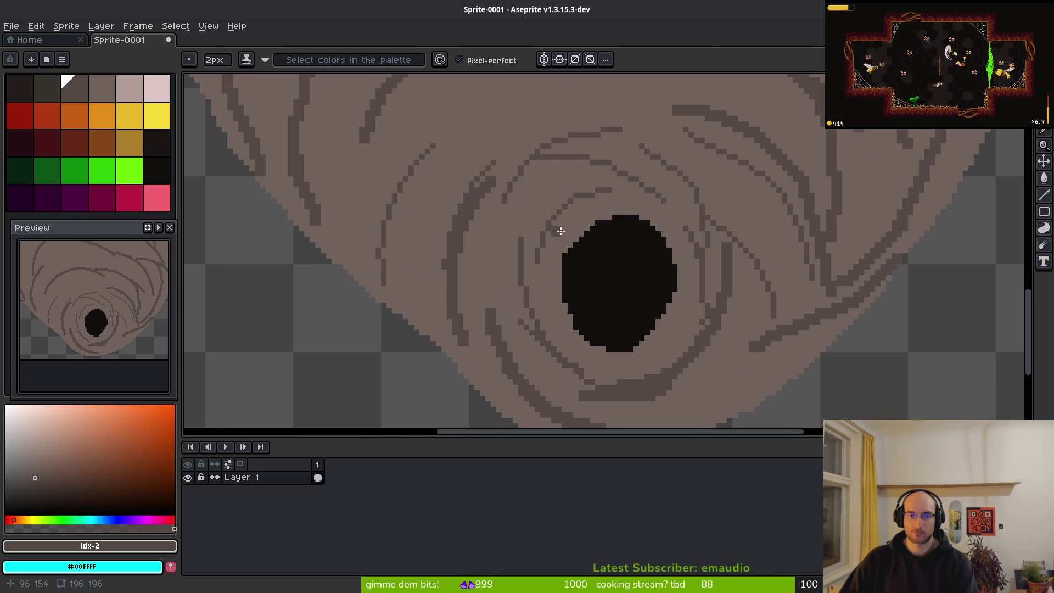
scroll(605, 197, up, 1)
Add dark lines along the upper rings above the hole, redoing a stray upper-right stroke
mouse_move(635, 157)
mouse_down()
mouse_move(591, 182)
mouse_move(494, 317)
mouse_up()
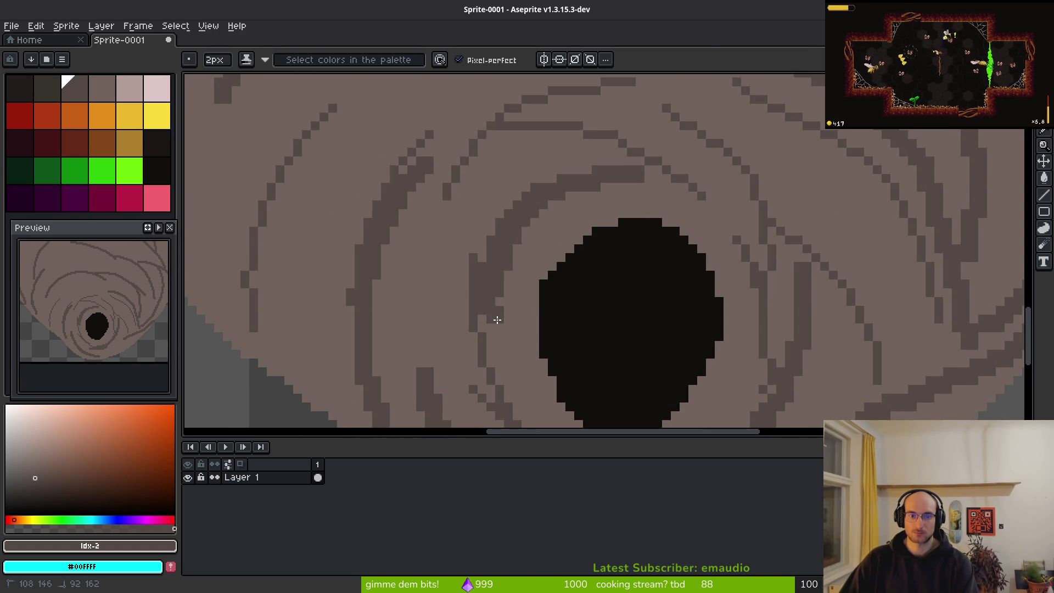
scroll(420, 321, down, 1)
scroll(483, 181, up, 1)
mouse_move(472, 181)
mouse_down()
mouse_move(694, 245)
mouse_move(694, 258)
mouse_up()
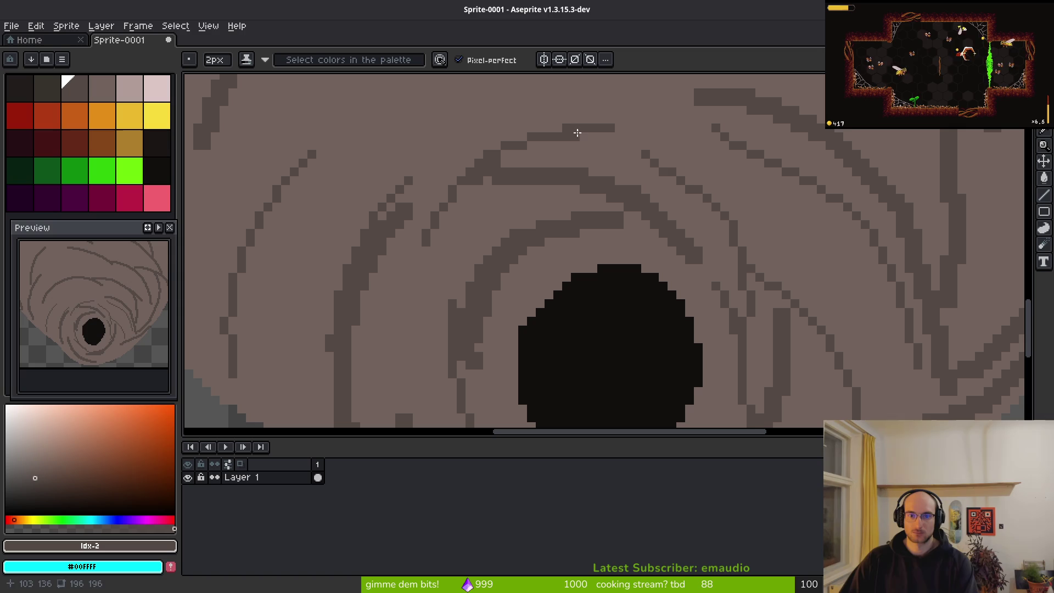
drag(576, 134, 751, 304)
drag(677, 134, 846, 242)
key(ctrl+z)
mouse_move(650, 114)
mouse_down()
mouse_move(702, 128)
mouse_move(846, 225)
mouse_move(856, 252)
mouse_up()
scroll(856, 252, down, 3)
Draw a curved down-left line and a rightward arc extension on the upper rings
scroll(801, 287, down, 5)
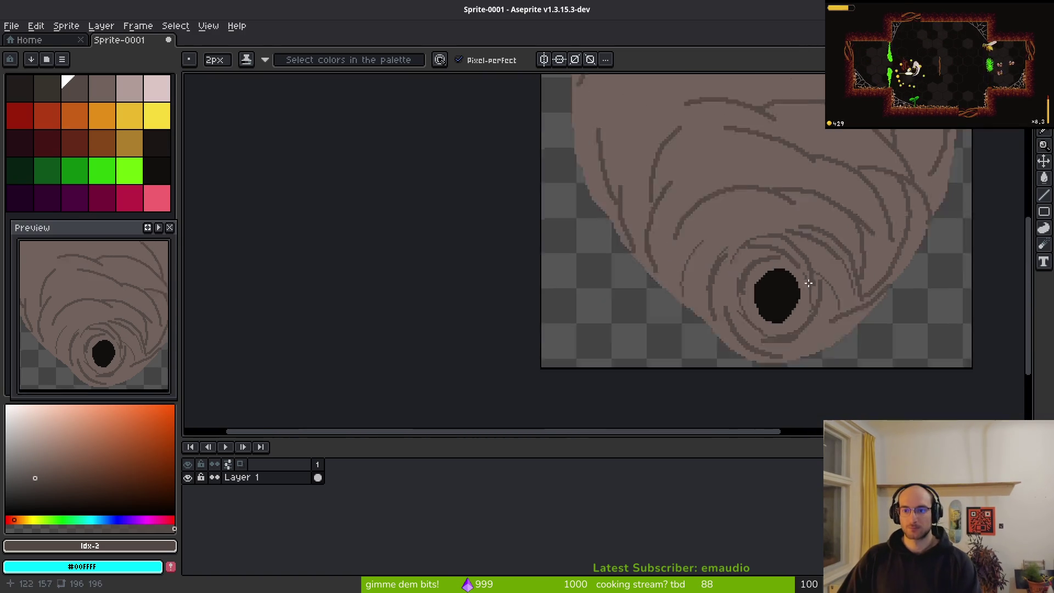
scroll(801, 287, up, 4)
scroll(713, 197, up, 2)
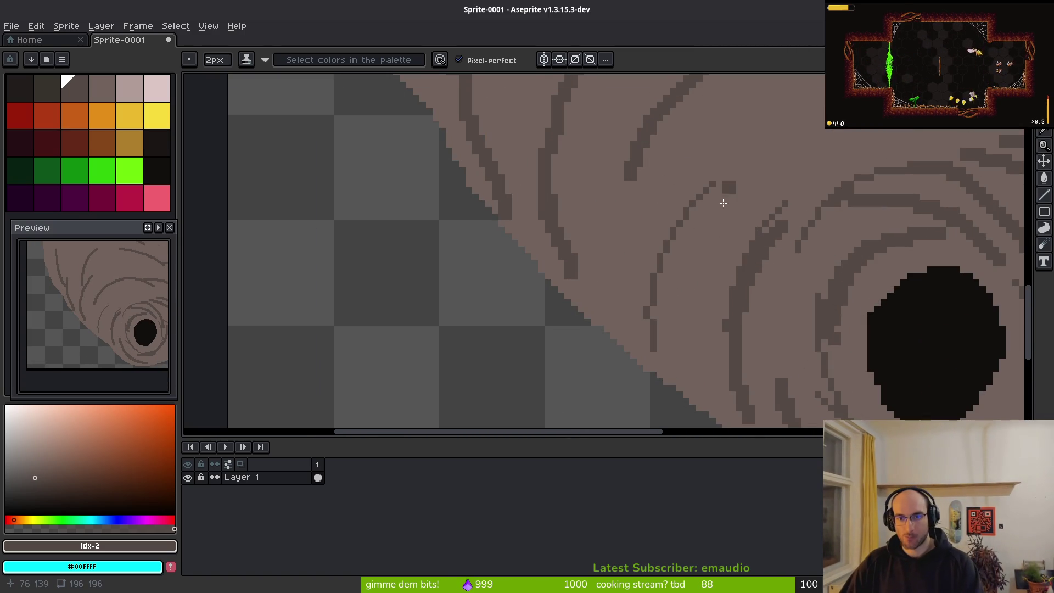
scroll(586, 343, down, 1)
scroll(714, 215, up, 1)
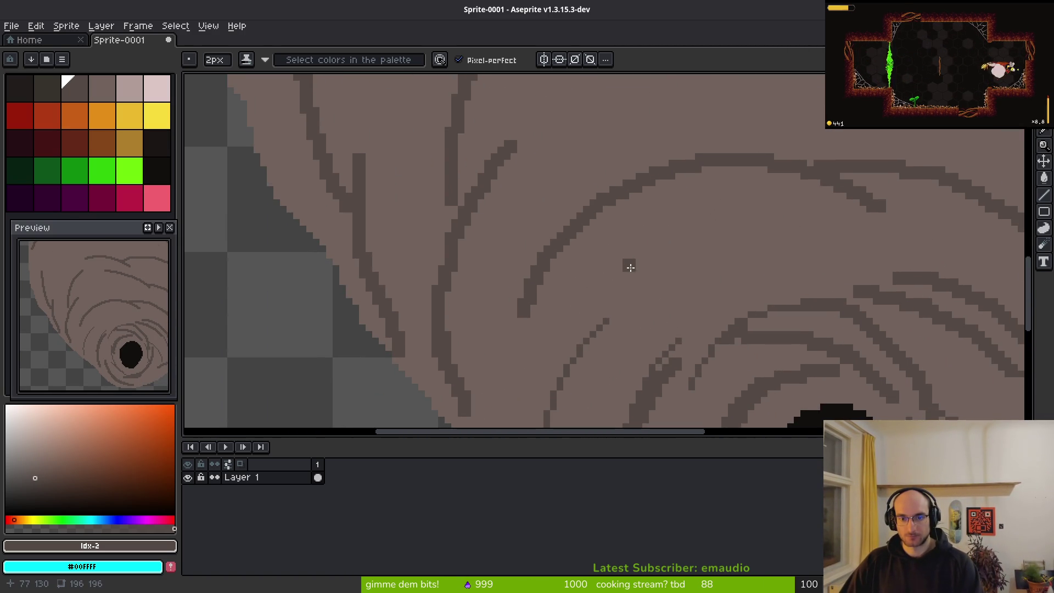
drag(631, 268, 586, 405)
key(ctrl+z)
mouse_move(700, 249)
mouse_down()
mouse_move(621, 315)
mouse_move(611, 396)
mouse_up()
drag(660, 268, 740, 266)
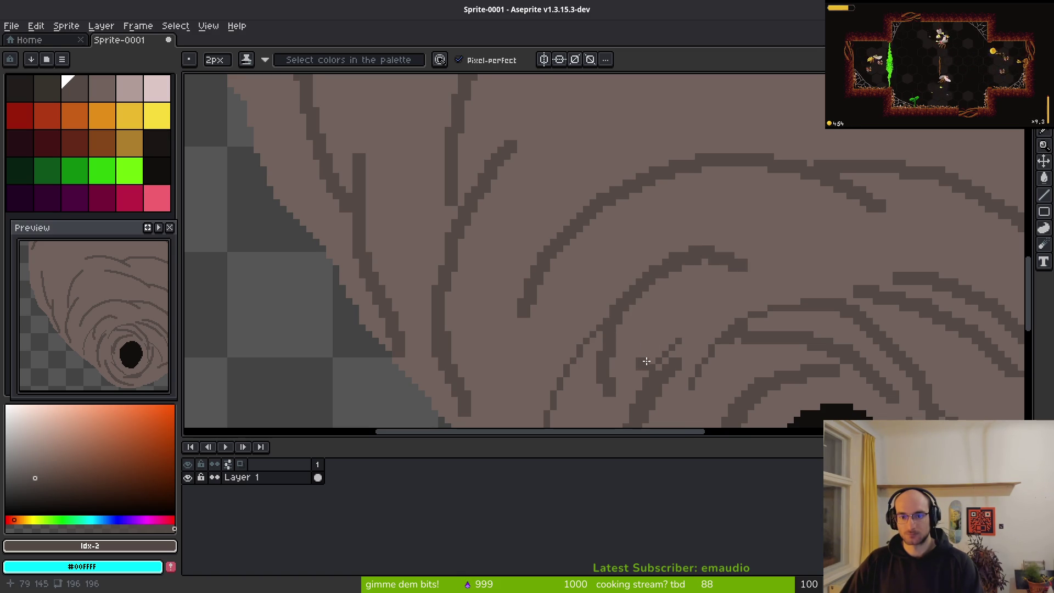
drag(644, 366, 685, 259)
Add a dark arc across the rings and a long curved line on the upper-left body
mouse_move(630, 221)
mouse_down()
mouse_move(598, 269)
mouse_move(568, 409)
mouse_up()
key(ctrl+z)
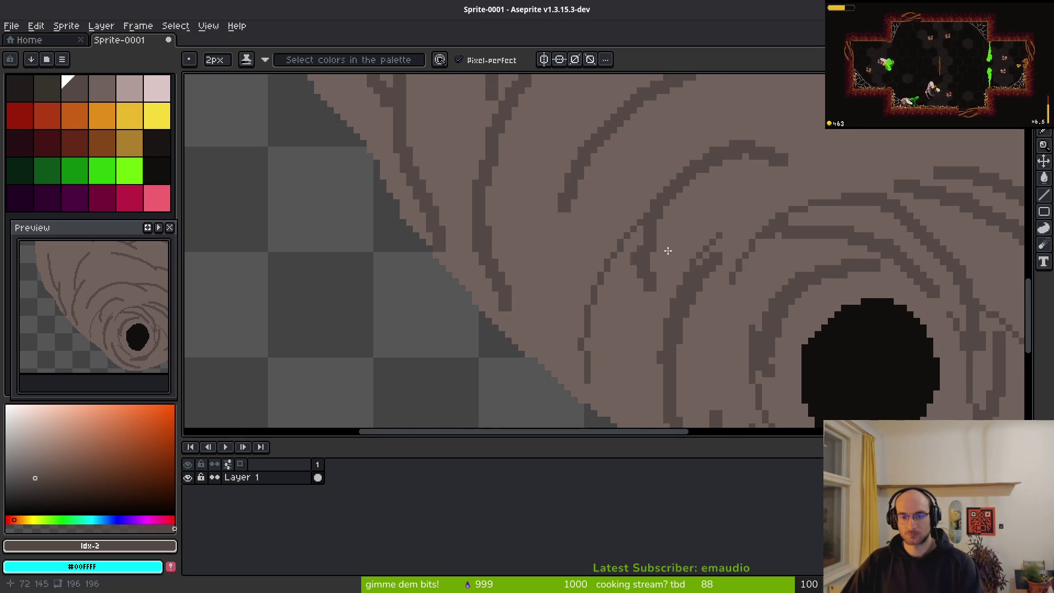
scroll(632, 265, down, 1)
mouse_move(645, 304)
mouse_down()
mouse_move(741, 278)
mouse_move(804, 291)
mouse_up()
scroll(796, 296, down, 1)
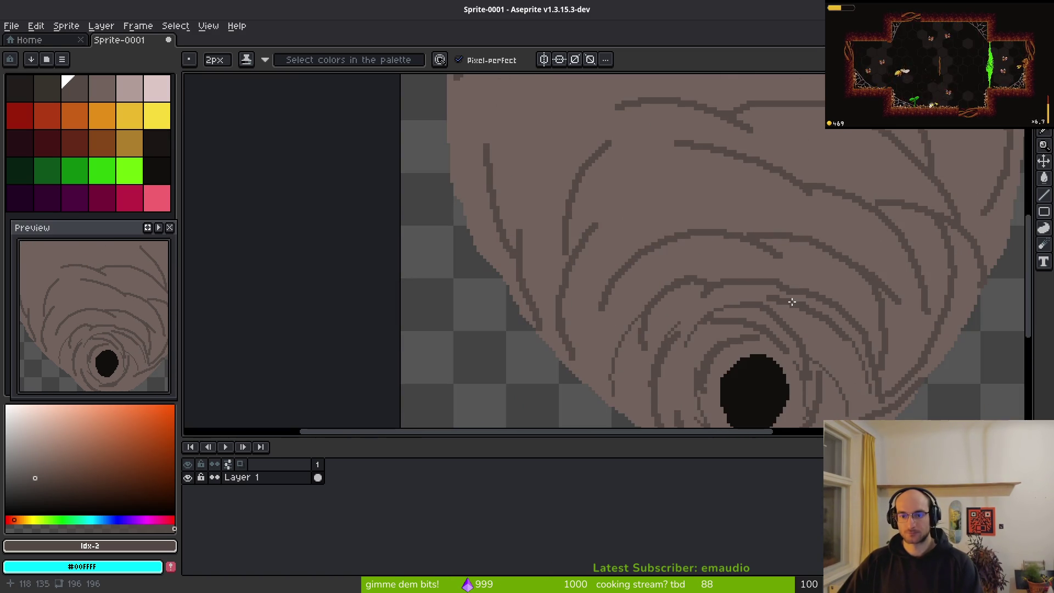
scroll(565, 245, up, 3)
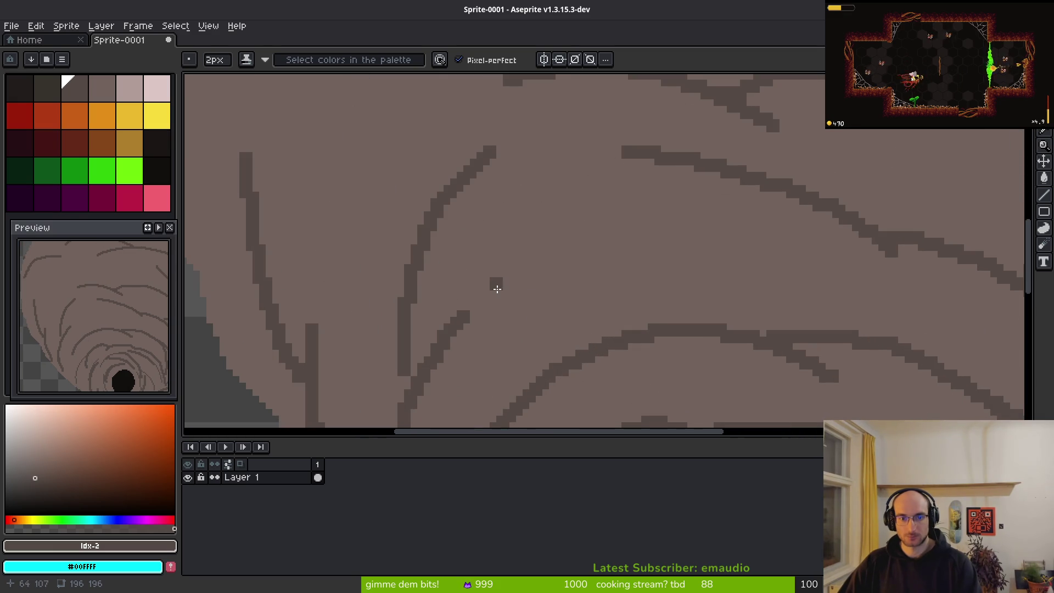
mouse_move(718, 165)
mouse_down()
mouse_move(577, 277)
mouse_move(551, 353)
mouse_up()
drag(473, 283, 467, 297)
key(ctrl+z)
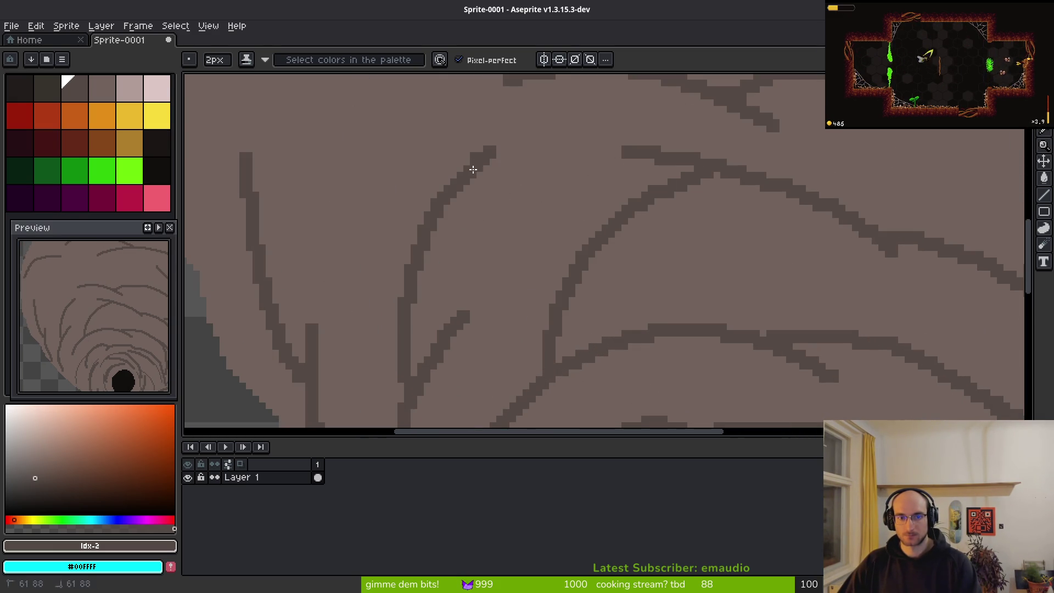
Draw several long curved lines sweeping down-left across the left body, plus small dark dots
drag(436, 206, 541, 141)
key(ctrl+z)
mouse_move(435, 212)
mouse_down()
mouse_move(525, 157)
mouse_move(573, 151)
mouse_up()
click(549, 192)
scroll(607, 278, down, 2)
scroll(536, 196, up, 2)
mouse_move(642, 81)
mouse_down()
mouse_move(536, 146)
mouse_move(434, 316)
mouse_up()
scroll(466, 216, down, 2)
mouse_move(510, 115)
mouse_down()
mouse_move(467, 141)
mouse_move(341, 372)
mouse_up()
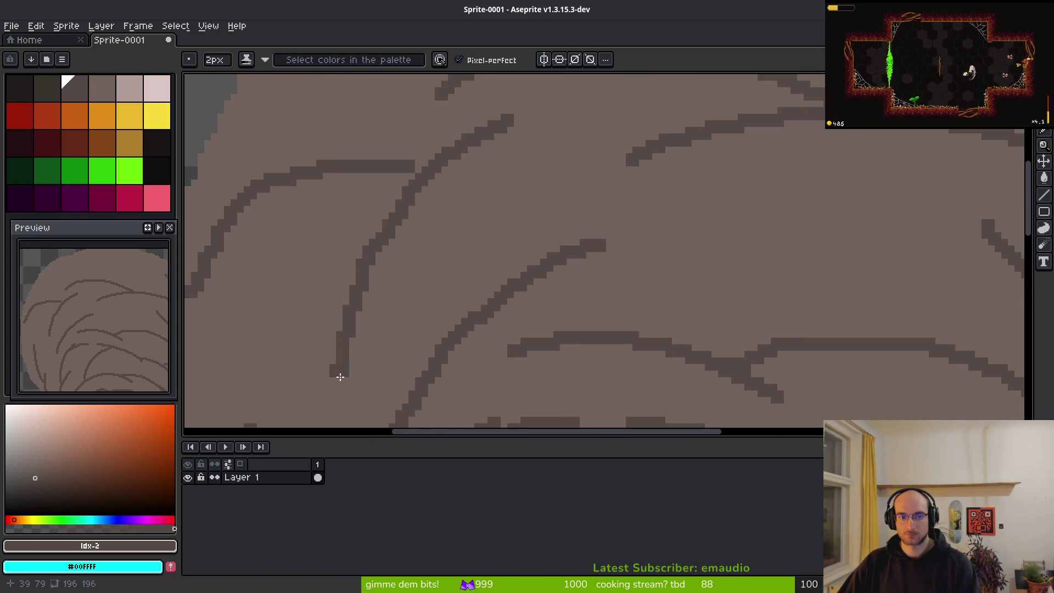
scroll(560, 170, up, 2)
click(555, 222)
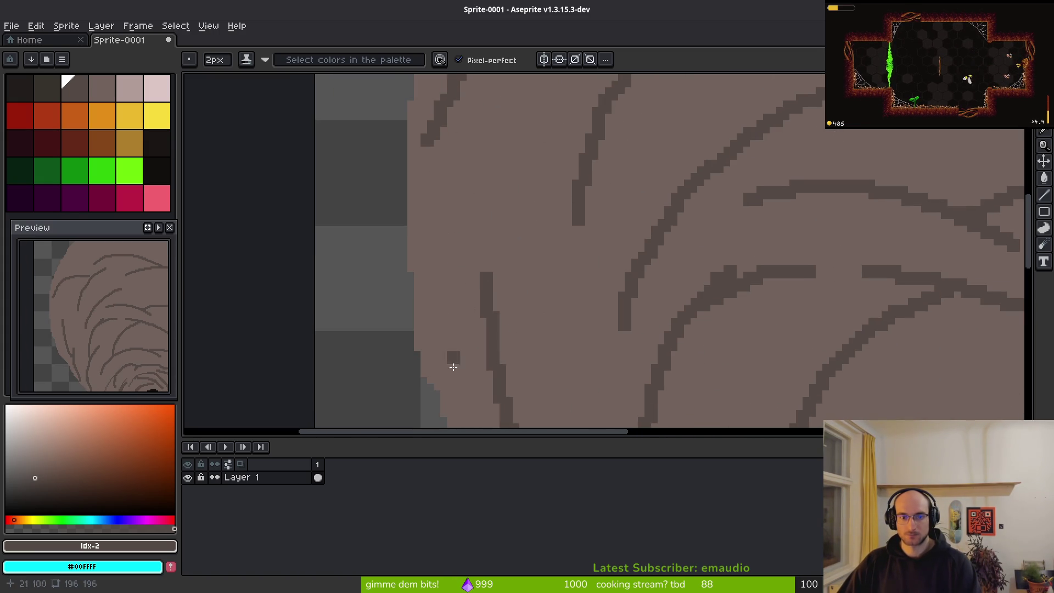
Draw a curved down-left line near the nest's left edge, redrawing it on a better path
drag(462, 354, 551, 237)
key(ctrl+z)
mouse_move(686, 170)
mouse_down()
mouse_move(499, 265)
mouse_move(445, 382)
mouse_up()
key(ctrl+z)
mouse_move(667, 176)
mouse_down()
mouse_move(496, 289)
mouse_move(455, 383)
mouse_up()
scroll(504, 331, down, 2)
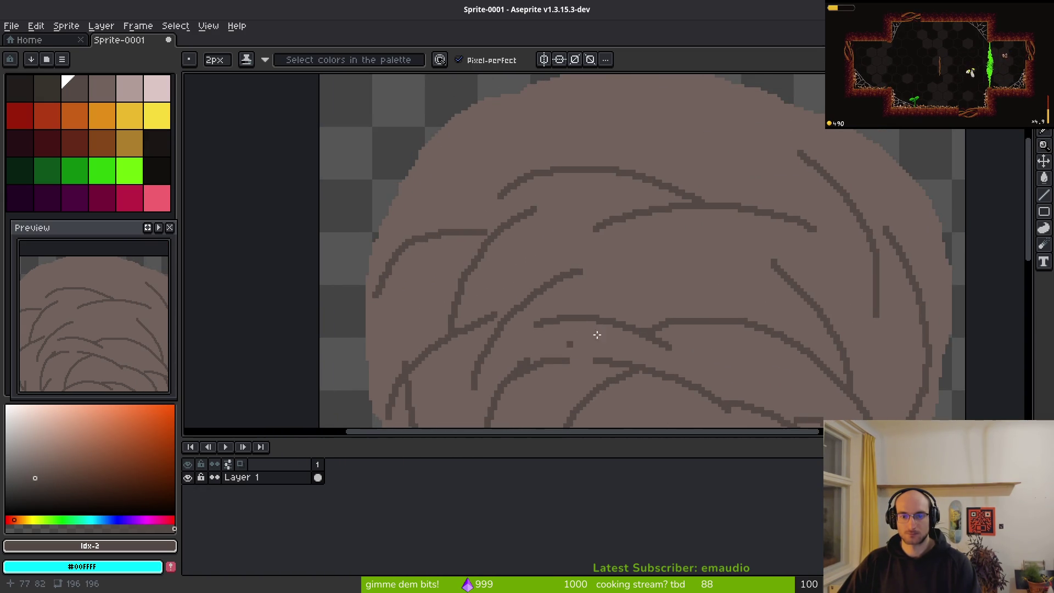
scroll(594, 273, up, 2)
Add a curved down-right line and try long arcs across the upper-right body
mouse_move(488, 297)
mouse_down()
mouse_move(685, 353)
mouse_move(708, 376)
mouse_up()
mouse_move(593, 303)
mouse_down()
mouse_move(746, 278)
mouse_move(910, 298)
mouse_up()
key(ctrl+z)
mouse_move(600, 300)
mouse_down()
mouse_move(807, 263)
mouse_move(911, 307)
mouse_up()
key(ctrl+z)
mouse_move(599, 301)
mouse_down()
mouse_move(887, 259)
mouse_move(911, 288)
mouse_move(800, 254)
mouse_move(615, 280)
mouse_up()
key(ctrl+z)
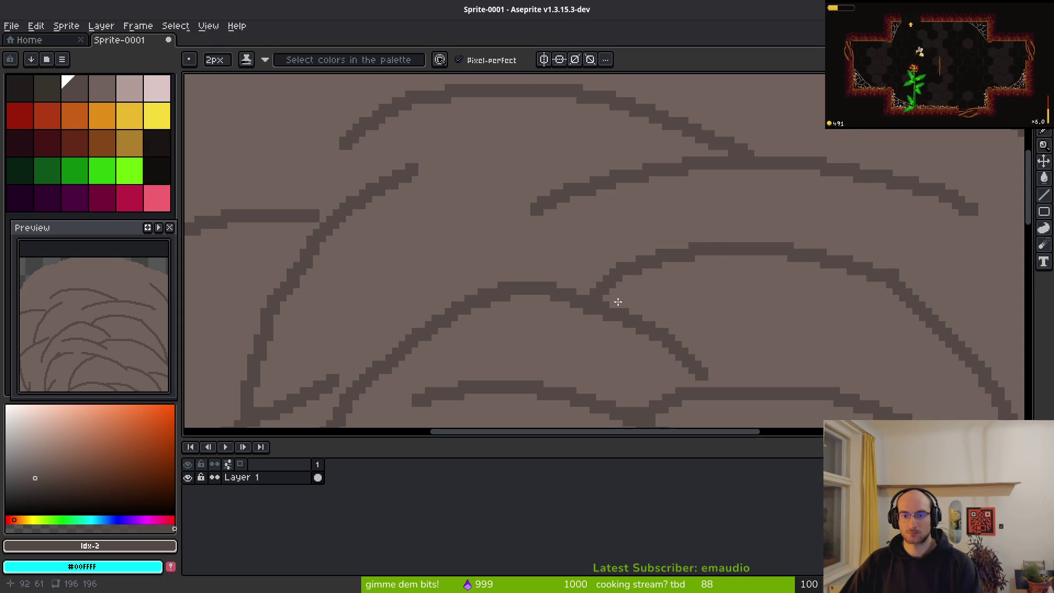
mouse_move(835, 228)
mouse_down()
mouse_move(917, 269)
mouse_move(841, 230)
mouse_up()
alt+click(797, 219)
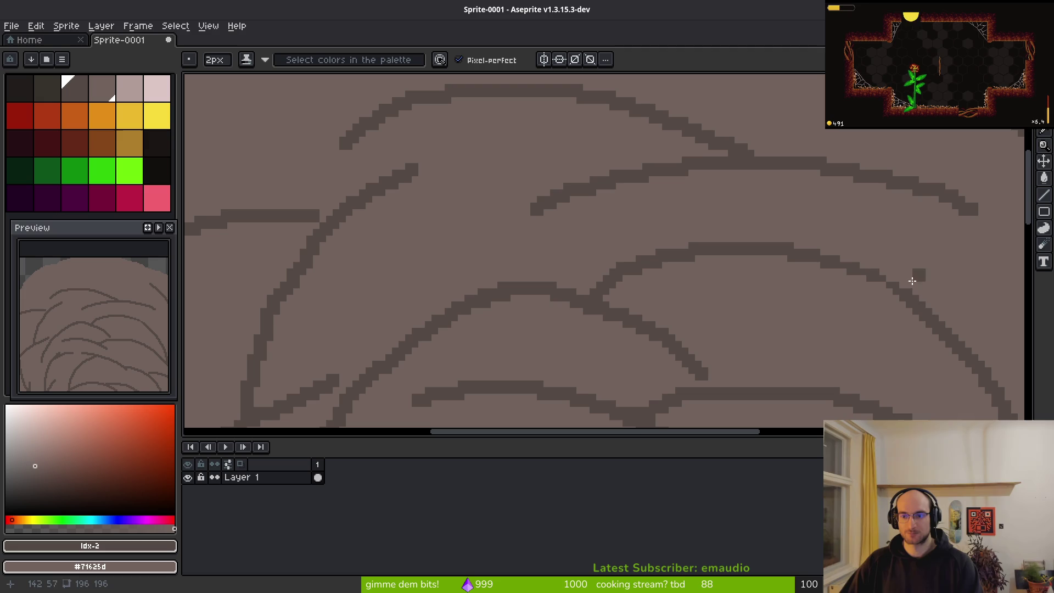
Thicken the vertical and diagonal layer lines on the upper right down to their junction
scroll(713, 258, down, 5)
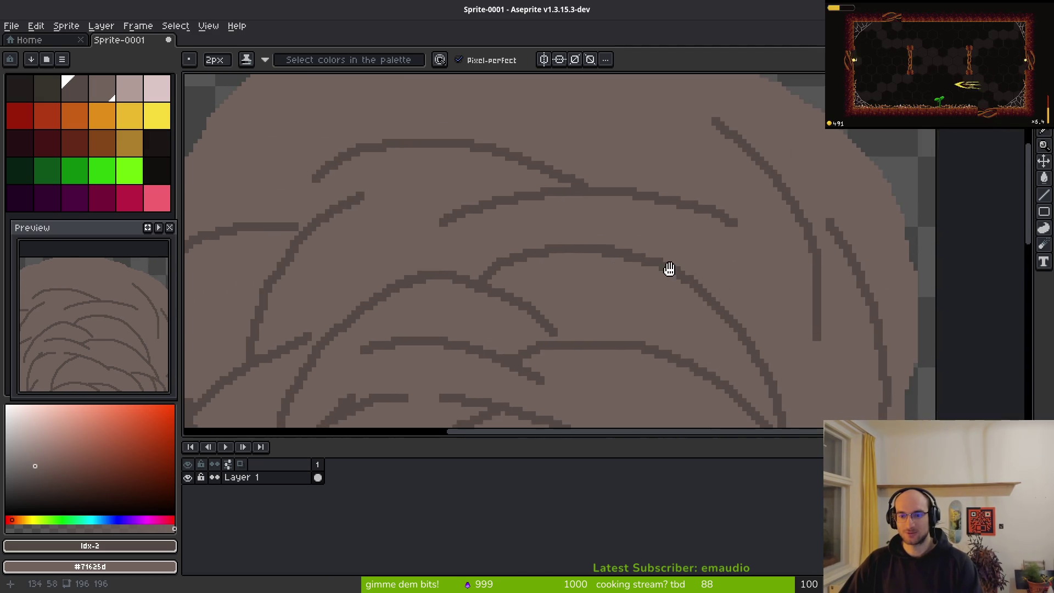
scroll(728, 252, up, 5)
mouse_move(828, 229)
mouse_down()
mouse_move(776, 365)
mouse_move(753, 379)
mouse_up()
click(868, 217)
drag(837, 276, 801, 363)
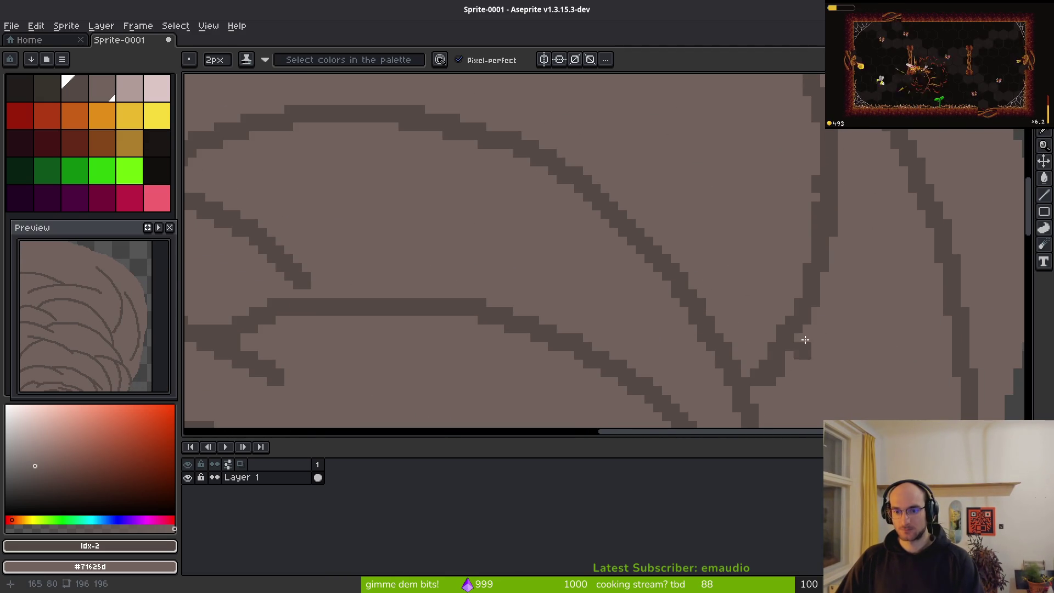
mouse_move(827, 223)
mouse_down()
mouse_move(769, 393)
mouse_move(778, 386)
mouse_up()
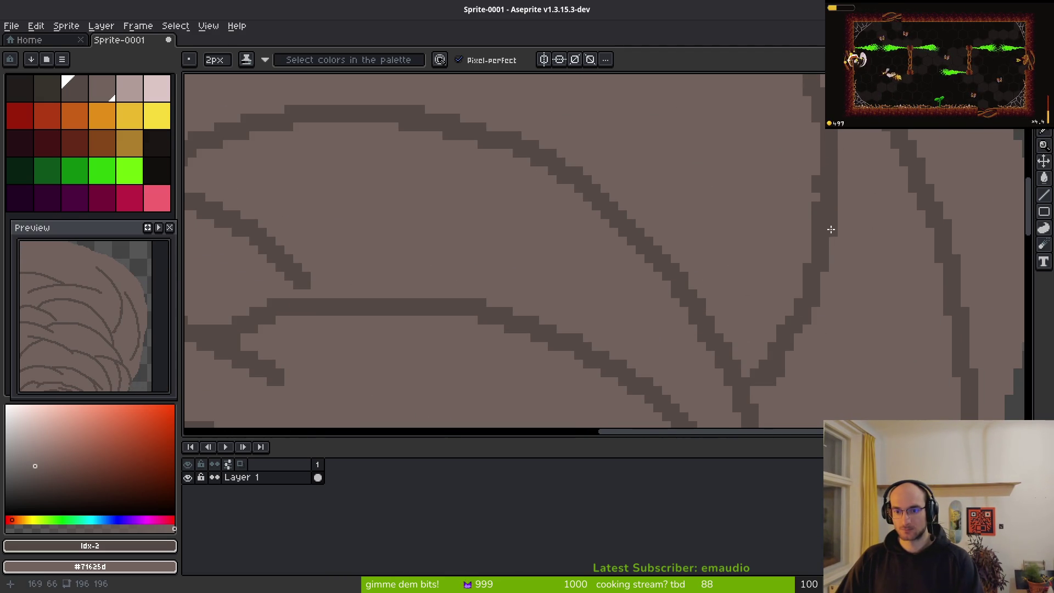
mouse_move(824, 297)
mouse_down()
mouse_move(766, 428)
mouse_move(756, 393)
mouse_up()
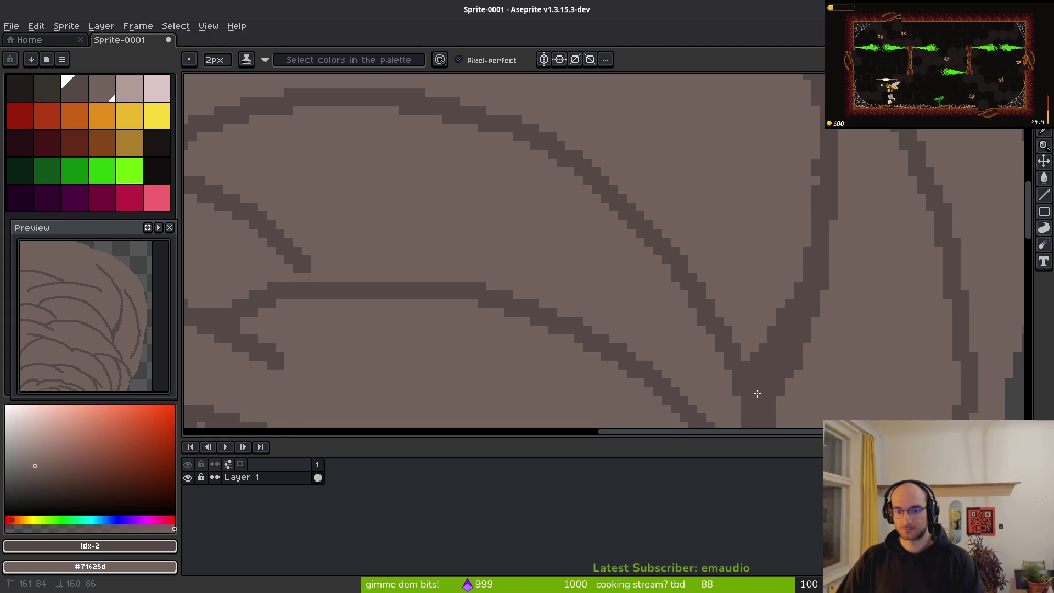
Draw a new curved paper-layer line on the upper-left nest and thicken it
scroll(760, 308, down, 3)
scroll(734, 226, up, 2)
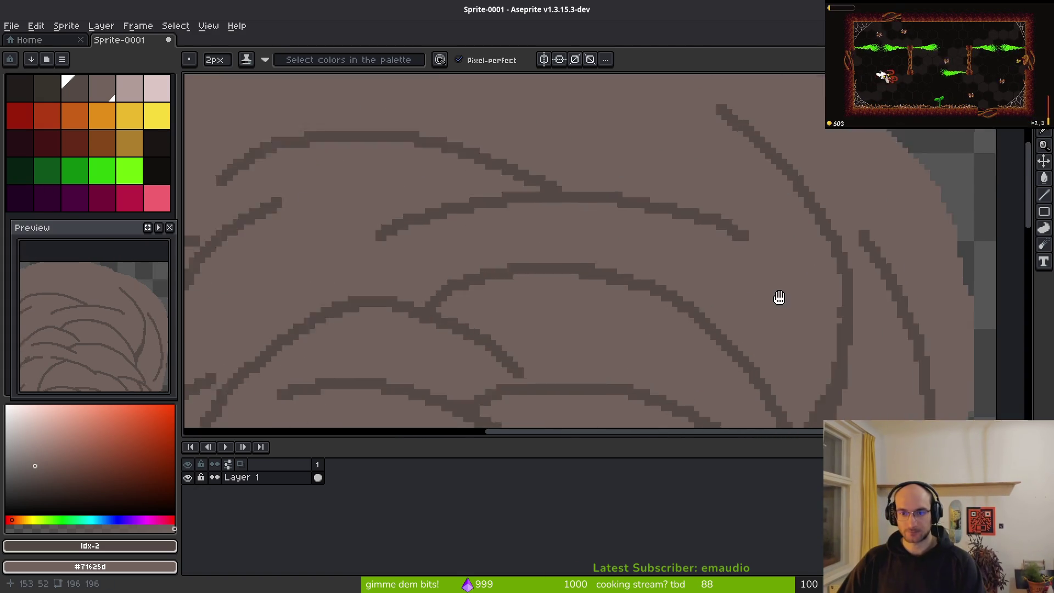
scroll(509, 212, down, 2)
scroll(526, 221, up, 2)
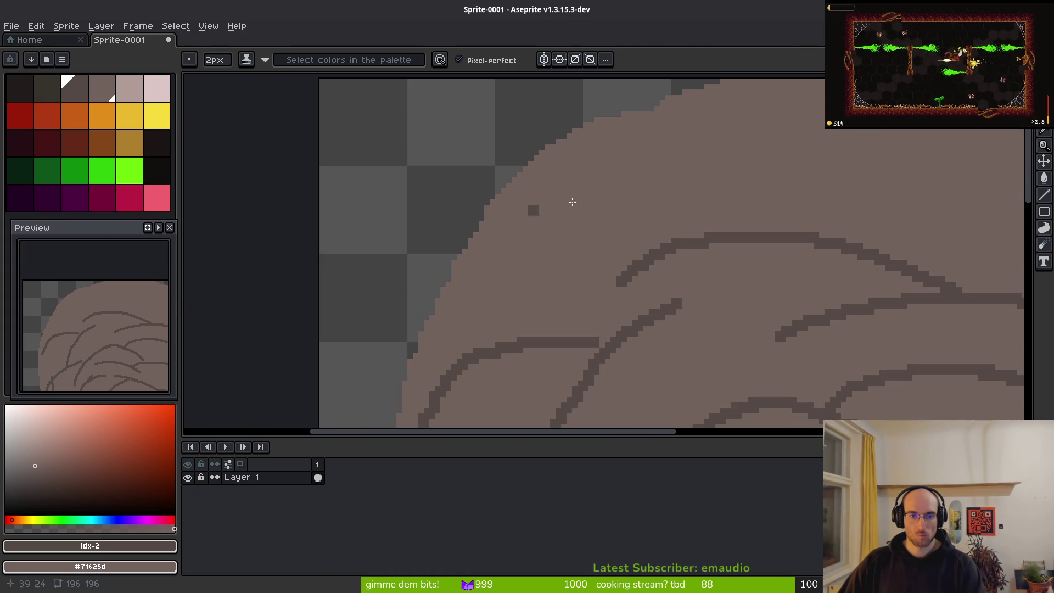
drag(659, 185, 610, 223)
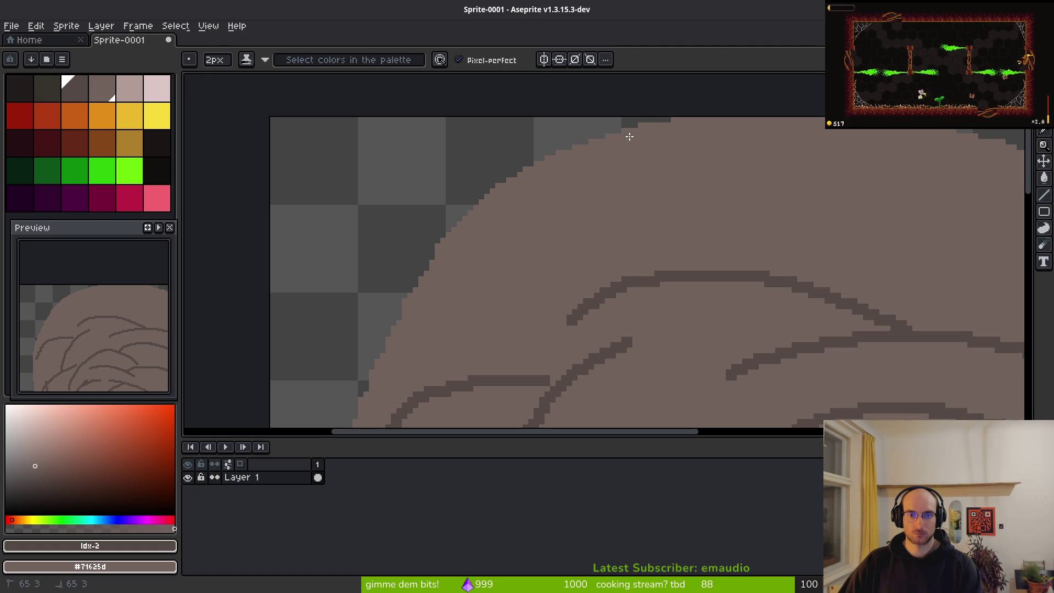
drag(742, 125, 487, 289)
key(ctrl+z)
mouse_move(742, 125)
mouse_down()
mouse_move(658, 141)
mouse_move(543, 252)
mouse_move(586, 242)
mouse_move(415, 308)
mouse_up()
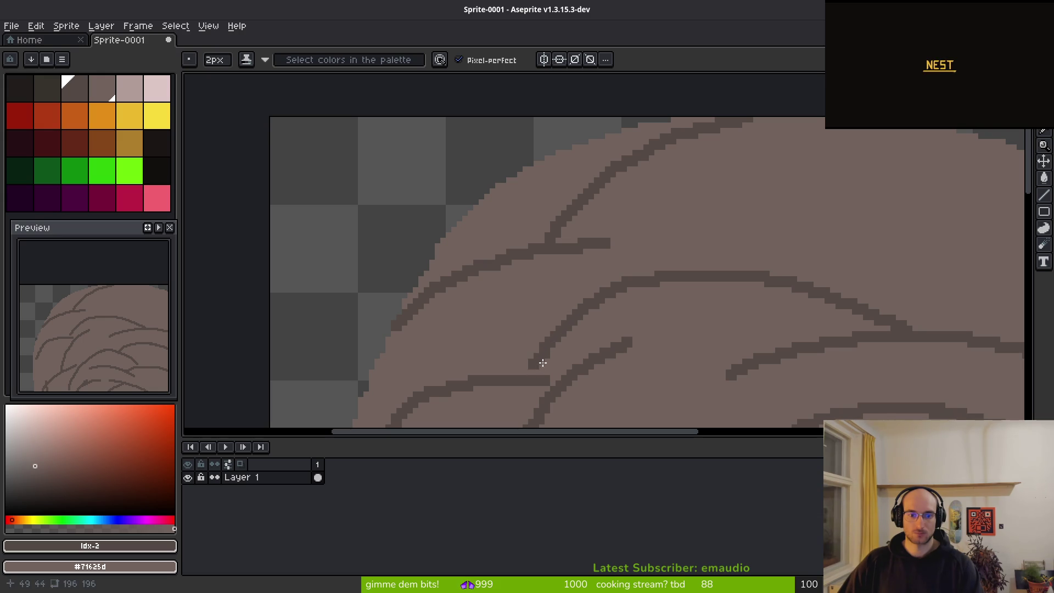
drag(534, 367, 560, 324)
mouse_move(538, 367)
mouse_down()
mouse_move(649, 286)
mouse_move(731, 268)
mouse_up()
mouse_move(635, 233)
mouse_down()
mouse_move(489, 271)
mouse_move(549, 303)
mouse_up()
Add a short curved stroke joining the upper line, undoing overlong strokes
drag(592, 204, 848, 279)
key(ctrl+z)
key(ctrl+z)
mouse_move(539, 238)
mouse_down()
mouse_move(812, 278)
mouse_move(595, 277)
mouse_up()
mouse_move(573, 215)
mouse_down()
mouse_move(644, 215)
mouse_move(859, 306)
mouse_move(886, 344)
mouse_up()
key(ctrl+z)
mouse_move(598, 291)
mouse_down()
mouse_move(776, 261)
mouse_move(812, 294)
mouse_move(625, 279)
mouse_move(894, 308)
mouse_move(917, 321)
mouse_up()
key(ctrl+z)
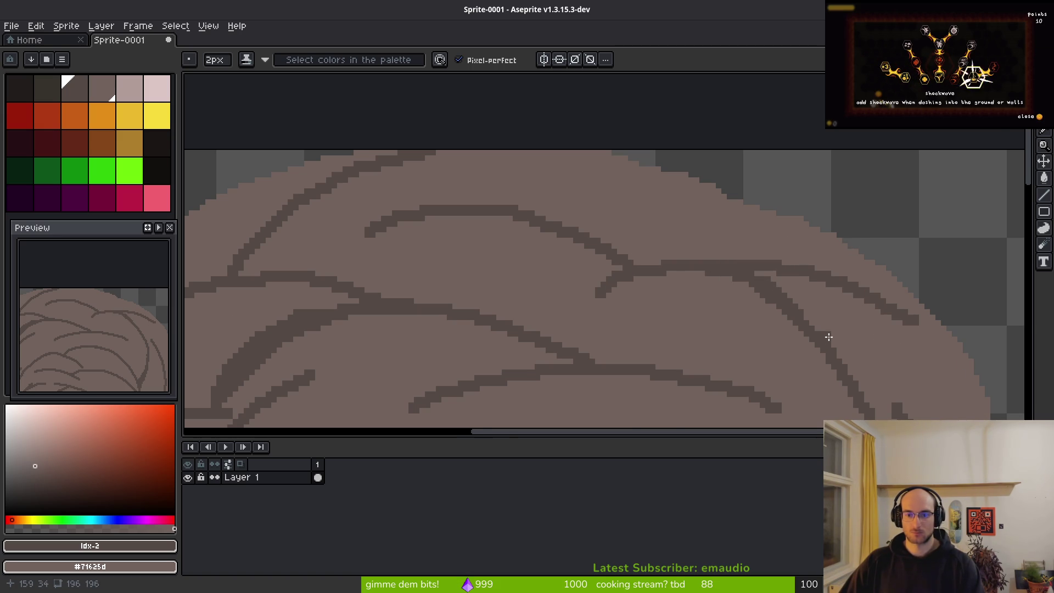
scroll(828, 338, up, 2)
Add short dark segments at the line junction, extending down-left and below it
drag(647, 199, 580, 166)
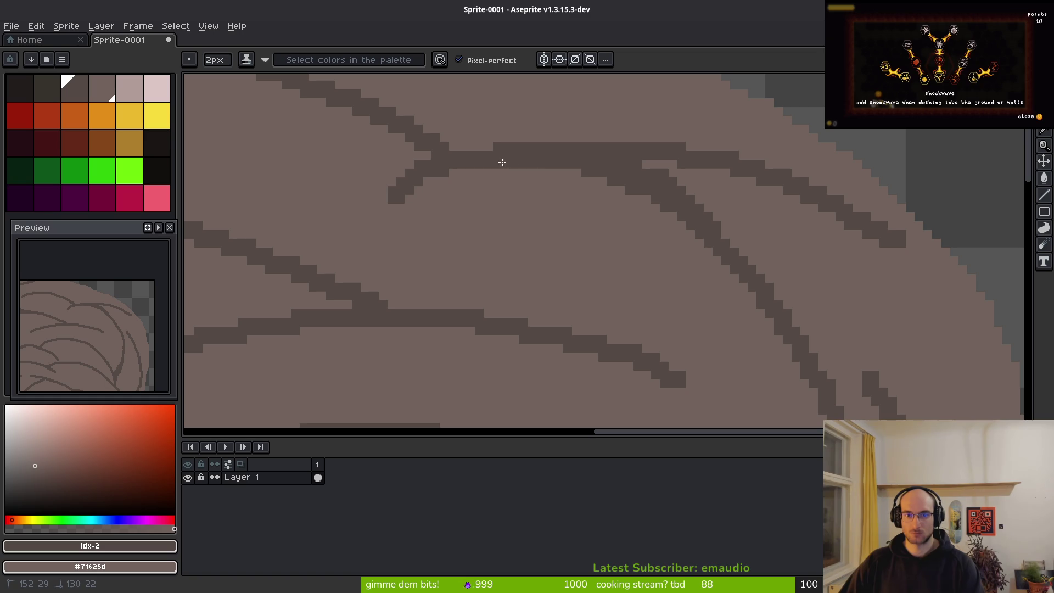
drag(442, 174, 379, 215)
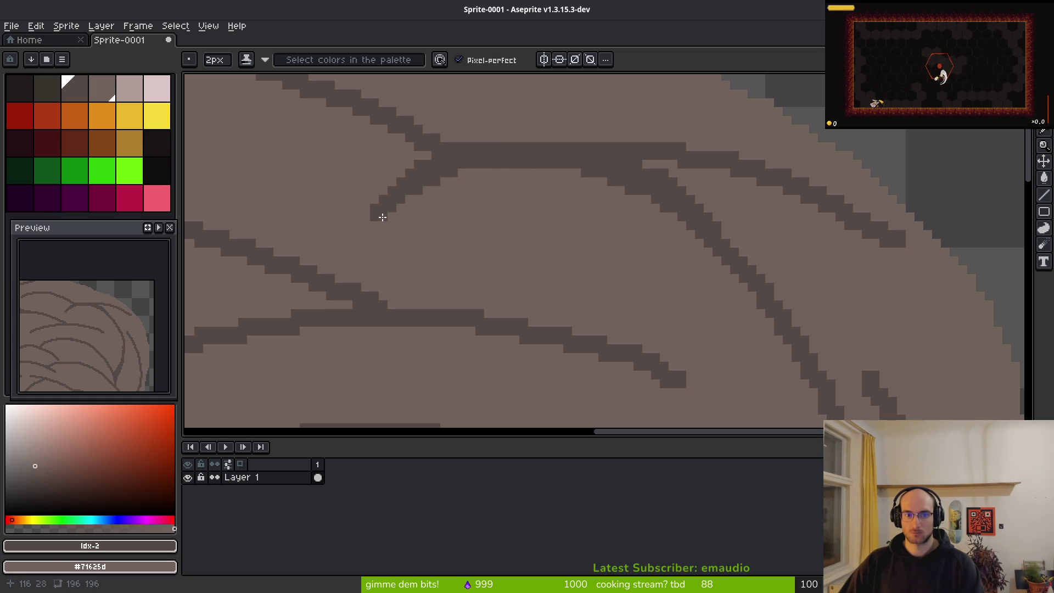
mouse_move(574, 186)
mouse_down()
mouse_move(503, 317)
mouse_move(508, 329)
mouse_up()
drag(409, 255, 583, 236)
key(ctrl+z)
mouse_move(451, 245)
mouse_down()
mouse_move(472, 244)
mouse_move(485, 262)
mouse_move(590, 249)
mouse_move(655, 266)
mouse_move(636, 262)
mouse_move(663, 183)
mouse_up()
drag(772, 277, 666, 196)
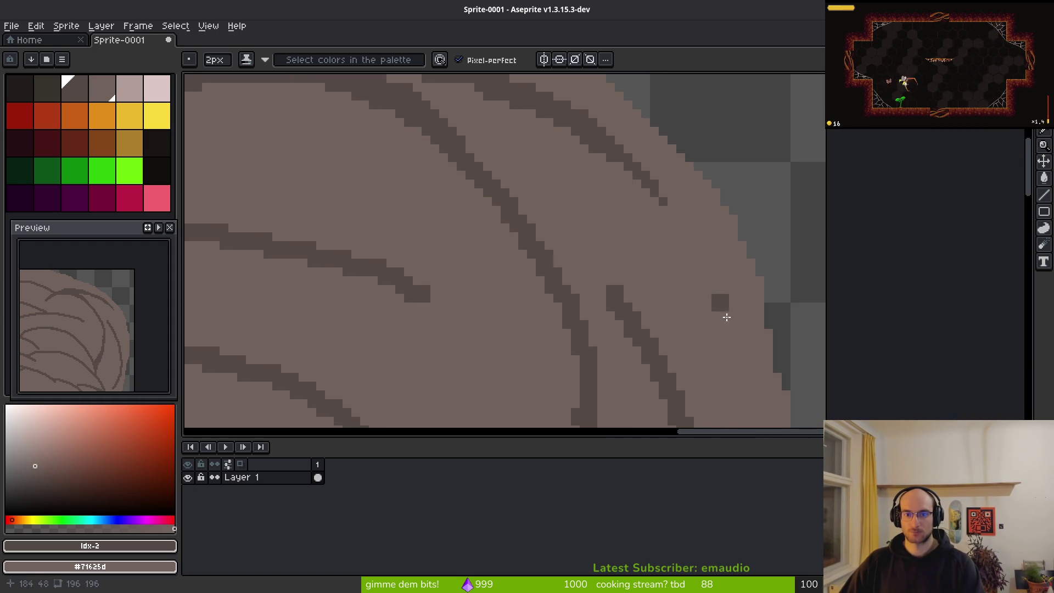
scroll(635, 266, down, 2)
scroll(884, 325, down, 3)
scroll(884, 325, down, 3)
scroll(872, 316, up, 6)
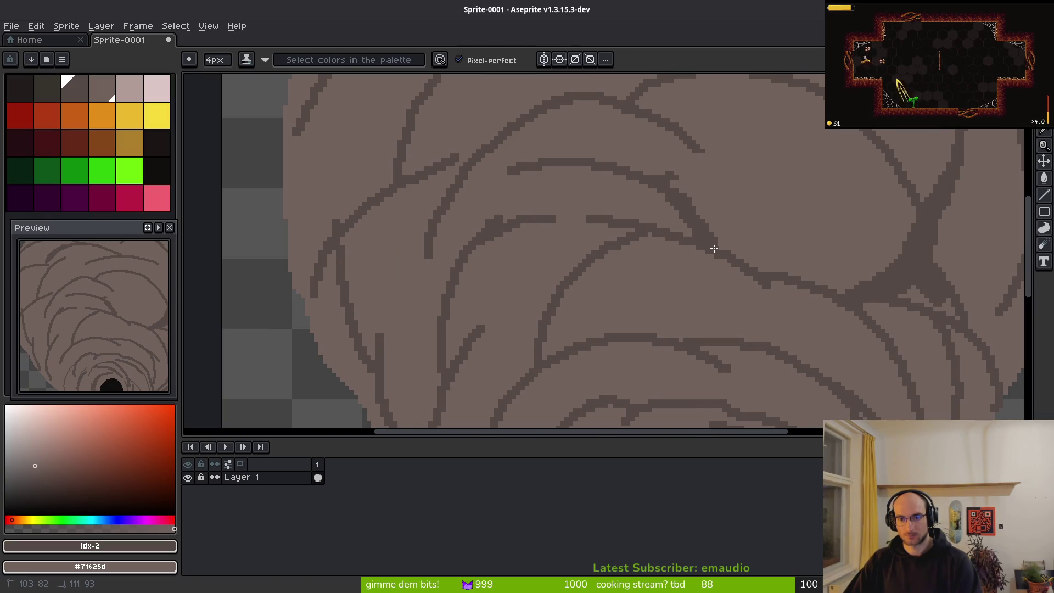
Try dark strokes on the upper and middle paper lines, undoing the unwanted ones
drag(638, 98, 672, 148)
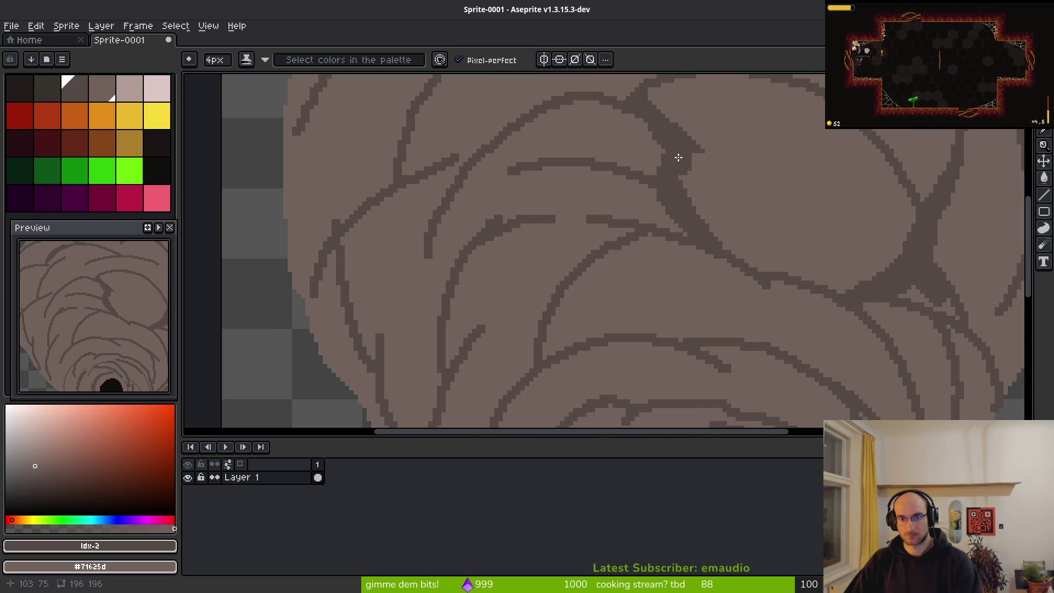
key(ctrl+z)
mouse_move(709, 192)
mouse_down()
mouse_move(816, 242)
mouse_move(671, 281)
mouse_move(600, 228)
mouse_up()
mouse_move(702, 256)
mouse_down()
mouse_move(682, 266)
mouse_move(759, 242)
mouse_up()
key(ctrl+z)
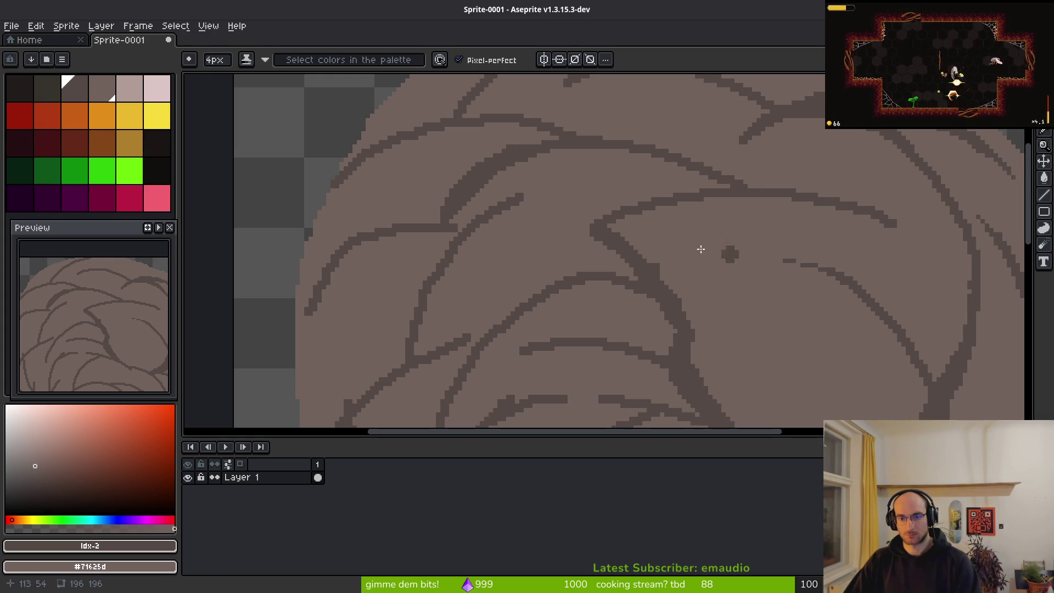
scroll(686, 329, down, 7)
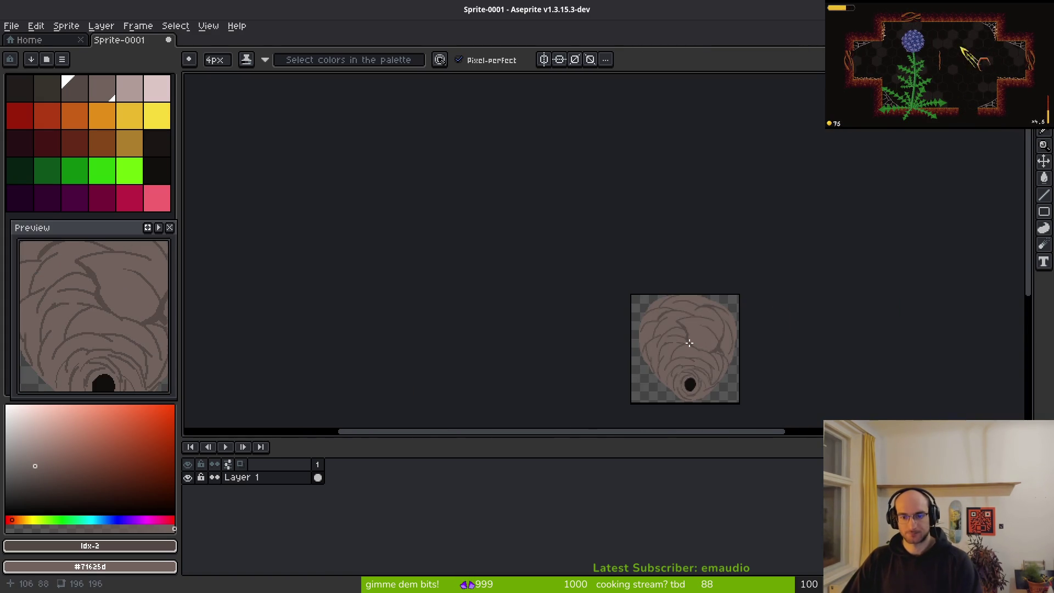
scroll(690, 343, up, 5)
scroll(705, 241, up, 2)
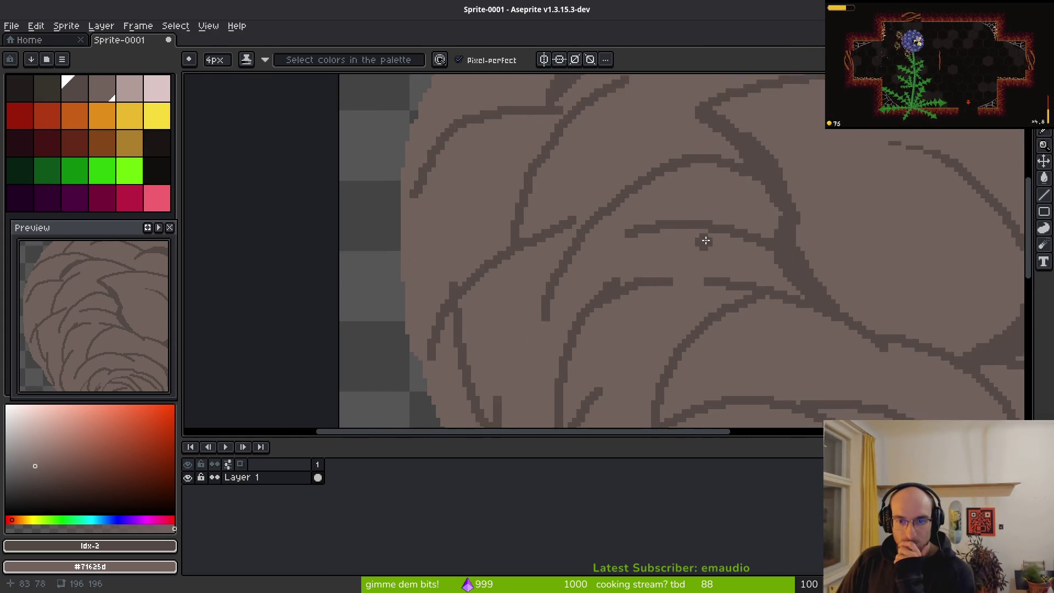
scroll(709, 241, up, 1)
Paint stray strokes out in nest brown and add a dark vertical line with a thick up-right branch
drag(777, 243, 631, 224)
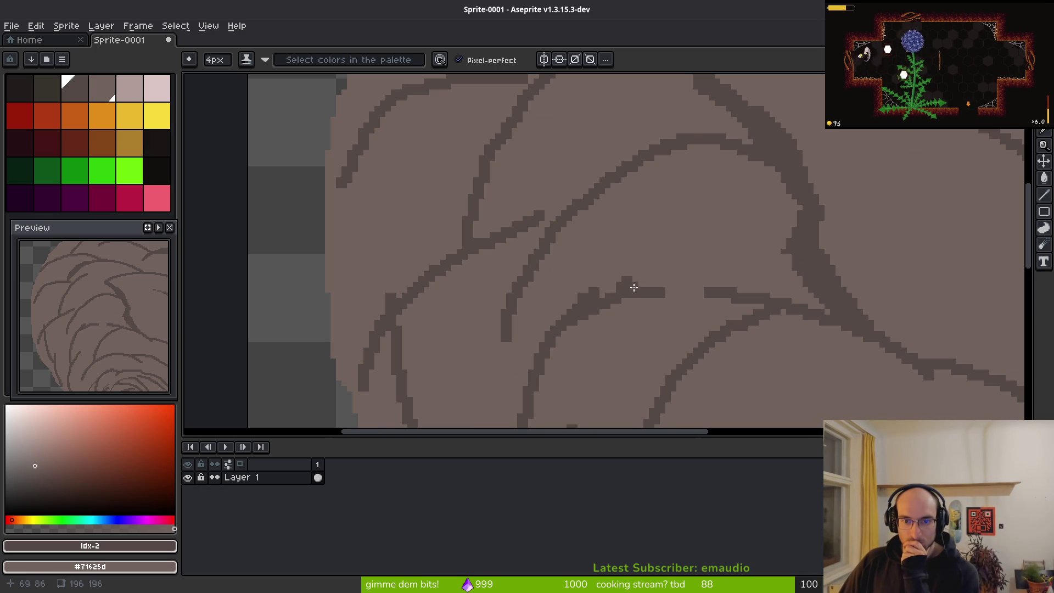
drag(628, 270, 650, 144)
drag(545, 169, 553, 348)
mouse_move(554, 255)
mouse_down()
mouse_move(668, 141)
mouse_move(748, 160)
mouse_move(667, 162)
mouse_up()
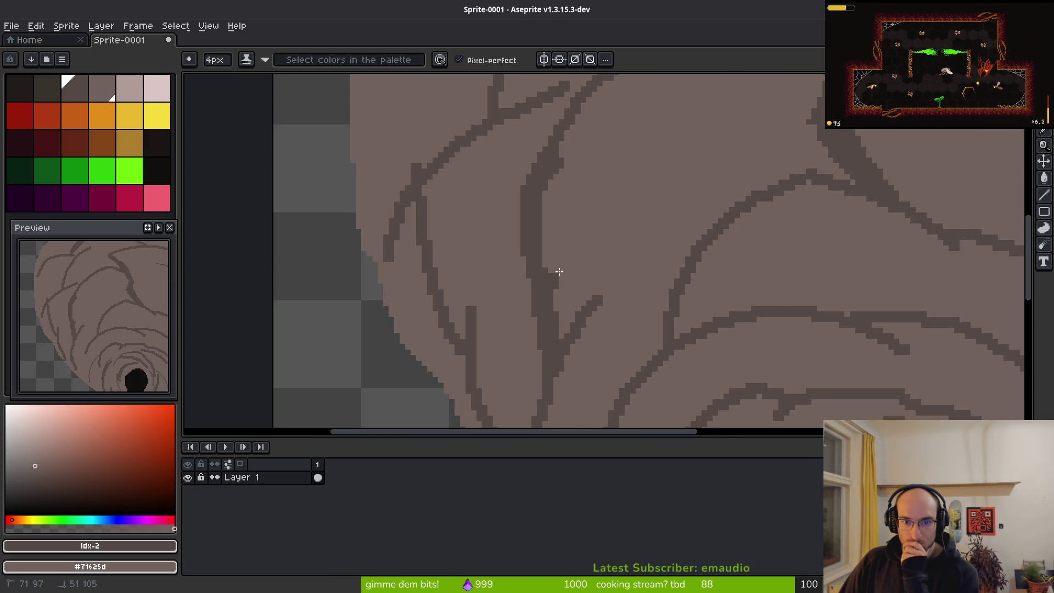
drag(569, 354, 653, 188)
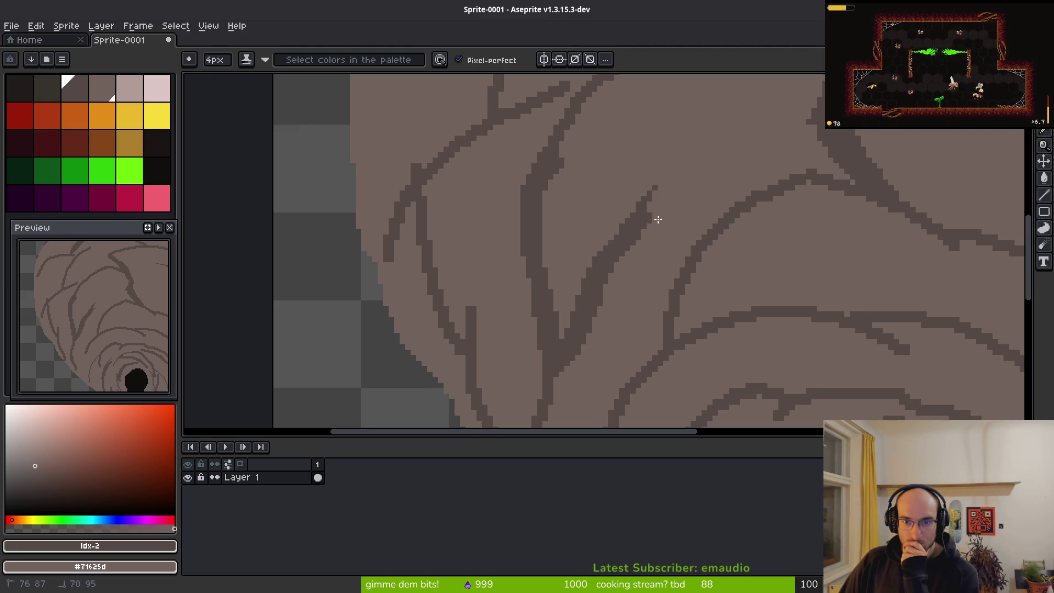
scroll(663, 237, down, 8)
scroll(684, 271, up, 8)
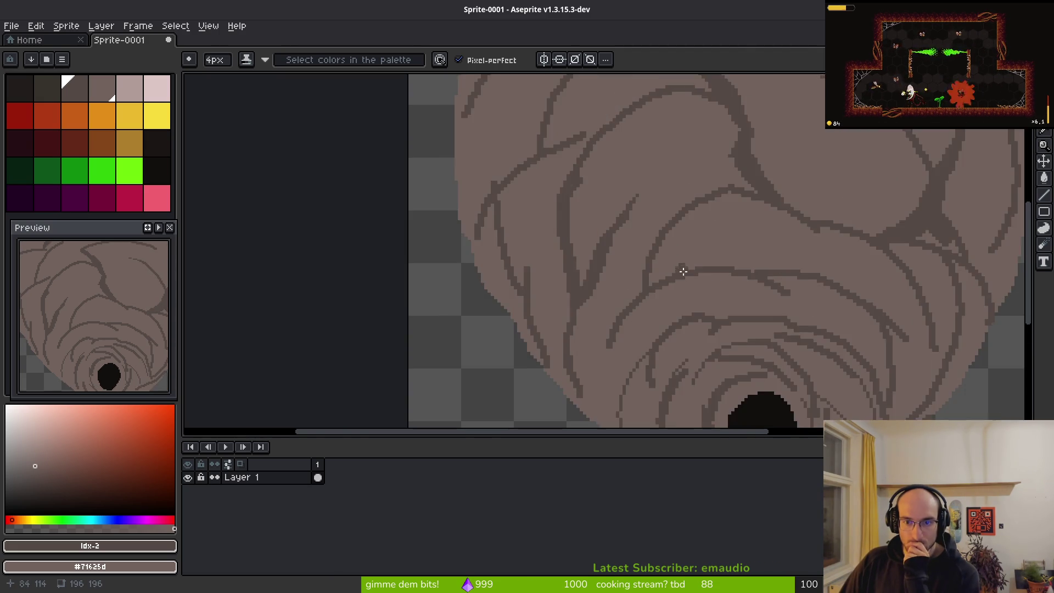
Trim the diagonal lines in brown and add a curving right line and a lower-left branch
drag(714, 192, 654, 206)
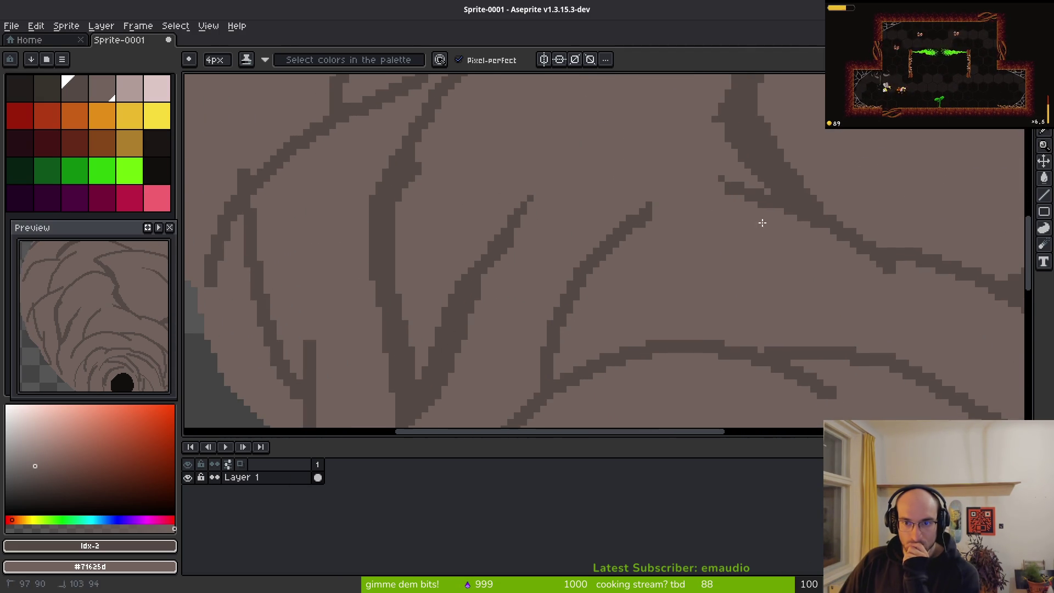
drag(756, 218, 613, 245)
mouse_move(793, 218)
mouse_down()
mouse_move(811, 266)
mouse_move(755, 343)
mouse_up()
drag(604, 253, 549, 334)
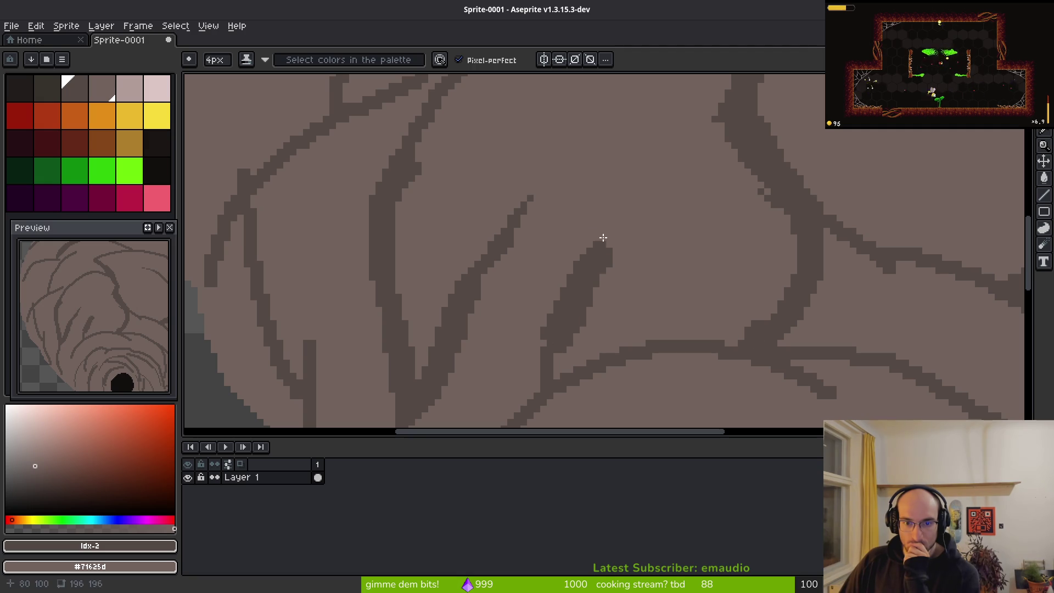
drag(603, 264, 619, 239)
mouse_move(568, 289)
mouse_down()
mouse_move(557, 354)
mouse_move(638, 238)
mouse_up()
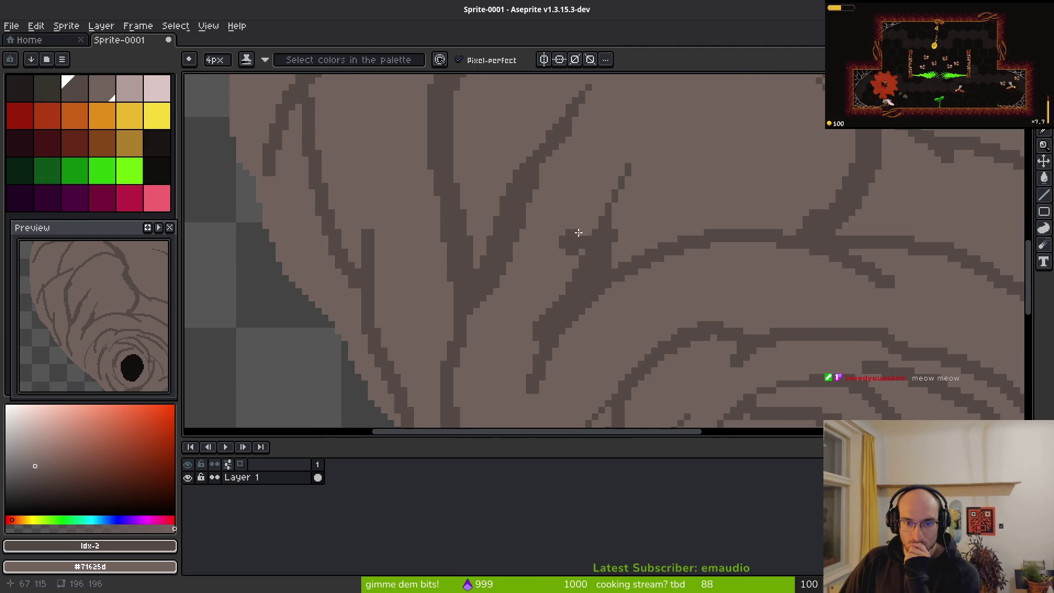
drag(574, 257, 527, 341)
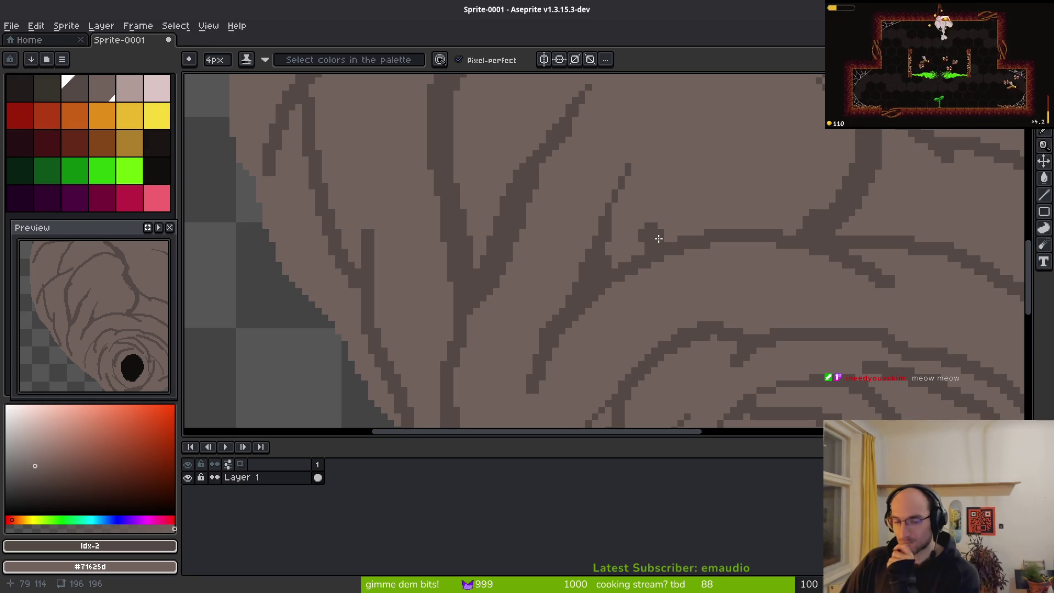
Darken the lower, inner and lower-right rings around the entrance hole
scroll(662, 240, down, 1)
scroll(661, 228, up, 1)
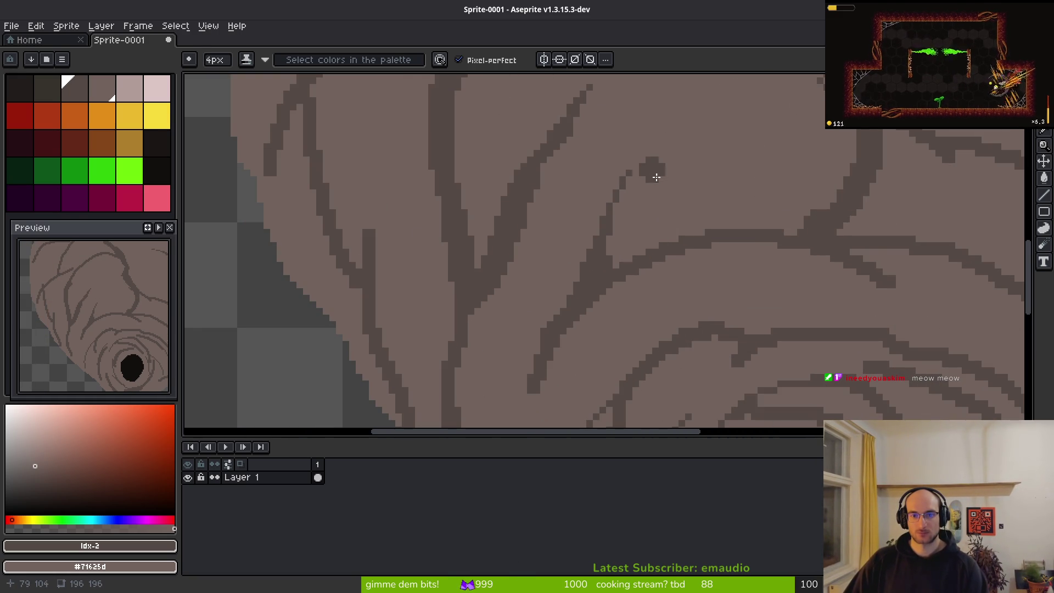
scroll(719, 225, down, 3)
scroll(745, 242, up, 5)
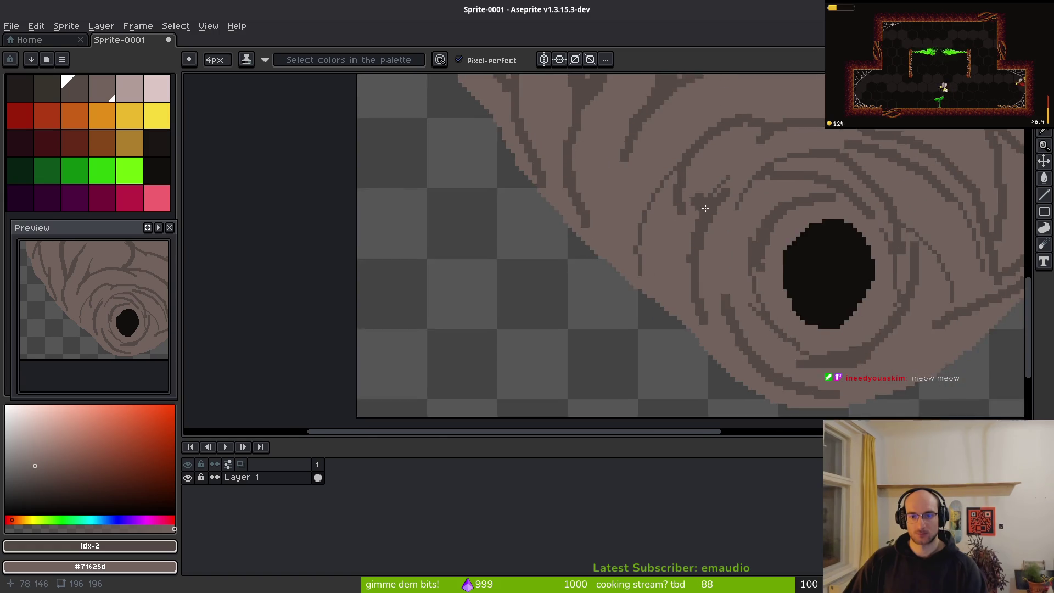
mouse_move(944, 221)
mouse_down()
mouse_move(889, 266)
mouse_move(795, 302)
mouse_move(719, 289)
mouse_up()
mouse_move(599, 223)
mouse_down()
mouse_move(673, 223)
mouse_move(756, 244)
mouse_up()
drag(827, 203, 798, 234)
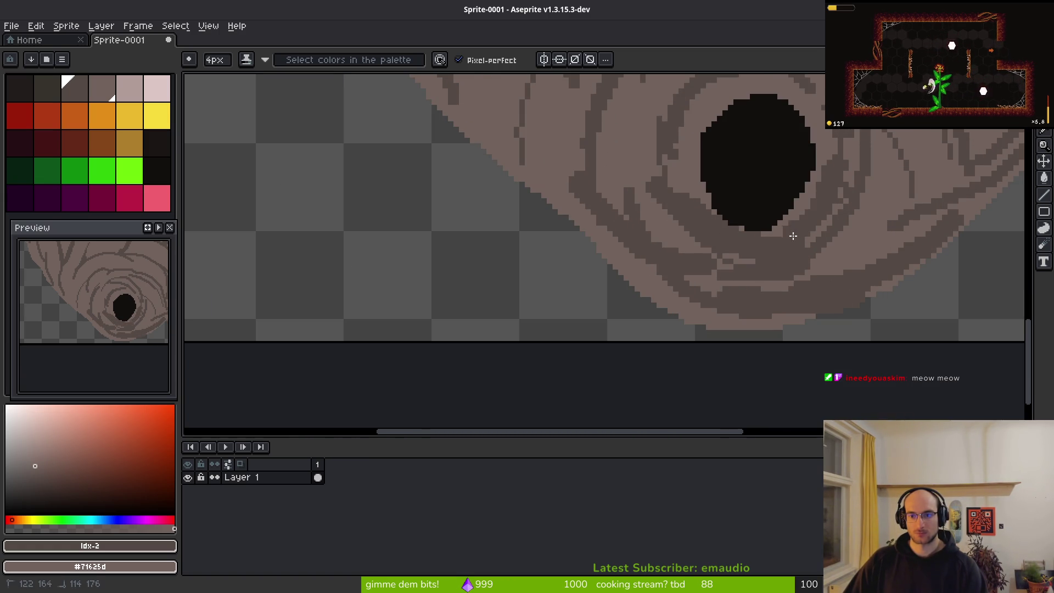
Pick the darker swatch and paint shading strokes along the lower and right rings under the hole
click(57, 89)
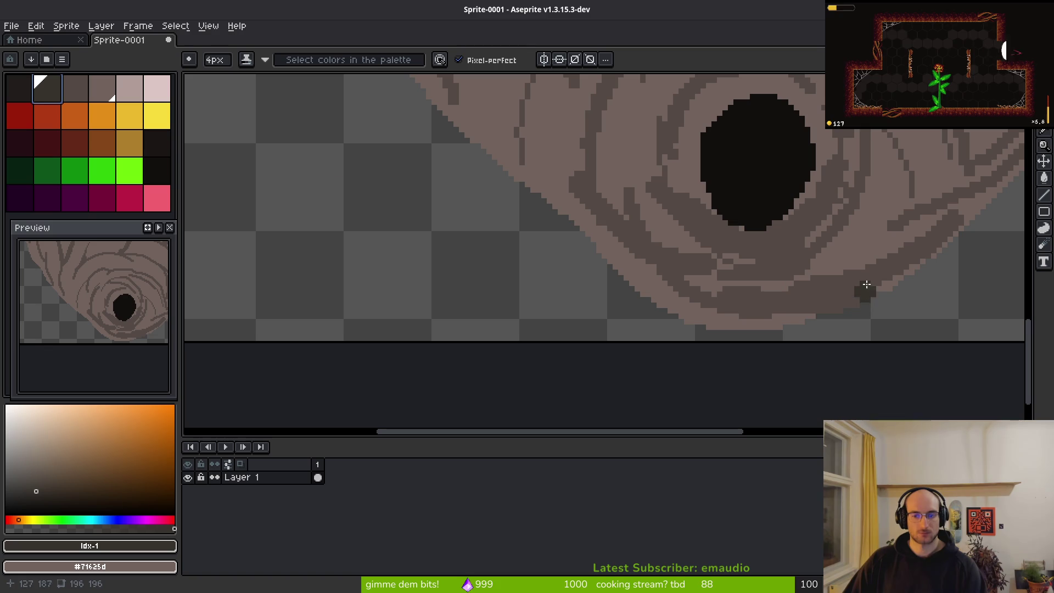
drag(868, 277, 725, 312)
drag(661, 229, 776, 269)
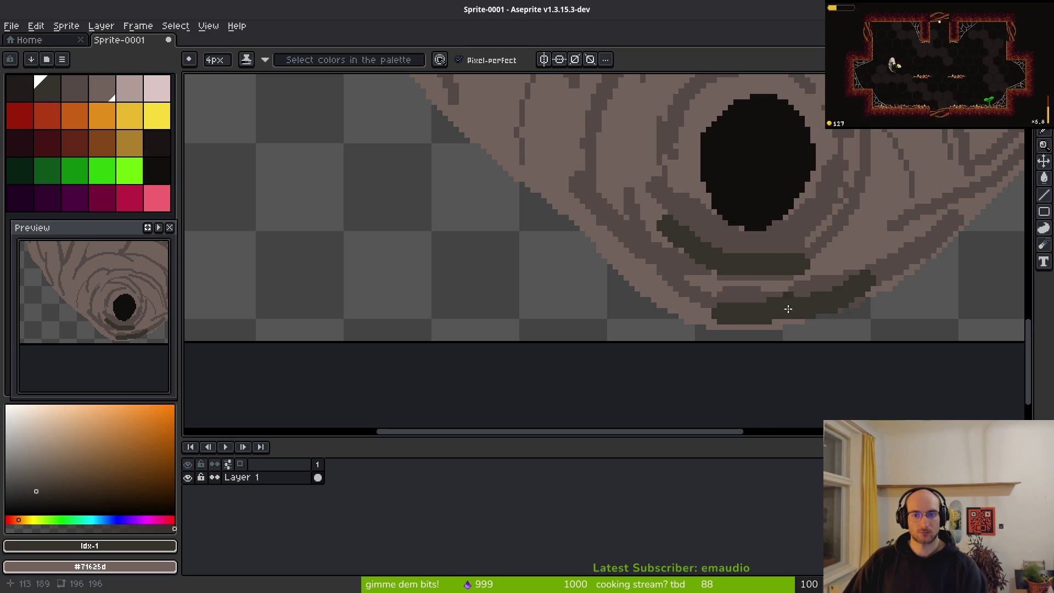
scroll(607, 308, down, 2)
scroll(749, 254, up, 3)
drag(835, 225, 702, 299)
drag(762, 187, 713, 280)
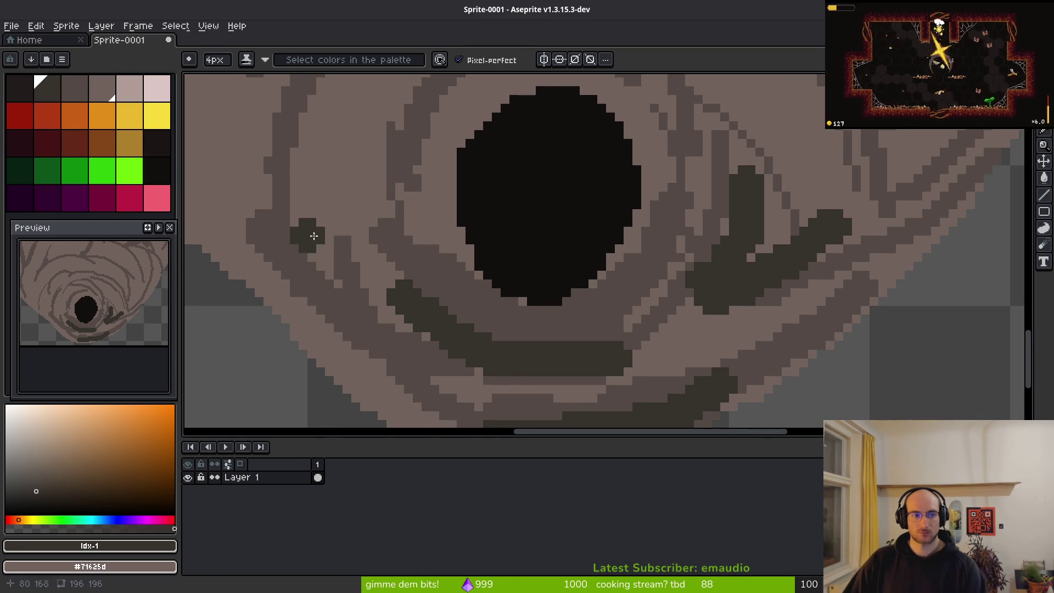
Undo the right-ring shading, switch back to nest brown, and check the wasp nest reference photos
key(ctrl+z)
click(75, 89)
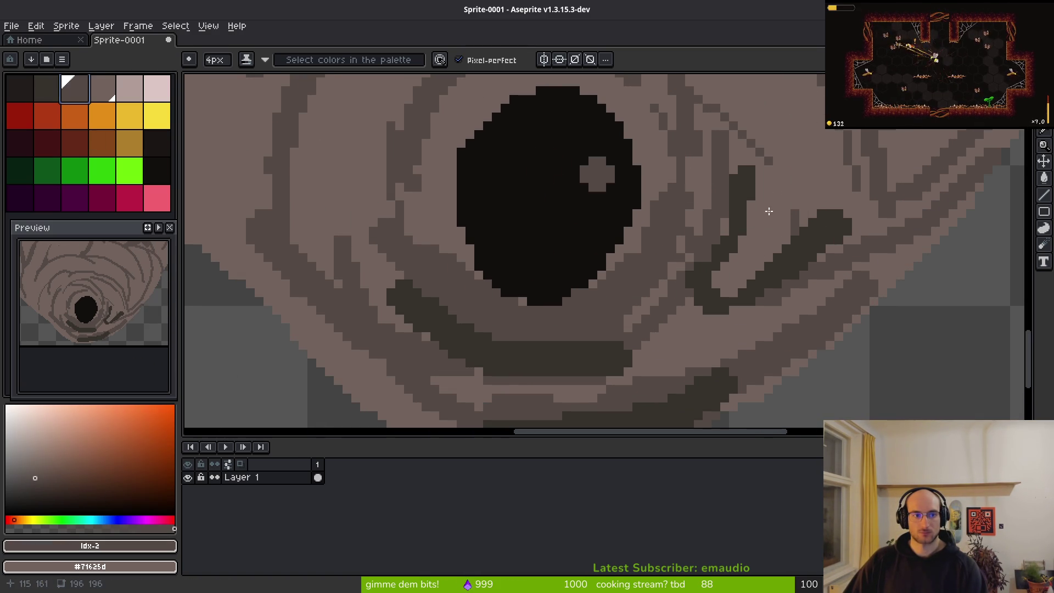
key(ctrl+z)
key(ctrl+z)
key(ctrl+z)
key(ctrl+z)
key(ctrl+z)
scroll(689, 264, down, 6)
scroll(620, 253, up, 4)
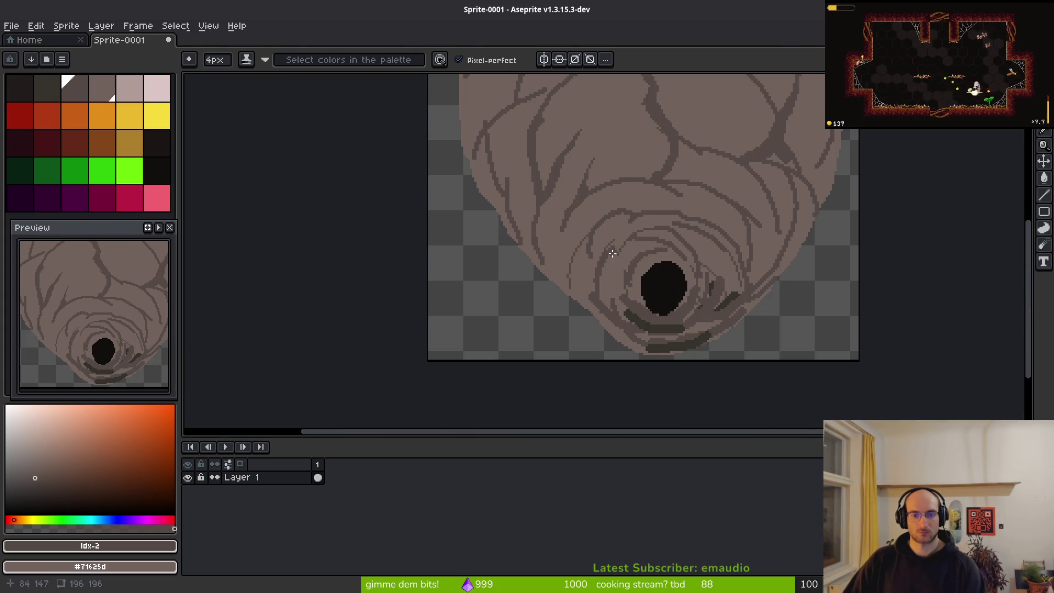
key(alt+Tab)
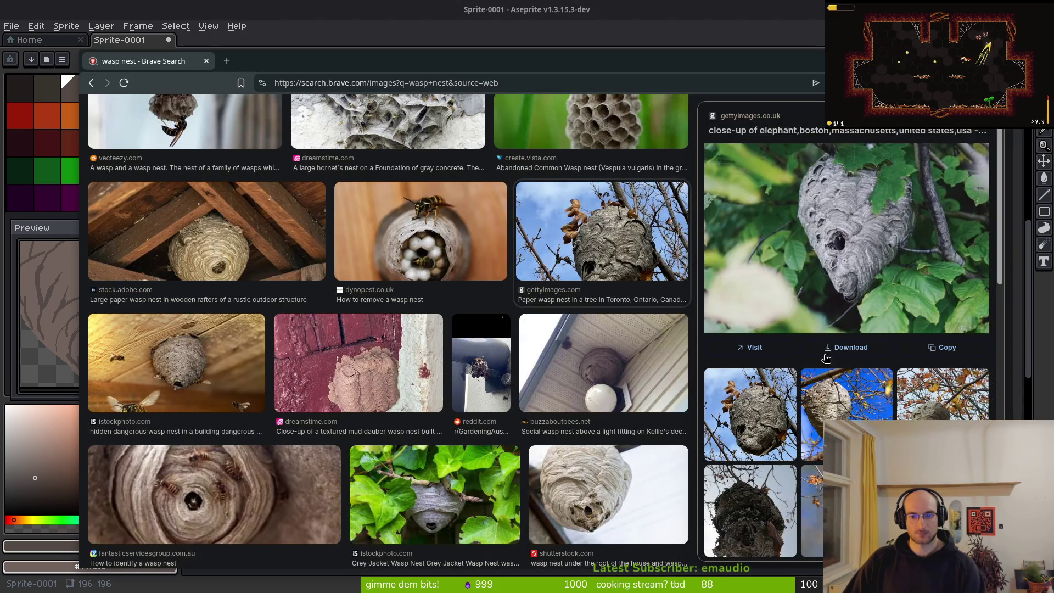
key(alt+Tab)
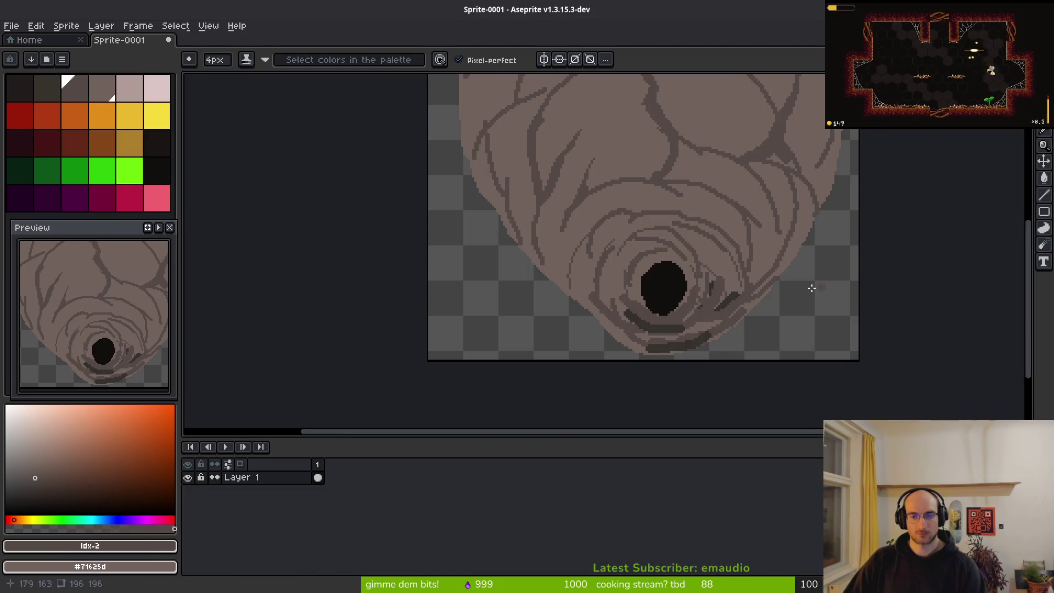
scroll(768, 274, up, 2)
Darken the nest's lower-right edge with dark brown
mouse_move(686, 256)
mouse_down()
mouse_move(632, 296)
mouse_move(594, 360)
mouse_up()
mouse_move(543, 390)
mouse_down()
mouse_move(603, 275)
mouse_move(595, 306)
mouse_move(620, 296)
mouse_move(538, 327)
mouse_move(324, 343)
mouse_move(330, 365)
mouse_move(303, 347)
mouse_up()
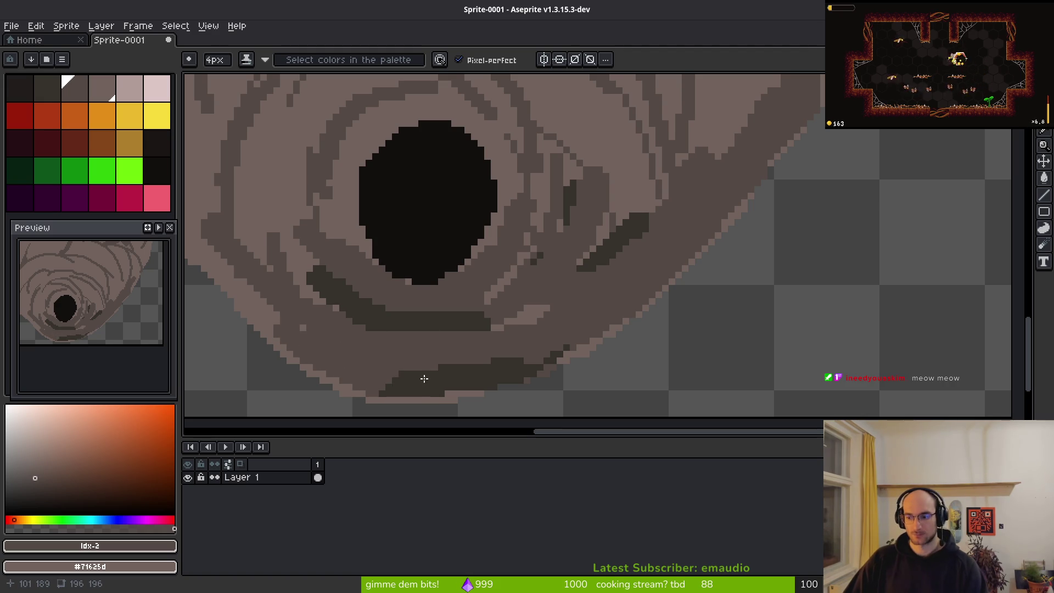
drag(398, 374, 566, 383)
click(729, 374)
mouse_move(582, 368)
mouse_down()
mouse_move(654, 367)
mouse_move(722, 398)
mouse_up()
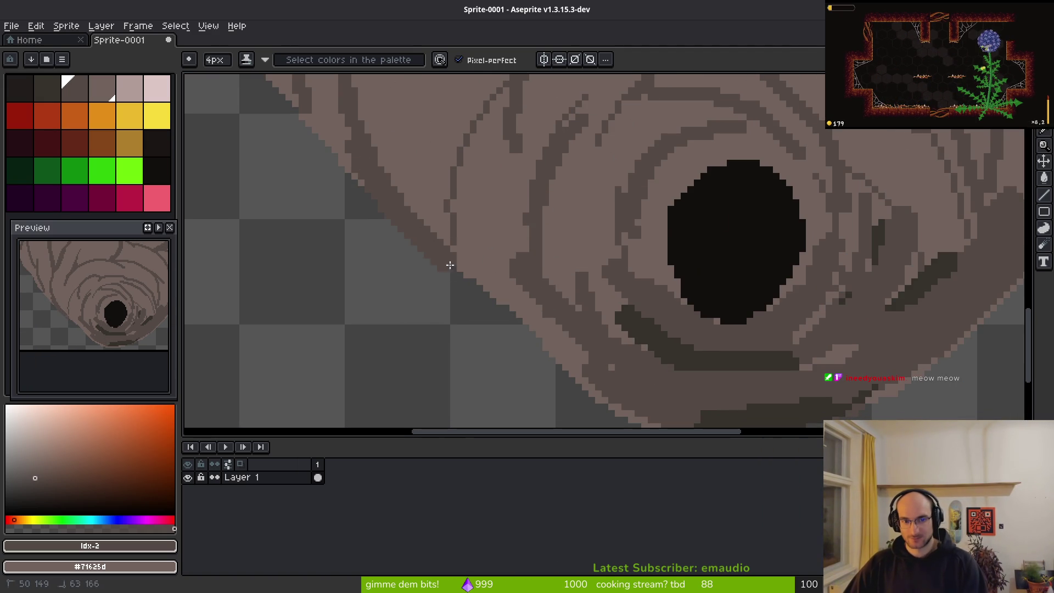
Paint dark brown along the lower-left edge and lower band near the hole, eyedropping the colour
drag(517, 331, 606, 394)
mouse_move(535, 303)
mouse_down()
mouse_move(400, 165)
mouse_move(502, 258)
mouse_move(524, 318)
mouse_move(581, 317)
mouse_move(573, 269)
mouse_up()
drag(682, 353, 715, 248)
mouse_move(815, 298)
mouse_down()
mouse_move(776, 321)
mouse_move(692, 308)
mouse_up()
alt+click(840, 287)
mouse_move(840, 287)
mouse_down()
mouse_move(780, 318)
mouse_move(674, 296)
mouse_up()
mouse_move(741, 315)
mouse_down()
mouse_move(583, 247)
mouse_move(557, 219)
mouse_up()
mouse_move(758, 289)
mouse_down()
mouse_move(852, 285)
mouse_move(900, 264)
mouse_up()
drag(807, 293, 774, 292)
Extend the dark brown along the lower band and touch up its edges
scroll(774, 292, up, 2)
mouse_move(877, 148)
mouse_down()
mouse_move(683, 273)
mouse_move(587, 284)
mouse_up()
scroll(586, 284, up, 3)
scroll(587, 284, right, 3)
mouse_move(798, 160)
mouse_down()
mouse_move(767, 221)
mouse_move(677, 270)
mouse_move(539, 272)
mouse_move(452, 303)
mouse_move(651, 266)
mouse_move(656, 245)
mouse_up()
scroll(758, 281, left, 3)
drag(729, 295, 494, 278)
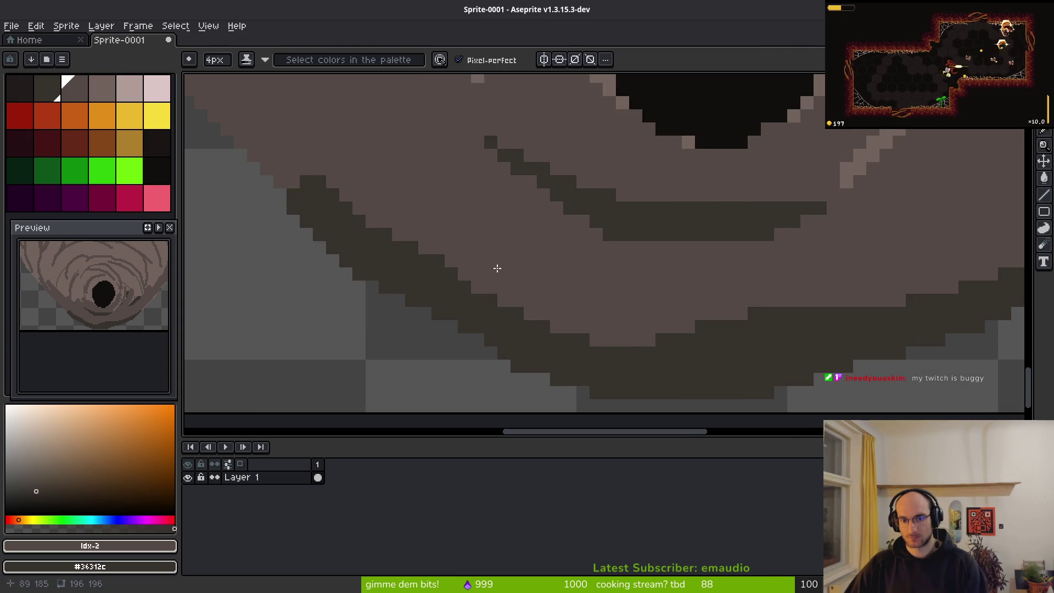
scroll(494, 278, left, 2)
mouse_move(608, 271)
mouse_down()
mouse_move(542, 256)
mouse_move(467, 205)
mouse_move(439, 214)
mouse_move(448, 204)
mouse_up()
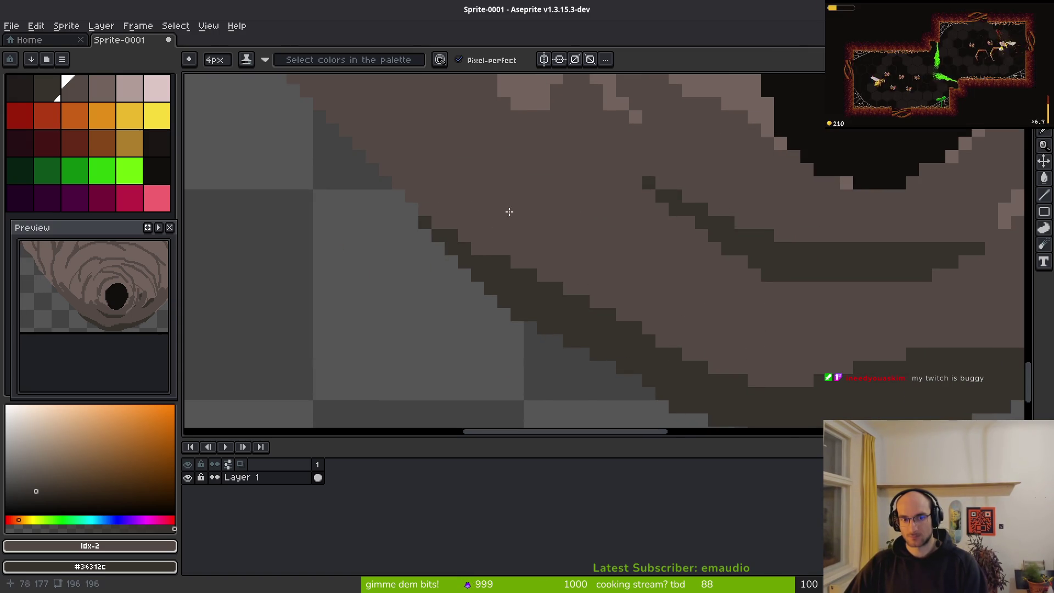
Outline the nest's left edge in dark brown, undoing a trial stroke
scroll(607, 329, down, 3)
scroll(595, 294, up, 3)
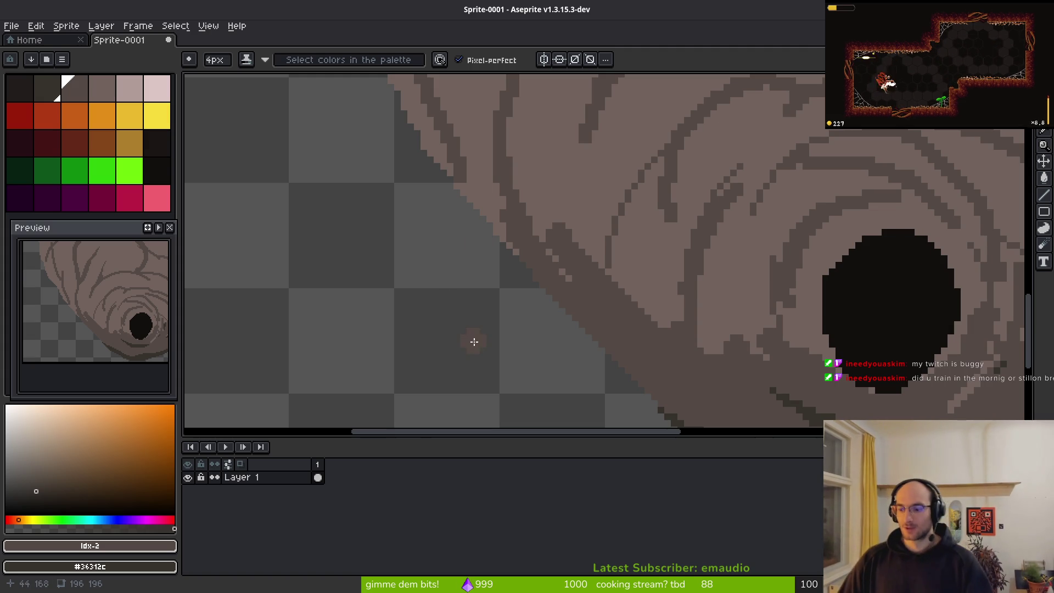
scroll(649, 318, up, 3)
scroll(648, 319, left, 3)
mouse_move(574, 248)
mouse_down()
mouse_move(576, 280)
mouse_move(606, 309)
mouse_up()
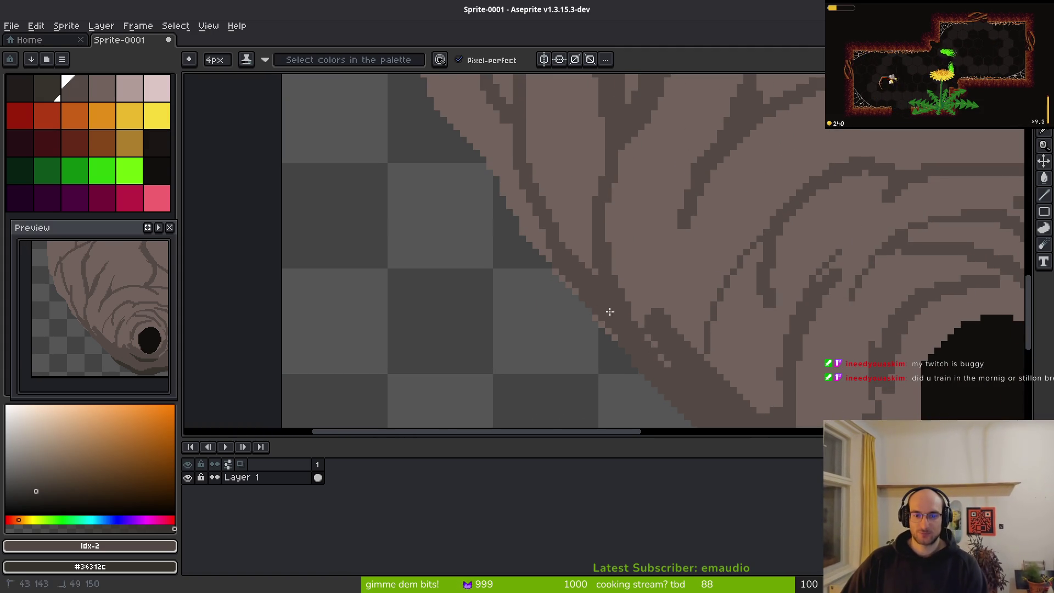
scroll(608, 297, down, 2)
scroll(608, 297, right, 1)
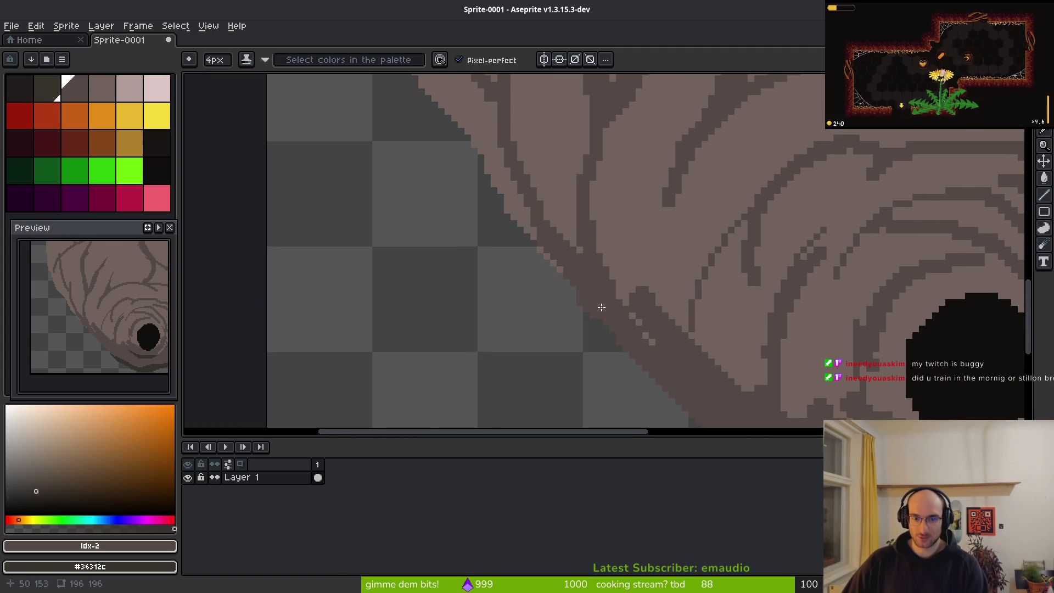
drag(691, 352, 636, 302)
drag(607, 219, 636, 306)
drag(636, 224, 656, 327)
mouse_move(663, 280)
mouse_down()
mouse_move(640, 181)
mouse_move(662, 181)
mouse_up()
key(ctrl+z)
Add thick dark diagonal and vertical paper-layer lines, then thin them with brown
scroll(693, 290, up, 3)
drag(471, 144, 600, 346)
drag(543, 181, 611, 188)
mouse_move(620, 117)
mouse_down()
mouse_move(635, 280)
mouse_move(619, 266)
mouse_move(642, 189)
mouse_move(627, 231)
mouse_up()
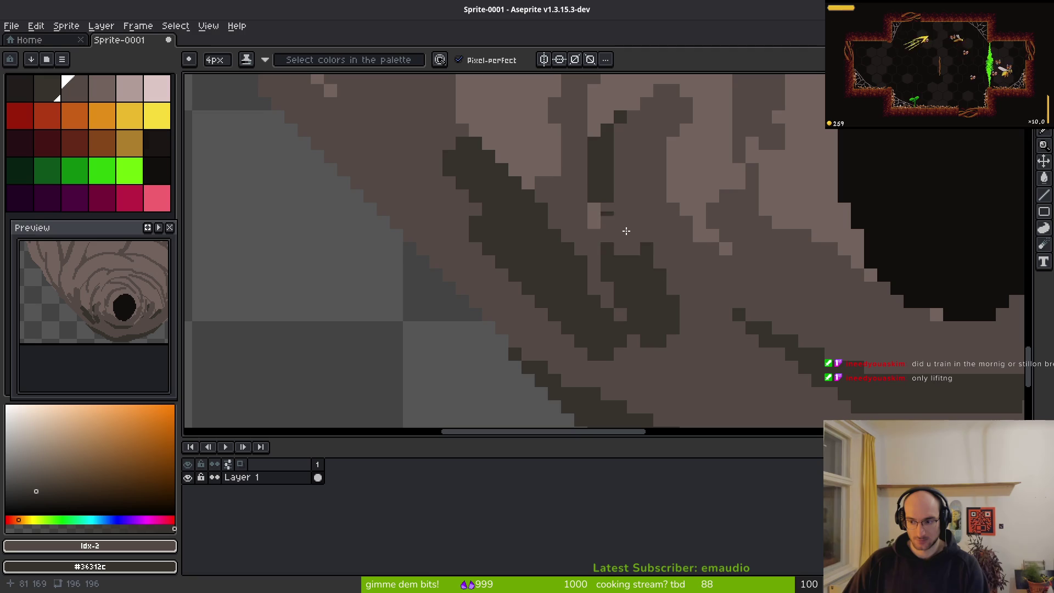
drag(477, 193, 457, 207)
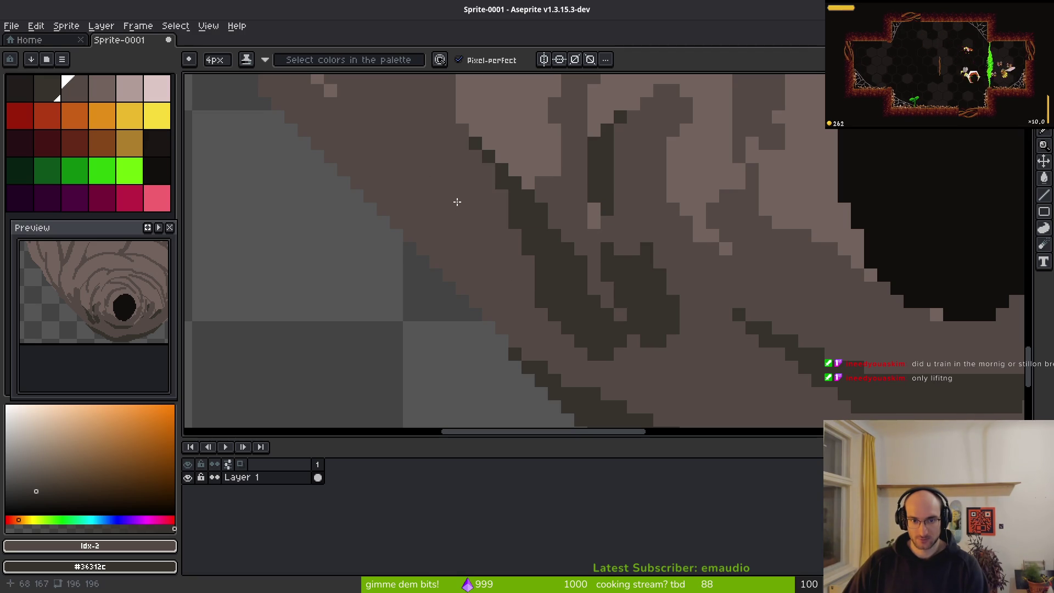
drag(637, 247, 687, 326)
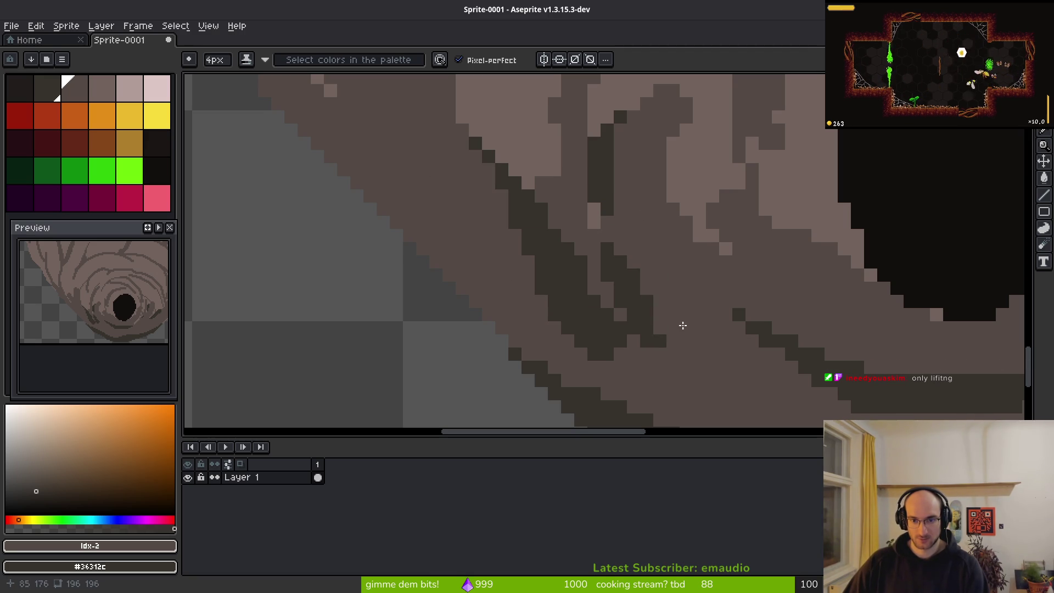
scroll(635, 261, up, 3)
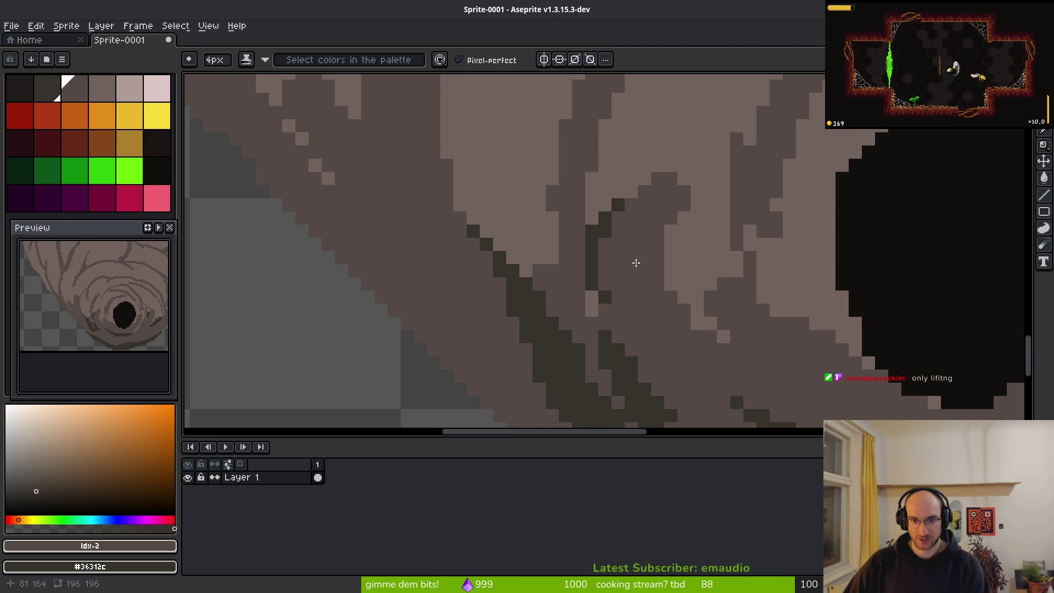
scroll(651, 273, down, 3)
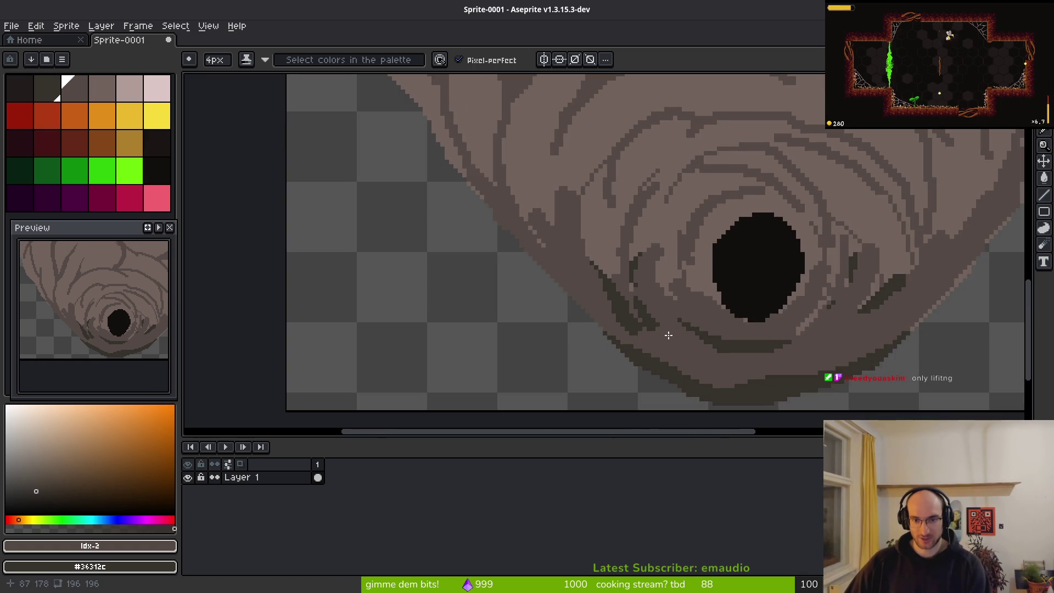
scroll(698, 364, up, 3)
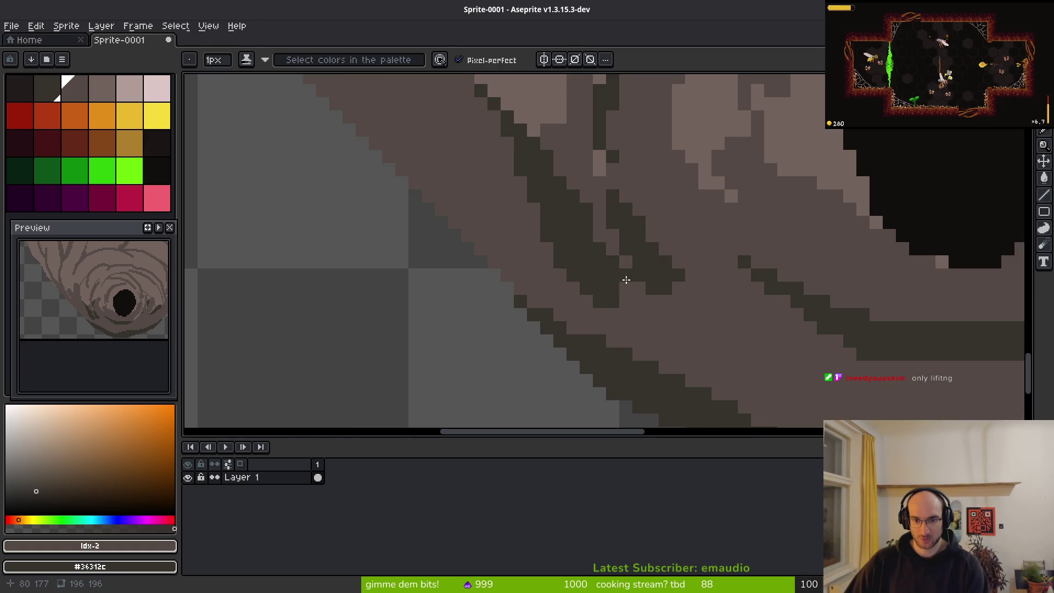
With a 1px pencil, paint dark pixels diagonally along the paper lines
key(b)
mouse_move(605, 287)
mouse_down()
mouse_move(644, 328)
mouse_move(624, 315)
mouse_move(682, 349)
mouse_up()
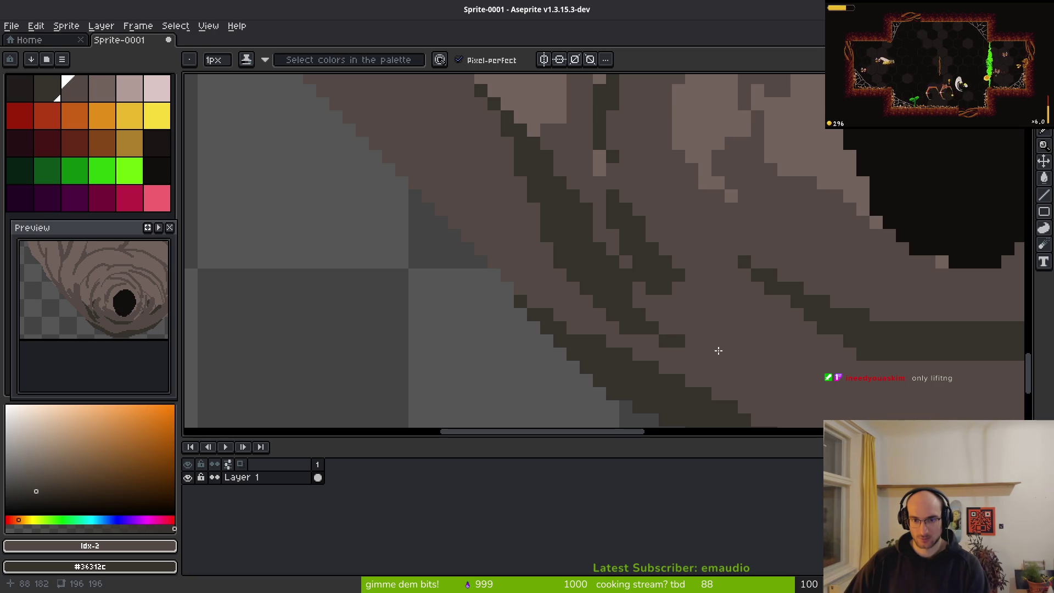
scroll(699, 351, down, 4)
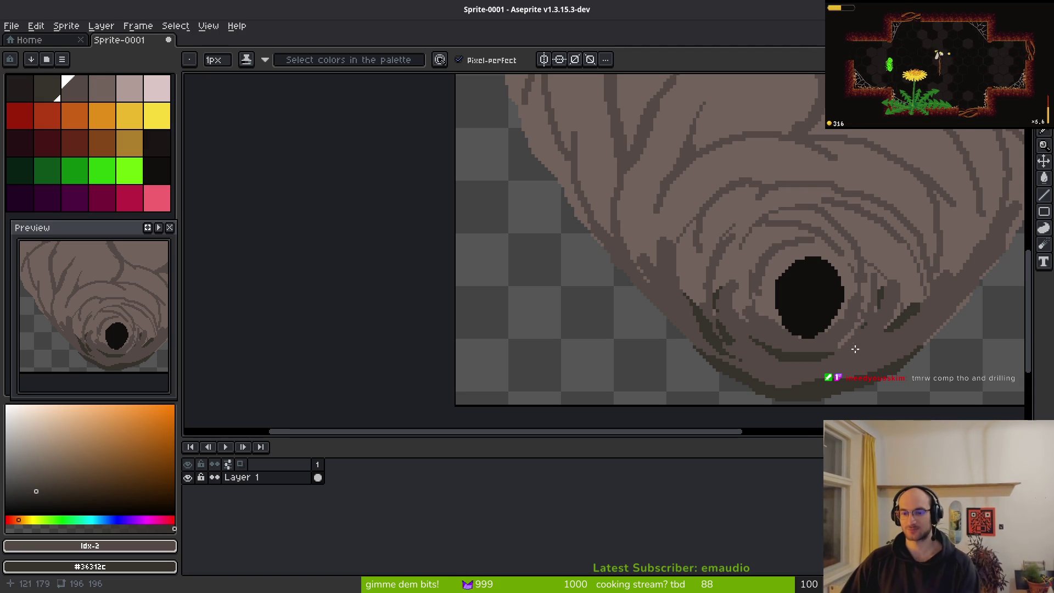
scroll(857, 352, up, 3)
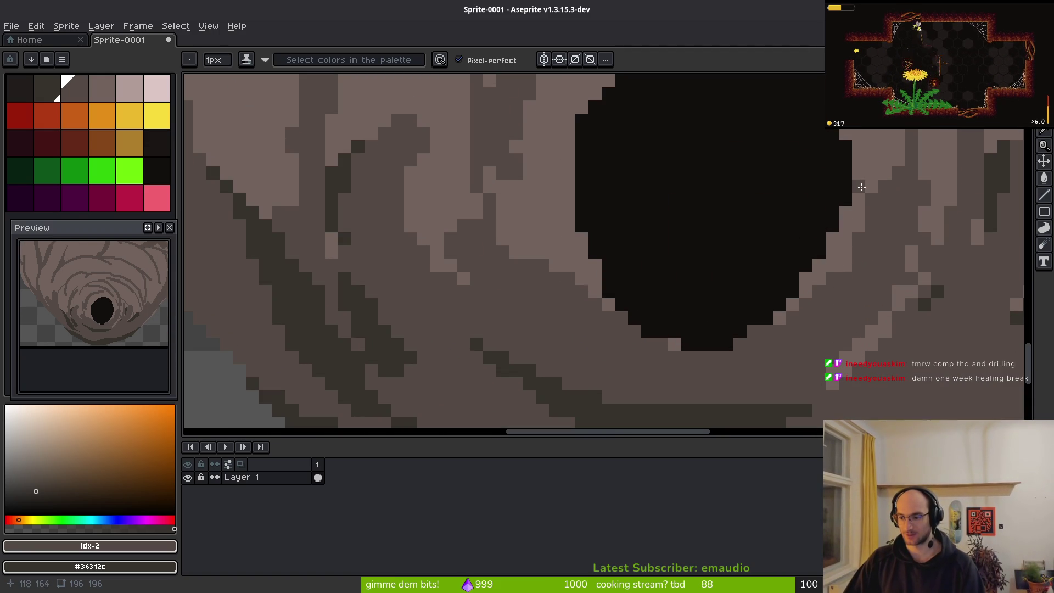
Draw a dark line right of the hole and darken its bottom-right and lower-left edges
mouse_move(858, 184)
mouse_down()
mouse_move(845, 240)
mouse_move(812, 290)
mouse_up()
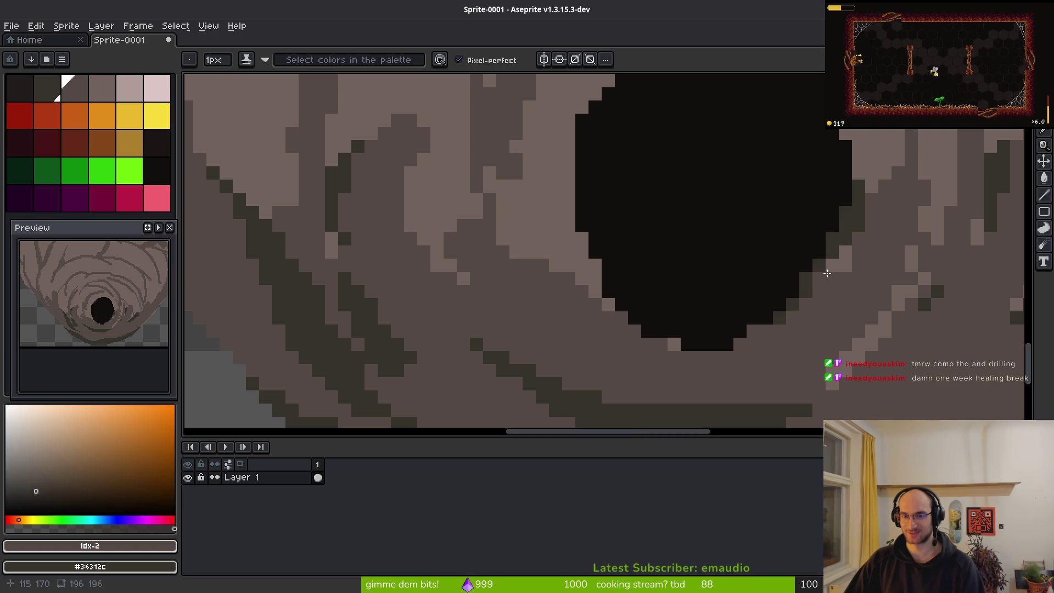
drag(789, 320, 680, 344)
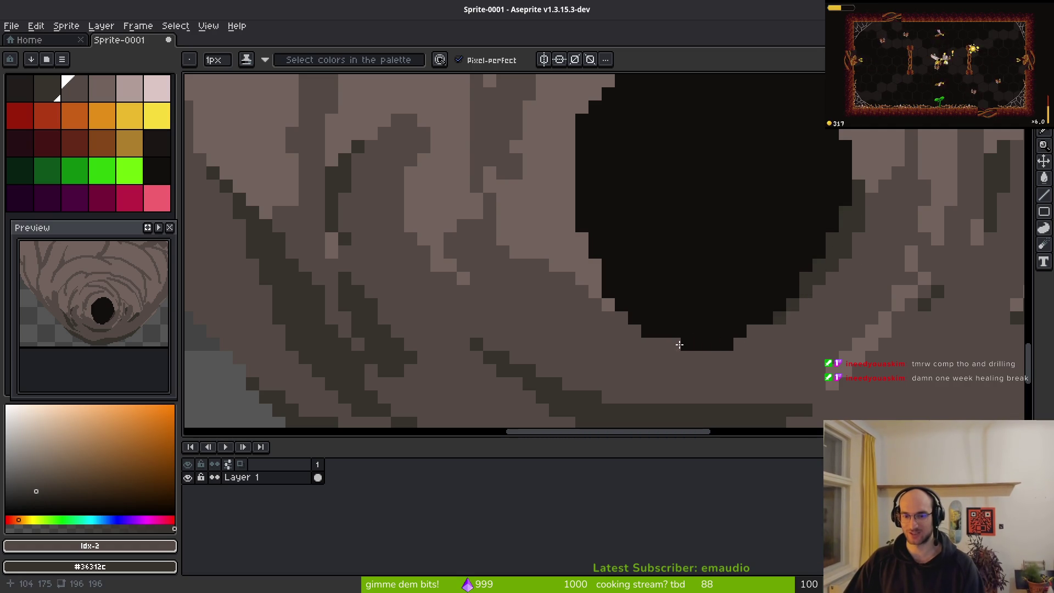
drag(622, 315, 582, 267)
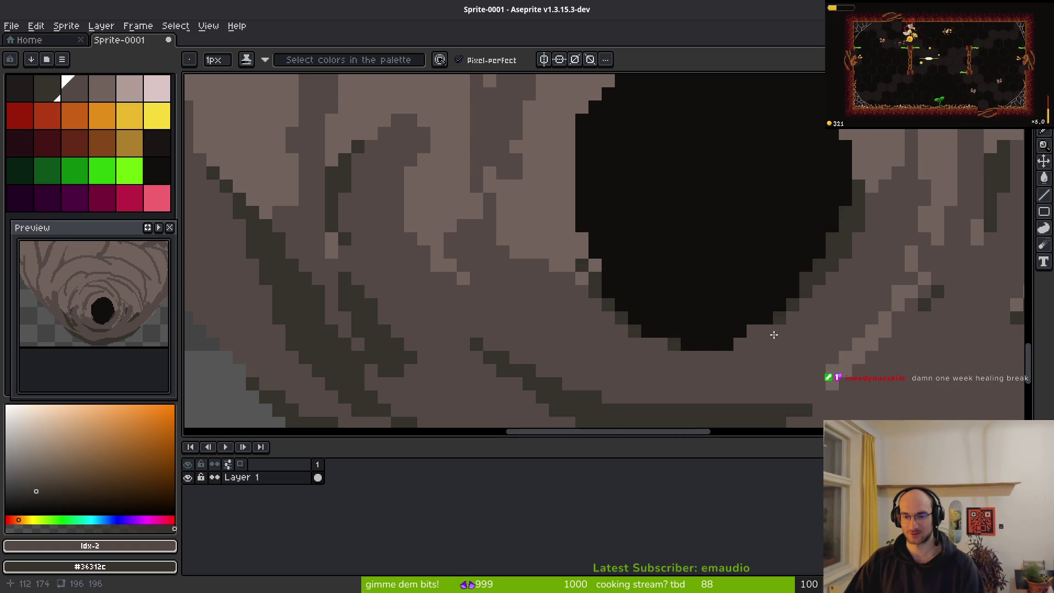
scroll(624, 351, down, 5)
scroll(624, 318, up, 5)
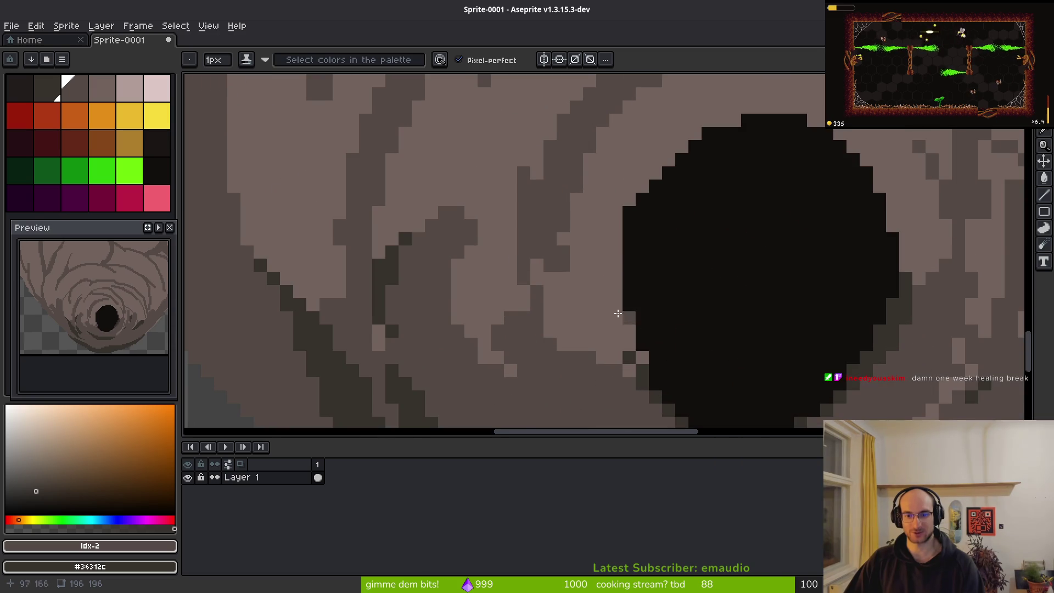
mouse_move(626, 357)
mouse_down()
mouse_move(576, 259)
mouse_move(631, 360)
mouse_move(589, 282)
mouse_move(619, 338)
mouse_up()
key(ctrl+z)
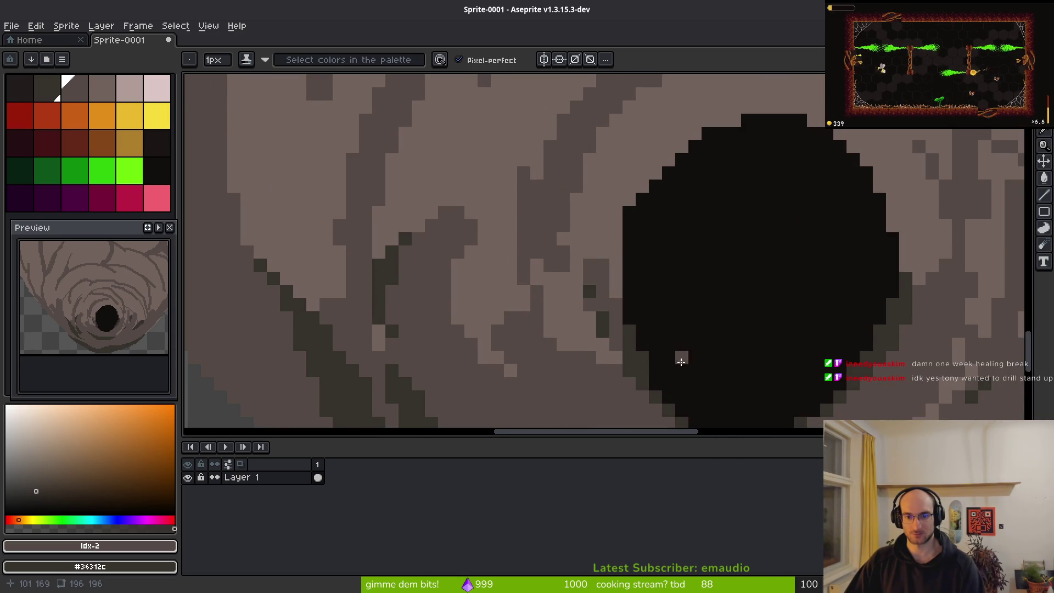
scroll(712, 383, down, 2)
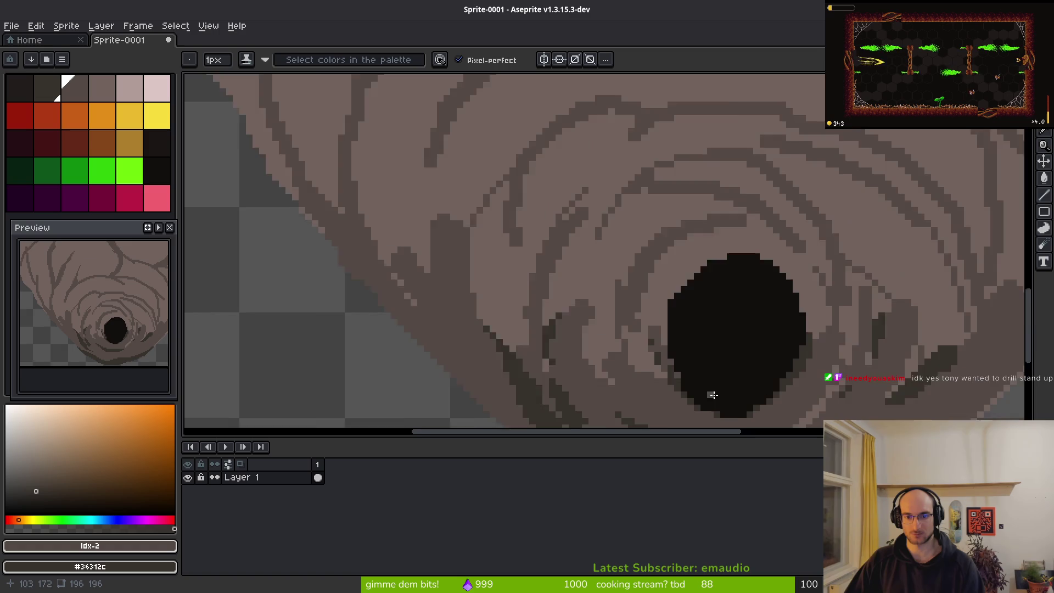
scroll(712, 383, up, 2)
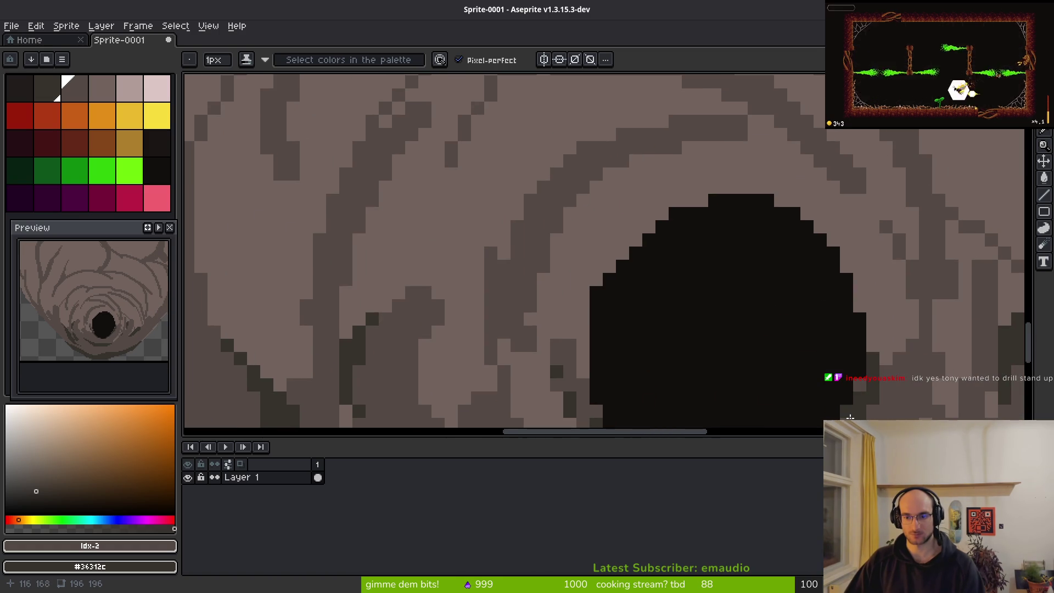
Outline the hole's right, top and upper-left edges in dark grey and bucket-fill the light ring
drag(872, 362, 859, 277)
drag(848, 222, 866, 283)
mouse_move(845, 241)
mouse_down()
mouse_move(755, 172)
mouse_move(686, 172)
mouse_move(699, 176)
mouse_move(596, 249)
mouse_move(603, 277)
mouse_up()
drag(874, 181, 899, 274)
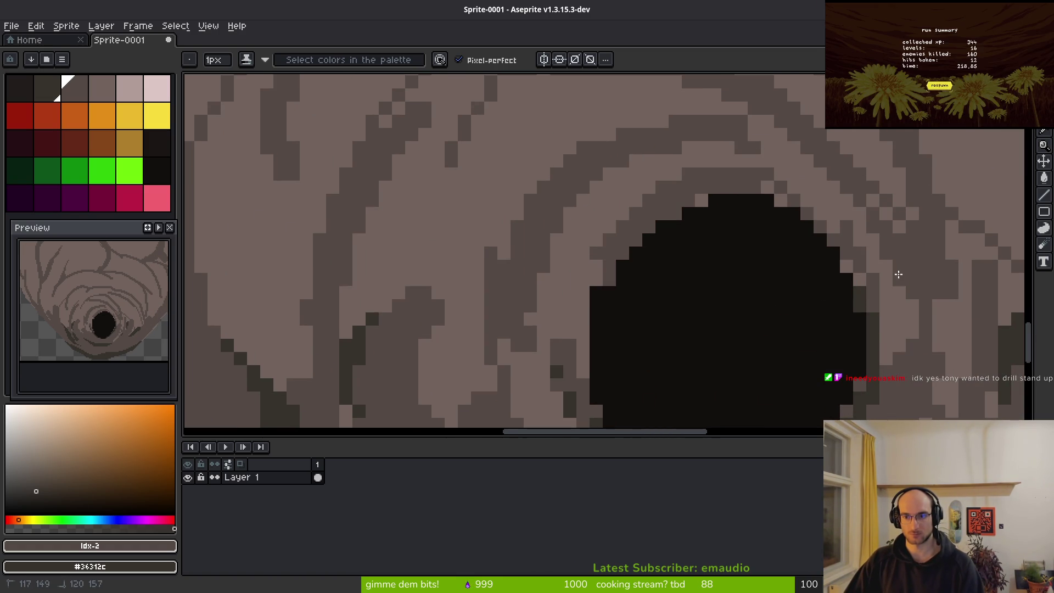
key(g)
click(714, 187)
key(b)
click(767, 247)
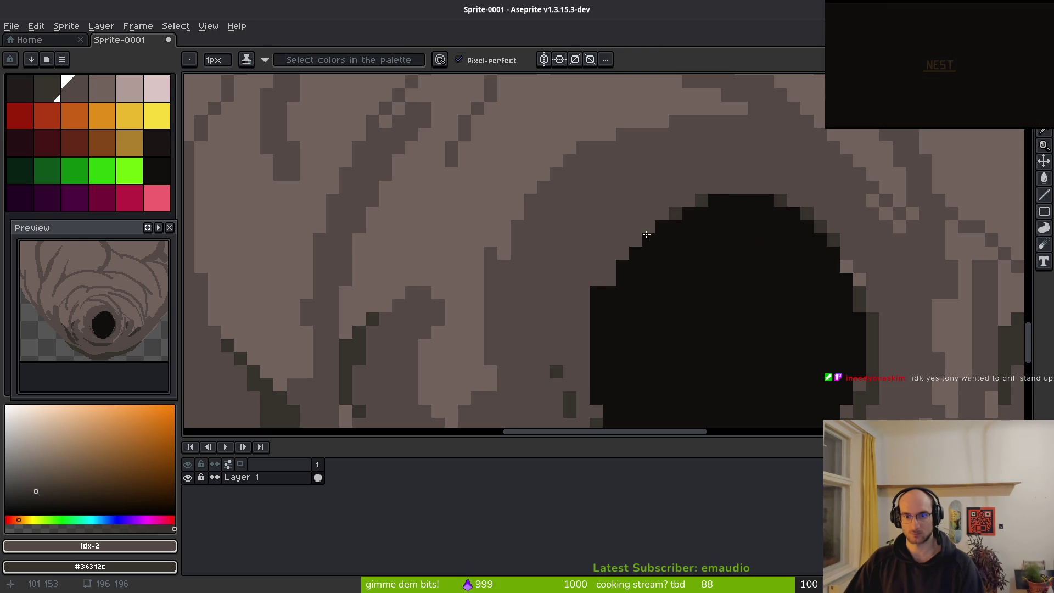
Add dark-grey pixels along the hole's upper-left and upper-right edges
click(598, 289)
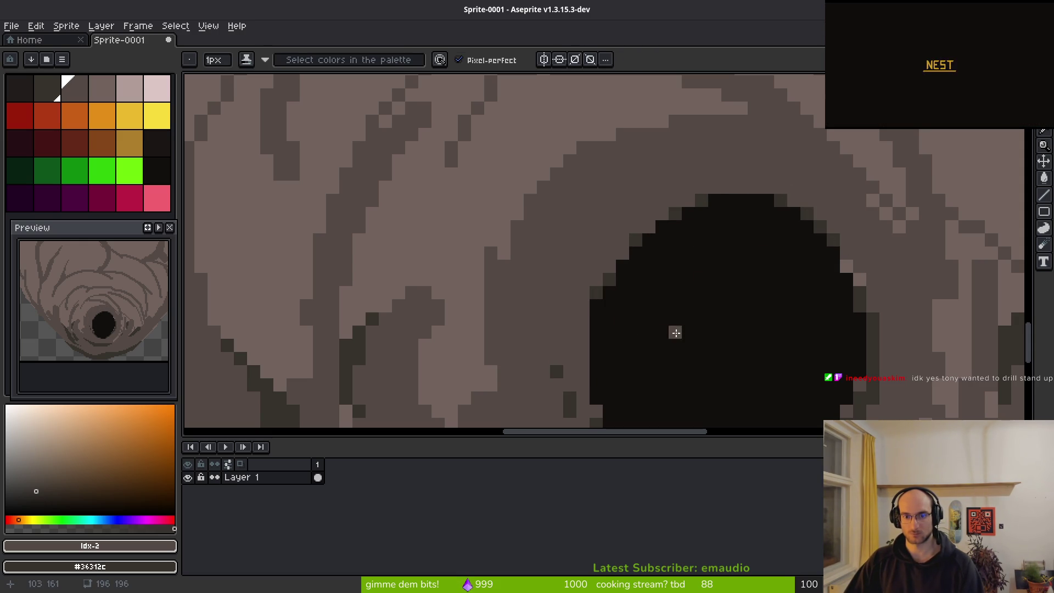
click(610, 267)
click(622, 252)
scroll(718, 276, down, 3)
scroll(758, 271, up, 3)
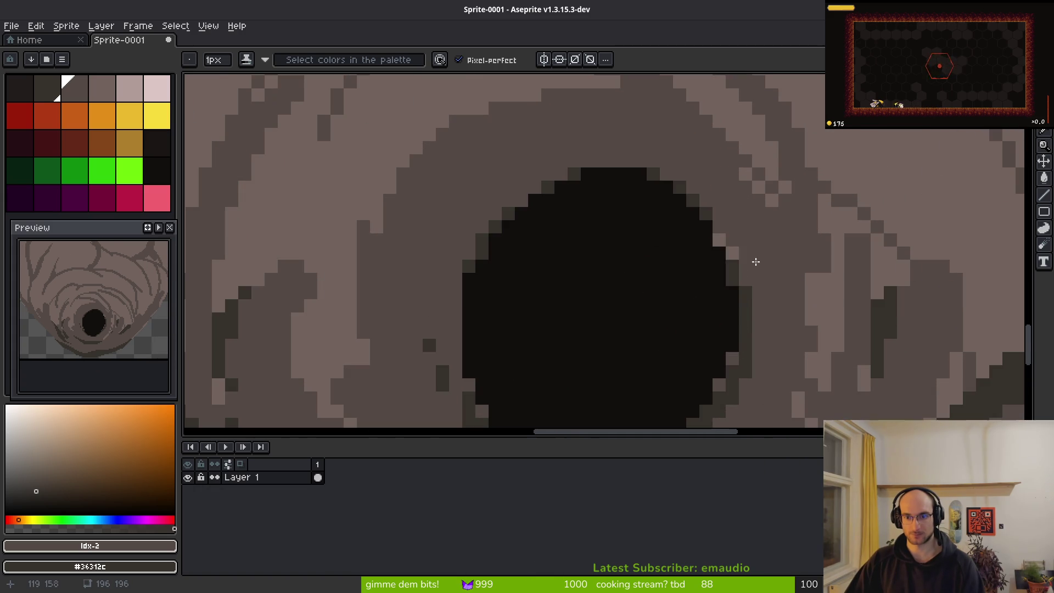
drag(718, 240, 731, 252)
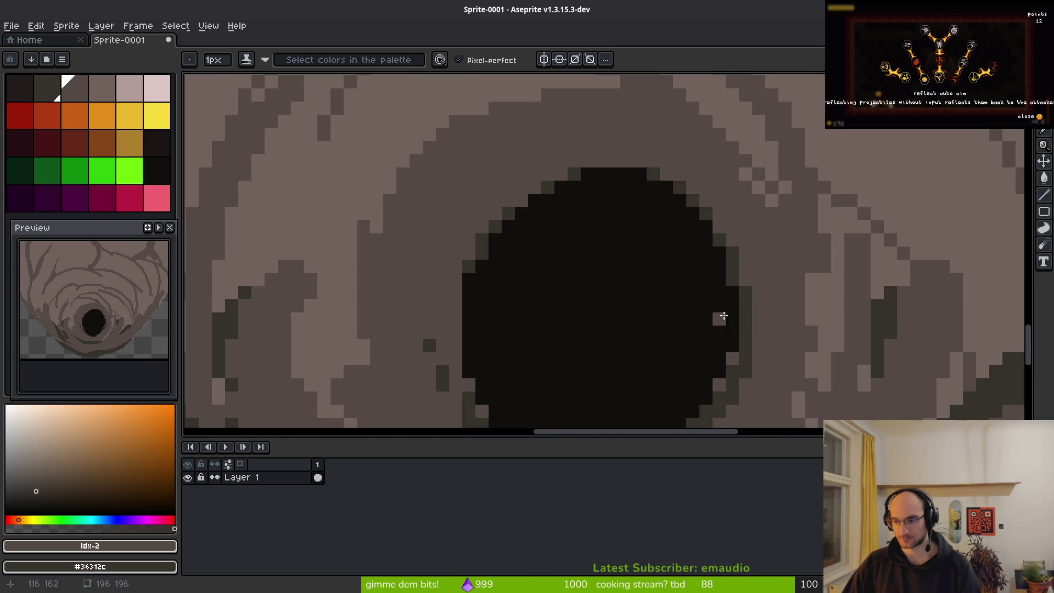
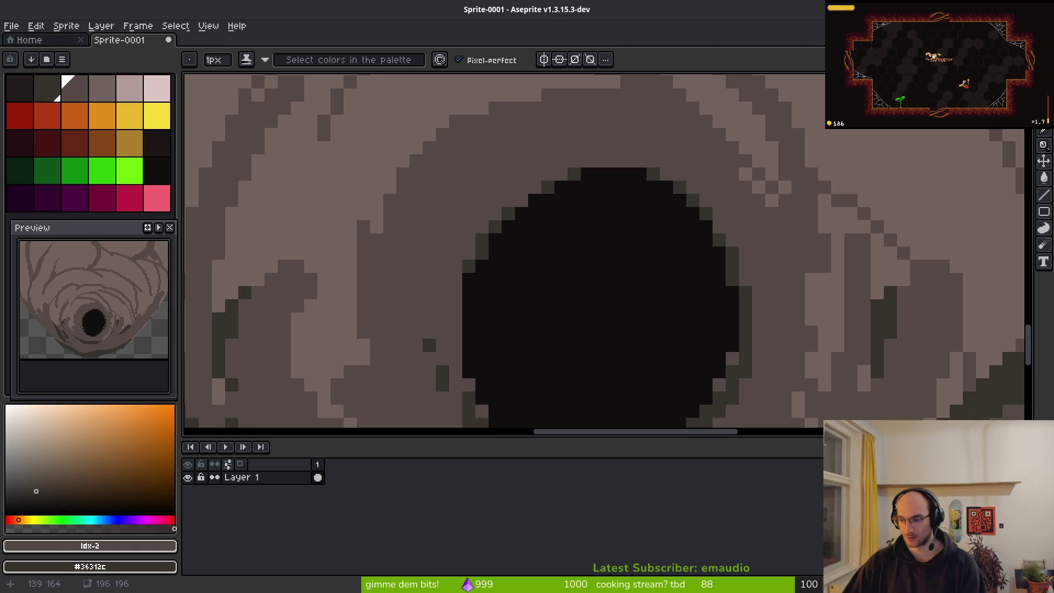
Draw a dark diagonal pencil line along the lower-right rim of the hive's hole
scroll(705, 327, down, 2)
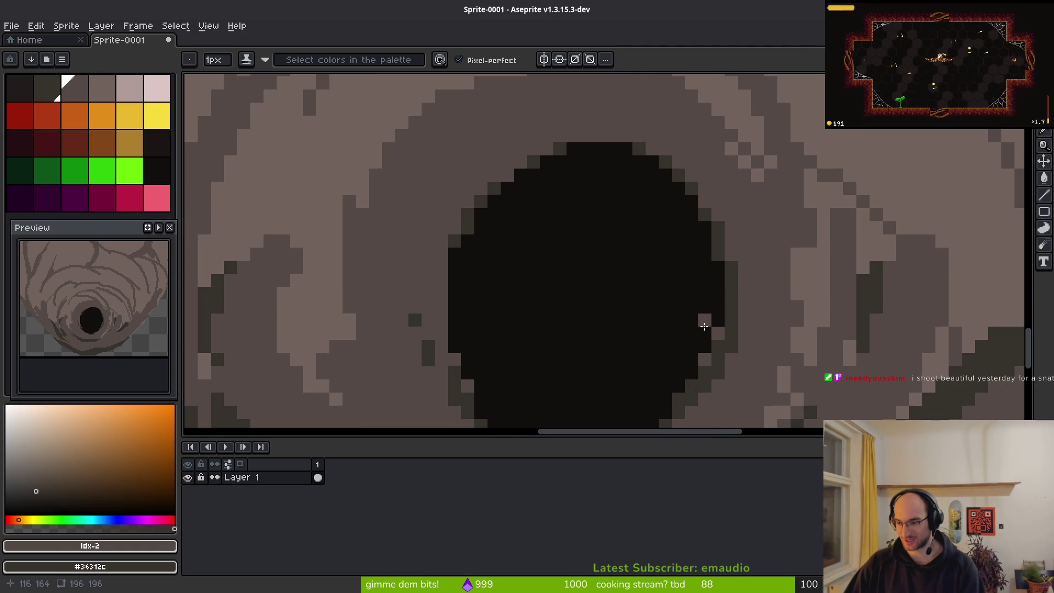
scroll(698, 319, down, 4)
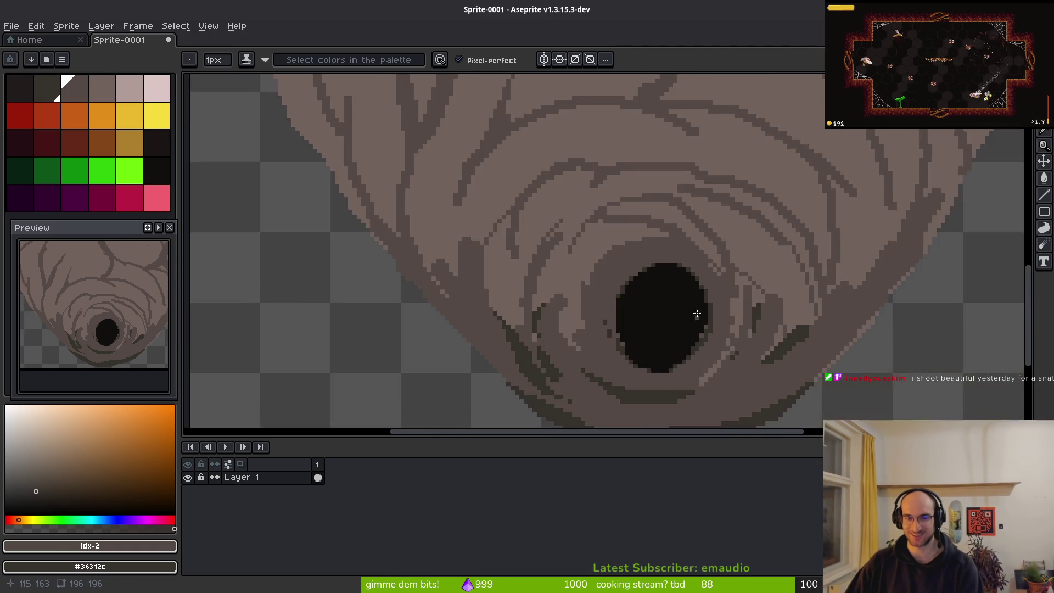
scroll(698, 319, up, 4)
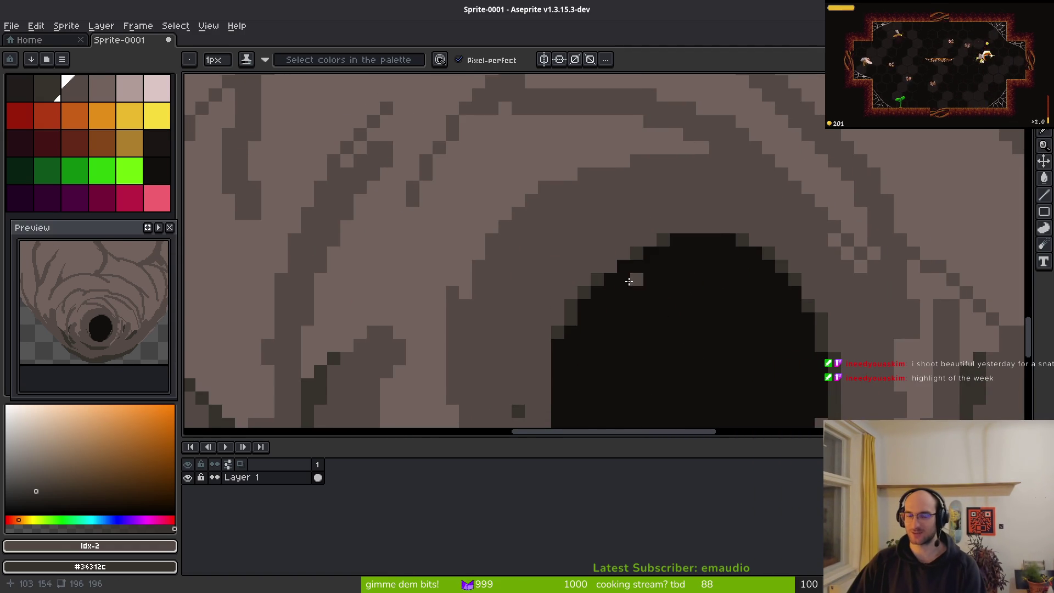
scroll(593, 292, up, 2)
scroll(622, 289, down, 3)
scroll(683, 306, up, 5)
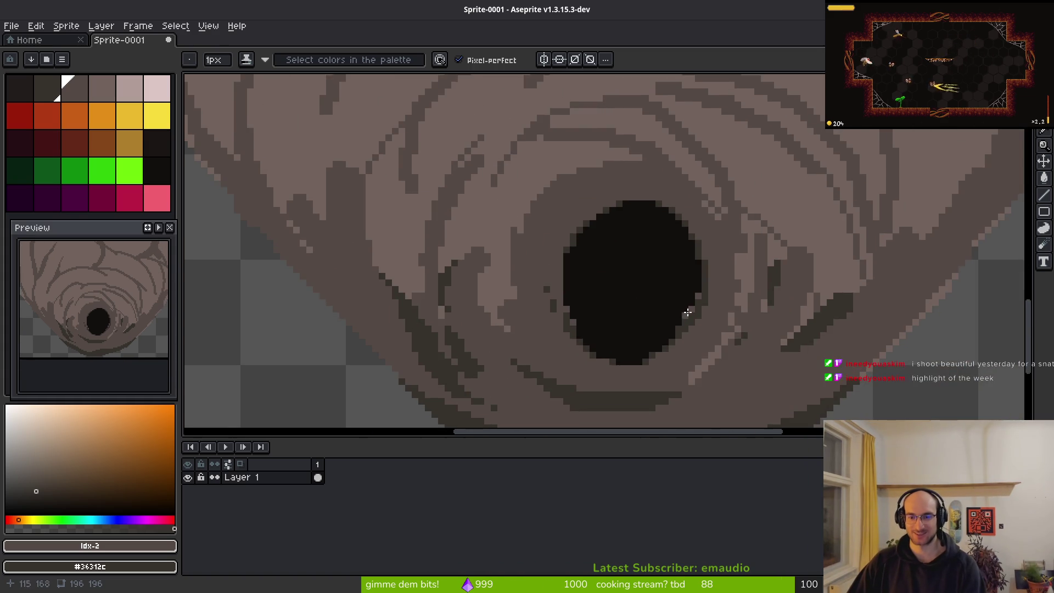
mouse_move(728, 267)
mouse_down()
mouse_move(630, 372)
mouse_move(687, 318)
mouse_up()
scroll(692, 297, down, 3)
mouse_move(714, 280)
mouse_down()
mouse_move(597, 332)
mouse_move(591, 353)
mouse_move(678, 308)
mouse_move(595, 325)
mouse_up()
scroll(713, 299, up, 1)
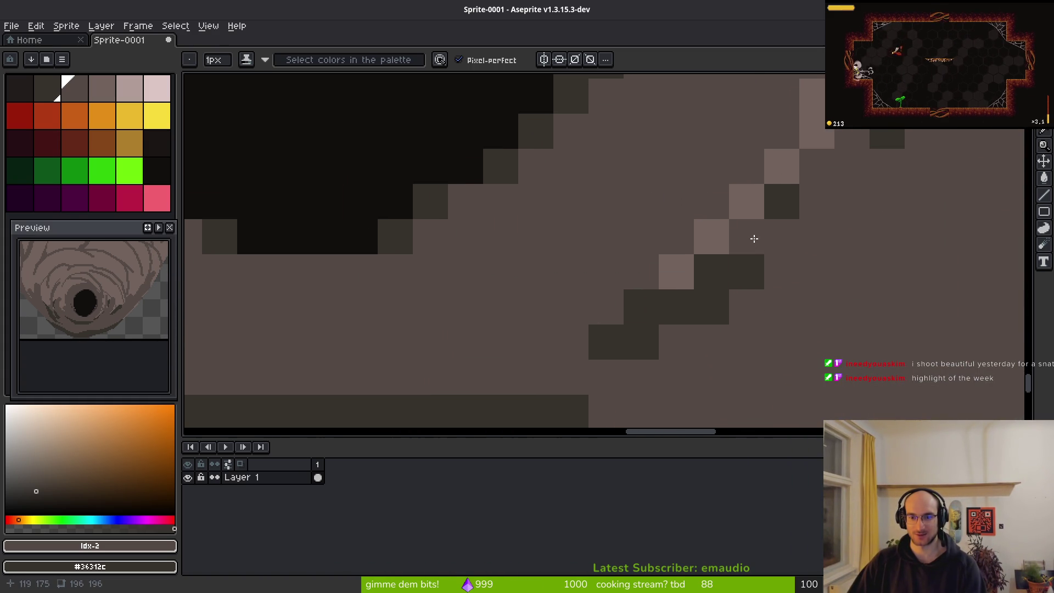
scroll(751, 242, down, 4)
scroll(781, 188, up, 1)
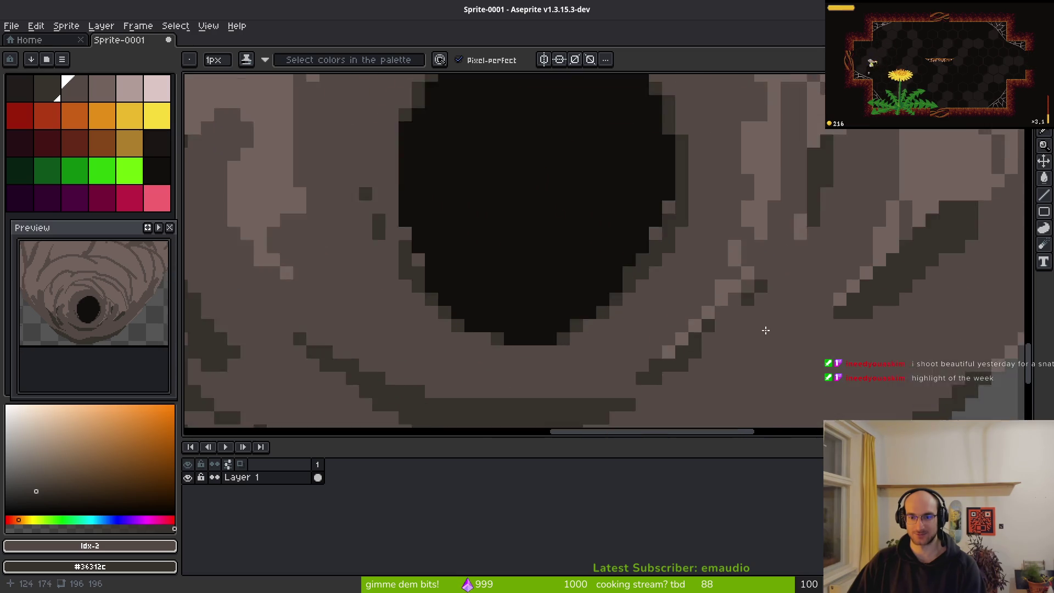
scroll(766, 350, down, 6)
scroll(765, 349, up, 1)
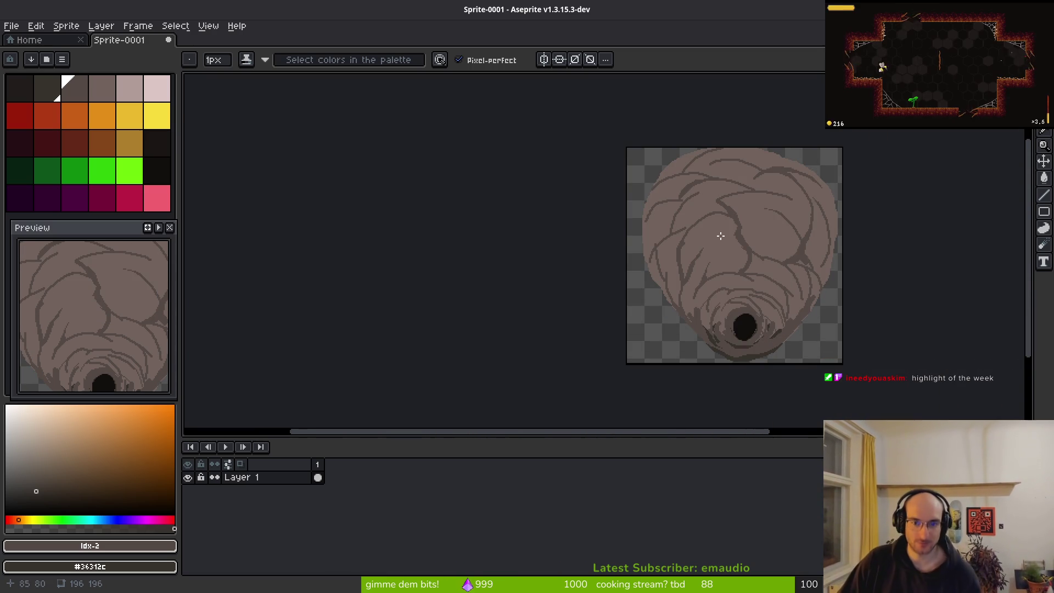
Enlarge the brush to 7px and paint dark vein strokes on the hive's right side
scroll(801, 291, up, 3)
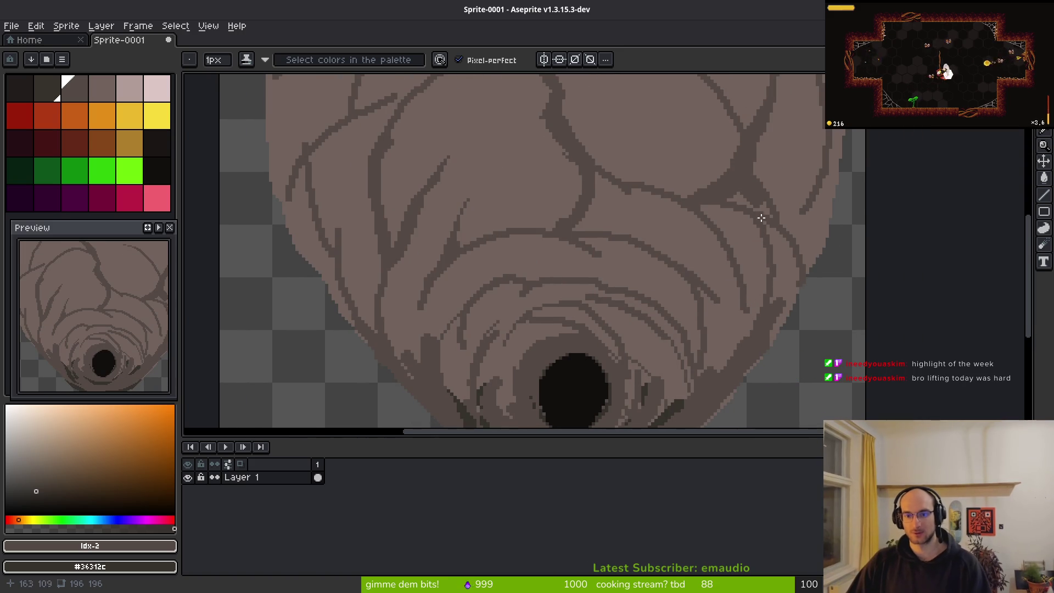
scroll(767, 211, up, 1)
key(plus)
key(plus)
key(plus)
mouse_move(776, 177)
mouse_down()
mouse_move(775, 165)
mouse_move(796, 159)
mouse_move(803, 110)
mouse_move(798, 134)
mouse_move(745, 199)
mouse_move(774, 241)
mouse_move(713, 253)
mouse_up()
alt+click(810, 80)
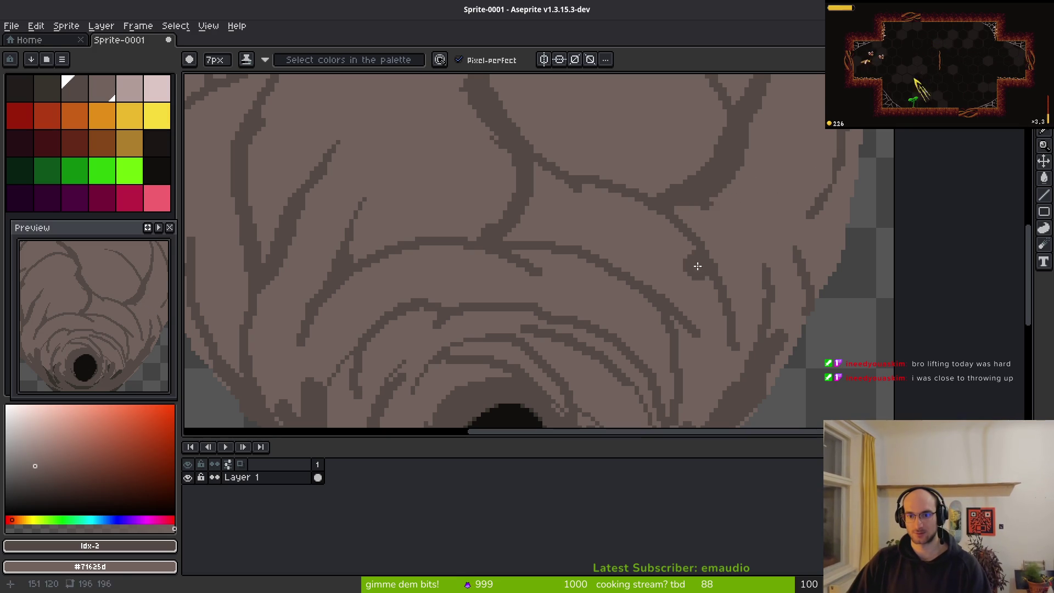
alt+click(712, 183)
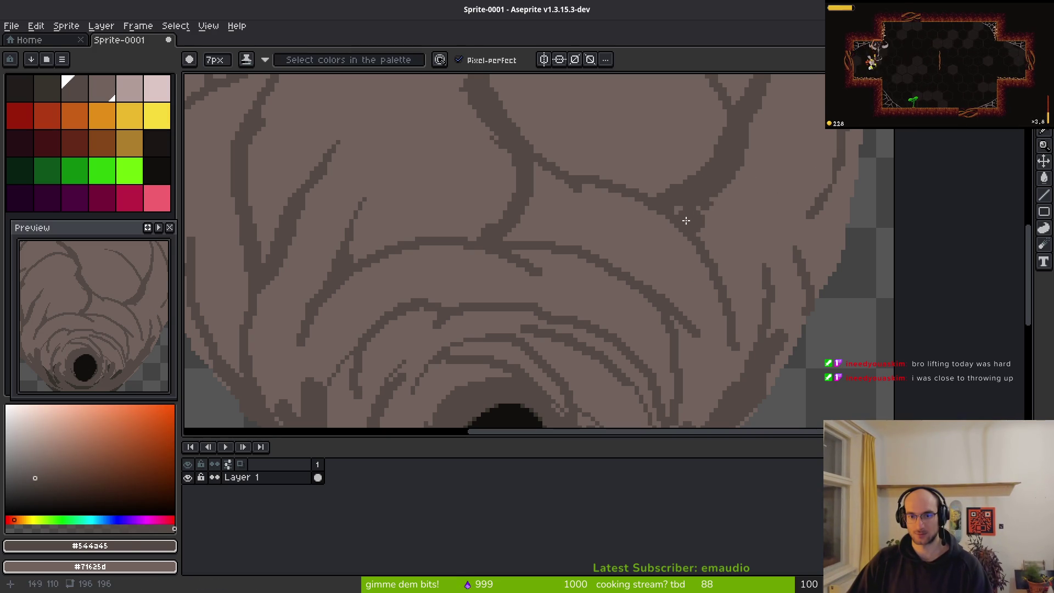
mouse_move(678, 211)
mouse_down()
mouse_move(701, 269)
mouse_move(747, 335)
mouse_move(795, 305)
mouse_up()
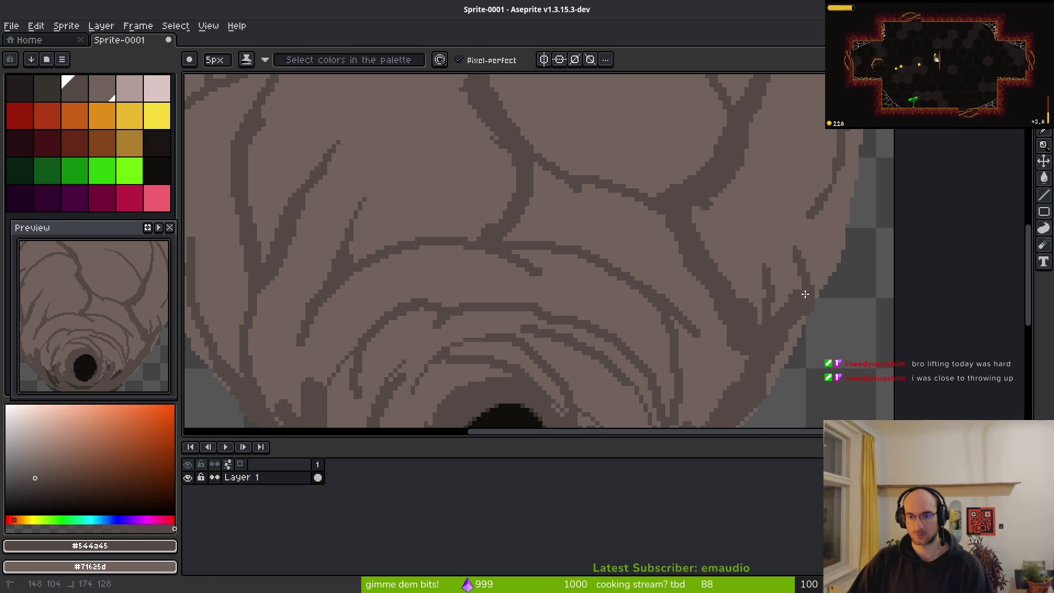
Undo the thin vein and redraw dark veins along the hive's right edge
key(ctrl+z)
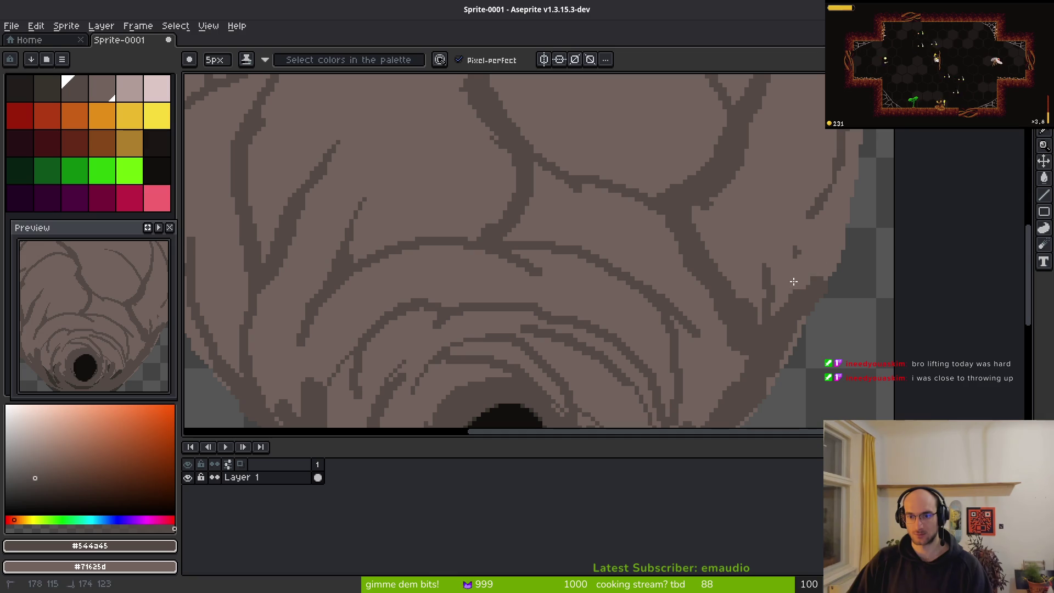
key(ctrl+z)
scroll(805, 244, up, 2)
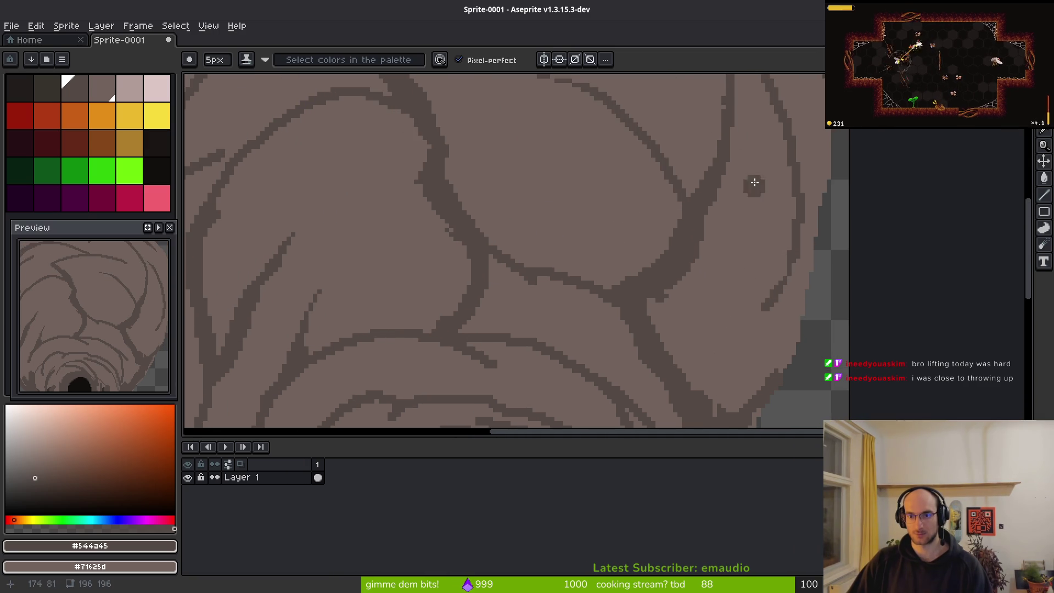
scroll(748, 306, up, 2)
mouse_move(780, 230)
mouse_down()
mouse_move(776, 317)
mouse_move(785, 271)
mouse_up()
scroll(758, 171, up, 2)
mouse_move(738, 195)
mouse_down()
mouse_move(784, 249)
mouse_move(822, 331)
mouse_move(808, 339)
mouse_up()
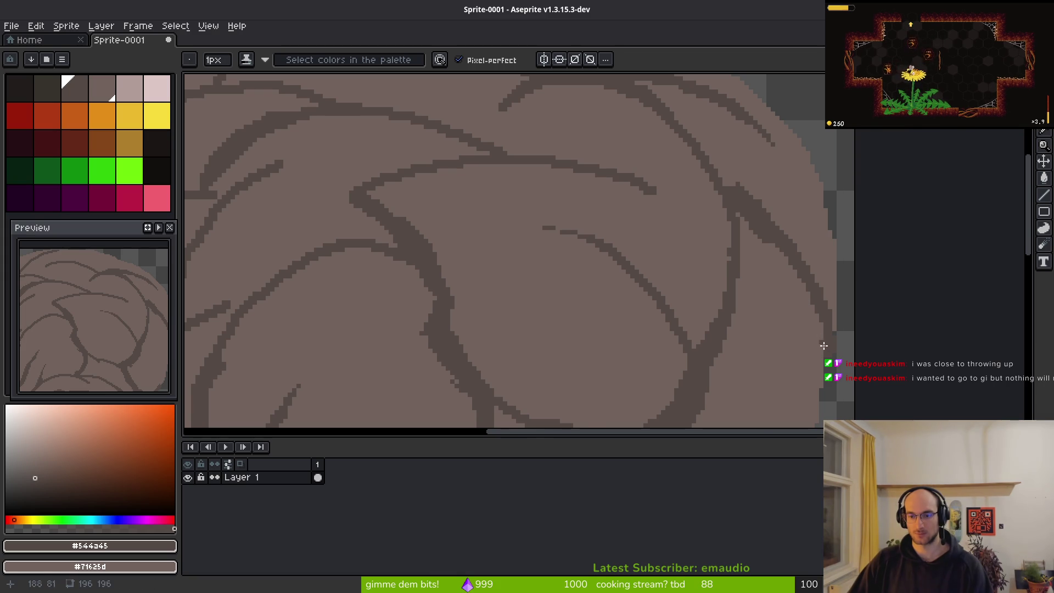
scroll(817, 336, up, 3)
mouse_move(681, 107)
mouse_down()
mouse_move(710, 247)
mouse_move(715, 347)
mouse_up()
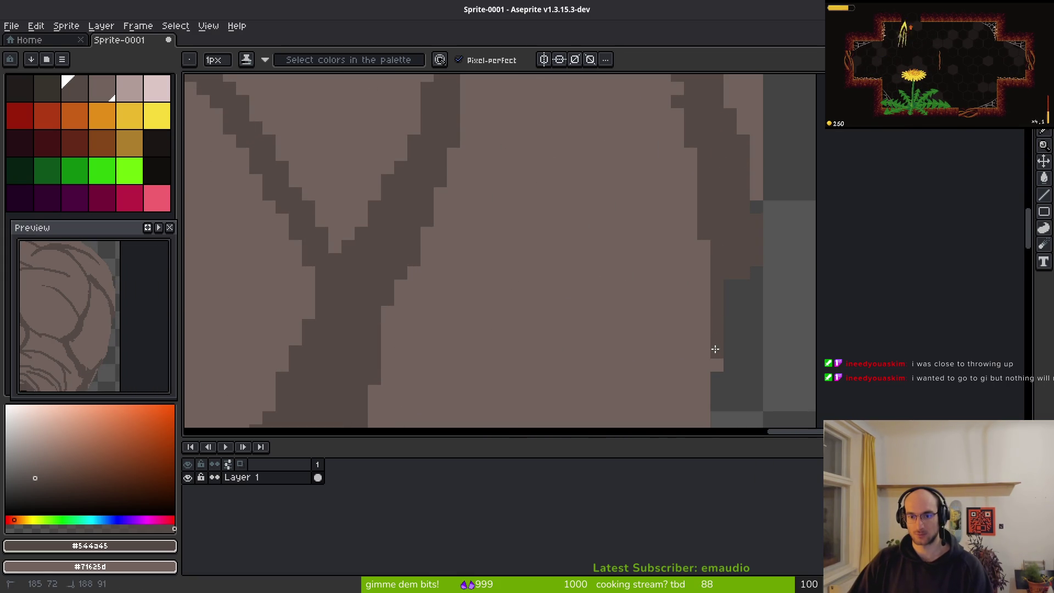
Clear stray dark pixels and thicken the left edge of the vertical vein
mouse_move(684, 110)
mouse_down()
mouse_move(725, 252)
mouse_move(665, 193)
mouse_up()
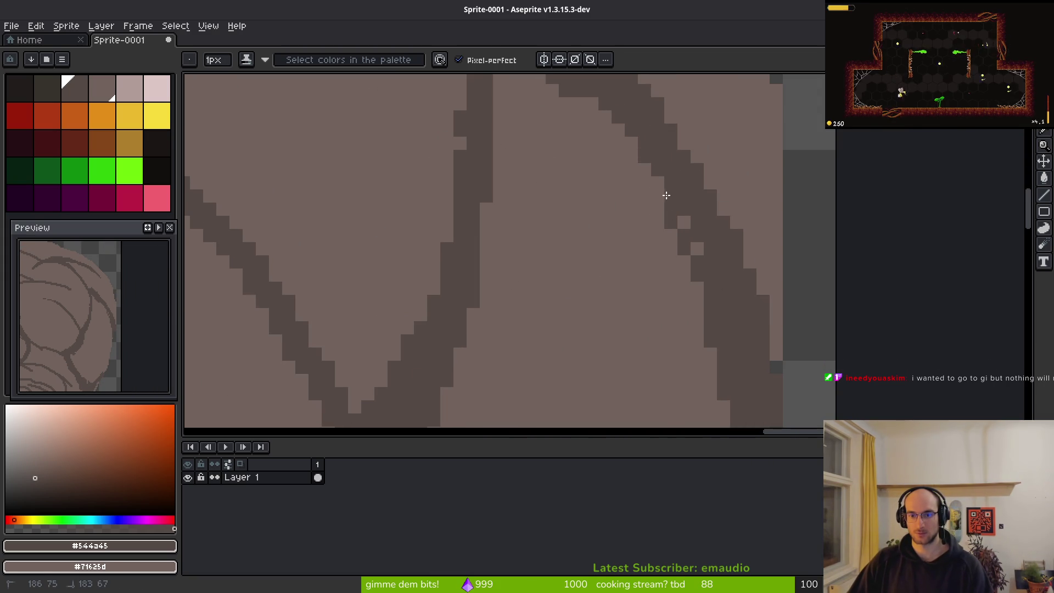
key(ctrl+z)
click(679, 249)
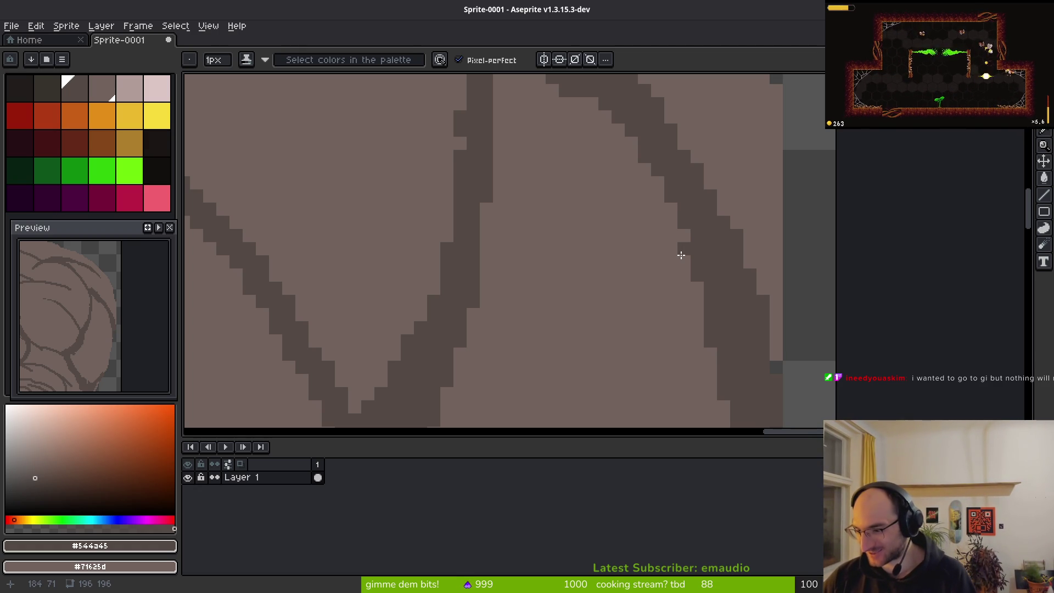
scroll(621, 204, up, 3)
click(618, 243)
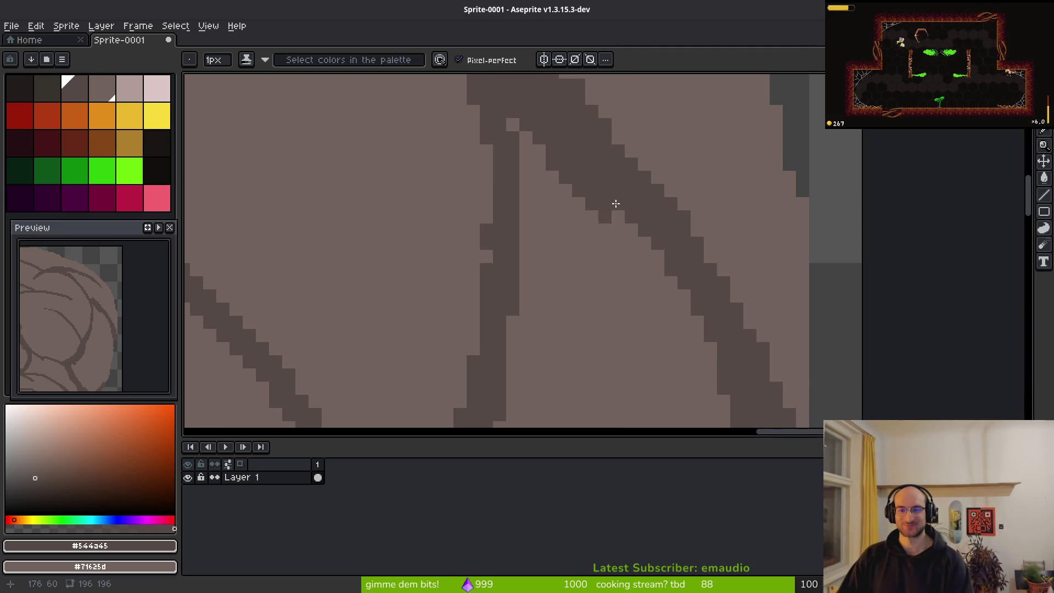
scroll(611, 275, up, 1)
scroll(549, 247, up, 1)
drag(571, 184, 582, 140)
drag(525, 220, 516, 372)
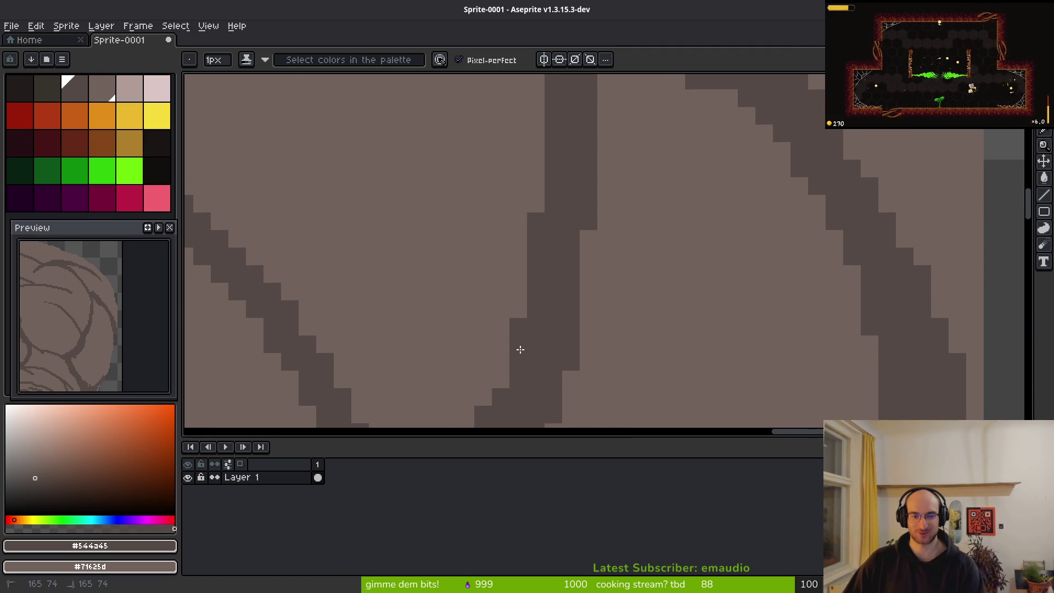
Extend the vertical vein downward with dark pixels
scroll(538, 303, down, 3)
scroll(591, 261, up, 2)
scroll(713, 318, down, 2)
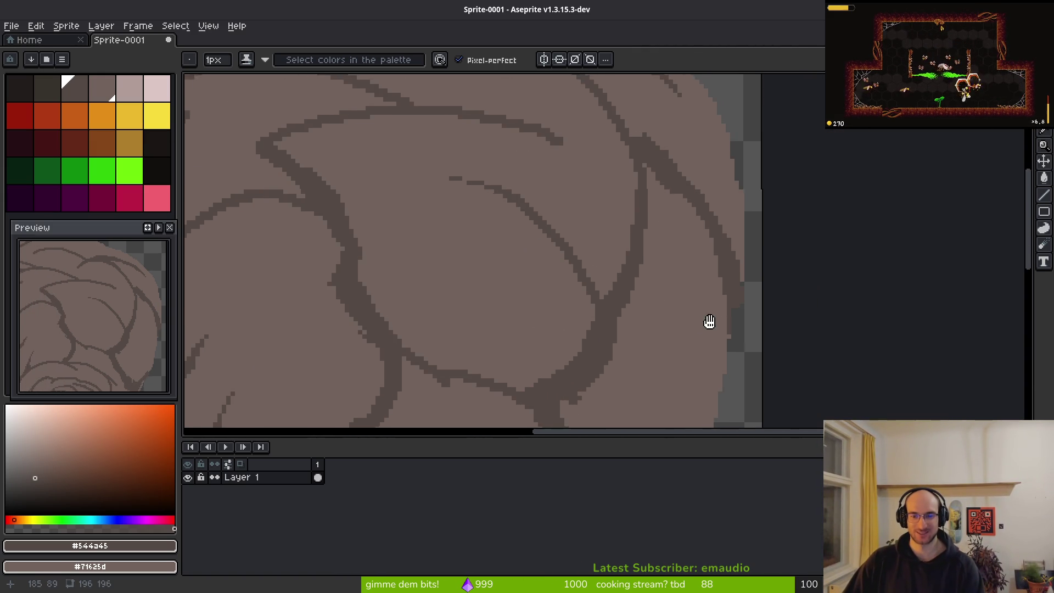
scroll(717, 311, up, 2)
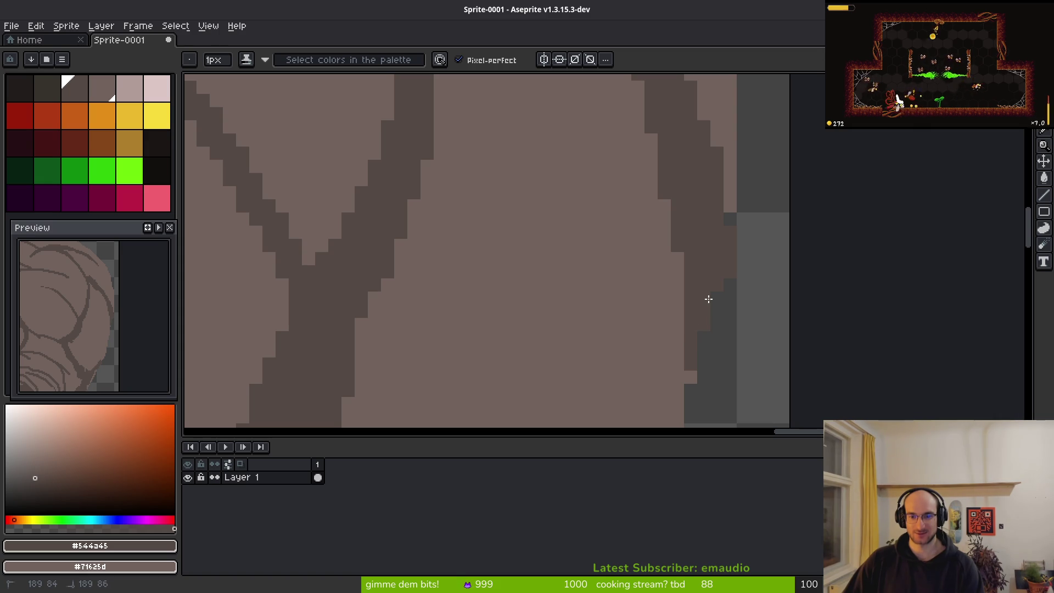
drag(690, 376, 635, 236)
drag(653, 280, 647, 313)
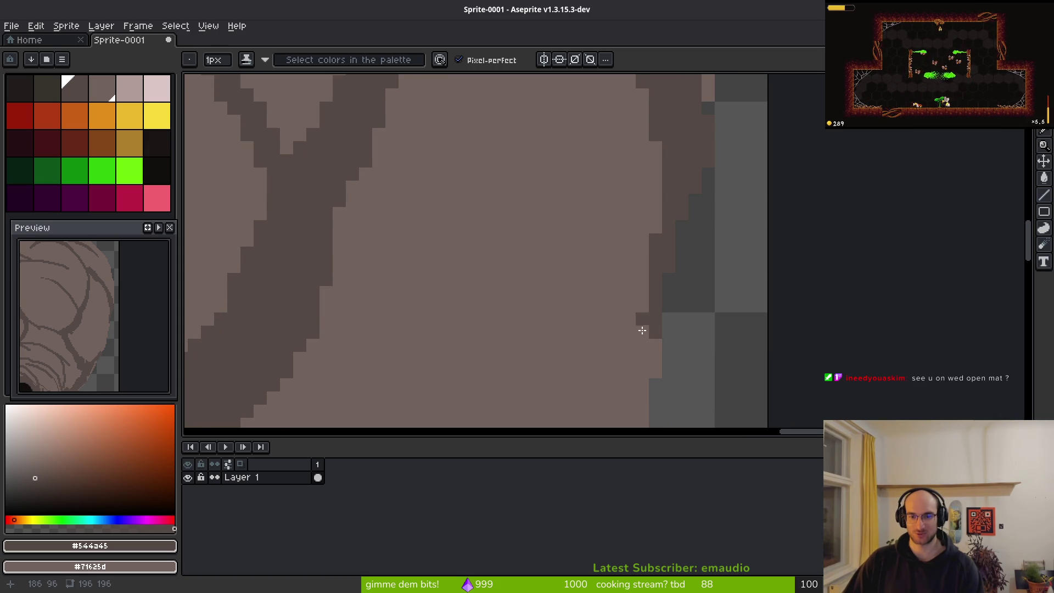
scroll(650, 313, down, 1)
scroll(620, 301, down, 5)
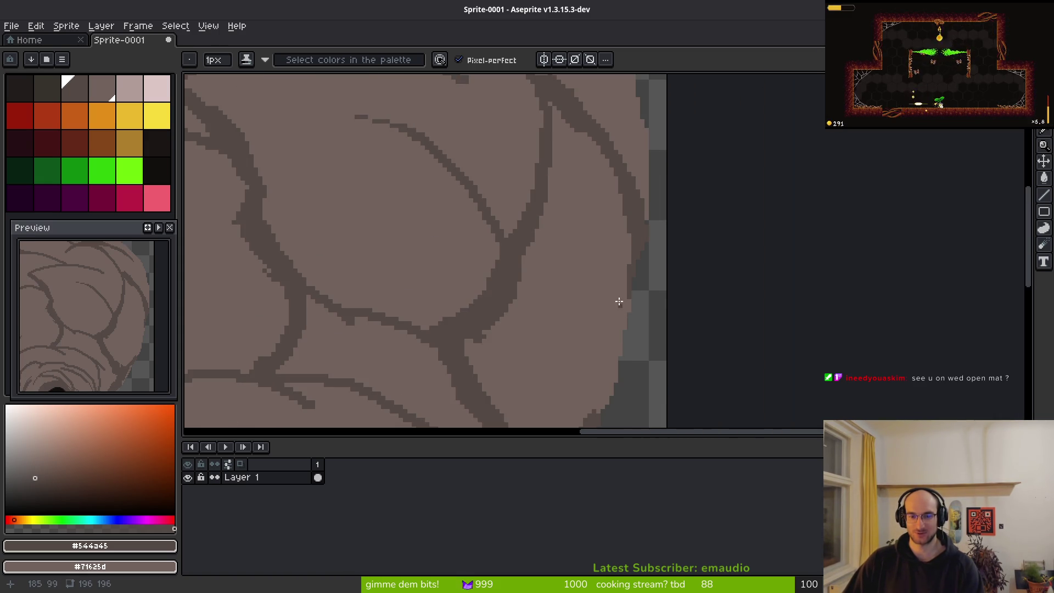
scroll(621, 320, up, 5)
Redraw the diagonal vein along the light shape's edge and refine its pixels
drag(632, 104, 616, 193)
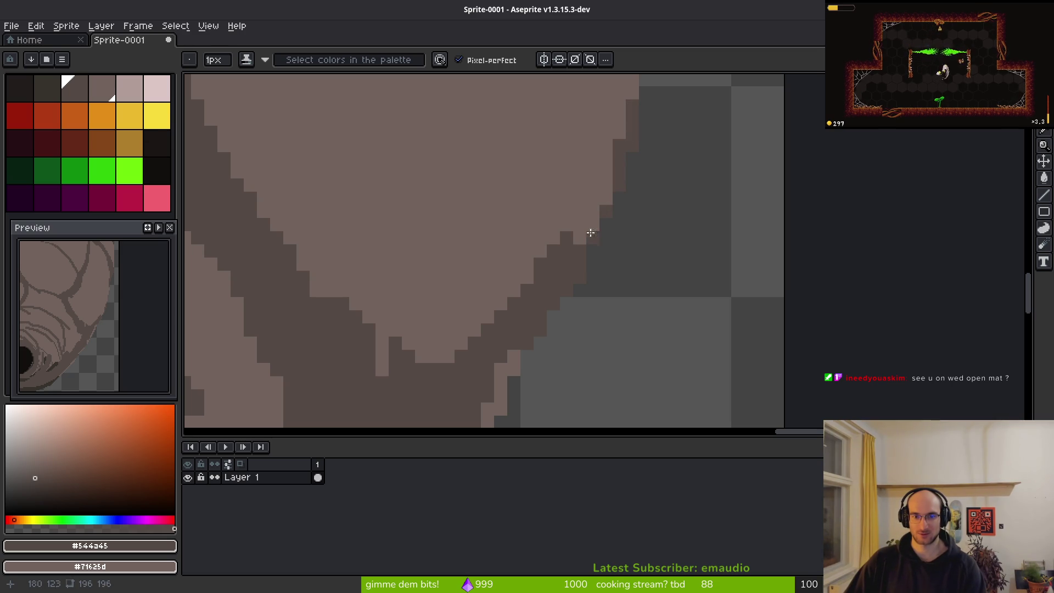
key(ctrl+z)
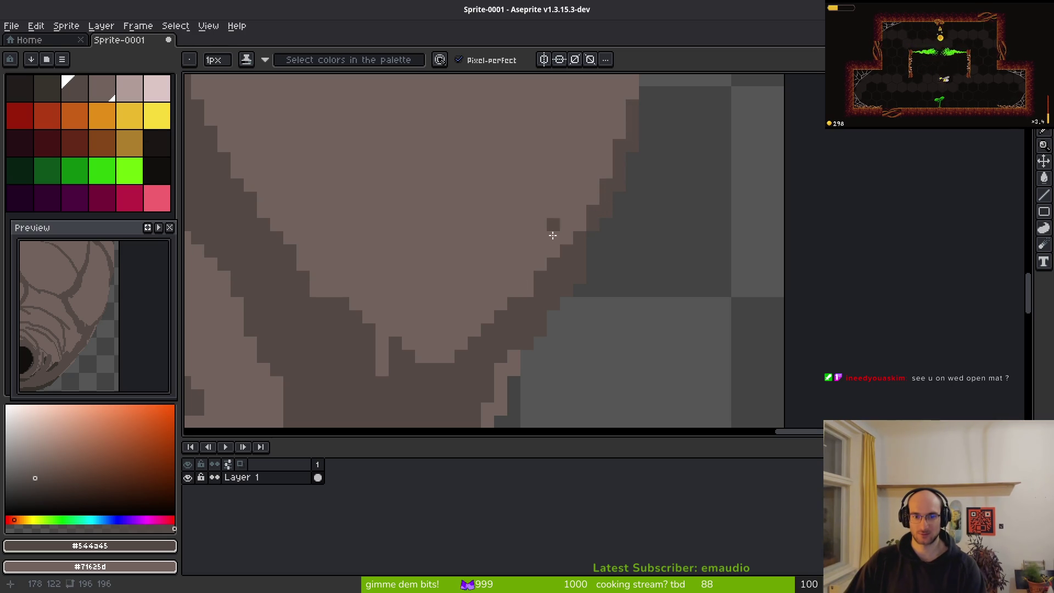
mouse_move(382, 329)
mouse_down()
mouse_move(329, 241)
mouse_move(323, 268)
mouse_up()
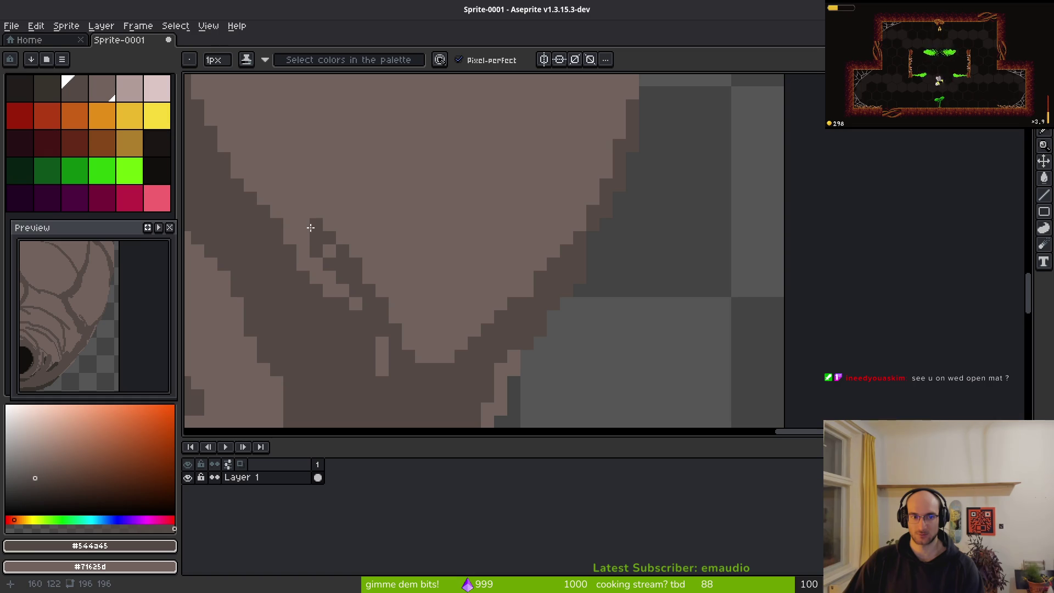
drag(265, 188, 277, 193)
scroll(376, 244, down, 4)
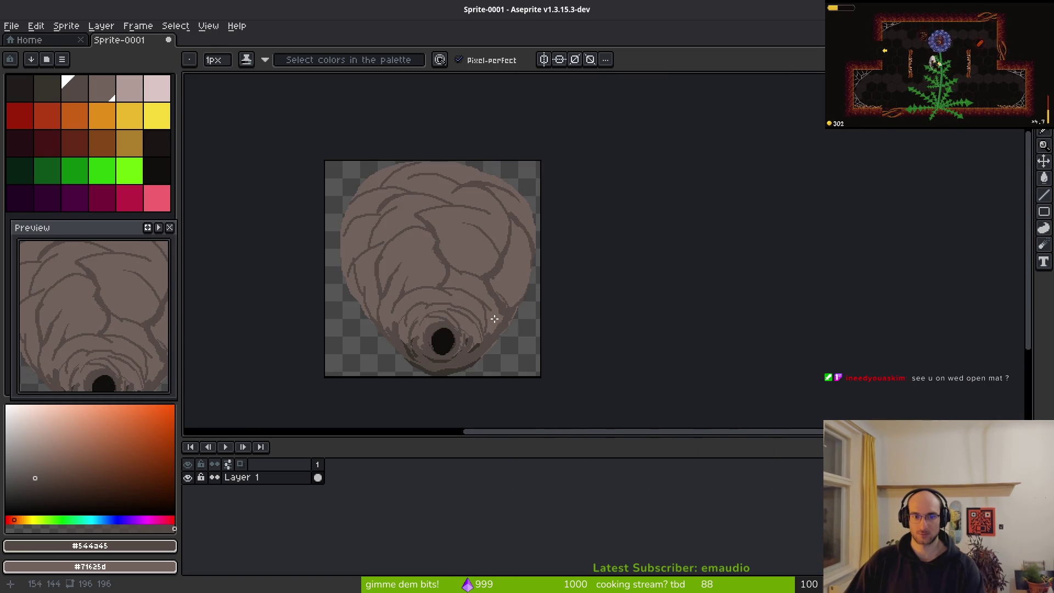
With a 4px brush, extend the dark shape right of the hole diagonally down-left
scroll(513, 299, up, 2)
scroll(523, 313, up, 3)
key(plus)
key(plus)
key(plus)
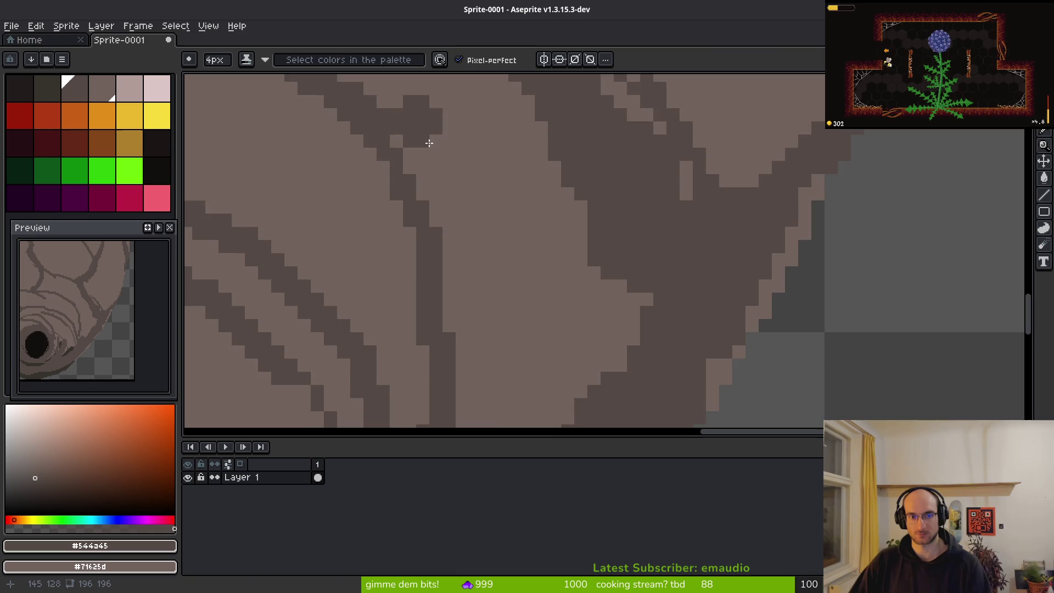
scroll(522, 287, down, 3)
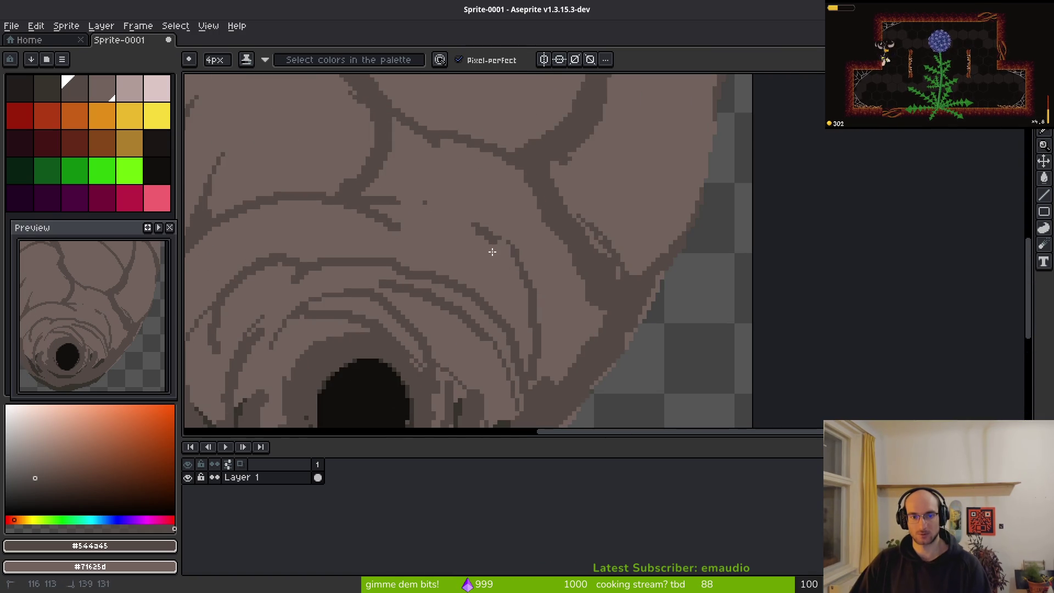
scroll(571, 345, up, 3)
drag(572, 294, 588, 205)
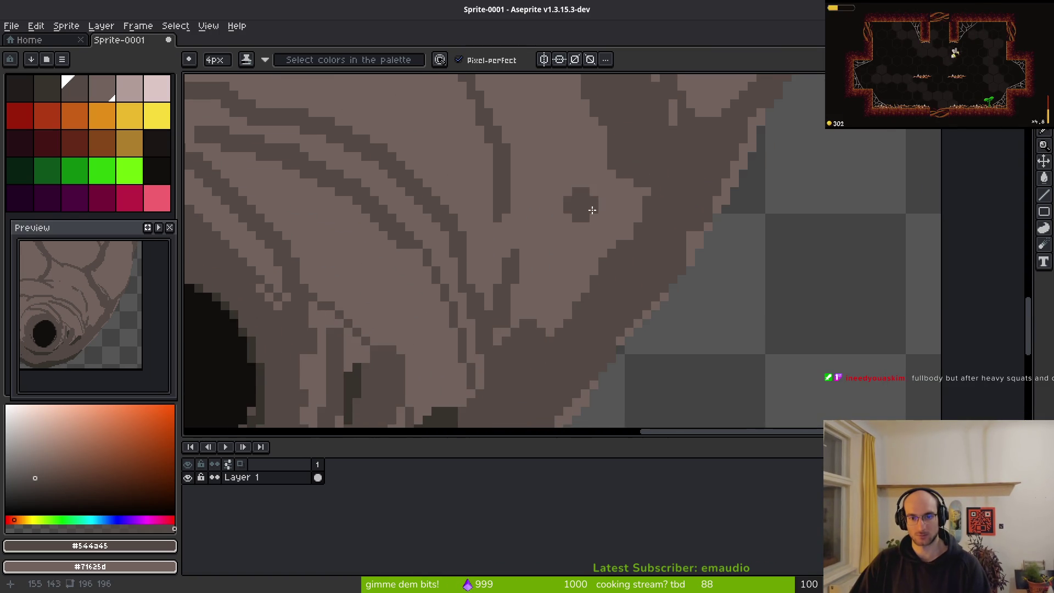
drag(636, 150, 613, 212)
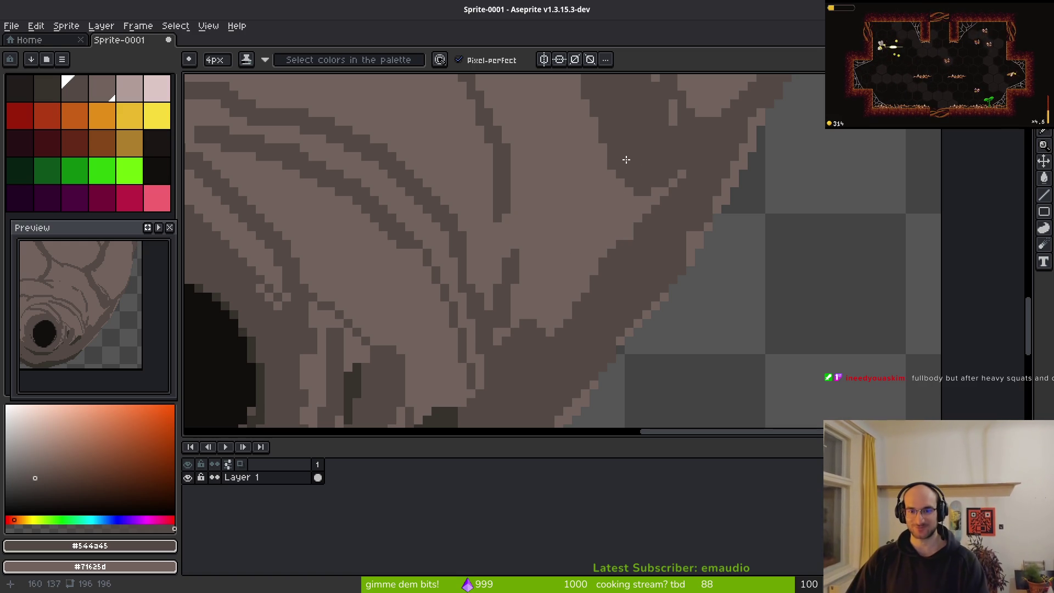
Draw a 3px dark accent stroke beside the hole
scroll(621, 168, down, 1)
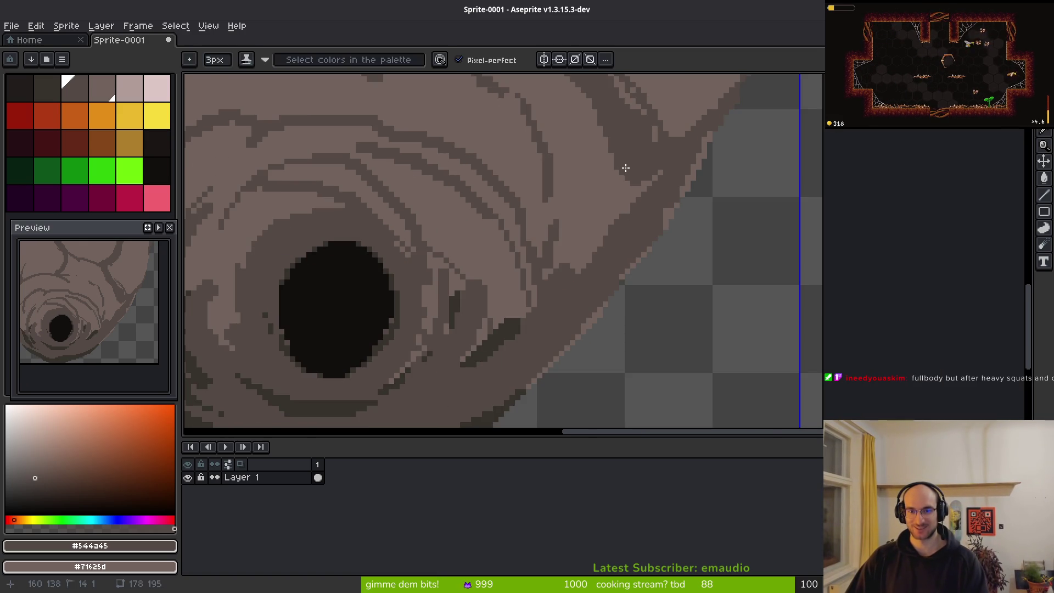
scroll(623, 181, up, 3)
key(ctrl)
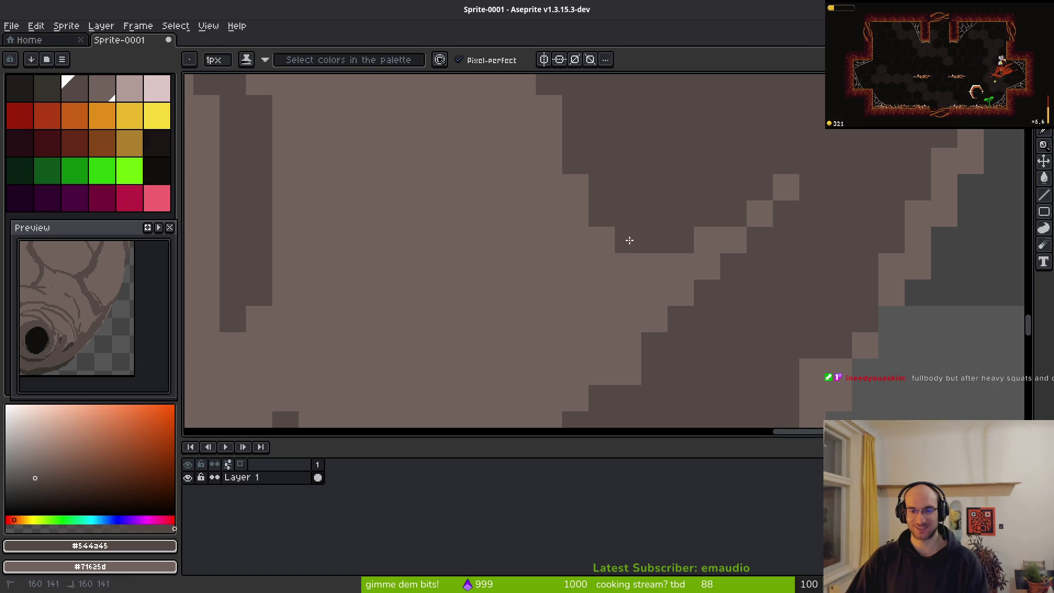
scroll(631, 242, down, 3)
drag(655, 273, 677, 237)
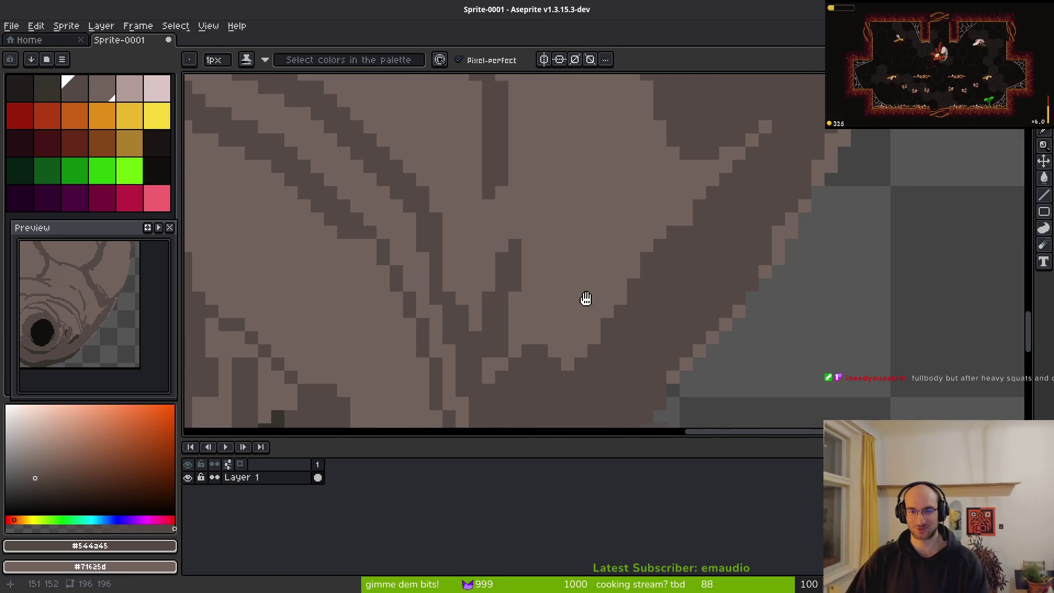
scroll(562, 294, down, 1)
key(plus)
key(plus)
key(plus)
key(plus)
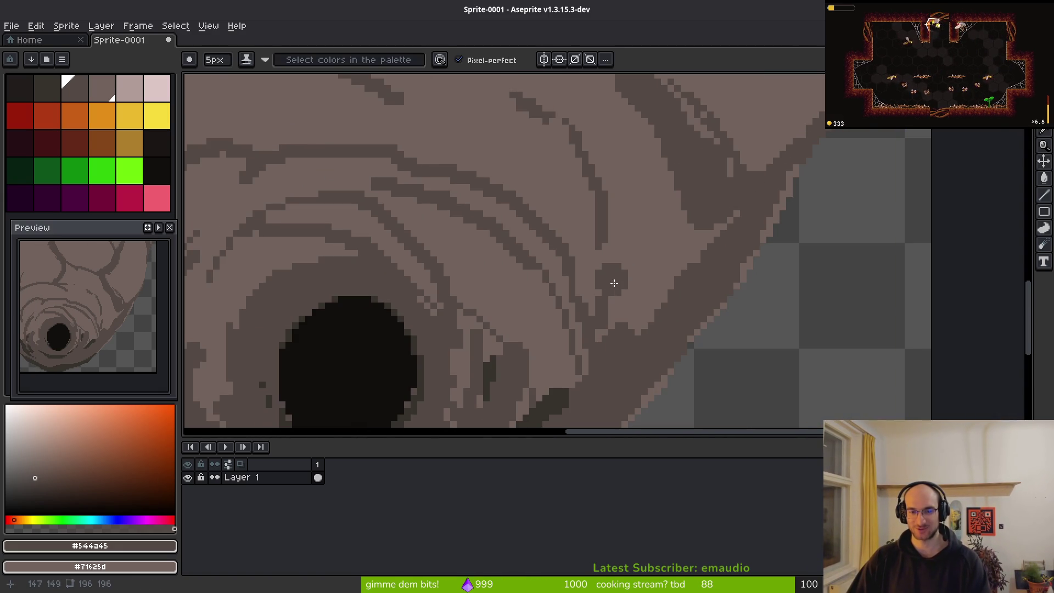
key(minus)
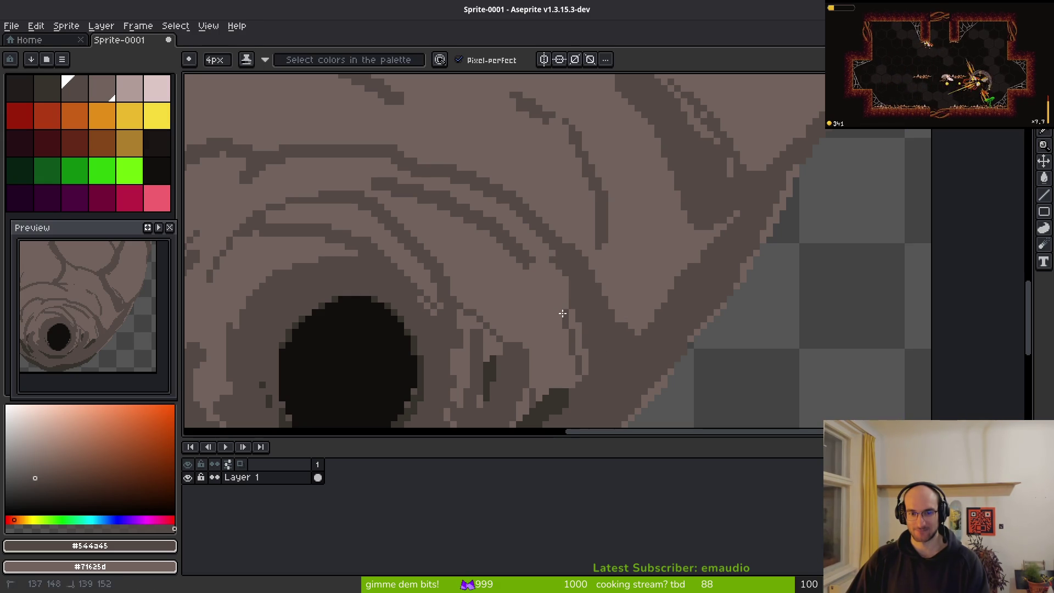
scroll(607, 265, down, 3)
scroll(606, 266, left, 3)
scroll(641, 258, up, 3)
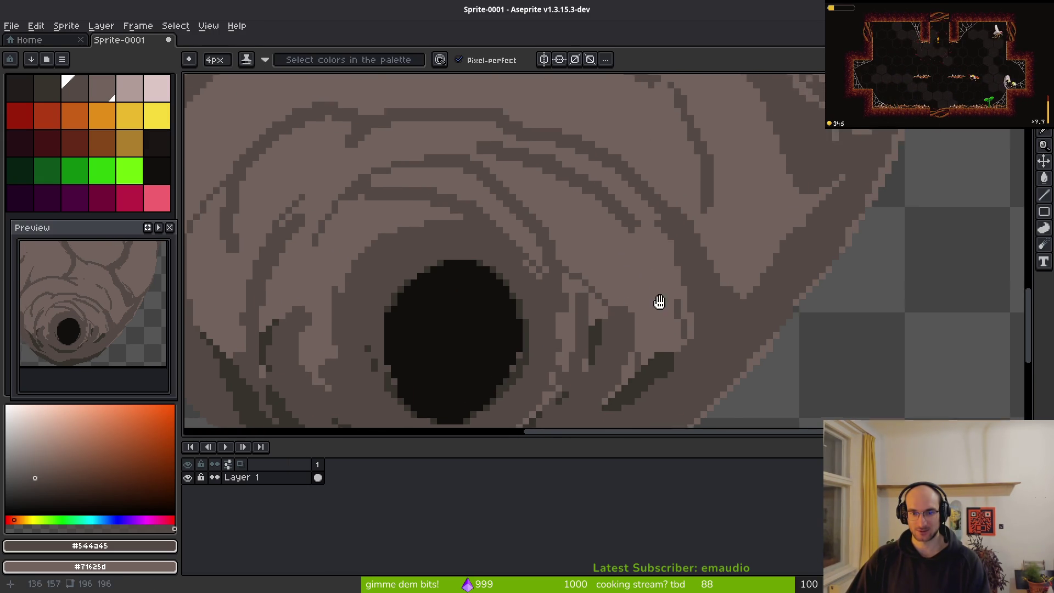
scroll(675, 302, left, 2)
key(minus)
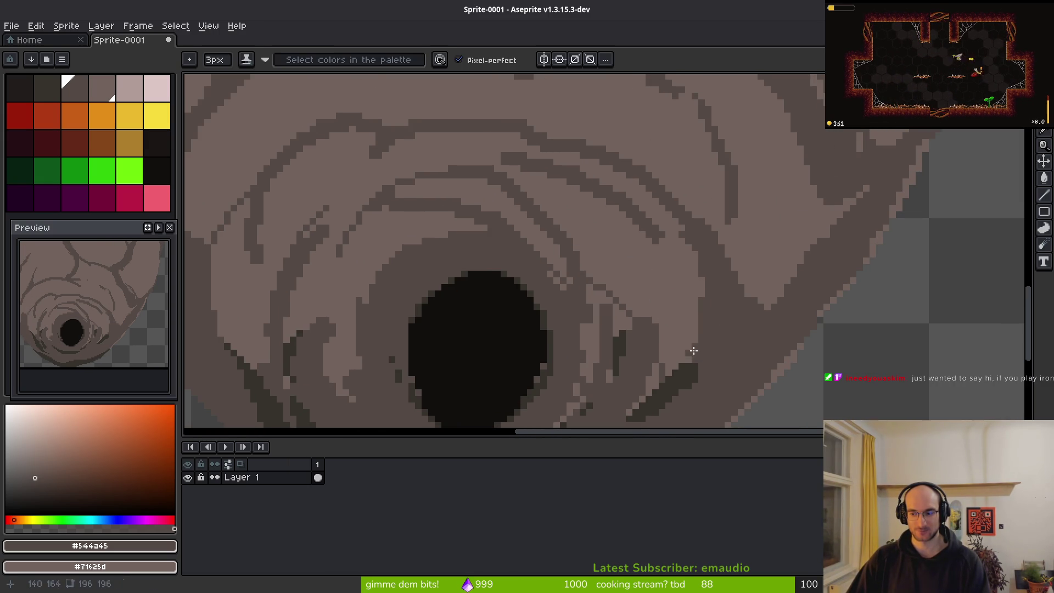
drag(709, 324, 657, 374)
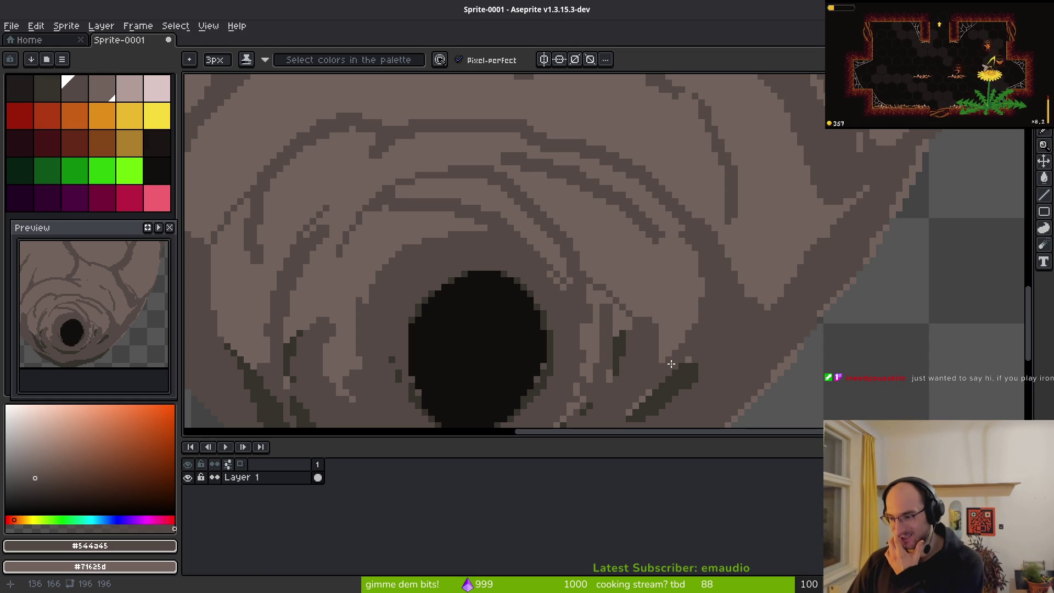
With a 1px brush, extend the short dark stroke down-left
scroll(744, 259, up, 1)
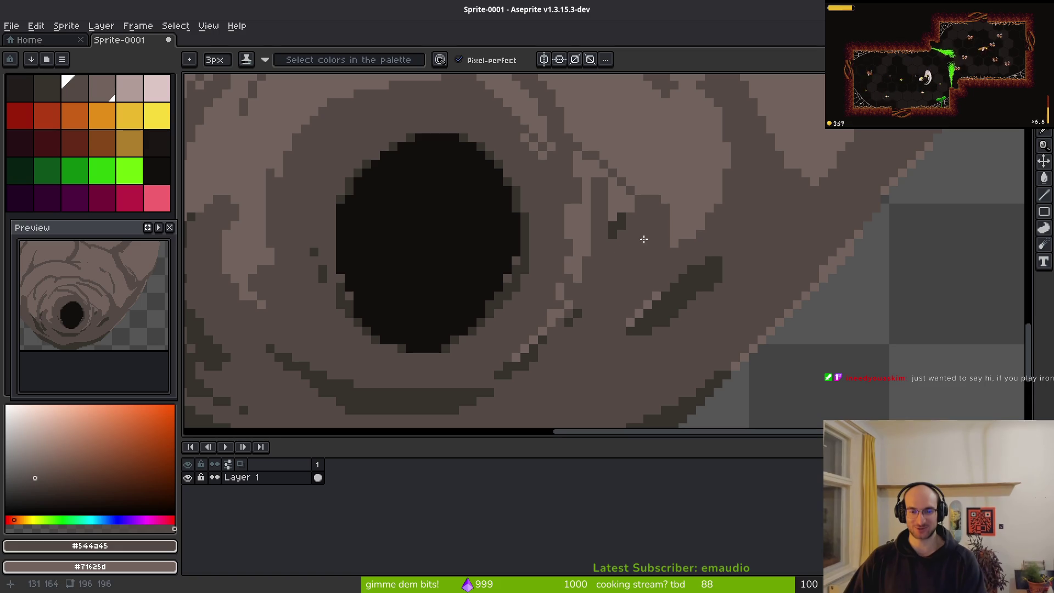
key(minus)
key(minus)
alt+click(618, 233)
drag(617, 241, 604, 280)
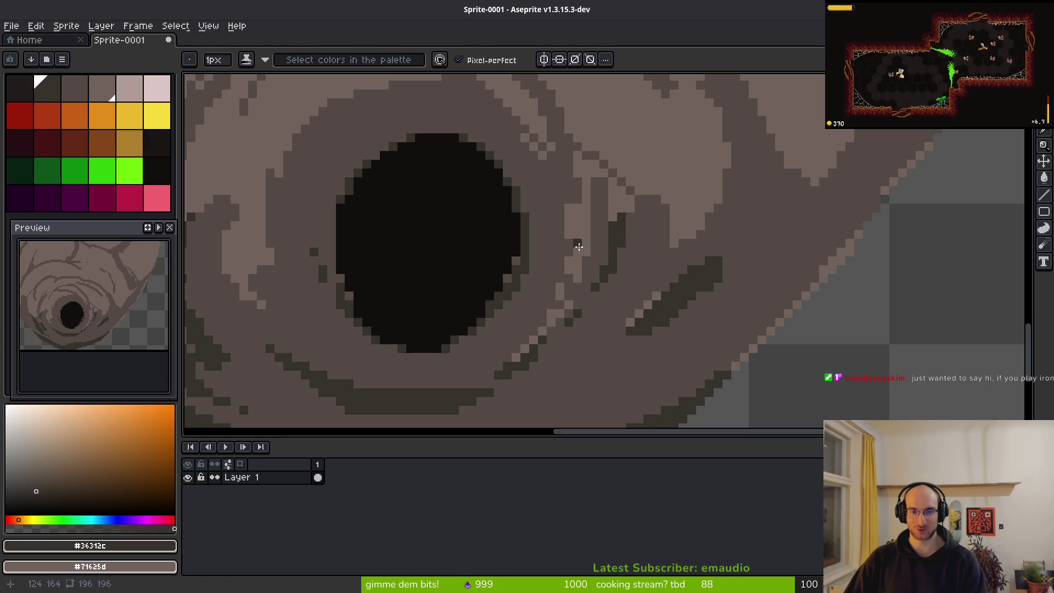
Paint over stray dark vein branches in mid-brown using 5px and 3px brushes
alt+click(565, 220)
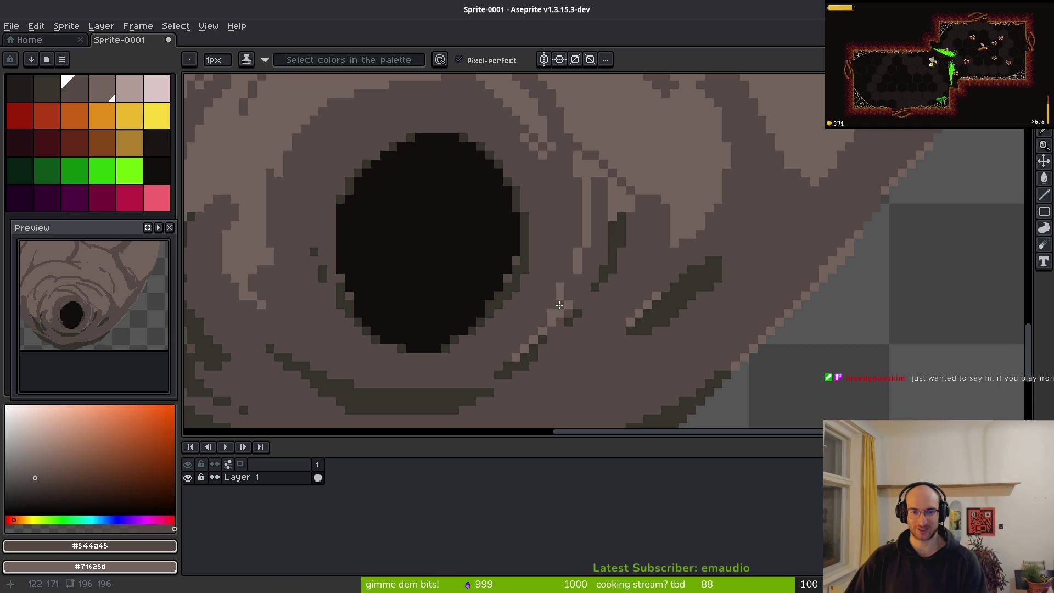
scroll(560, 310, down, 2)
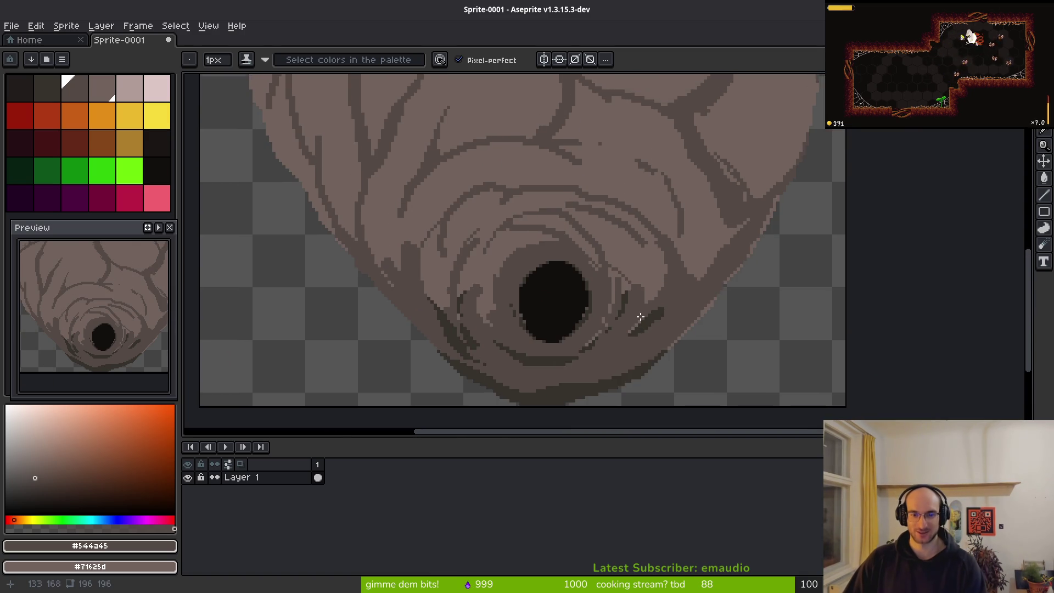
scroll(648, 278, up, 1)
key(plus)
key(plus)
key(plus)
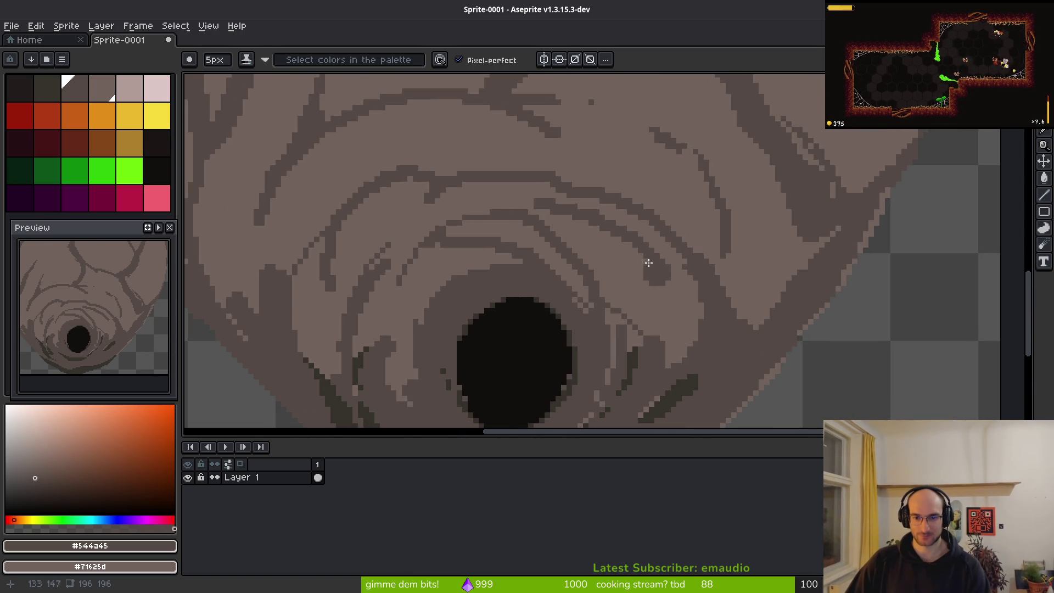
scroll(714, 277, up, 1)
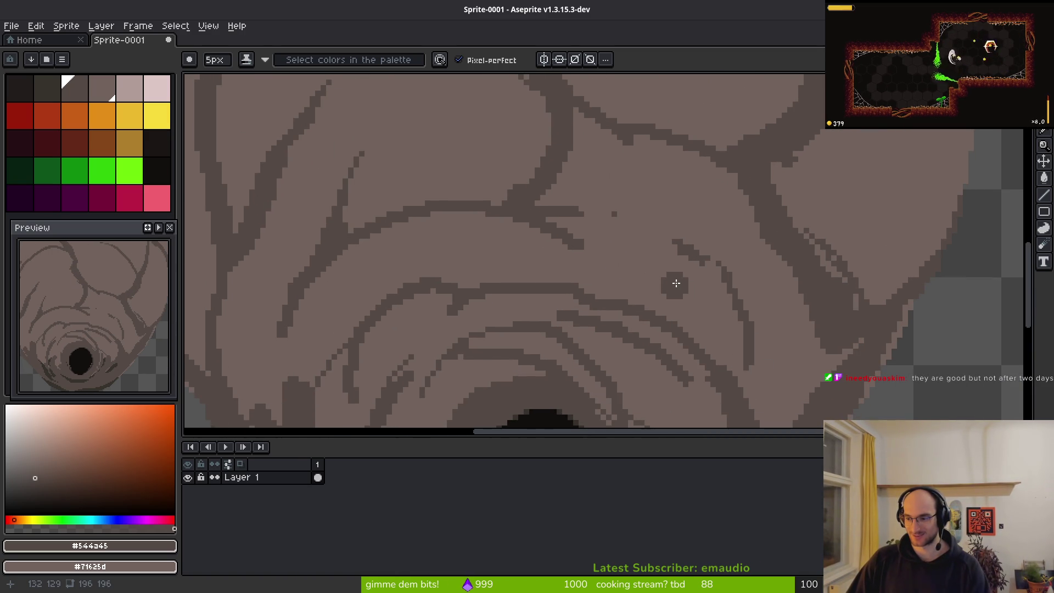
mouse_move(699, 271)
mouse_down()
mouse_move(713, 291)
mouse_move(685, 261)
mouse_up()
drag(583, 211, 560, 204)
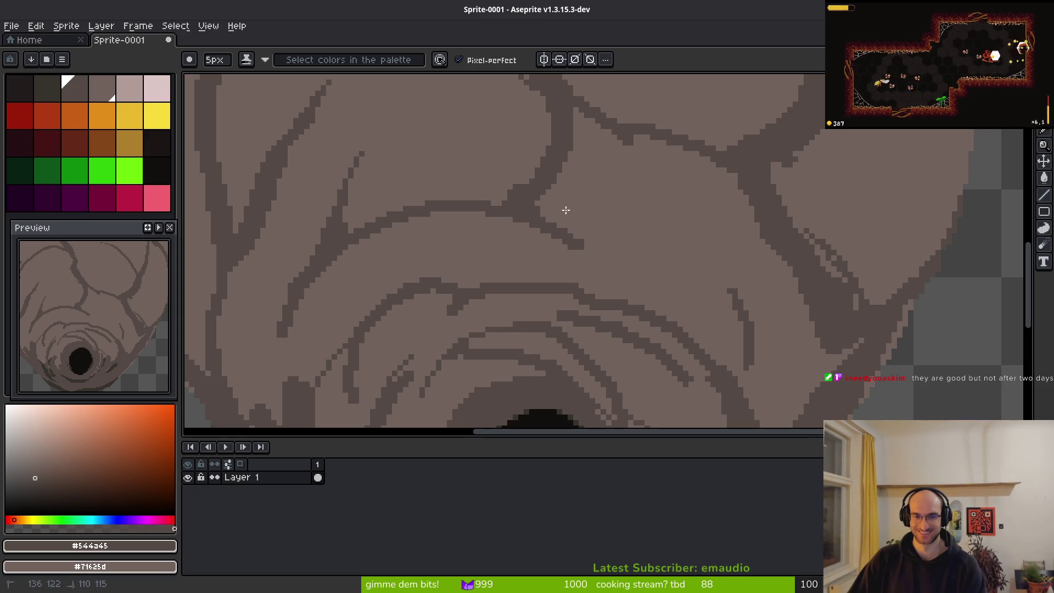
key(minus)
key(minus)
drag(616, 263, 607, 269)
Try covering the dark stripe with a 7px light-brown stroke, then undo it
scroll(666, 238, down, 2)
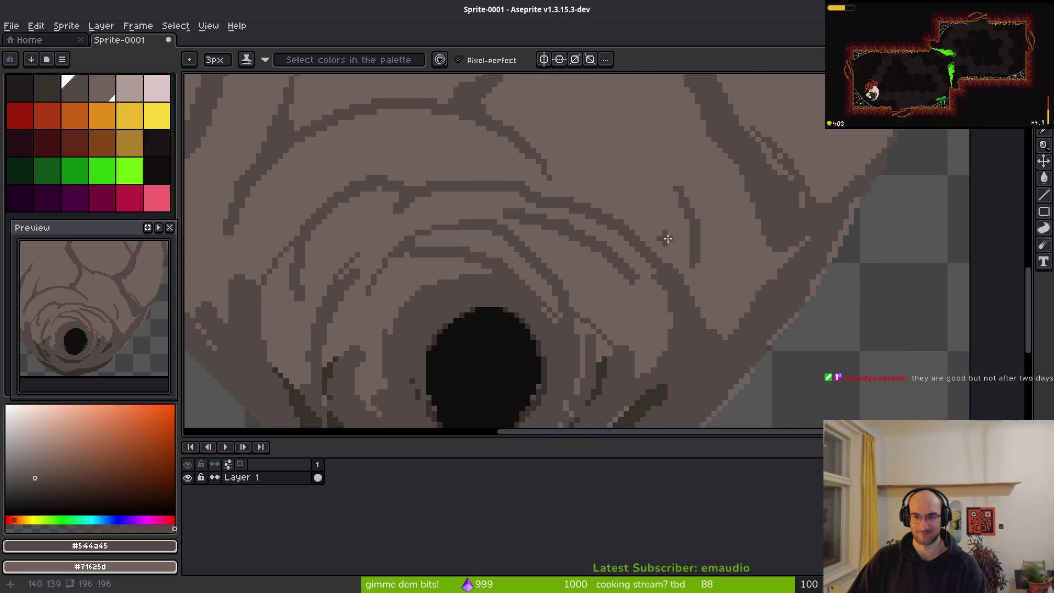
scroll(664, 148, up, 3)
key(plus)
key(plus)
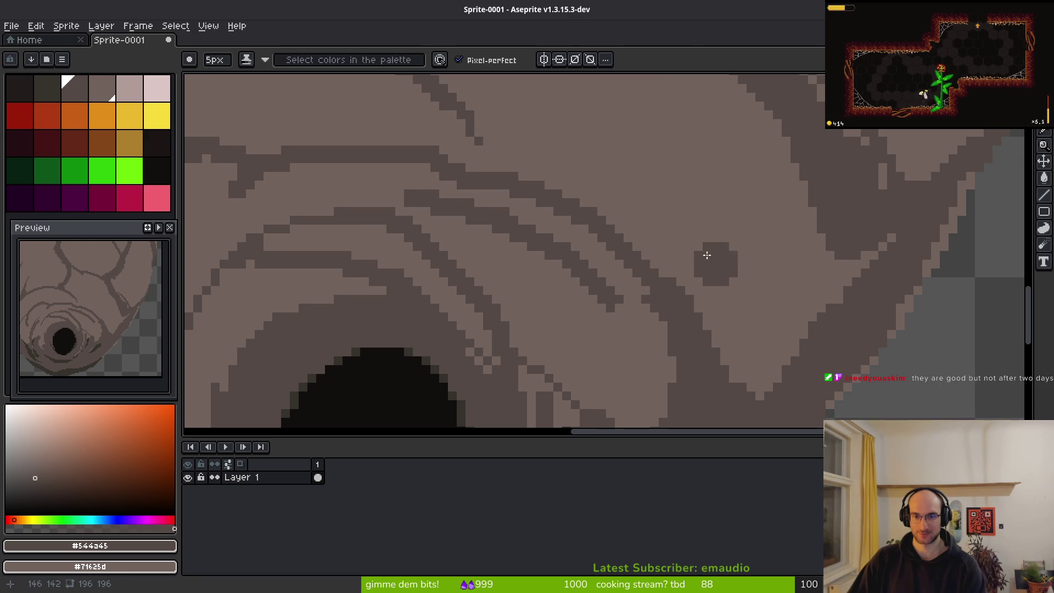
scroll(715, 271, down, 6)
scroll(718, 337, up, 4)
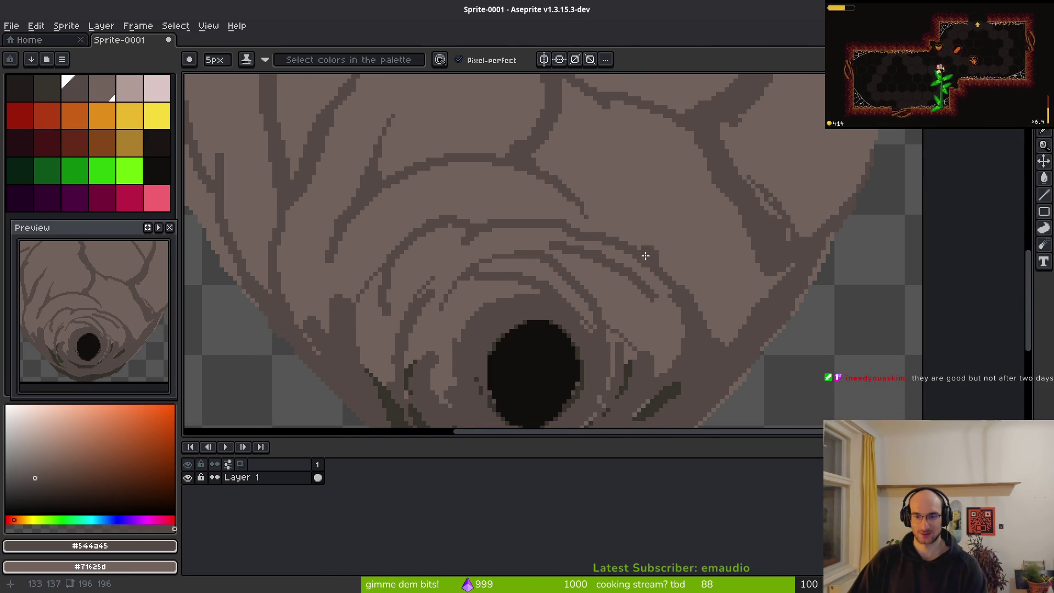
key(plus)
key(plus)
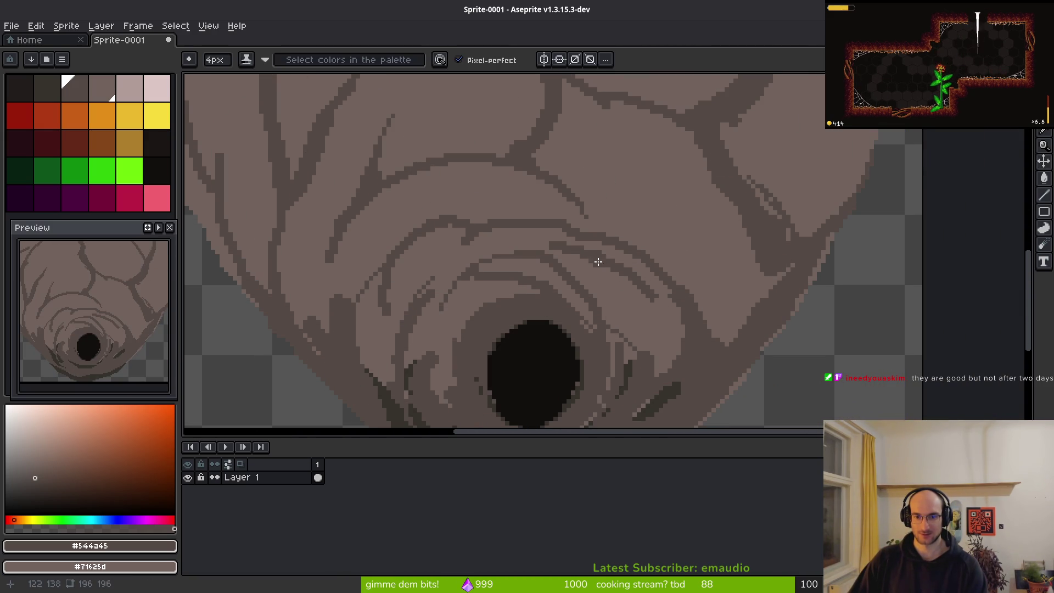
scroll(665, 347, up, 2)
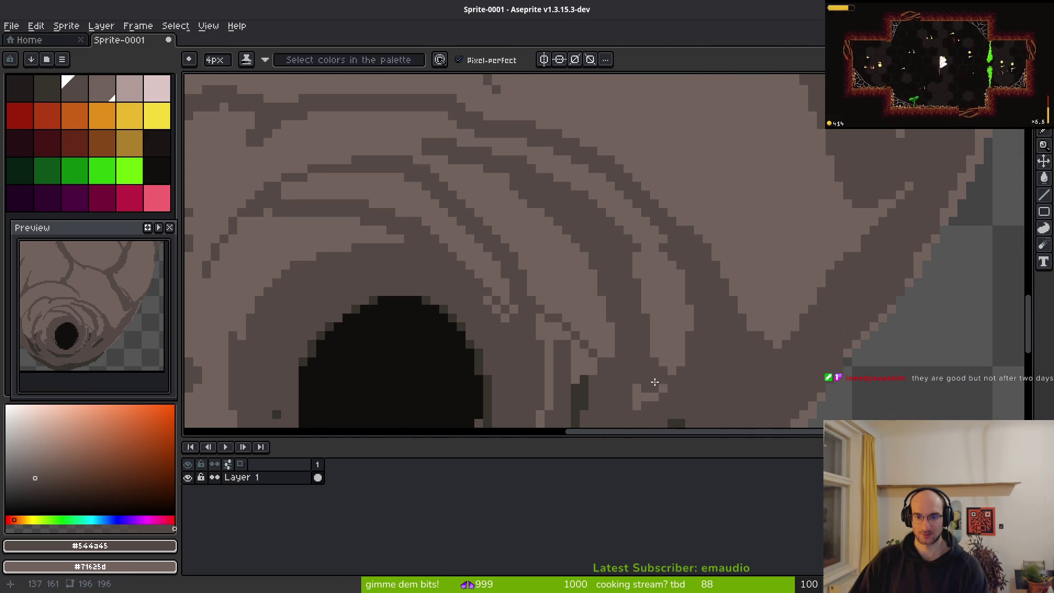
drag(690, 242, 673, 407)
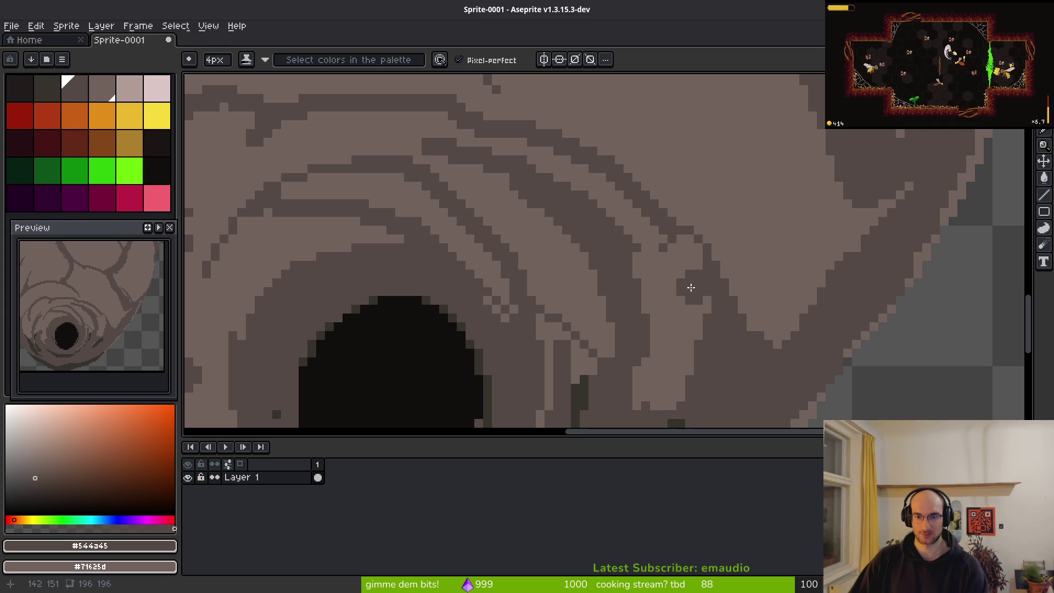
key(ctrl+z)
key(ctrl+z)
key(ctrl+y)
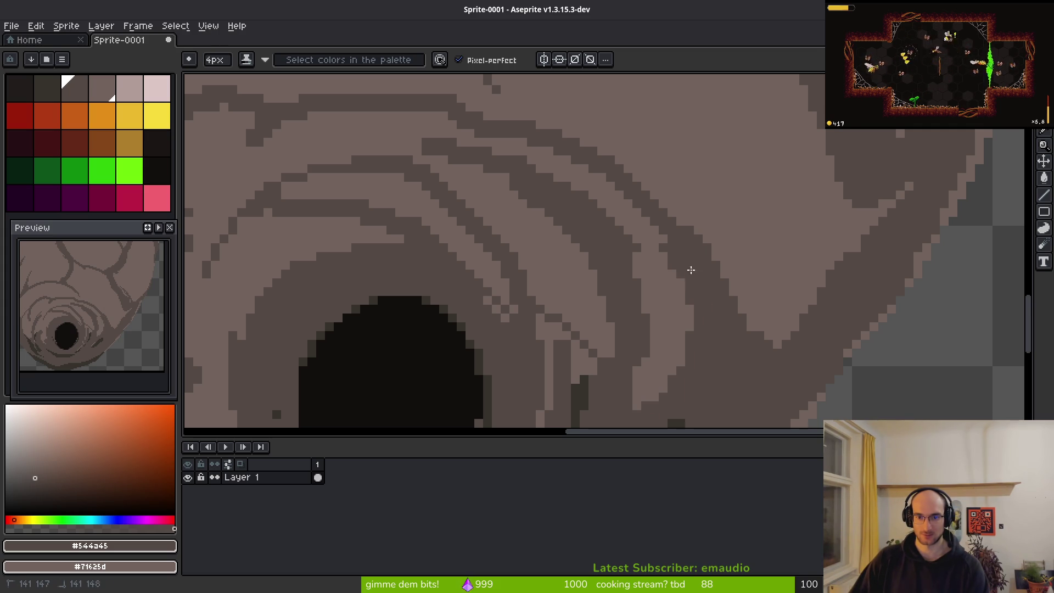
key(ctrl+z)
key(ctrl+z)
scroll(622, 341, down, 3)
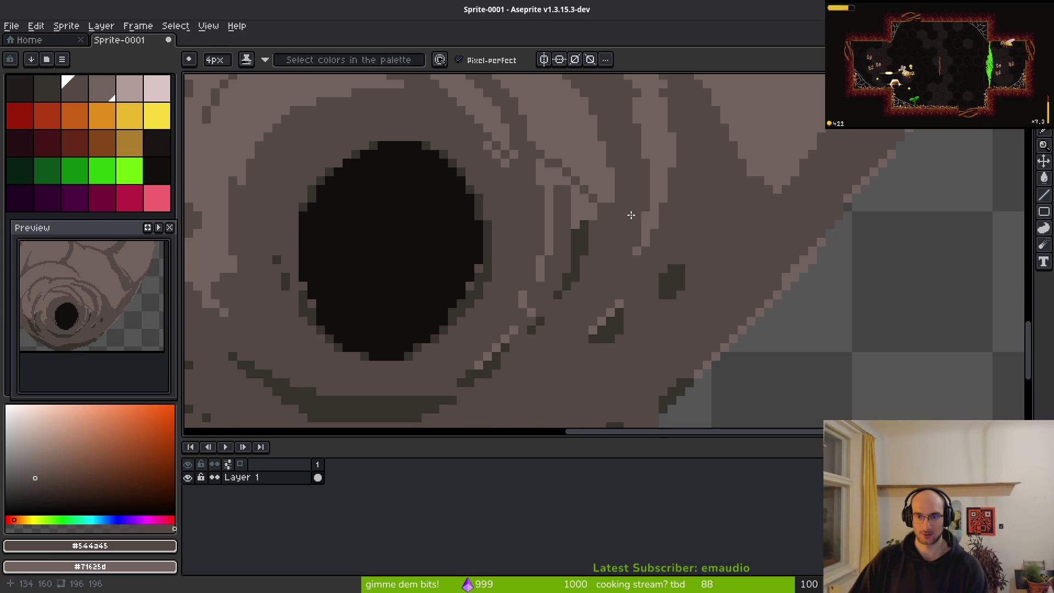
Paint light brown over the dark pixels along a long vein and set a 1px brush
drag(635, 242, 650, 289)
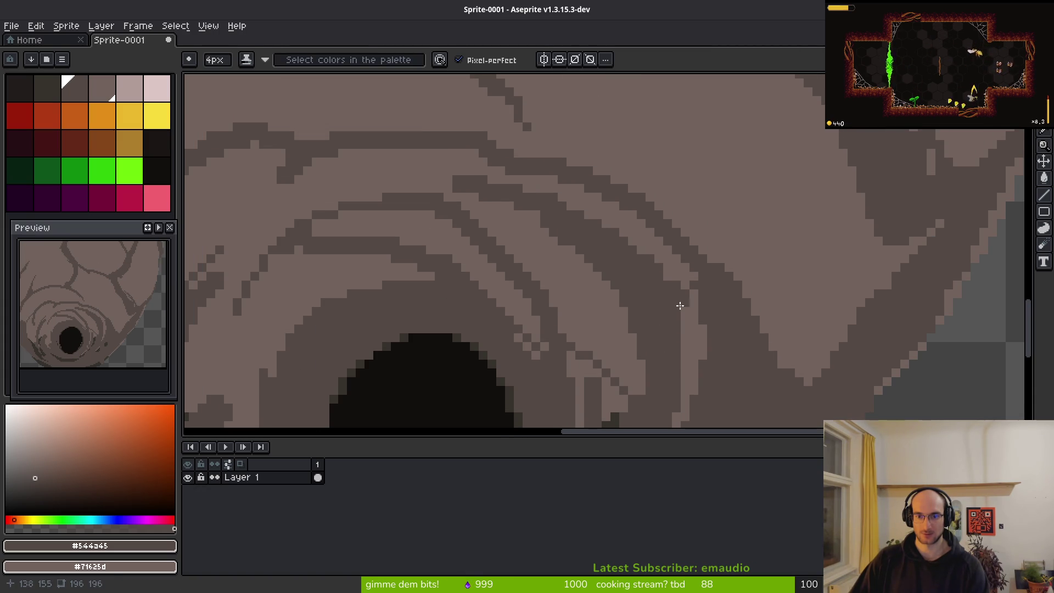
mouse_move(693, 346)
mouse_down()
mouse_move(646, 242)
mouse_move(558, 170)
mouse_up()
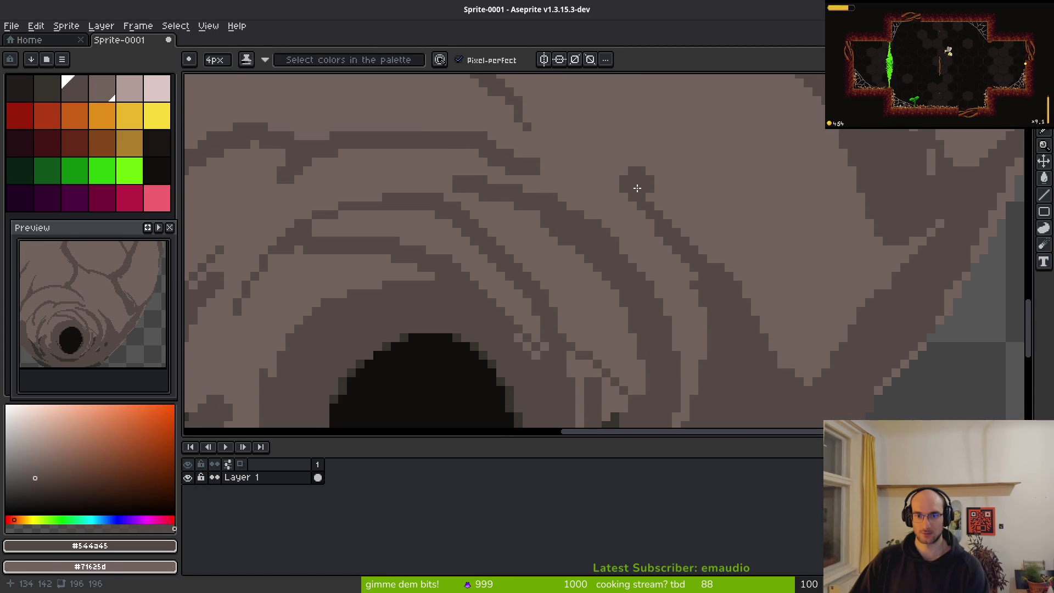
scroll(724, 215, up, 2)
key(minus)
key(minus)
key(minus)
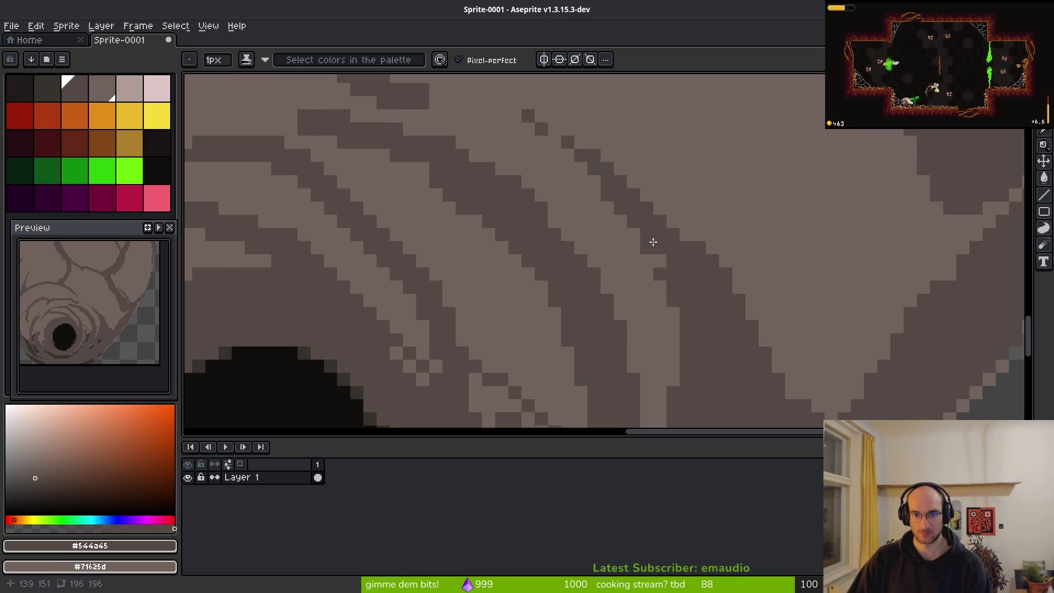
scroll(680, 328, down, 3)
scroll(680, 328, up, 1)
scroll(690, 306, down, 1)
scroll(659, 273, down, 1)
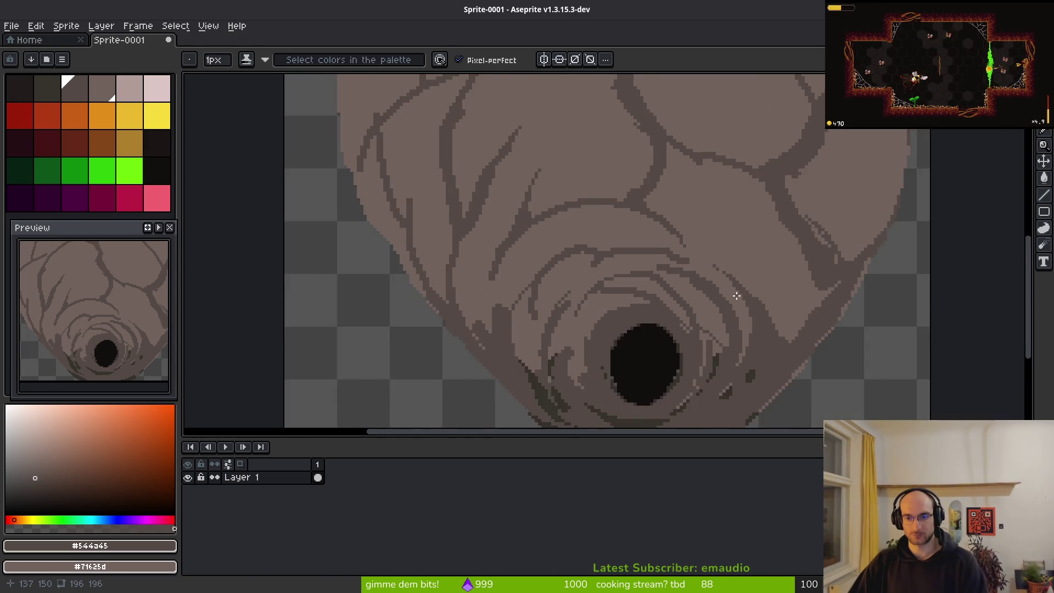
scroll(736, 296, down, 2)
scroll(735, 296, down, 2)
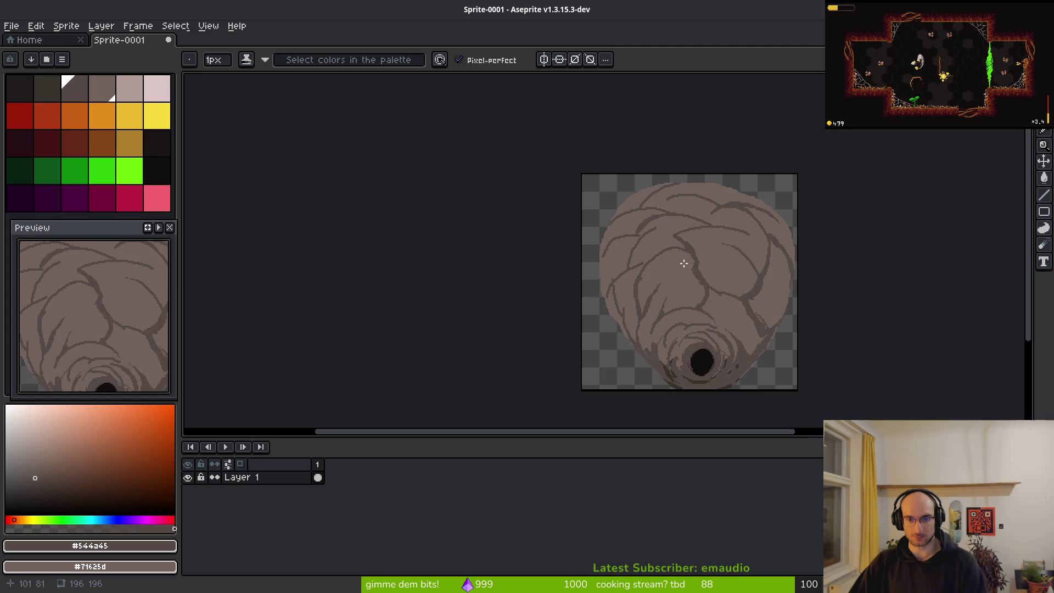
Paint out the long dark vein line with a 7px brush
scroll(695, 263, up, 5)
key(e)
mouse_move(686, 205)
mouse_down()
mouse_move(571, 297)
mouse_move(528, 367)
mouse_up()
scroll(593, 306, down, 1)
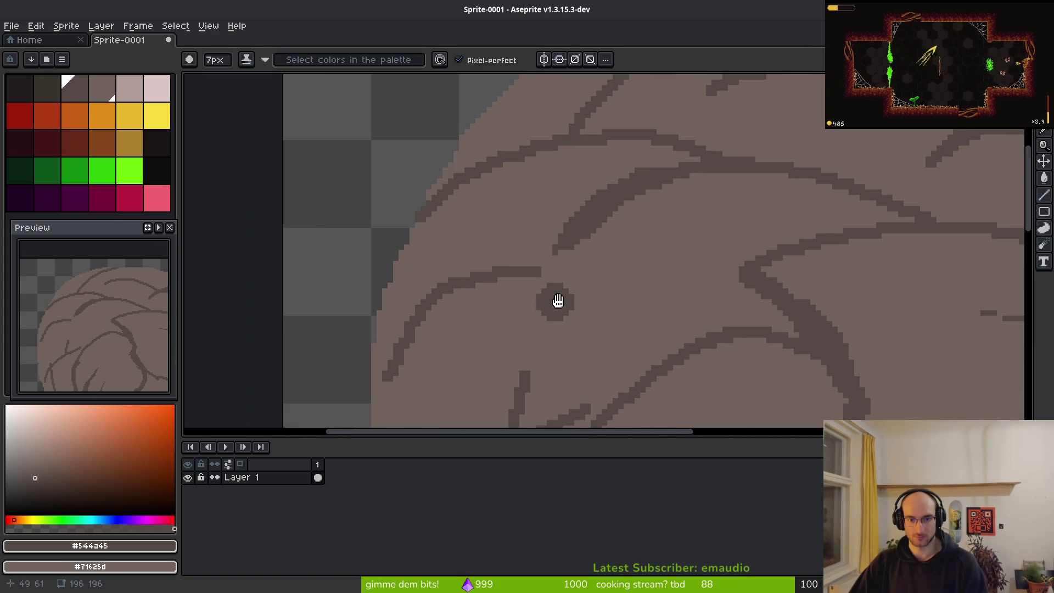
scroll(551, 300, down, 1)
At 4px, draw new dark vein curves and paint out the upper-left diagonal vein
key(b)
mouse_move(634, 164)
mouse_down()
mouse_move(607, 306)
mouse_move(606, 223)
mouse_move(508, 214)
mouse_up()
mouse_move(447, 272)
mouse_down()
mouse_move(492, 308)
mouse_move(562, 329)
mouse_up()
mouse_move(495, 224)
mouse_down()
mouse_move(465, 269)
mouse_move(517, 305)
mouse_move(451, 320)
mouse_up()
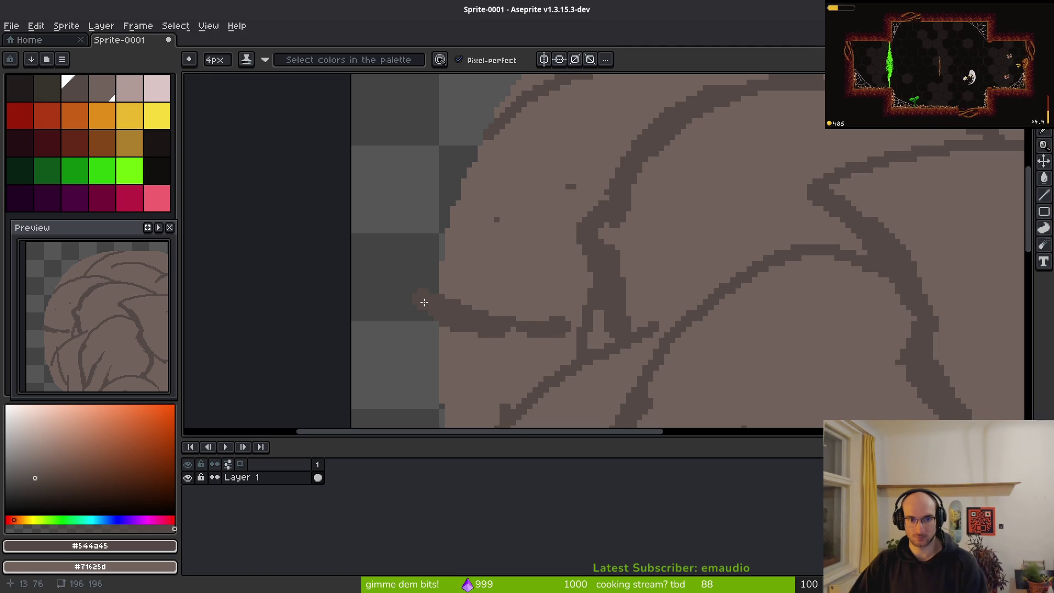
key(e)
key(f)
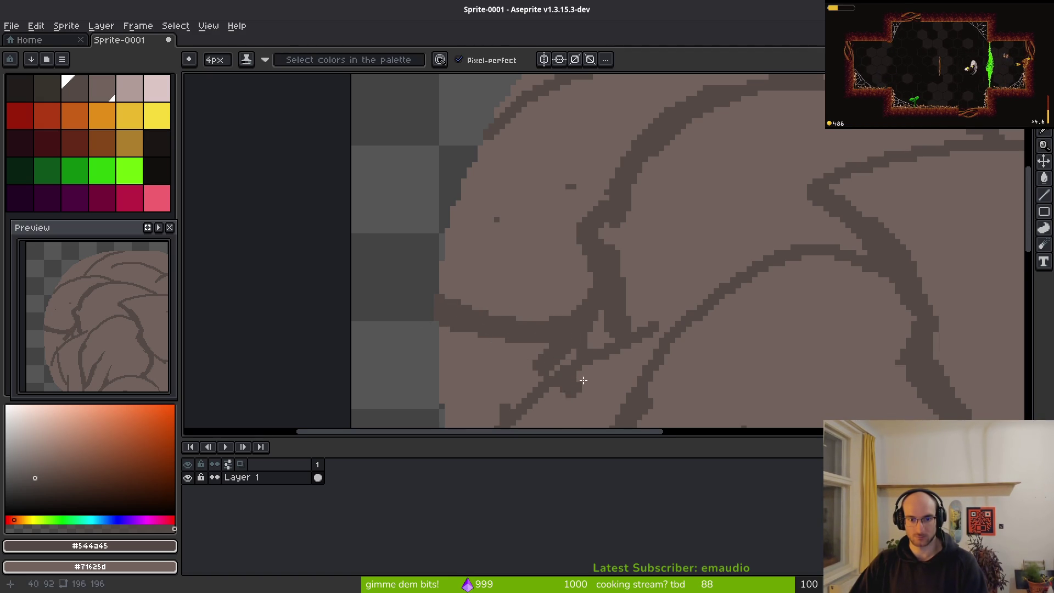
drag(569, 389, 618, 265)
mouse_move(565, 315)
mouse_down()
mouse_move(611, 207)
mouse_move(607, 177)
mouse_move(571, 244)
mouse_move(575, 265)
mouse_up()
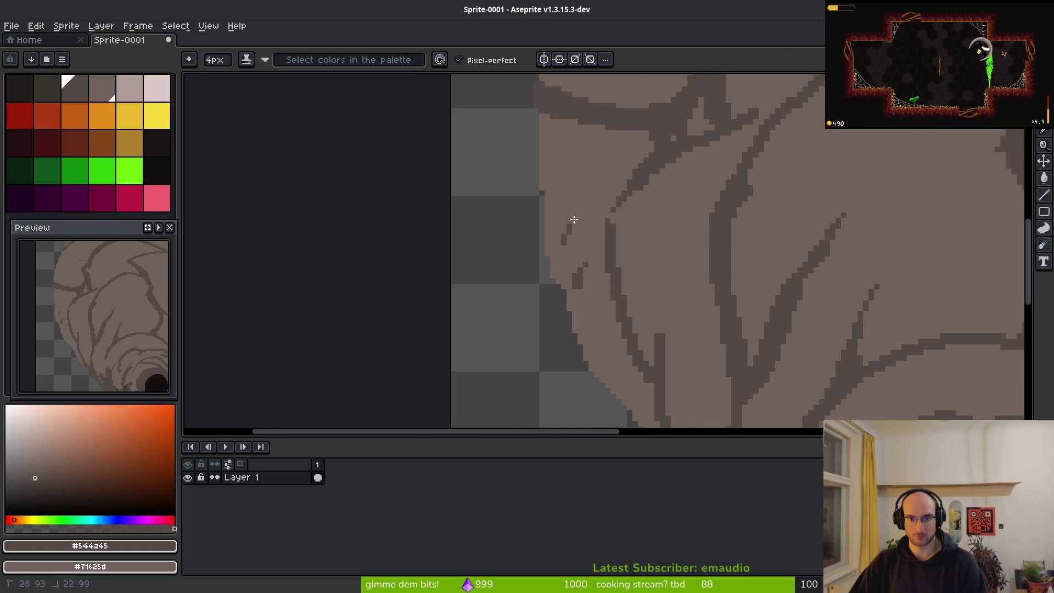
Paint out the old left and upper veins and draw new veins joining the upper curve
drag(655, 305, 628, 232)
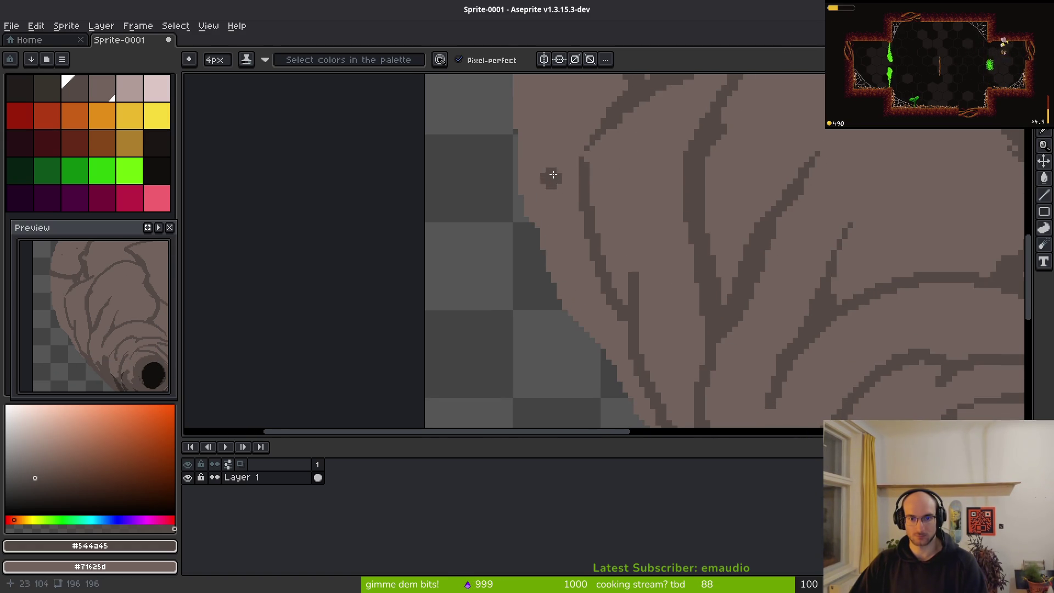
drag(588, 169, 579, 313)
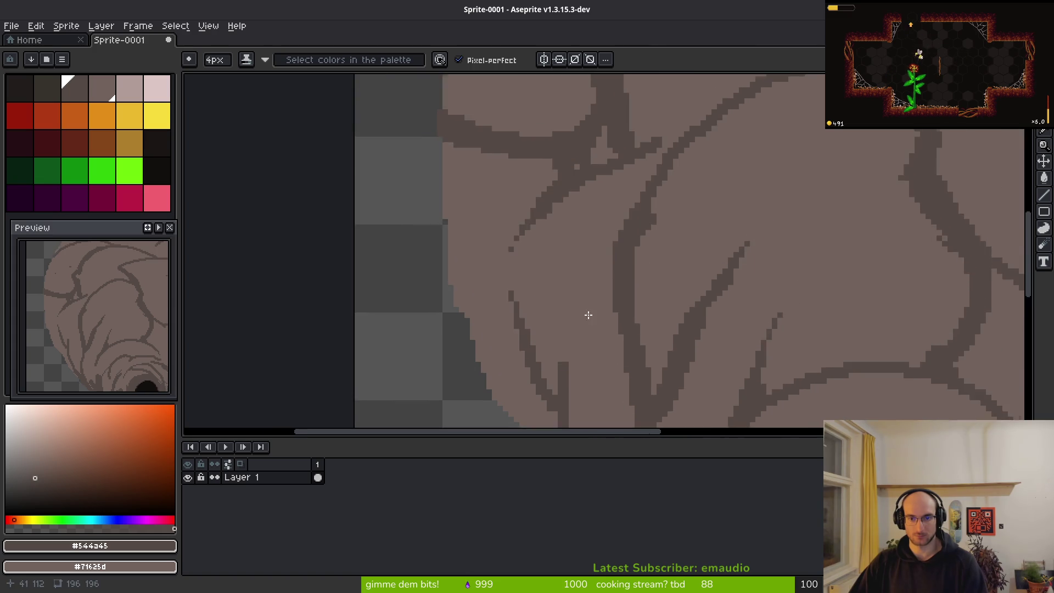
scroll(666, 270, down, 3)
scroll(687, 216, up, 2)
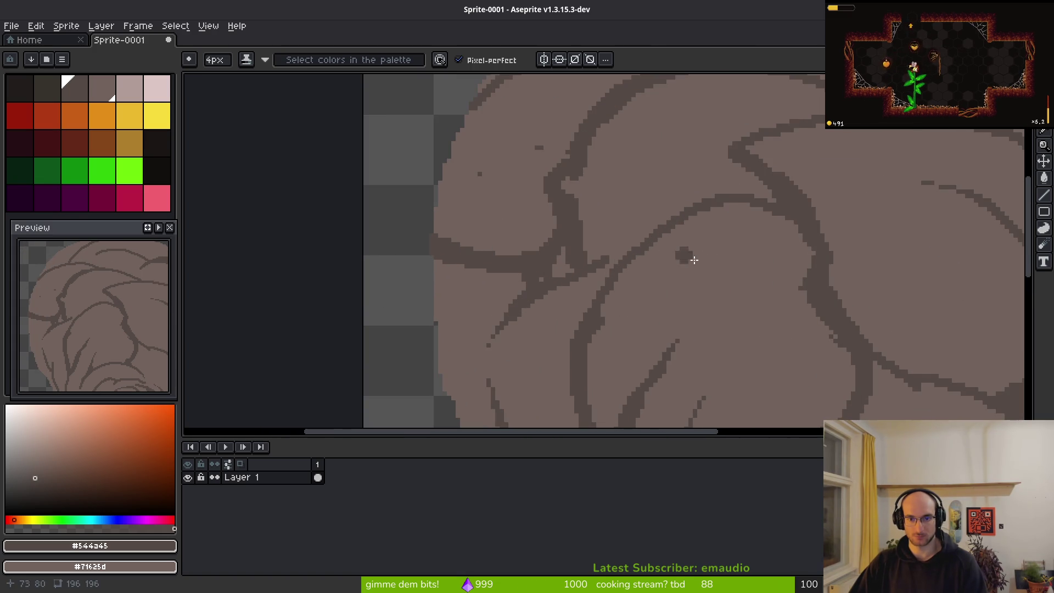
scroll(686, 255, up, 2)
mouse_move(850, 302)
mouse_down()
mouse_move(793, 275)
mouse_move(588, 275)
mouse_move(609, 236)
mouse_up()
mouse_move(609, 236)
mouse_down()
mouse_move(774, 160)
mouse_move(832, 212)
mouse_up()
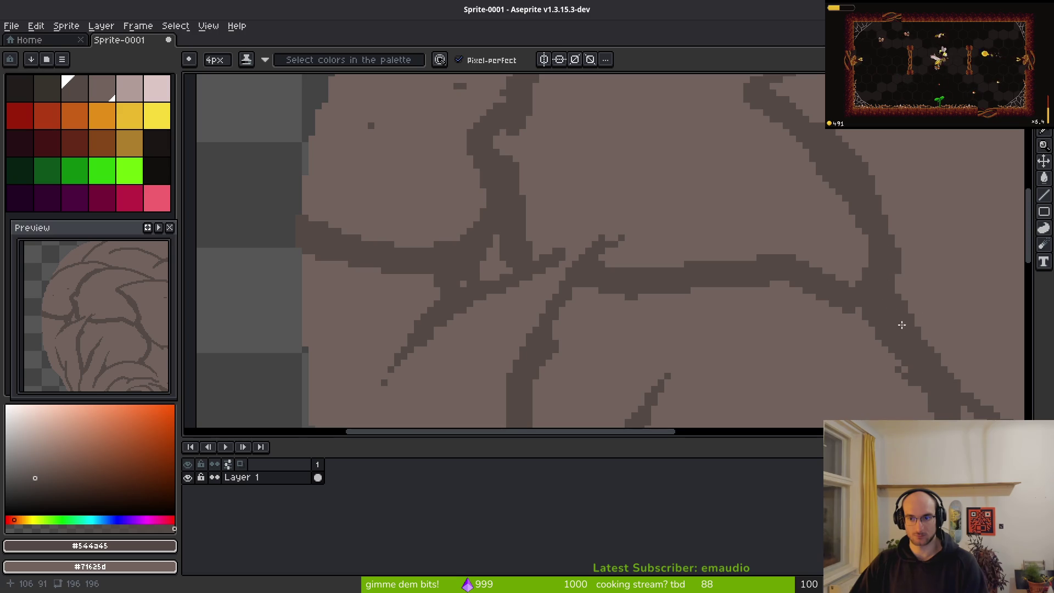
scroll(894, 320, down, 4)
scroll(660, 279, up, 4)
drag(660, 279, 659, 279)
mouse_move(669, 360)
mouse_down()
mouse_move(671, 281)
mouse_move(631, 318)
mouse_move(626, 359)
mouse_up()
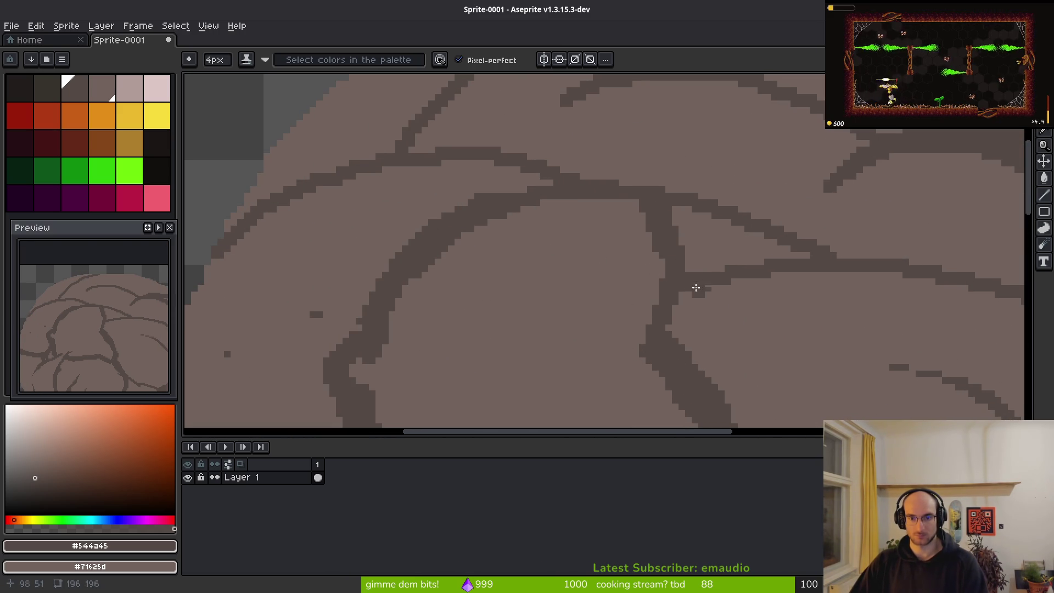
Redraw the branching vein near the hive top so it extends toward the right
drag(748, 258, 786, 265)
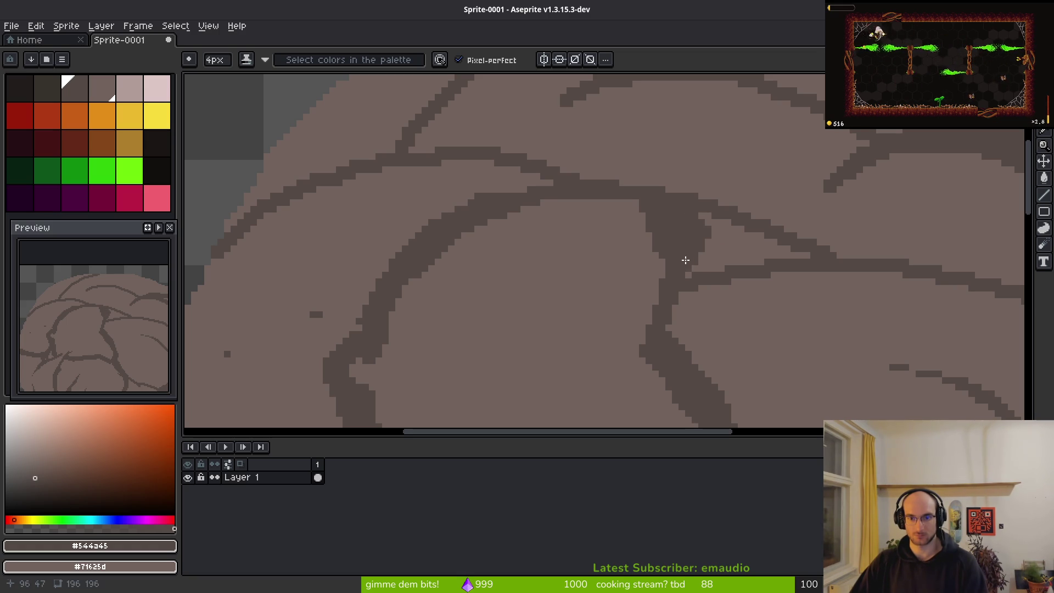
scroll(698, 189, down, 3)
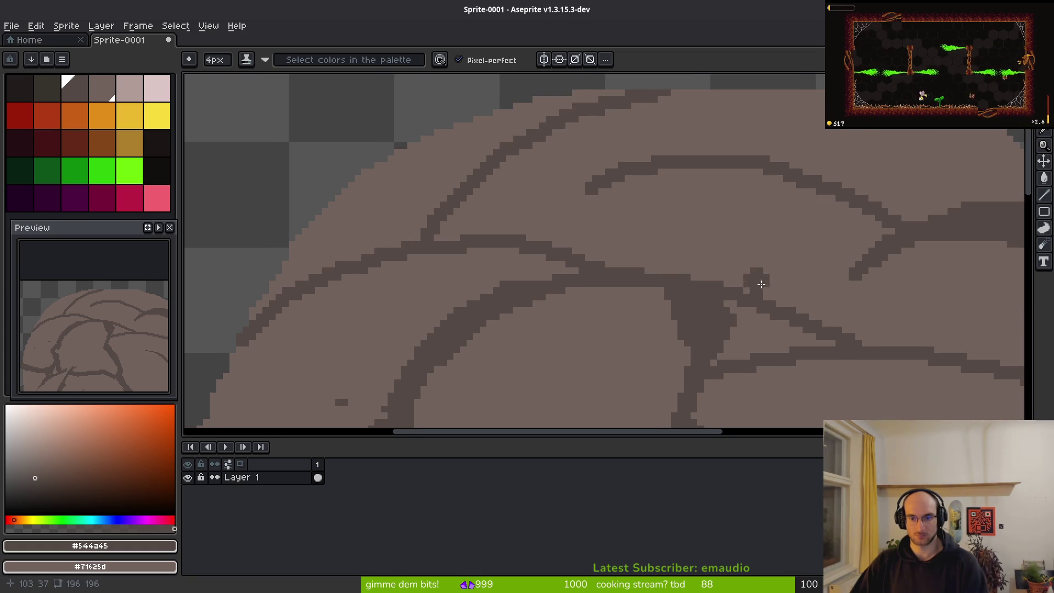
scroll(833, 318, down, 4)
scroll(769, 297, up, 4)
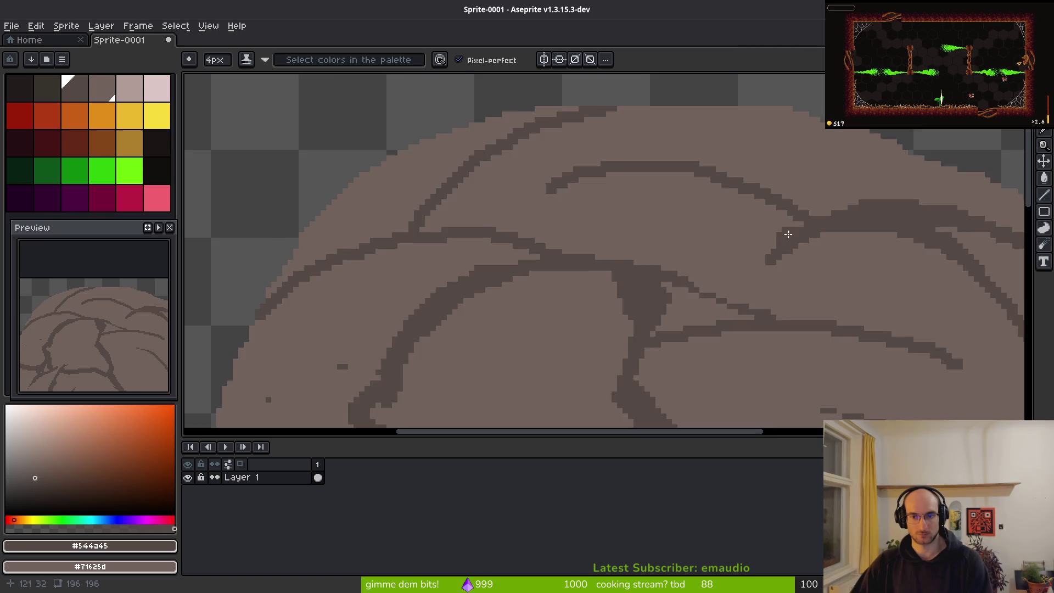
scroll(730, 272, up, 2)
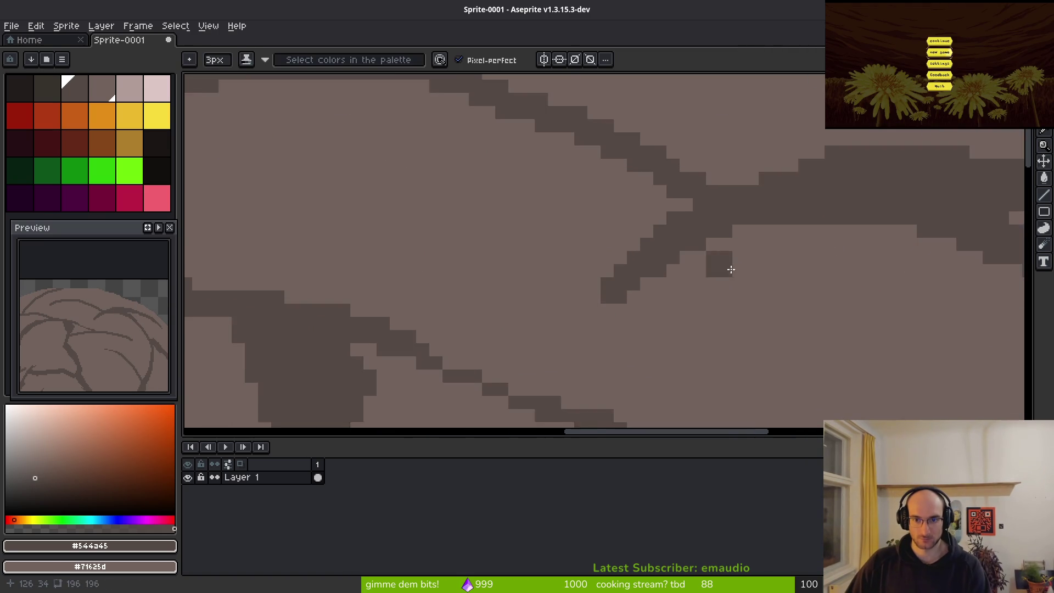
Undo the unwanted diagonal vein line and erase a stray dark pixel in the vein loop
key(ctrl+z)
key(ctrl+z)
key(ctrl+z)
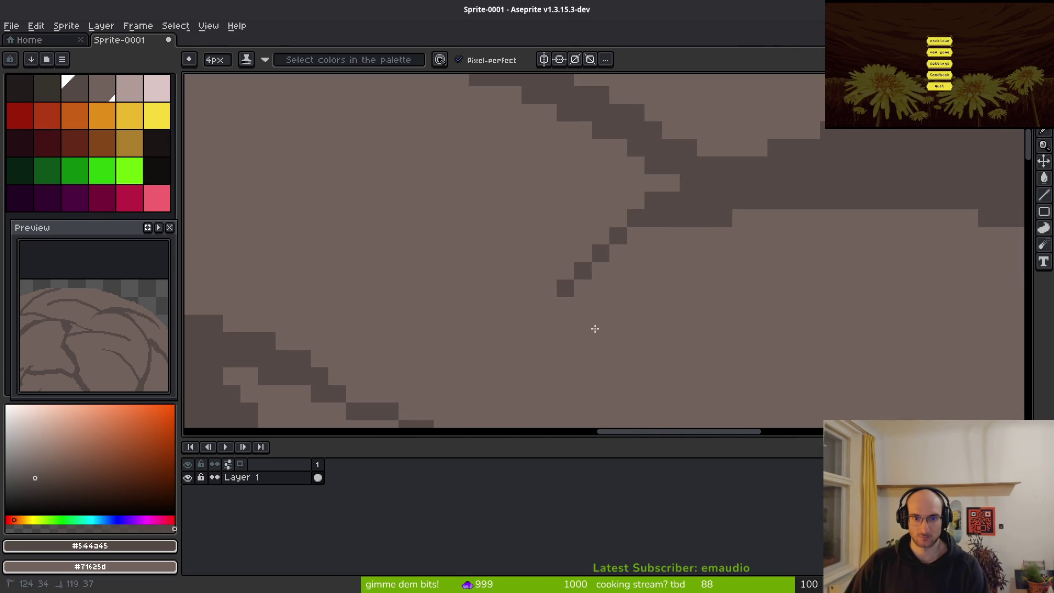
scroll(574, 294, down, 4)
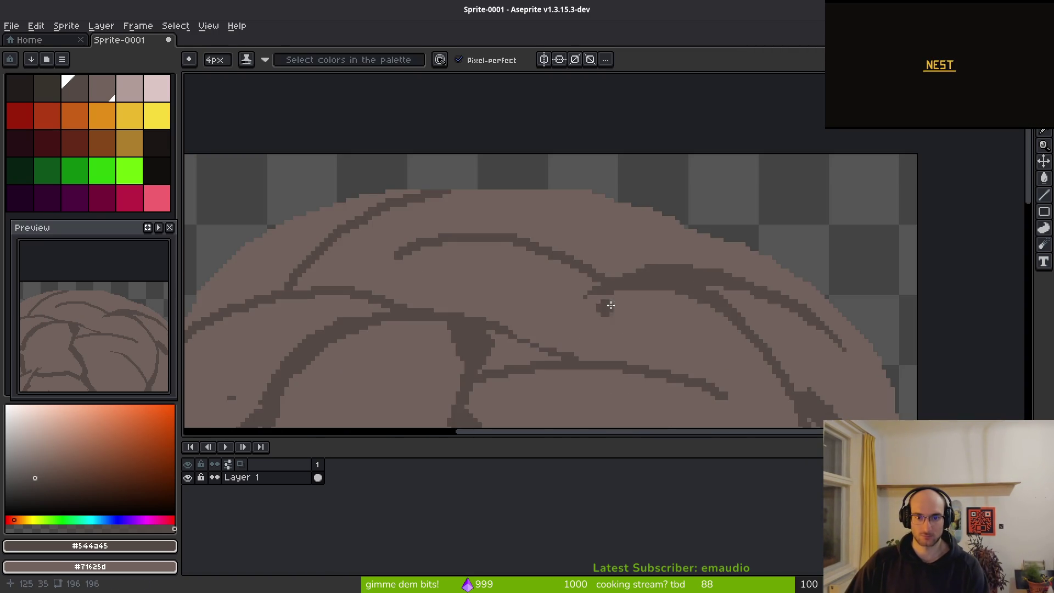
scroll(645, 225, up, 2)
scroll(576, 186, up, 2)
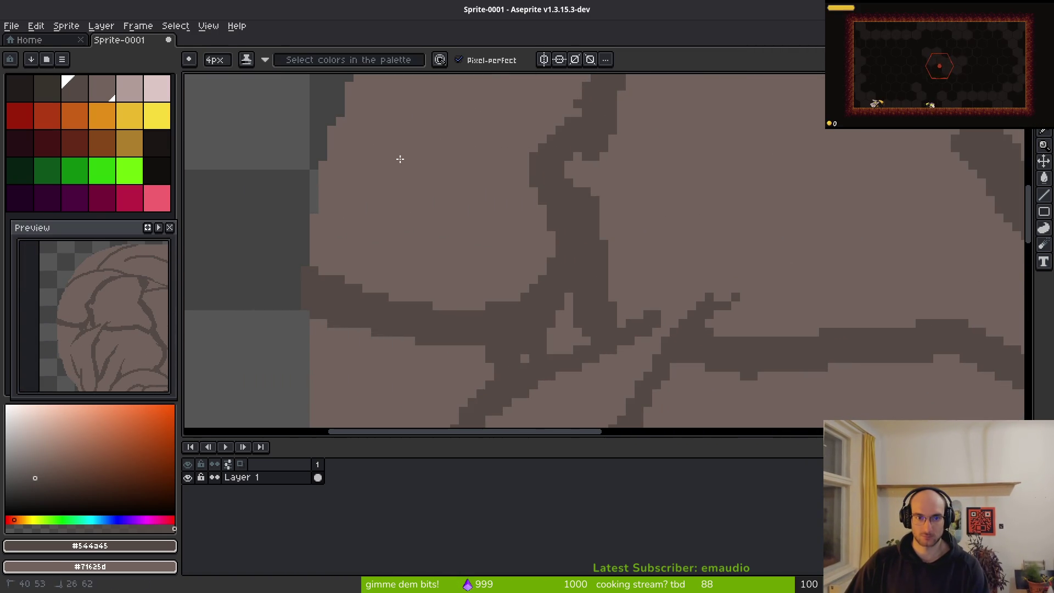
scroll(555, 254, up, 2)
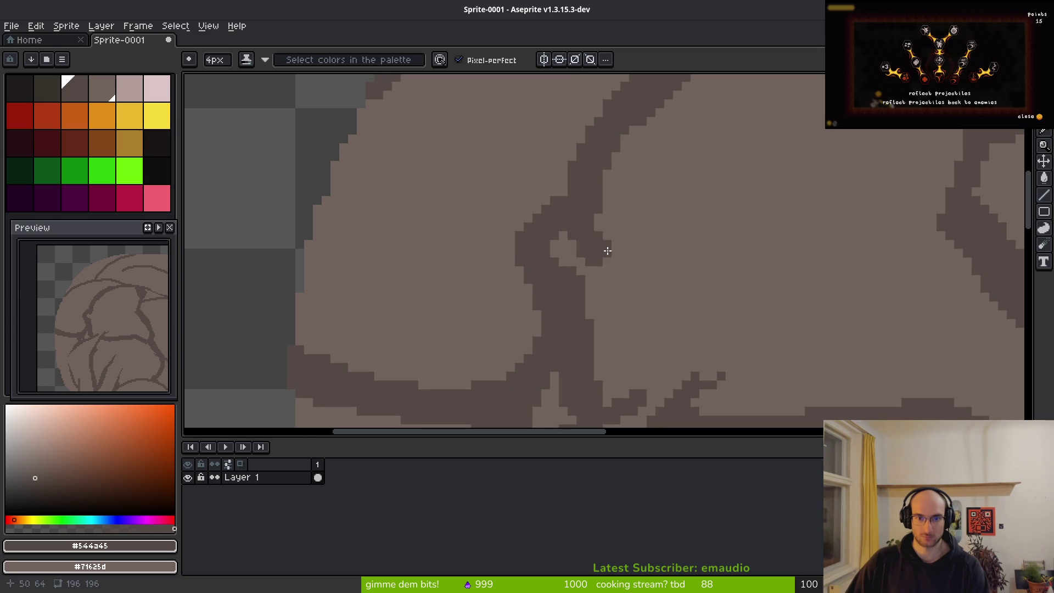
right_click(593, 220)
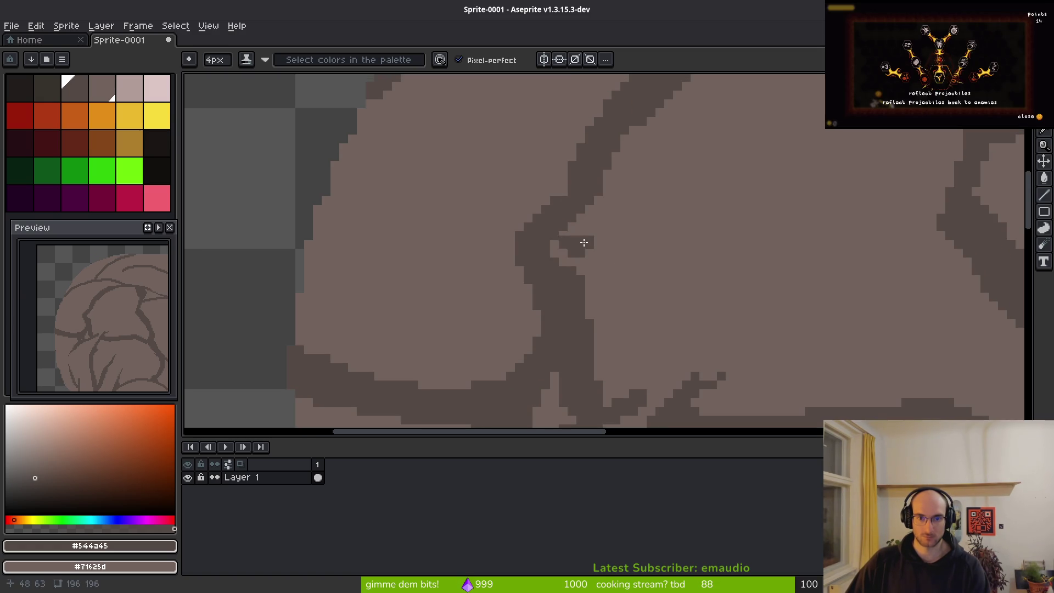
mouse_move(524, 252)
mouse_down()
mouse_move(546, 199)
mouse_move(522, 301)
mouse_move(681, 224)
mouse_move(748, 75)
mouse_move(648, 177)
mouse_up()
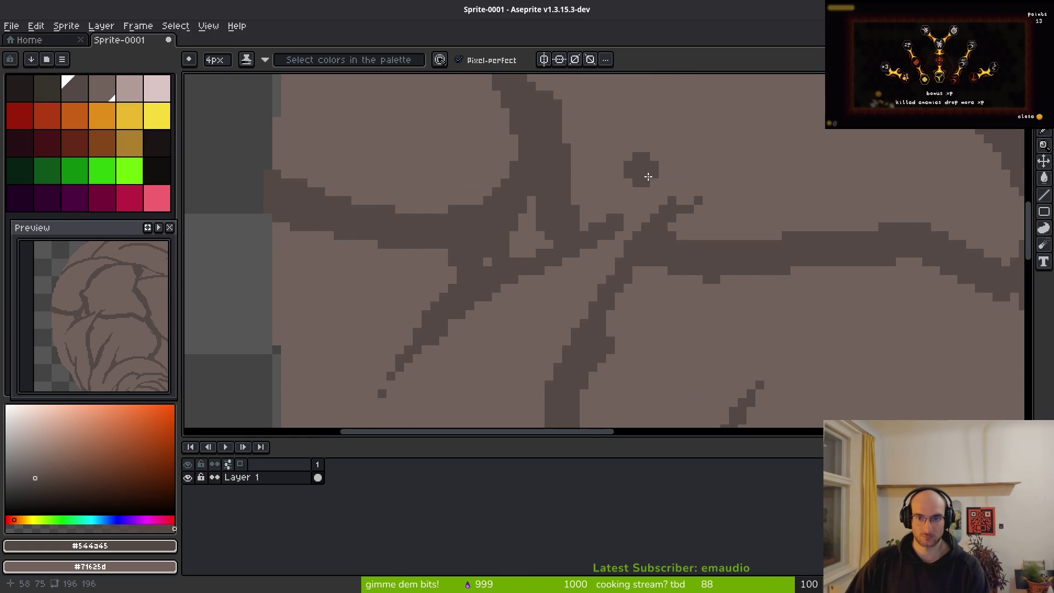
drag(562, 319, 662, 174)
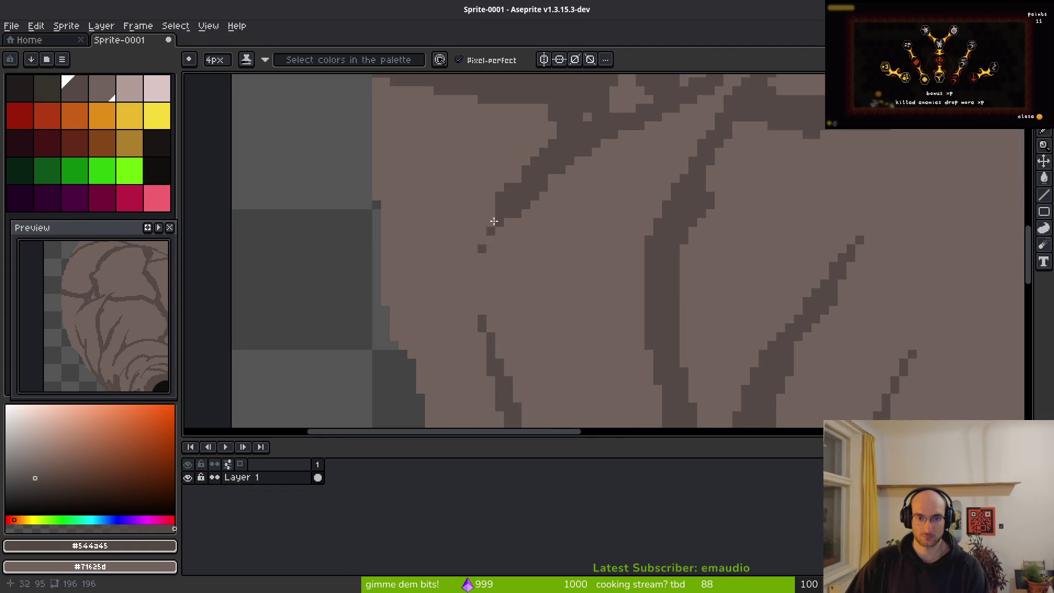
scroll(607, 247, down, 7)
scroll(596, 247, up, 2)
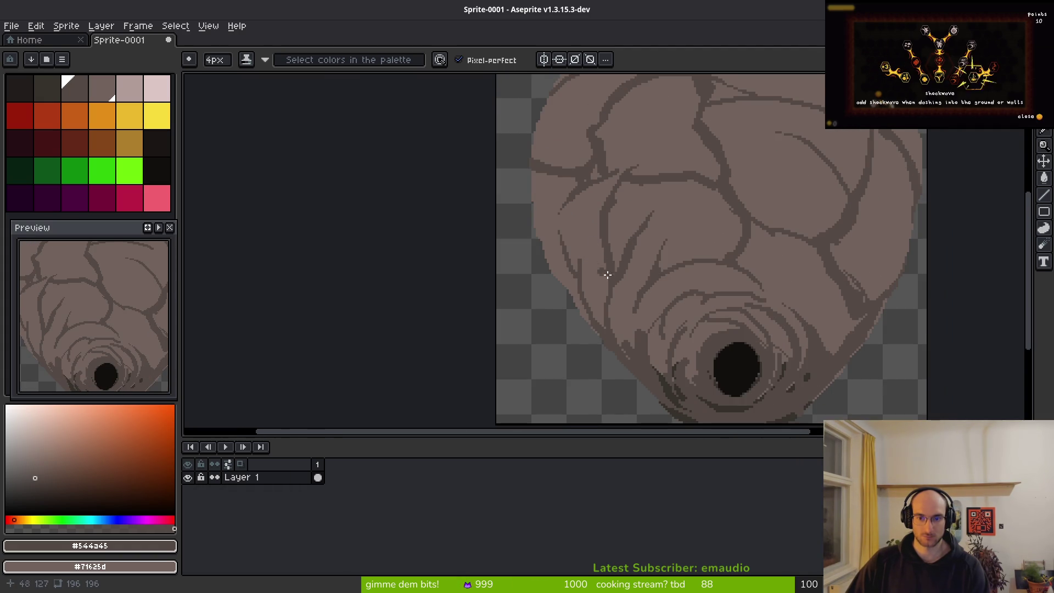
scroll(598, 268, down, 3)
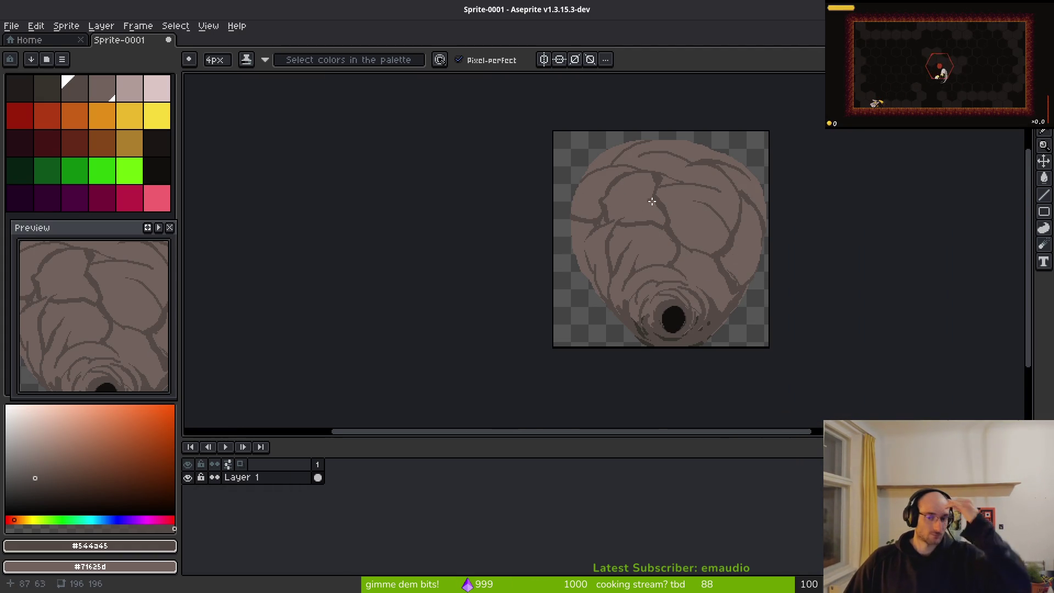
Lasso the dark hole and move it down-left, then deselect
scroll(683, 341, up, 3)
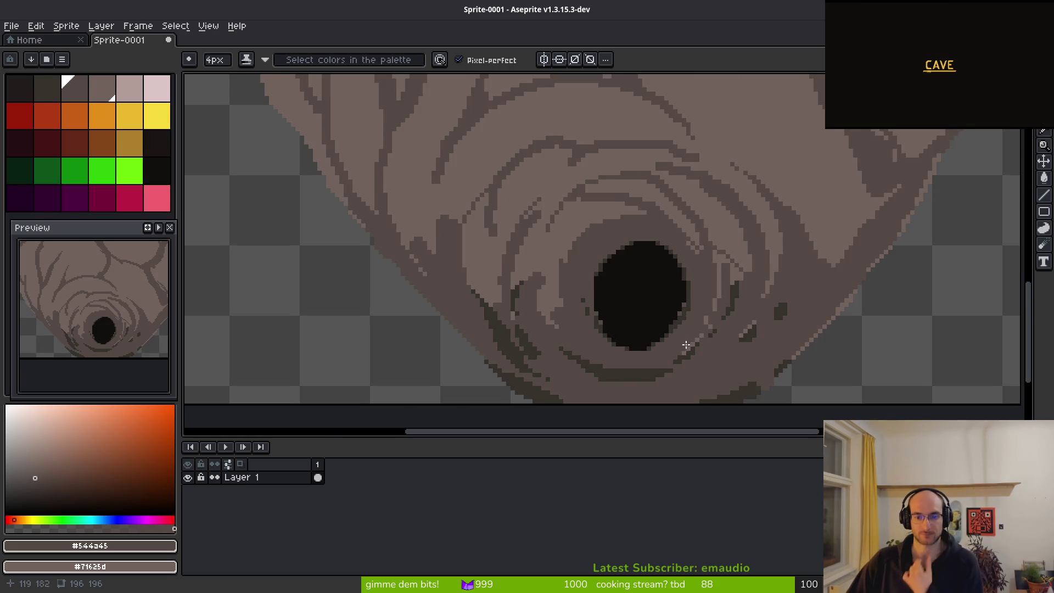
key(shift+w)
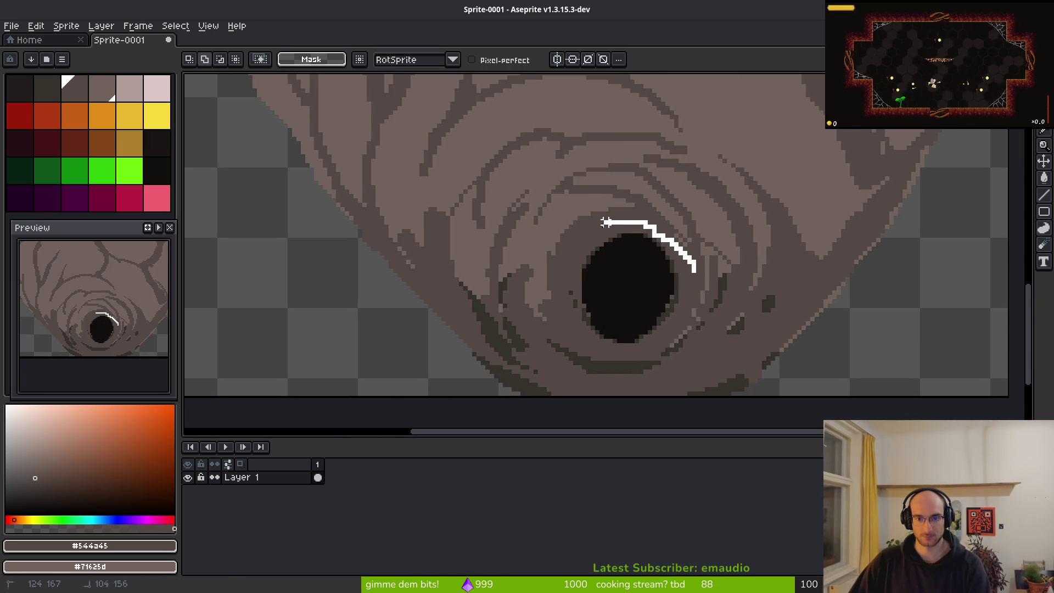
mouse_move(582, 327)
mouse_down()
mouse_move(689, 285)
mouse_move(642, 306)
mouse_up()
key(ctrl+d)
Bucket-fill the light stripe beside the hole with the vein brown #544a45
key(g)
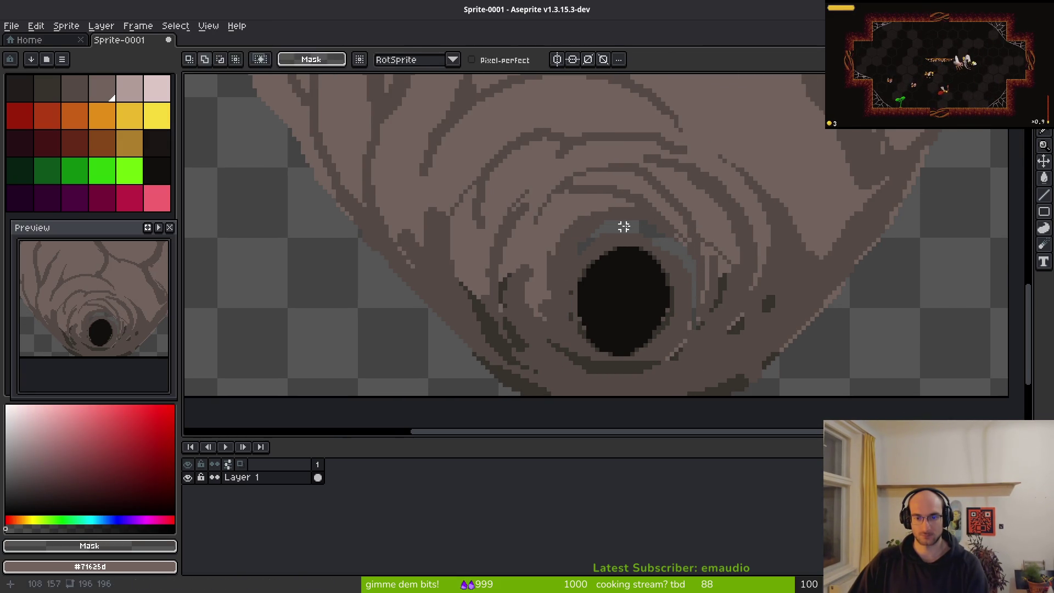
alt+click(660, 235)
click(632, 230)
scroll(647, 330, up, 5)
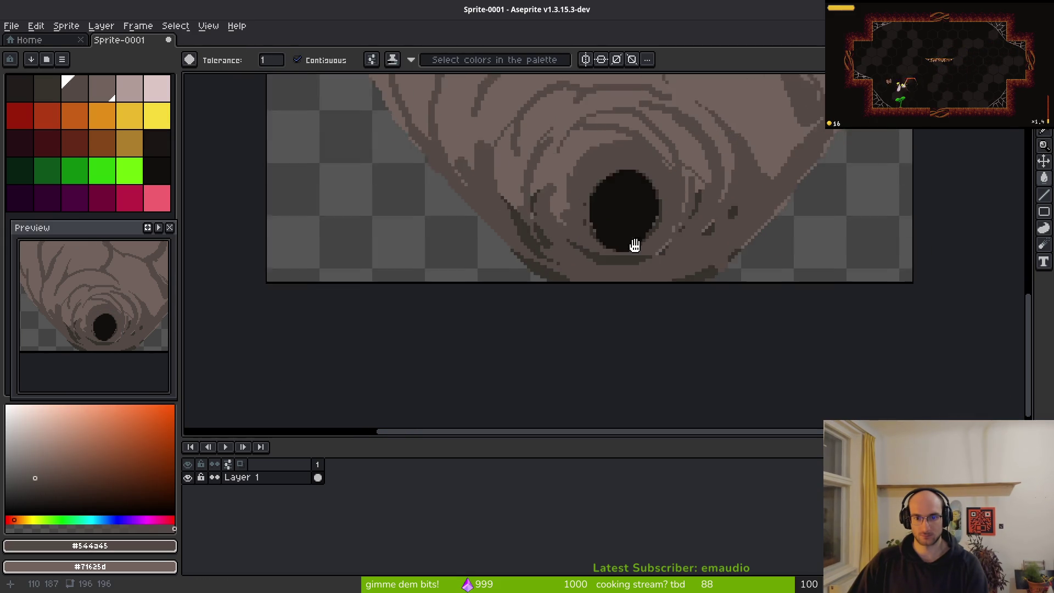
Magic-wand the dark band below the hole and move it down two pixels
key(w)
click(595, 244)
drag(595, 244, 604, 280)
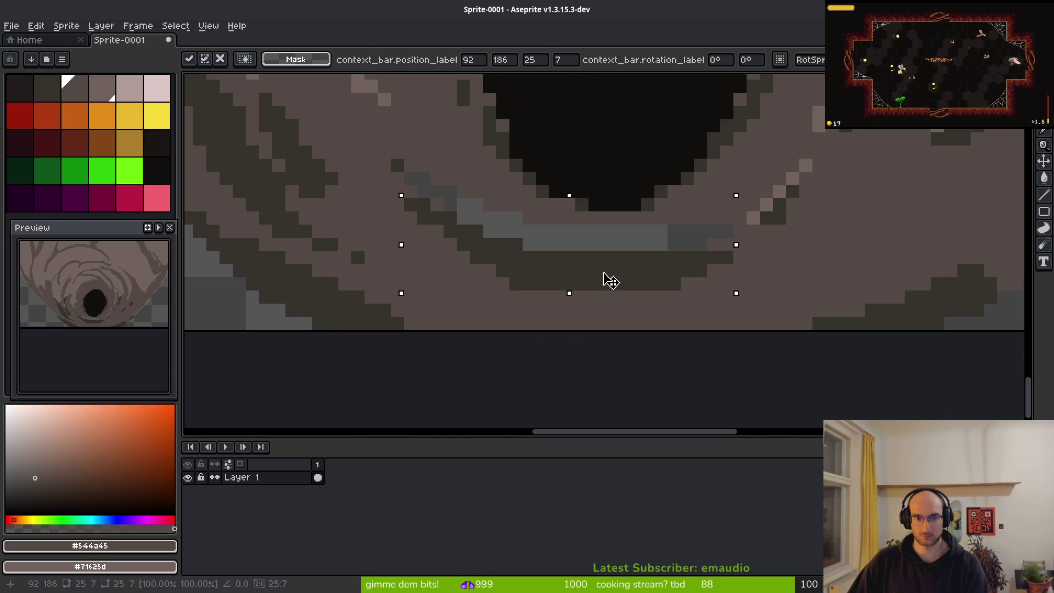
key(ctrl+d)
Try a darker brown fill below the hole, then undo it and return to the Pencil
key(b)
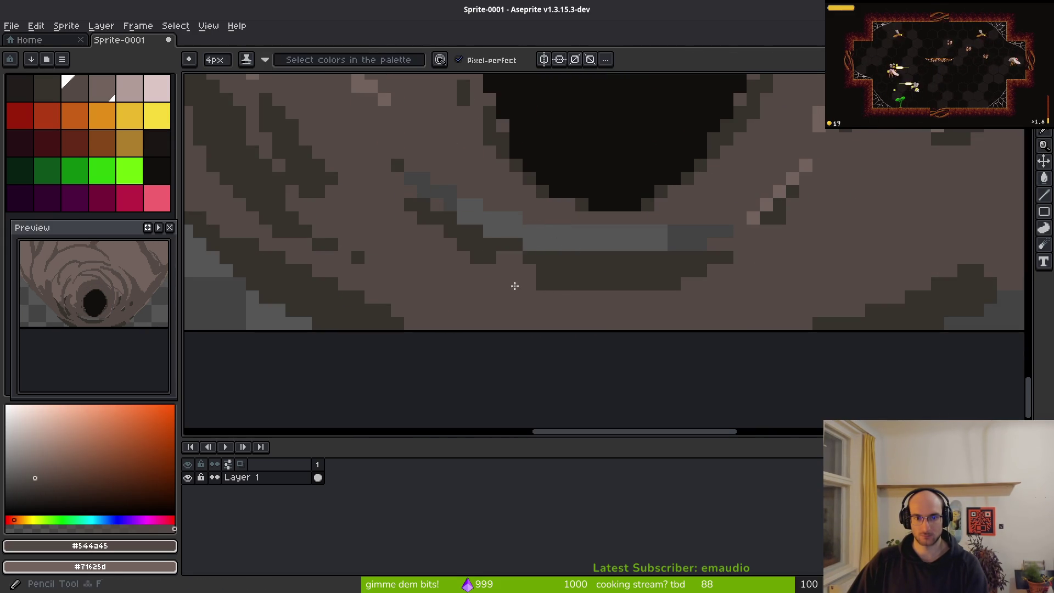
key(g)
click(602, 247)
key(ctrl+s)
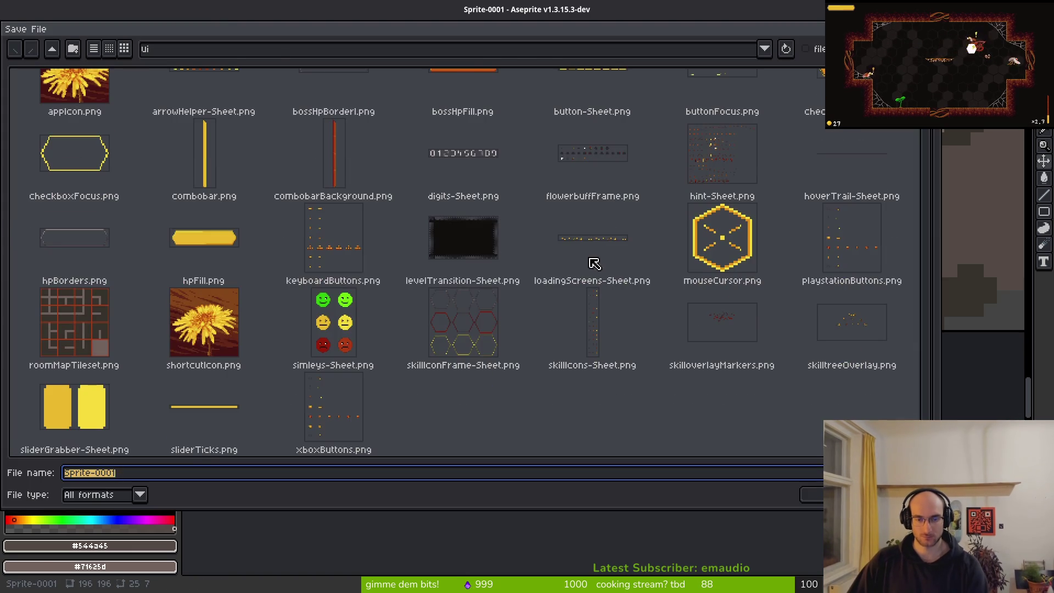
key(Escape)
alt+click(729, 242)
click(724, 250)
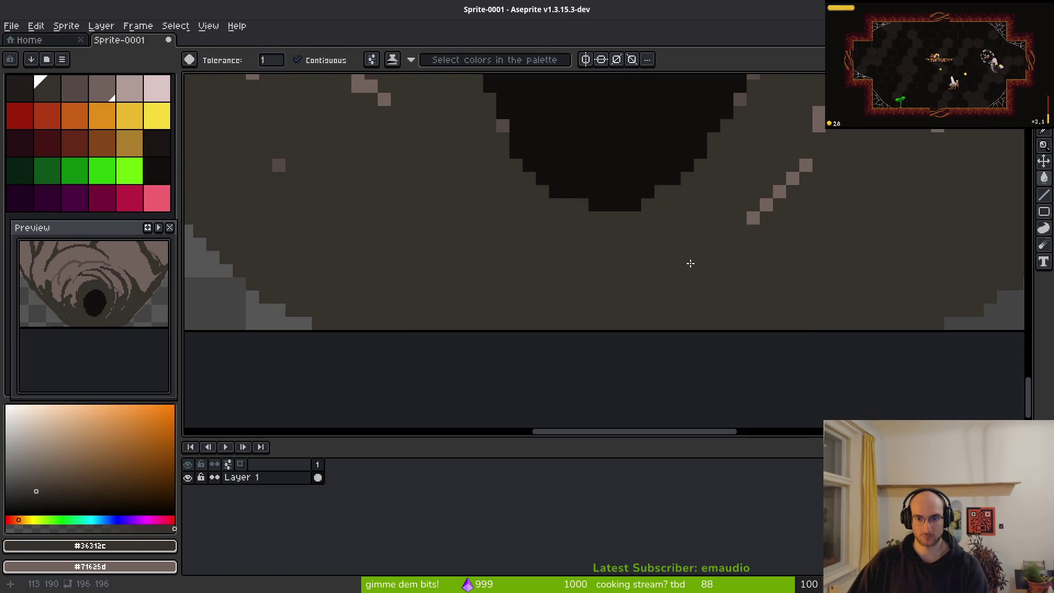
key(ctrl+z)
key(b)
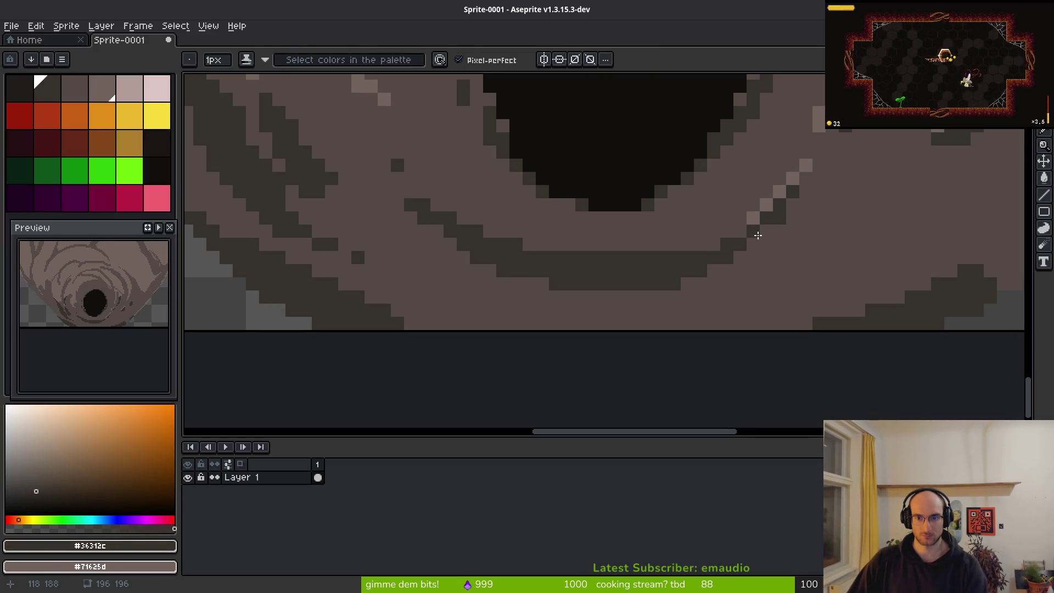
Cover the stray light ring pixel with #544a45 and save as wasphive.aseprite in the aseprite folder
alt+click(688, 285)
click(673, 283)
key(ctrl+s)
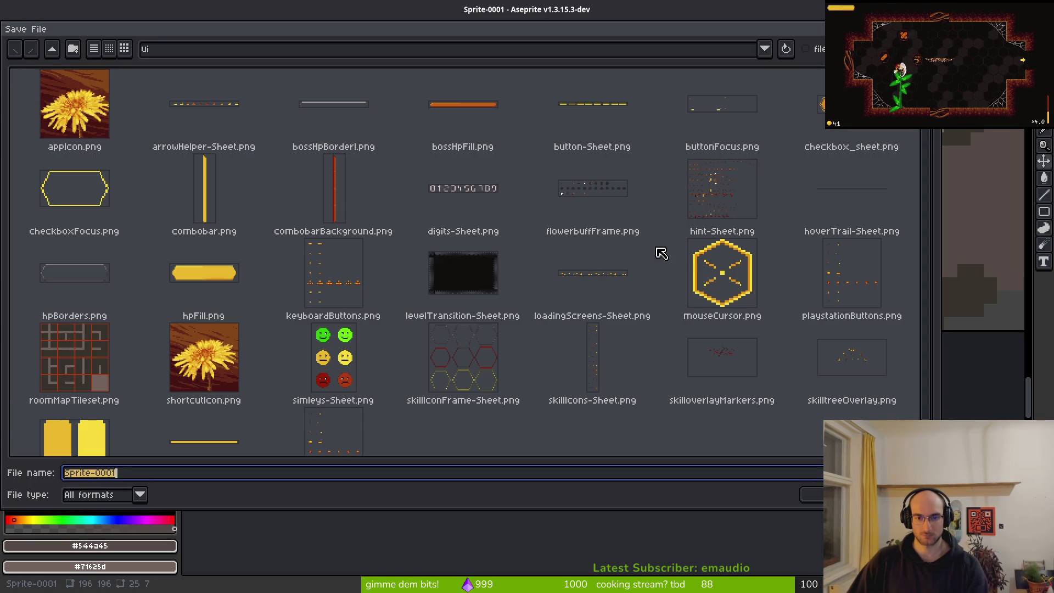
click(53, 50)
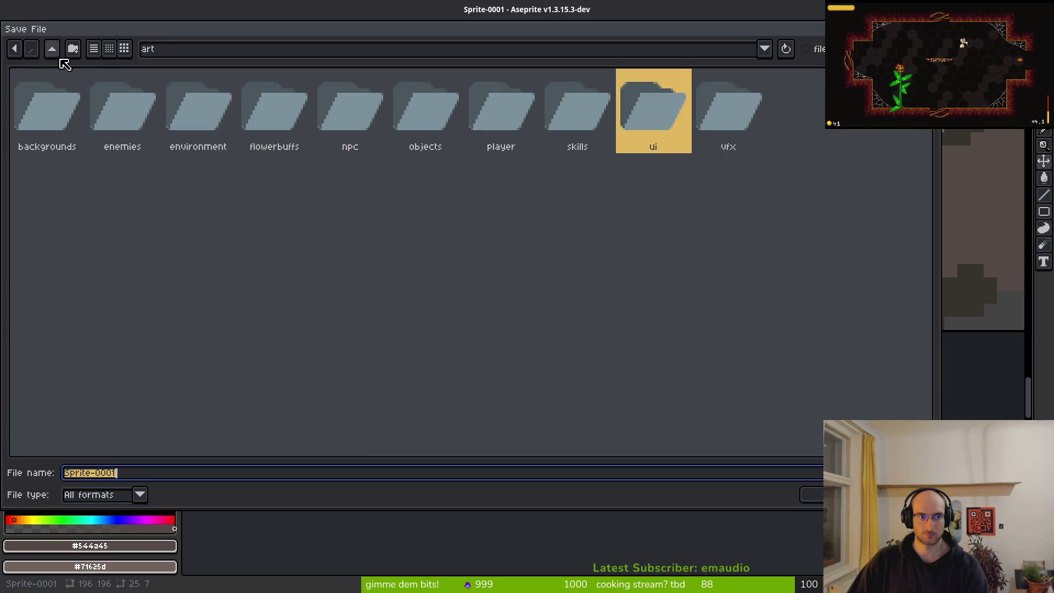
click(52, 49)
click(122, 107)
scroll(639, 372, down, 2)
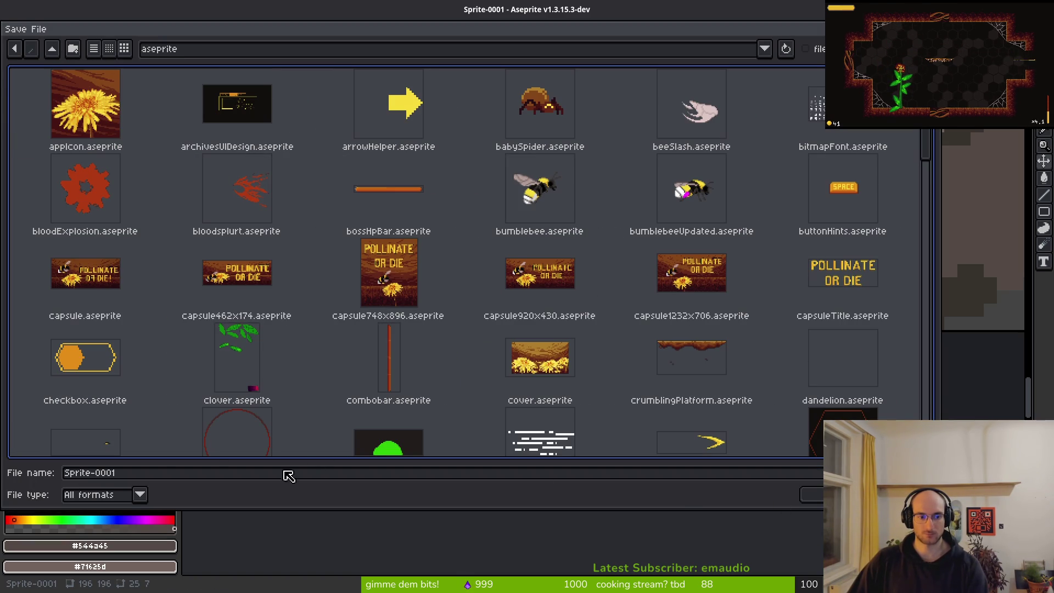
double_click(146, 472)
text(wasphive)
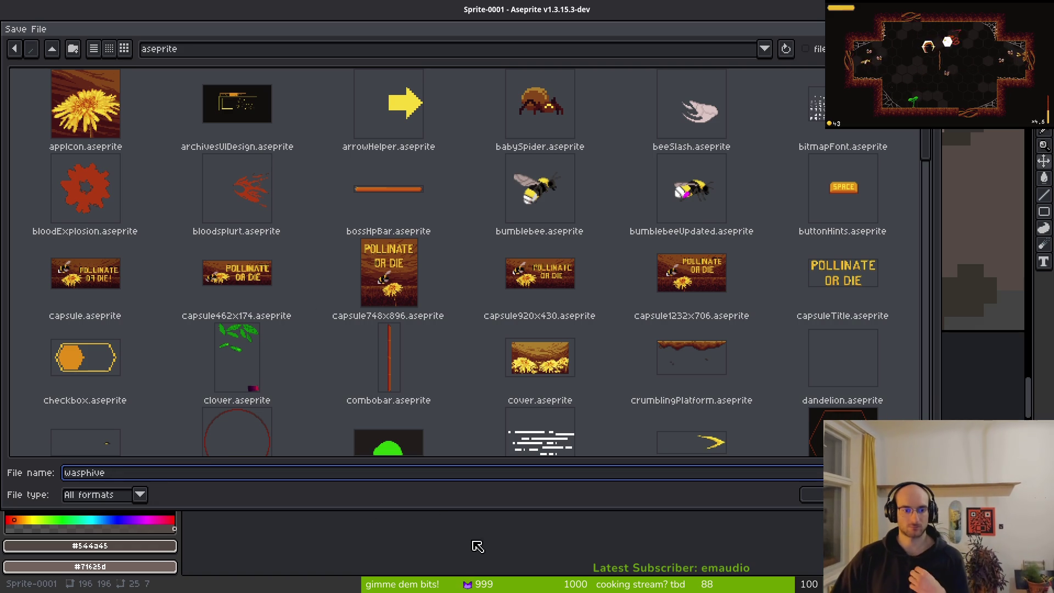
click(810, 495)
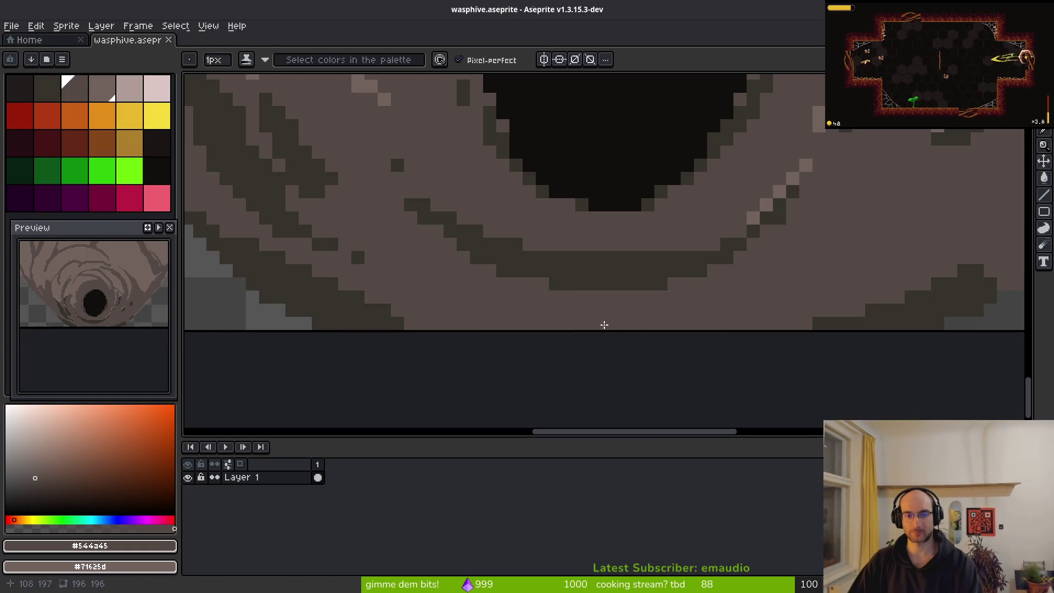
Paint dark ring-colour pixels along the ring edge below the hole
scroll(619, 305, up, 5)
alt+click(611, 346)
drag(605, 329, 663, 309)
click(667, 299)
scroll(699, 379, down, 3)
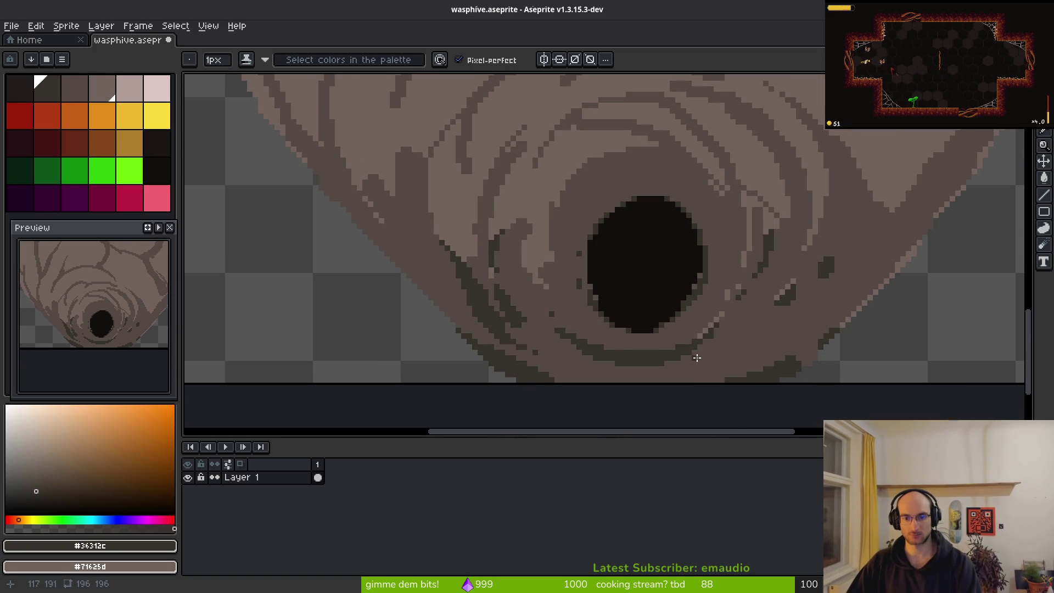
scroll(696, 358, up, 4)
Repaint stray light pixels mid-brown and tidy the diagonal with dark and mid-brown pixels
alt+click(667, 356)
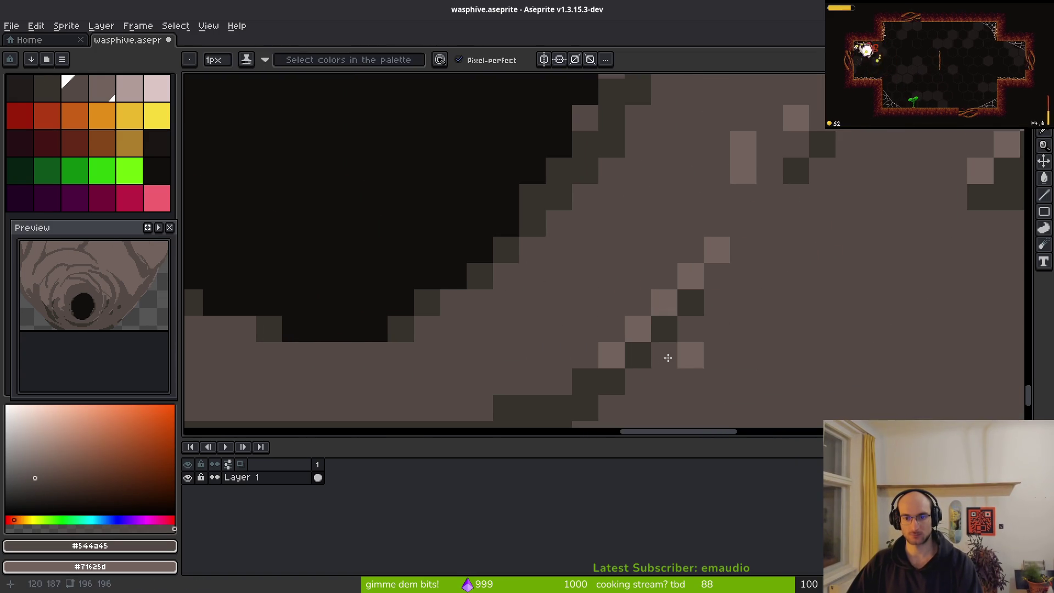
alt+click(664, 329)
click(638, 382)
alt+click(719, 336)
click(691, 356)
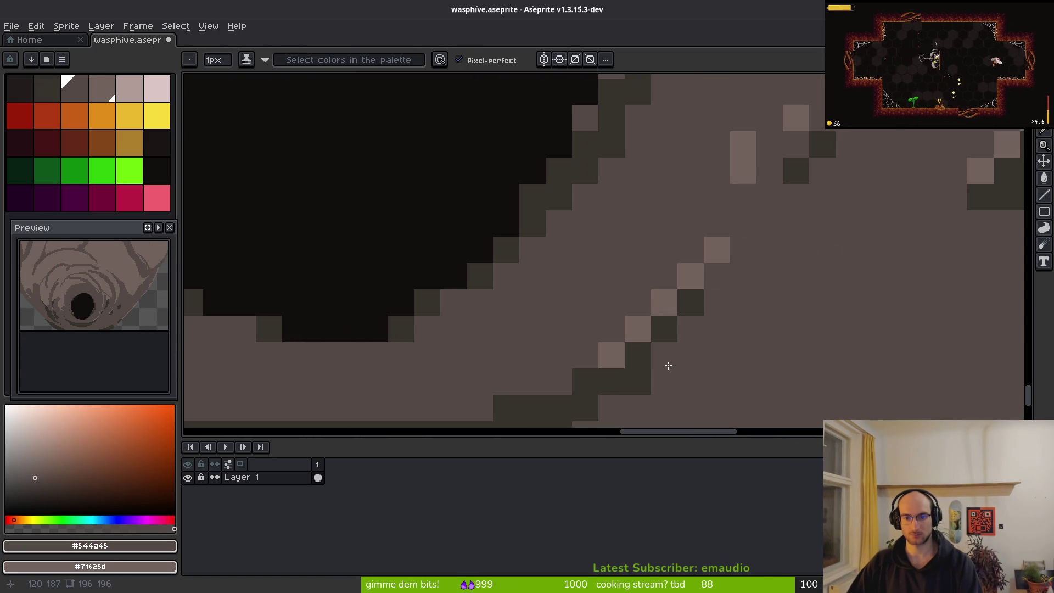
drag(665, 302, 715, 303)
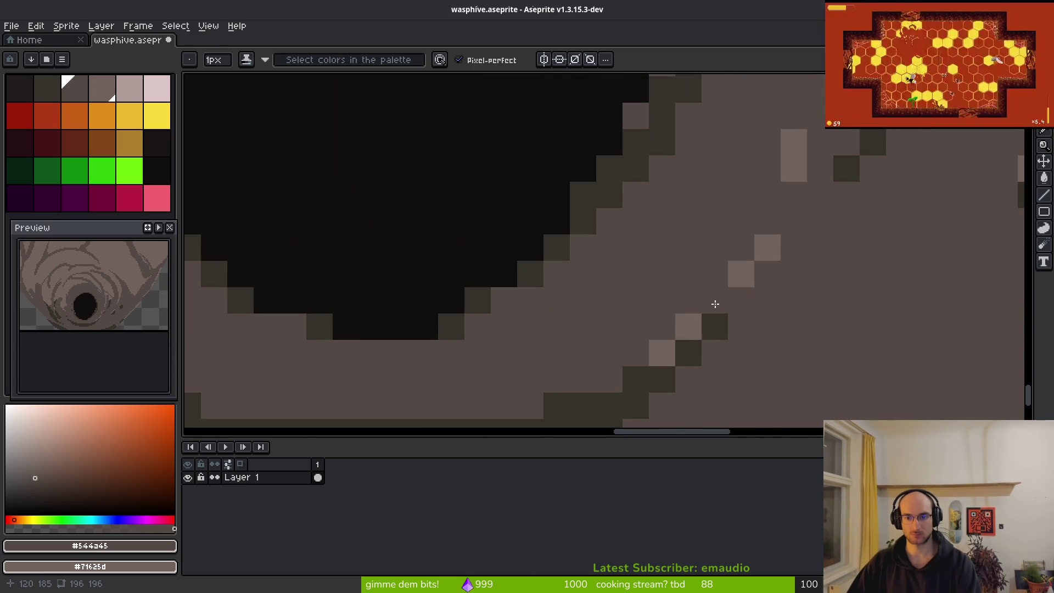
Paint dark pixels along the lower ring
scroll(752, 319, down, 5)
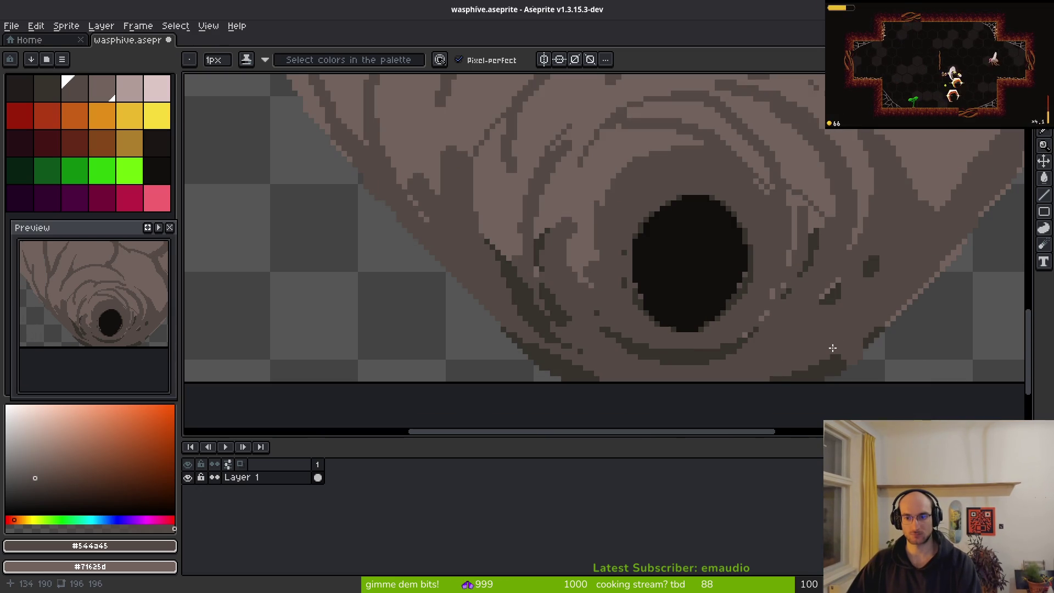
scroll(833, 349, up, 3)
alt+click(846, 363)
mouse_move(885, 293)
mouse_down()
mouse_move(845, 353)
mouse_move(863, 348)
mouse_up()
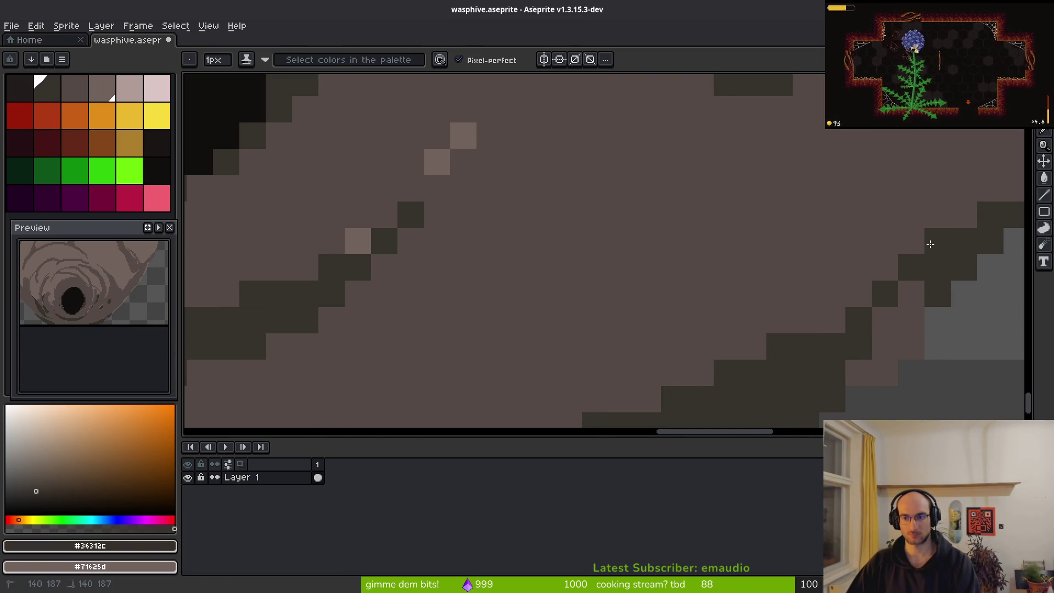
Save wasphive.aseprite again
scroll(930, 244, down, 3)
scroll(865, 343, up, 2)
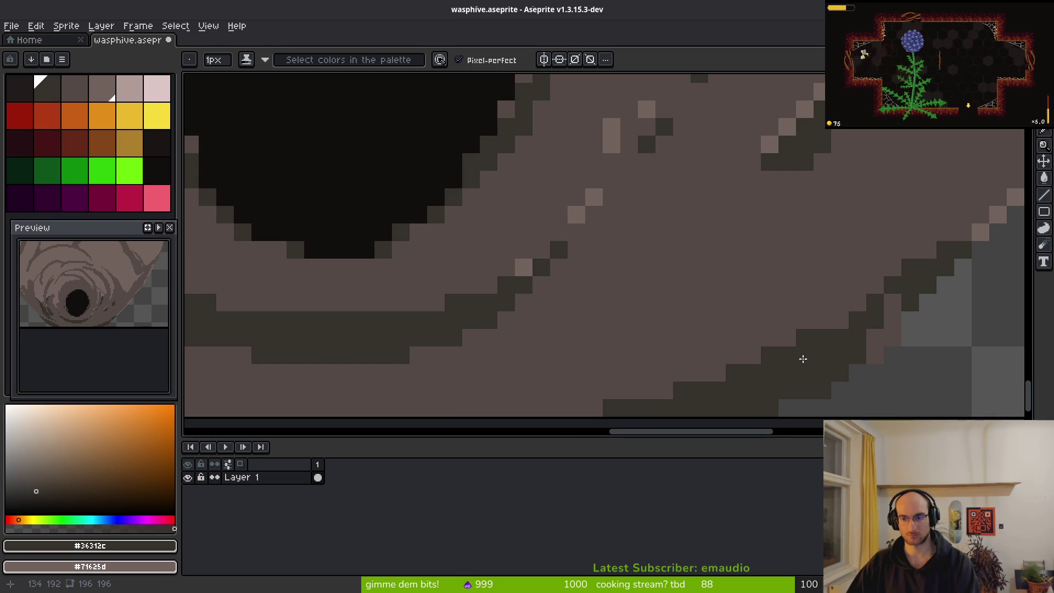
scroll(809, 360, down, 2)
scroll(814, 315, down, 1)
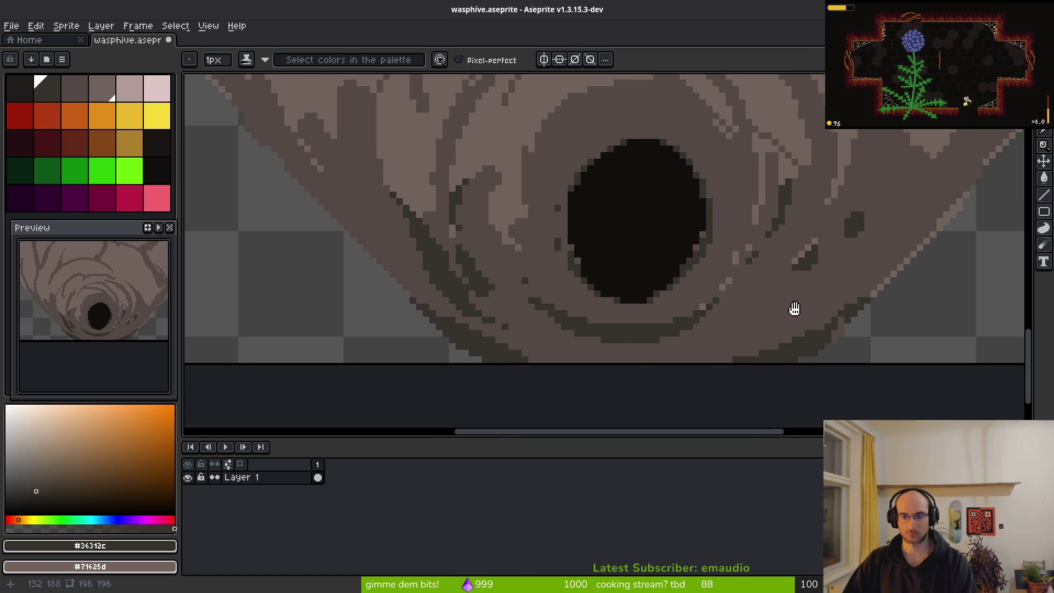
key(ctrl+s)
Paint over the dark vein with the light surface brown using a 4px brush
scroll(613, 310, up, 1)
scroll(617, 341, down, 2)
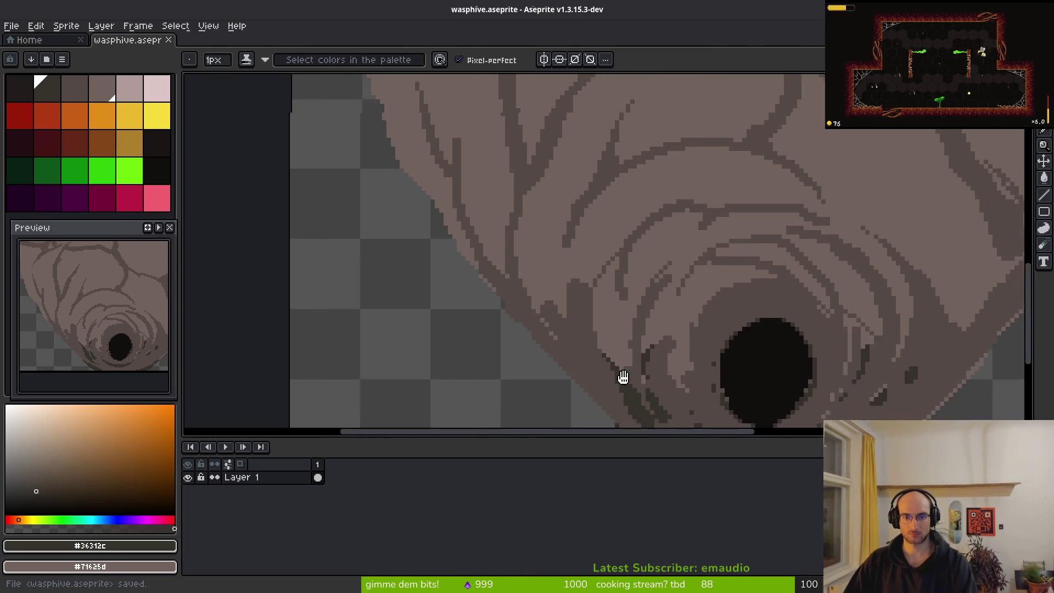
scroll(623, 357, up, 2)
alt+click(623, 292)
key(plus)
mouse_move(587, 178)
mouse_down()
mouse_move(569, 237)
mouse_move(571, 286)
mouse_up()
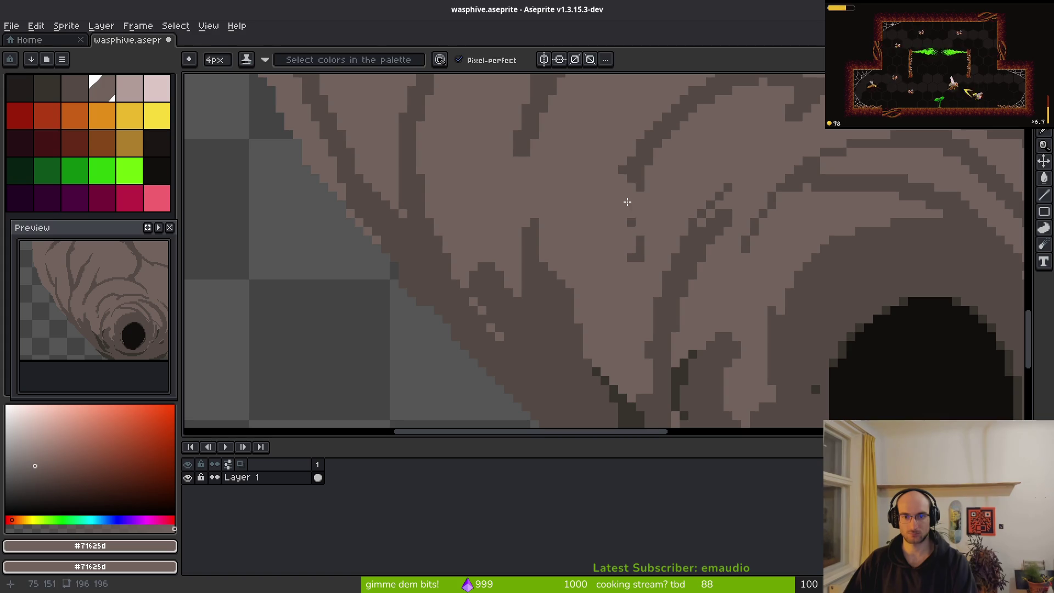
Paint a thick mid-brown vein down the surface and trim its edges with light brown
alt+click(635, 172)
mouse_move(635, 172)
mouse_down()
mouse_move(623, 239)
mouse_move(587, 302)
mouse_up()
alt+click(593, 214)
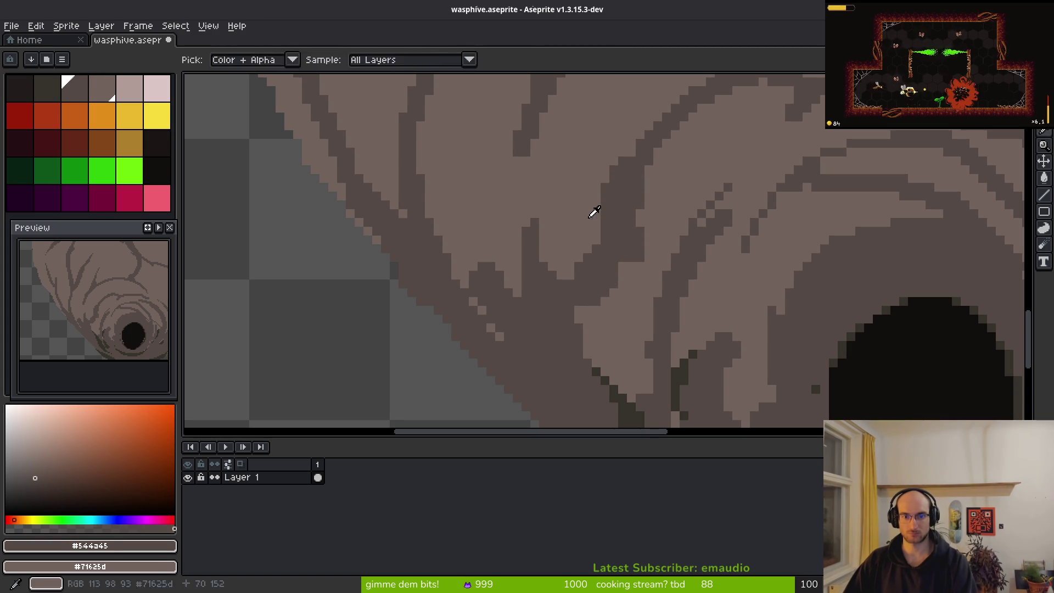
drag(593, 247, 568, 285)
drag(657, 224, 626, 290)
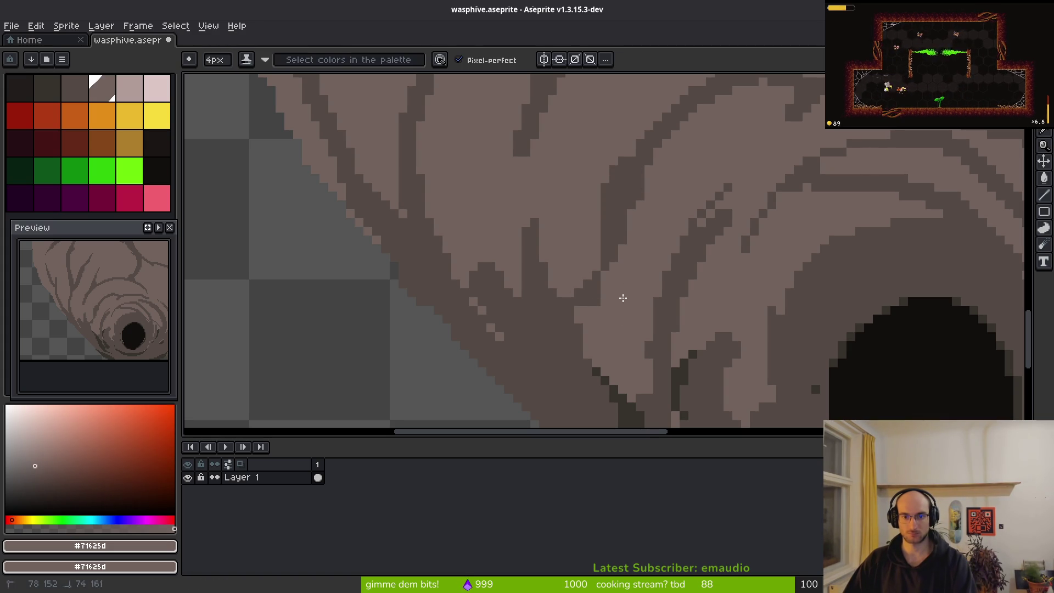
At 1px brush size, lighten pixels of the dark ring band with light brown
key(minus)
key(minus)
key(minus)
alt+click(576, 305)
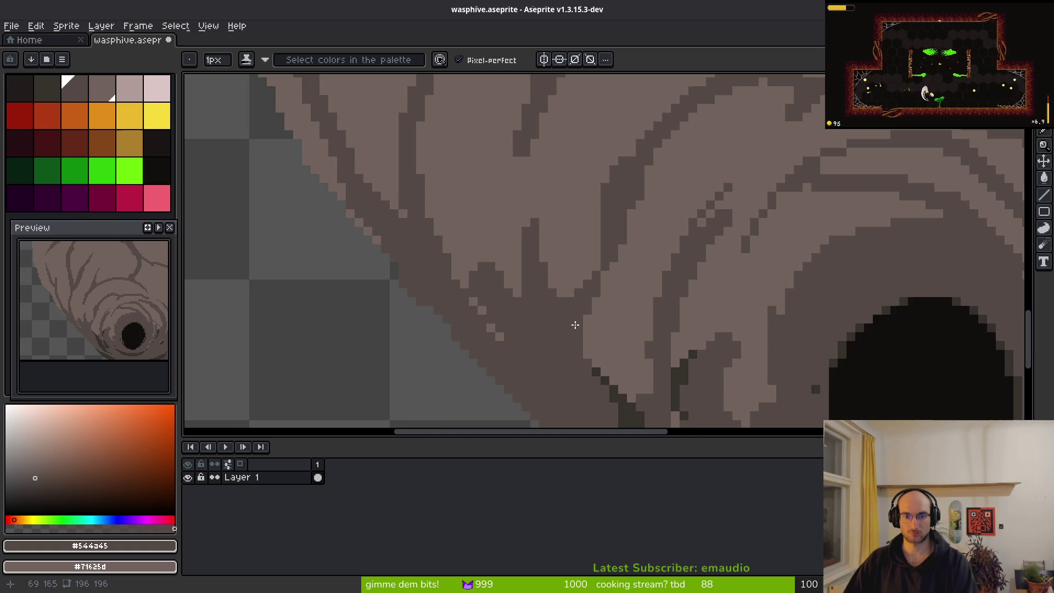
scroll(575, 325, down, 3)
scroll(609, 306, up, 3)
scroll(630, 262, down, 3)
scroll(619, 245, up, 3)
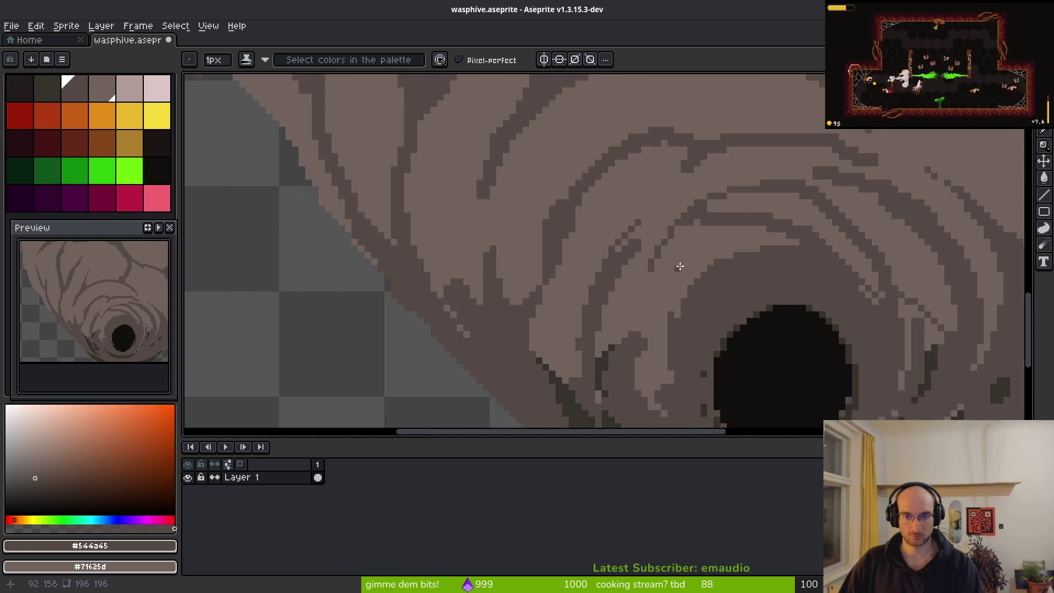
scroll(684, 266, up, 2)
scroll(665, 286, down, 2)
scroll(635, 289, up, 2)
scroll(451, 365, up, 1)
right_click(451, 365)
drag(451, 365, 595, 297)
Lighten more of the dark band diagonally toward the hole and in the ring above it
scroll(499, 254, down, 3)
mouse_move(384, 258)
mouse_down()
mouse_move(564, 286)
mouse_move(430, 280)
mouse_move(679, 271)
mouse_up()
mouse_move(408, 294)
mouse_down()
mouse_move(353, 348)
mouse_move(379, 356)
mouse_up()
key(ctrl+z)
drag(452, 305, 333, 393)
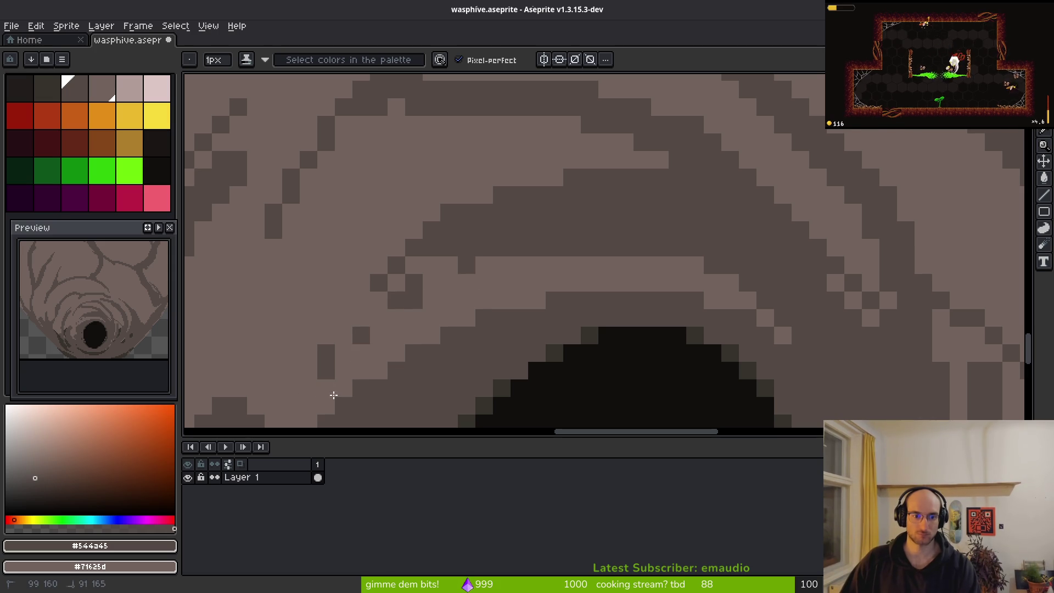
drag(439, 275, 445, 259)
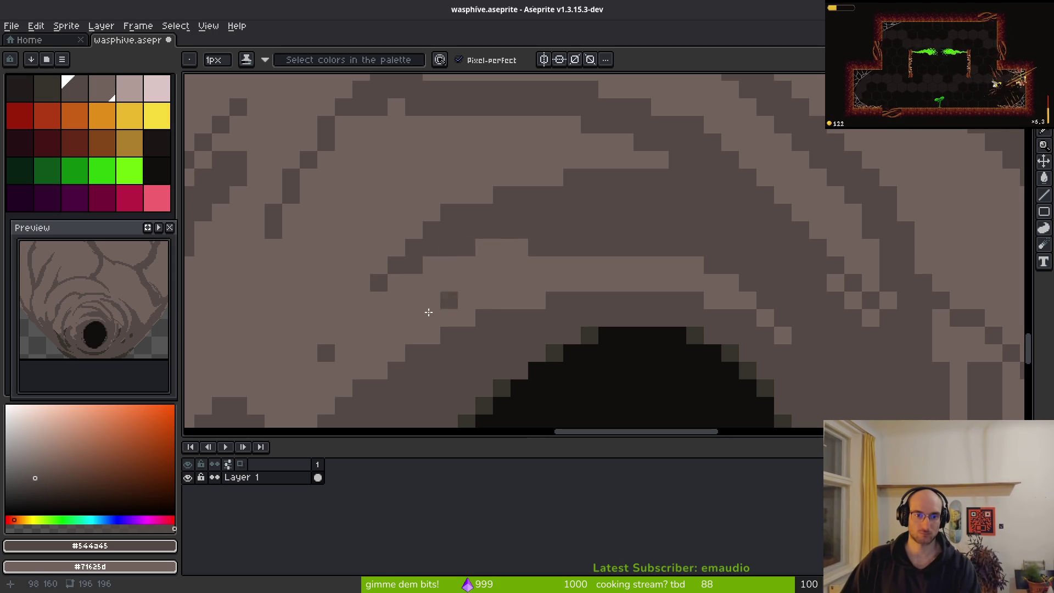
Pan and zoom over the neighbouring rings to inspect the lightened bands
drag(468, 287, 613, 228)
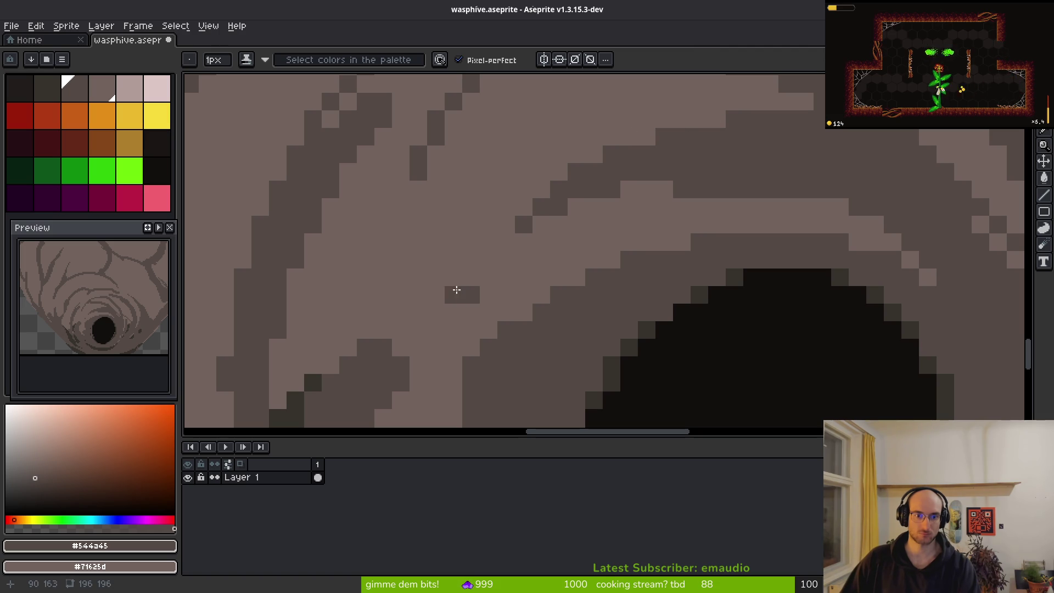
scroll(464, 277, down, 3)
scroll(456, 307, up, 5)
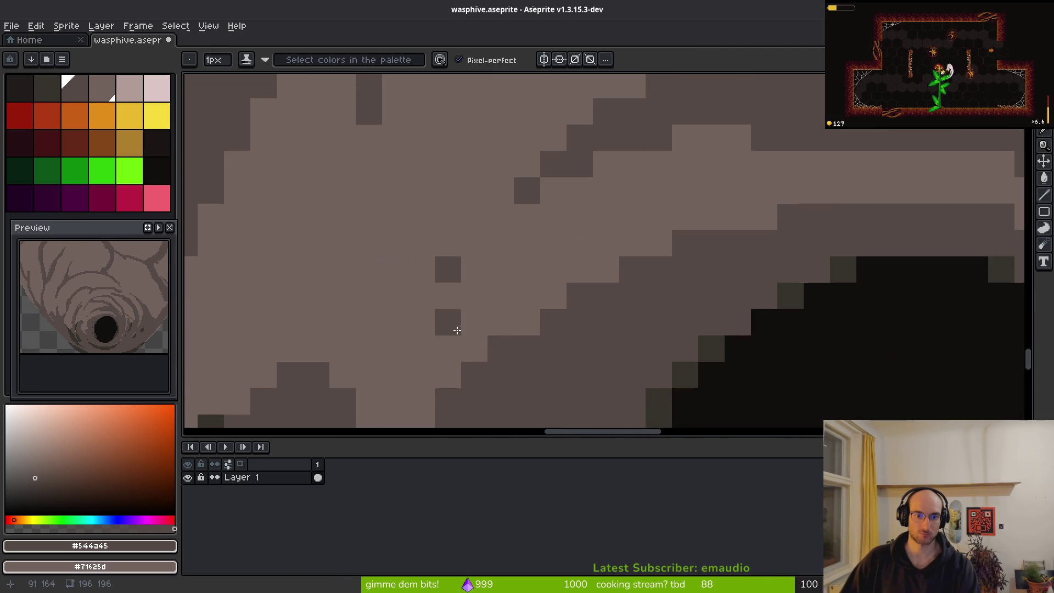
scroll(477, 369, down, 3)
scroll(571, 299, up, 3)
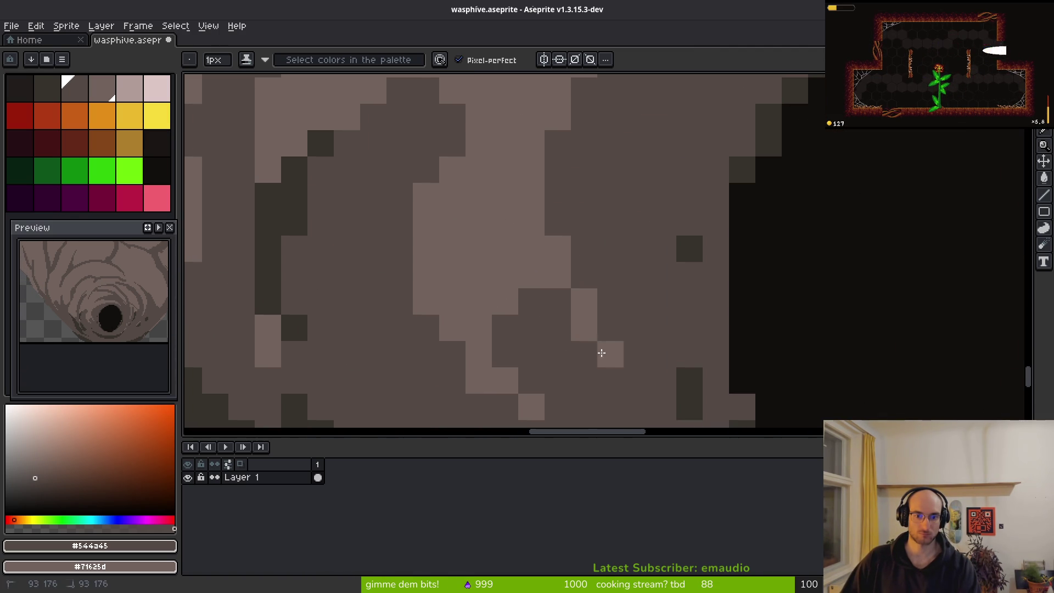
scroll(599, 347, down, 3)
scroll(583, 364, up, 3)
scroll(583, 364, down, 3)
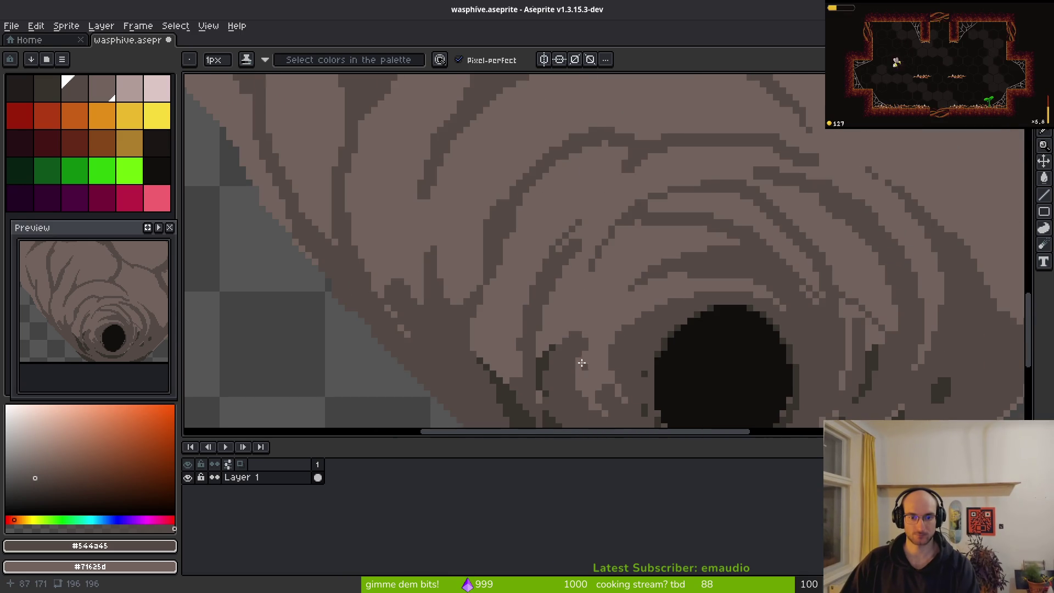
scroll(592, 393, down, 2)
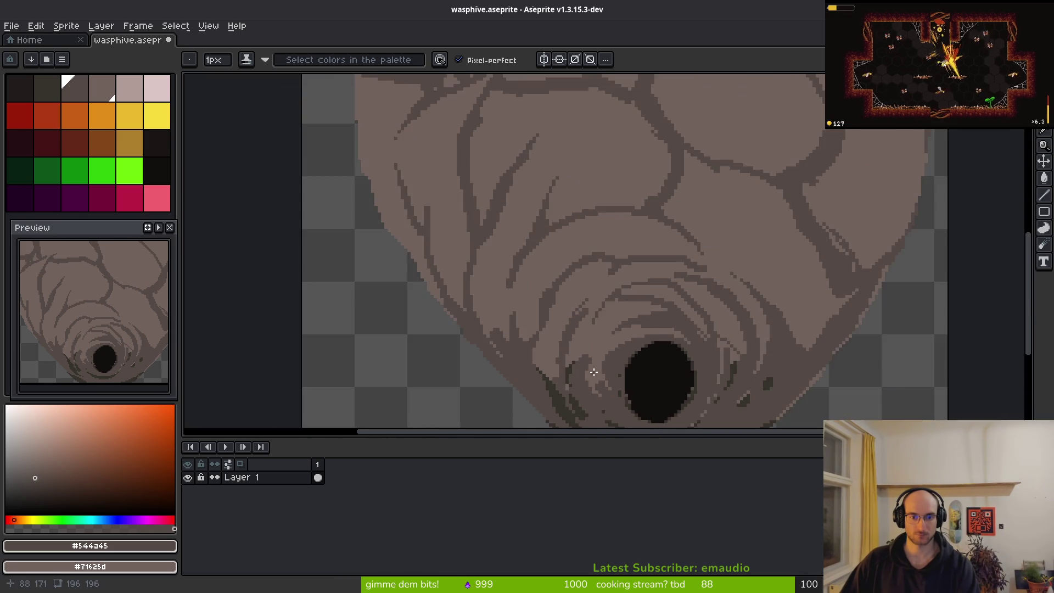
scroll(560, 362, up, 5)
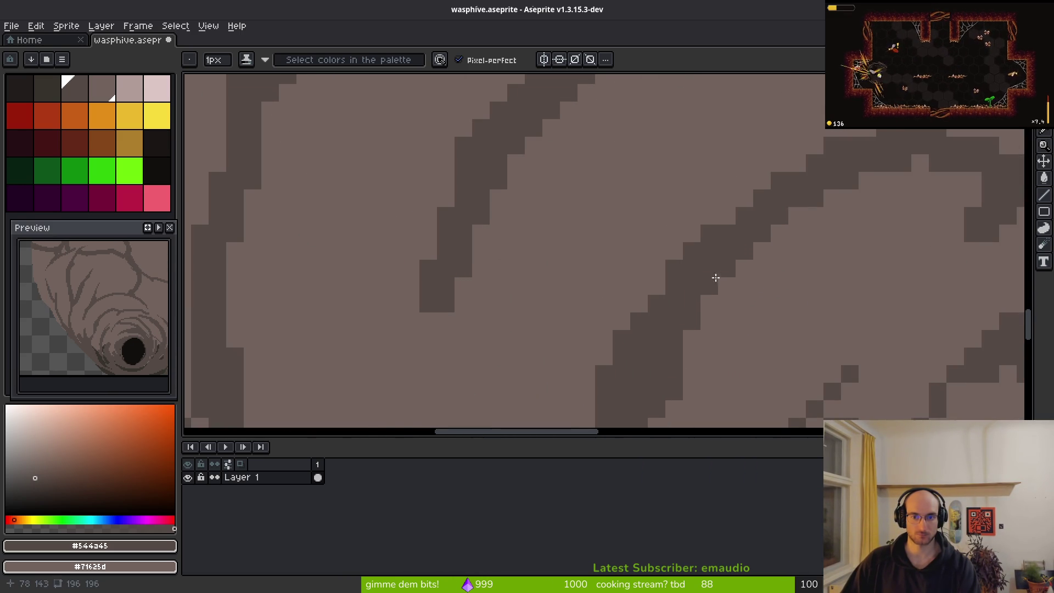
scroll(713, 274, down, 4)
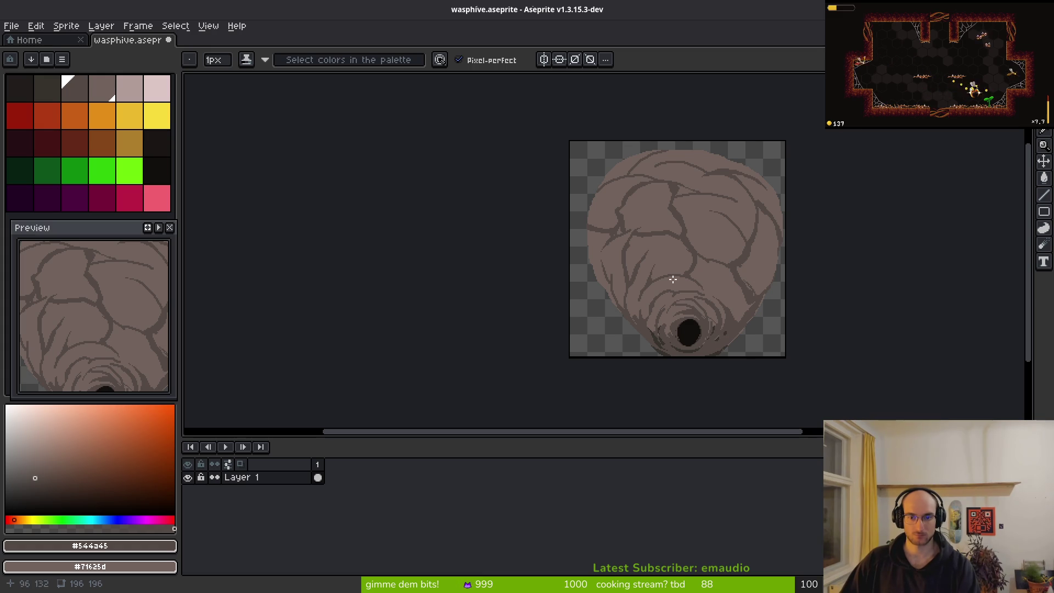
Erase the dark diagonal vein line on the right side of the hive
scroll(623, 242, up, 5)
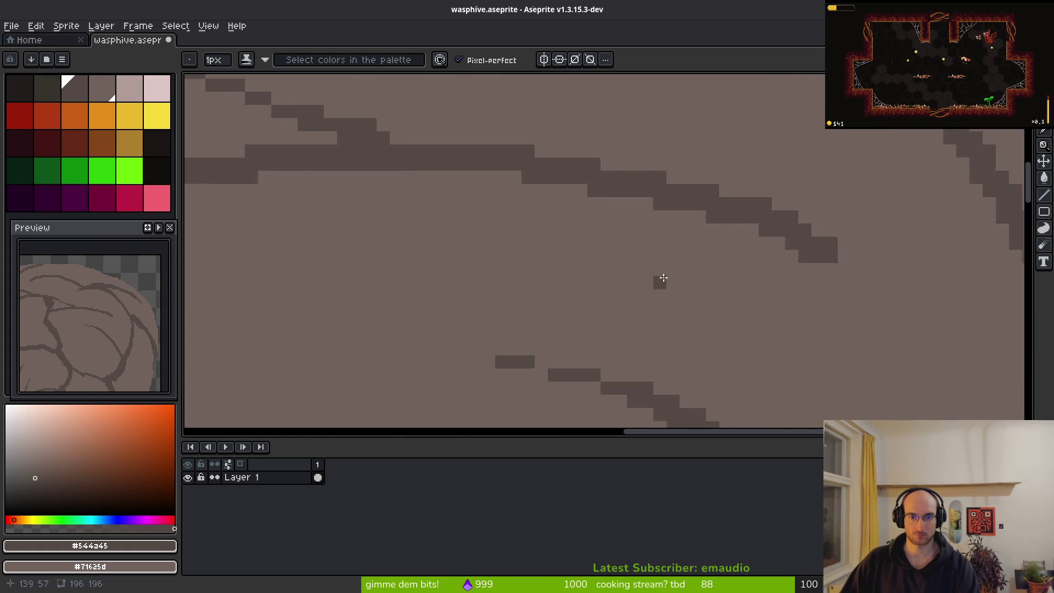
mouse_move(541, 89)
mouse_down()
mouse_move(684, 172)
mouse_move(766, 171)
mouse_up()
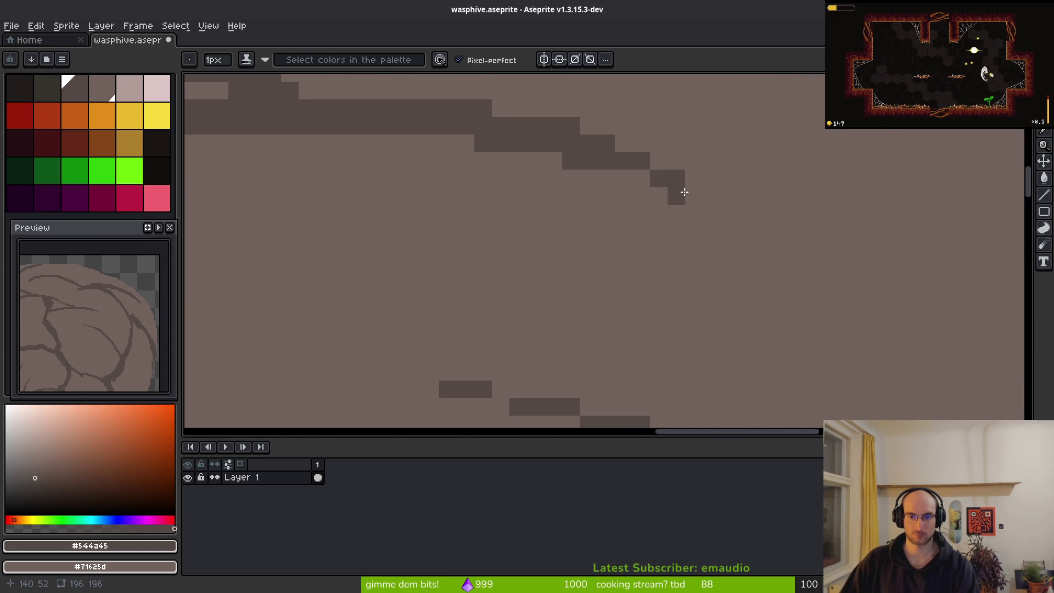
scroll(769, 296, down, 3)
key(v)
scroll(679, 273, up, 2)
key(b)
scroll(828, 264, right, 3)
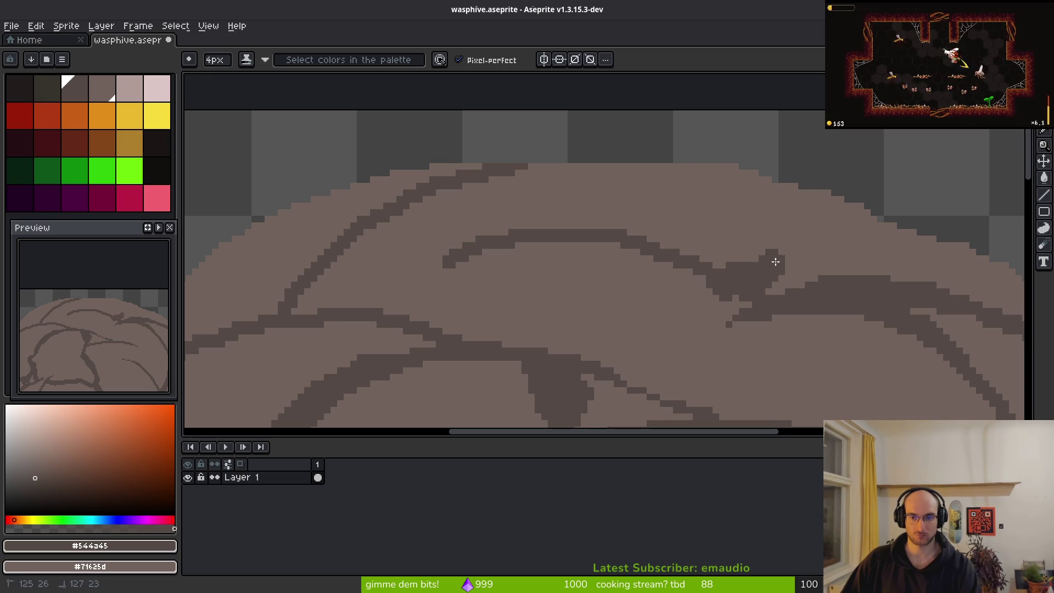
Draw thin dark veins joining the upper vein to the right branch with a diagonal offshoot
drag(775, 265, 741, 209)
mouse_move(729, 172)
mouse_down()
mouse_move(767, 222)
mouse_move(757, 264)
mouse_move(726, 238)
mouse_up()
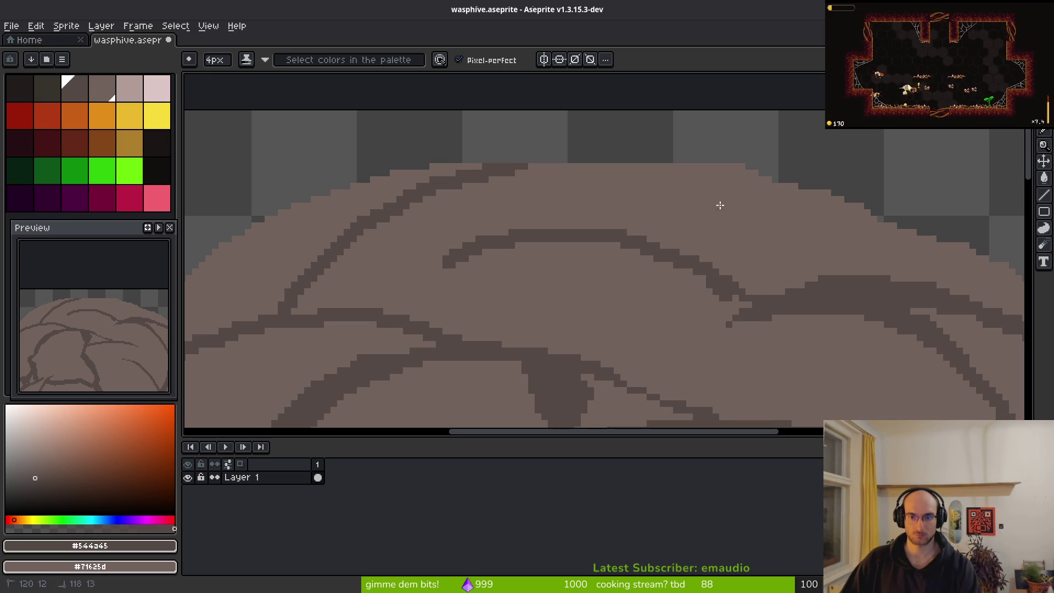
mouse_move(756, 304)
mouse_down()
mouse_move(697, 274)
mouse_move(725, 216)
mouse_up()
drag(796, 192, 750, 234)
Paint out the stray mark and thick vein parts with the body colour
mouse_move(676, 242)
mouse_down()
mouse_move(611, 230)
mouse_move(647, 225)
mouse_up()
key(ctrl+z)
drag(735, 211, 507, 234)
key(ctrl+z)
drag(730, 214, 426, 259)
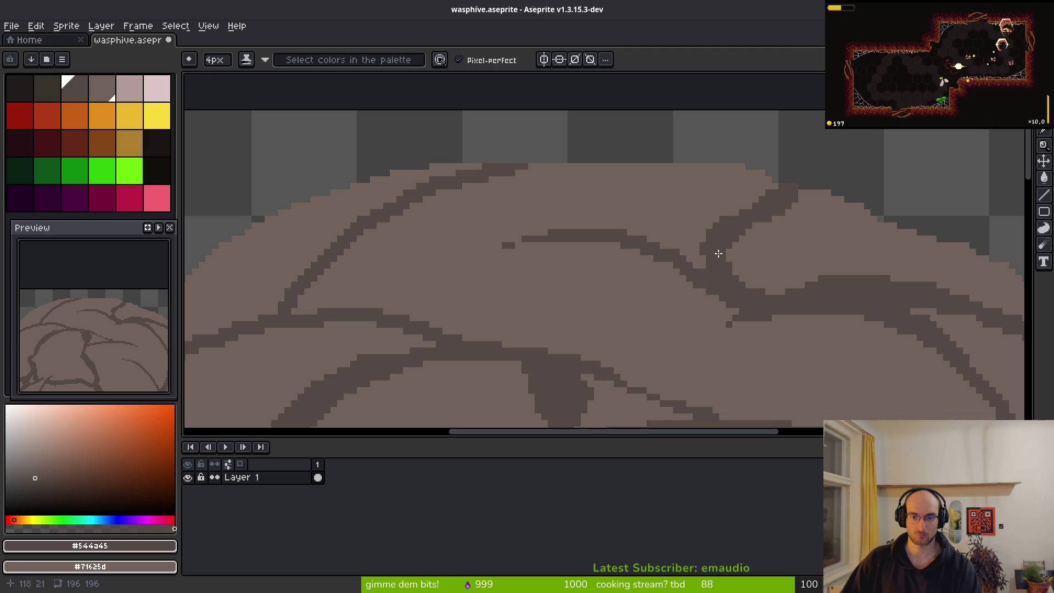
scroll(717, 249, up, 2)
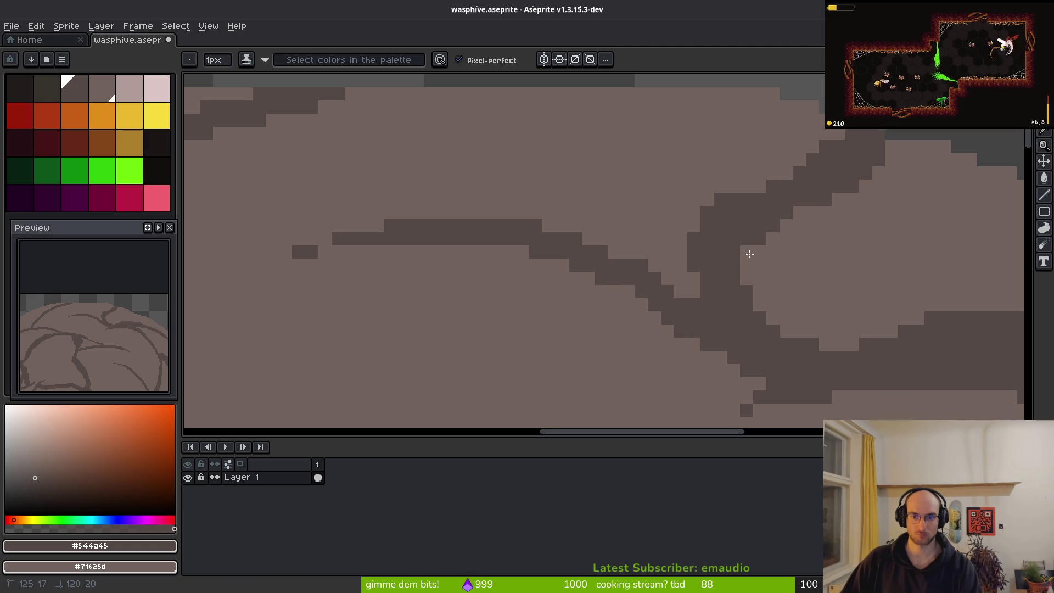
scroll(709, 301, down, 4)
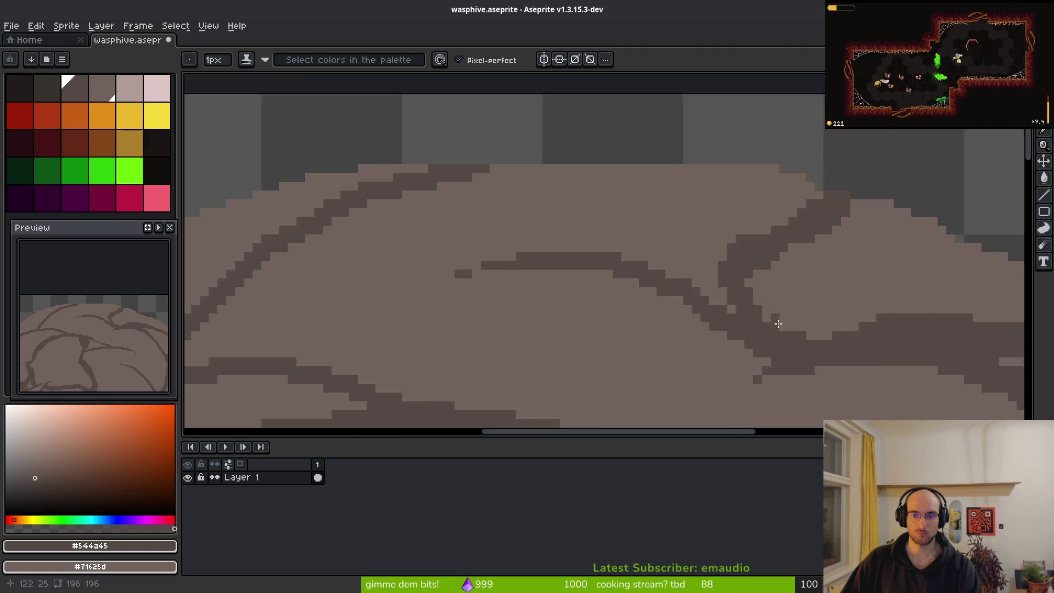
Pencil a thin dark vein beside the thick branch and darken a single vein pixel
scroll(776, 353, up, 1)
scroll(784, 325, down, 1)
scroll(776, 266, up, 6)
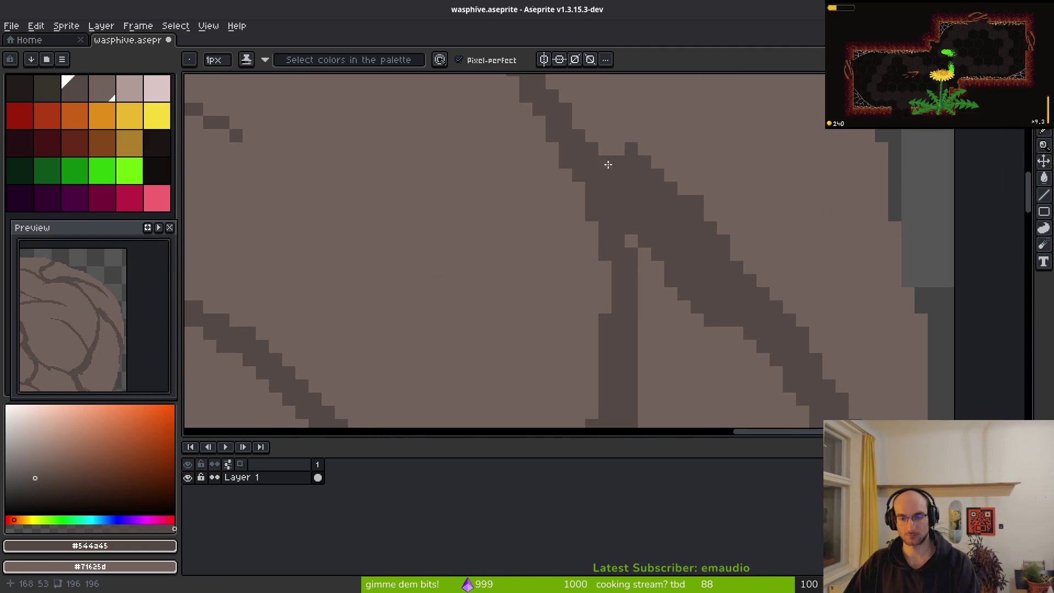
drag(684, 122, 712, 218)
scroll(675, 181, up, 3)
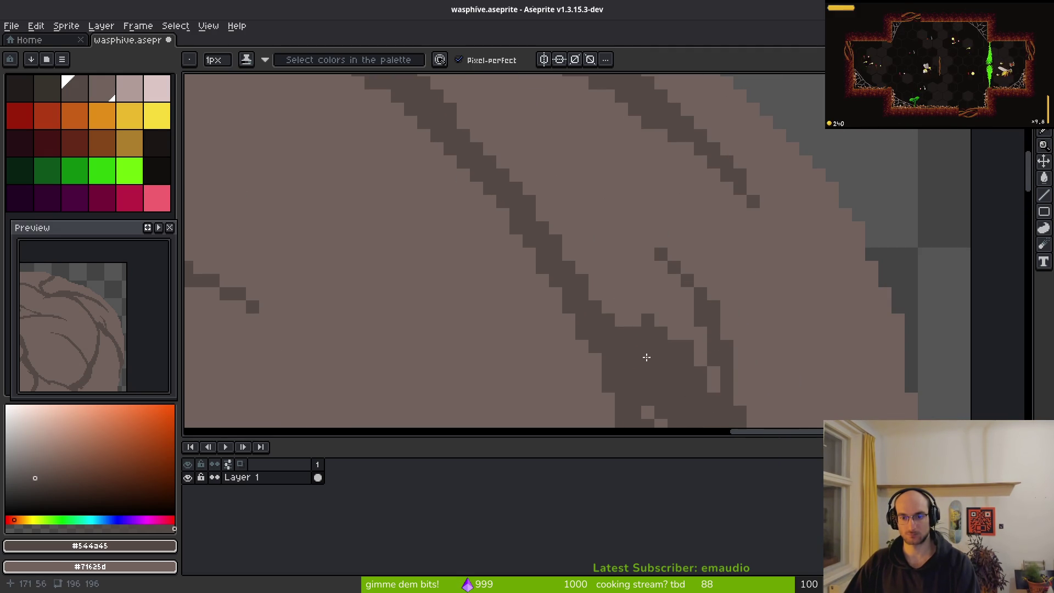
scroll(710, 386, down, 2)
scroll(672, 263, up, 3)
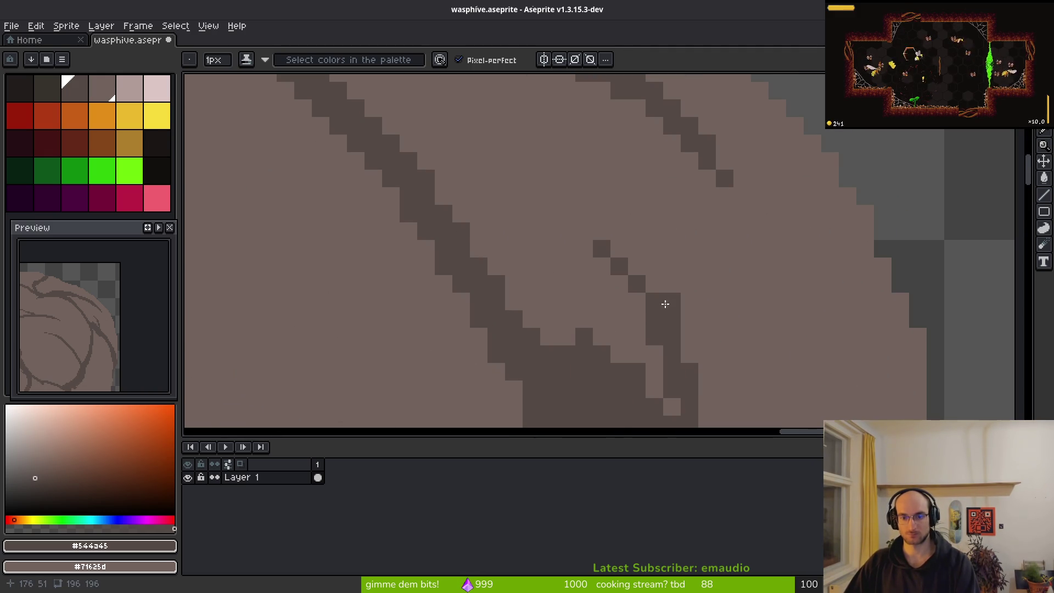
scroll(604, 253, down, 3)
scroll(631, 275, up, 2)
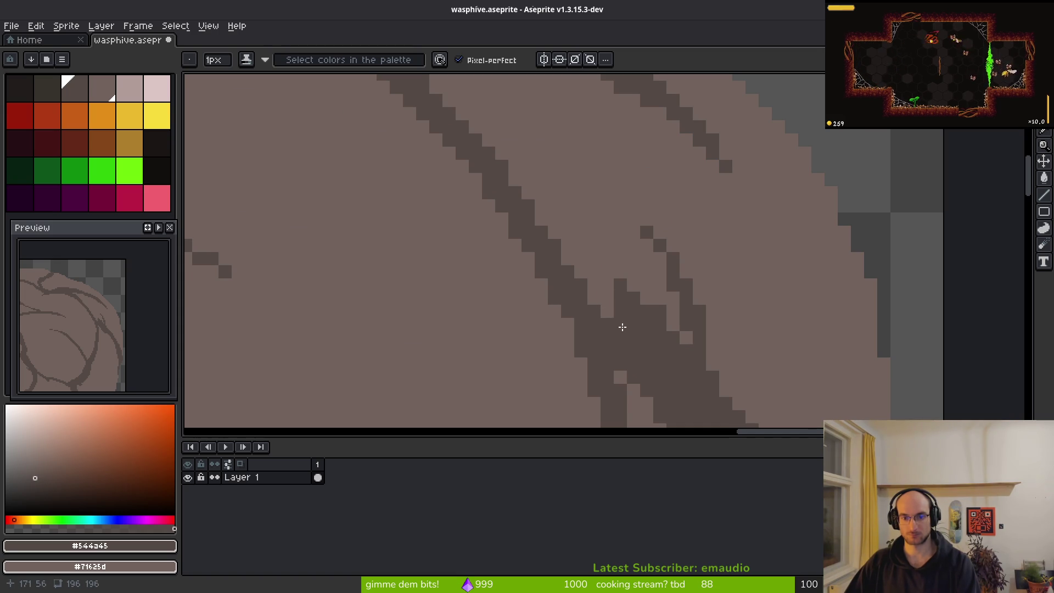
scroll(658, 362, down, 3)
scroll(598, 159, up, 3)
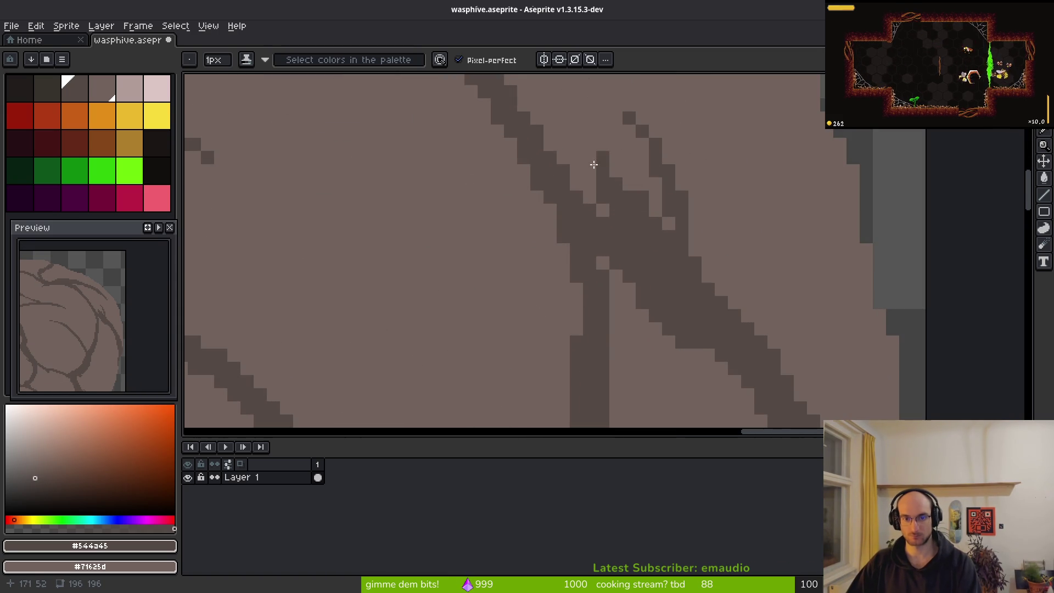
click(639, 200)
scroll(676, 308, down, 2)
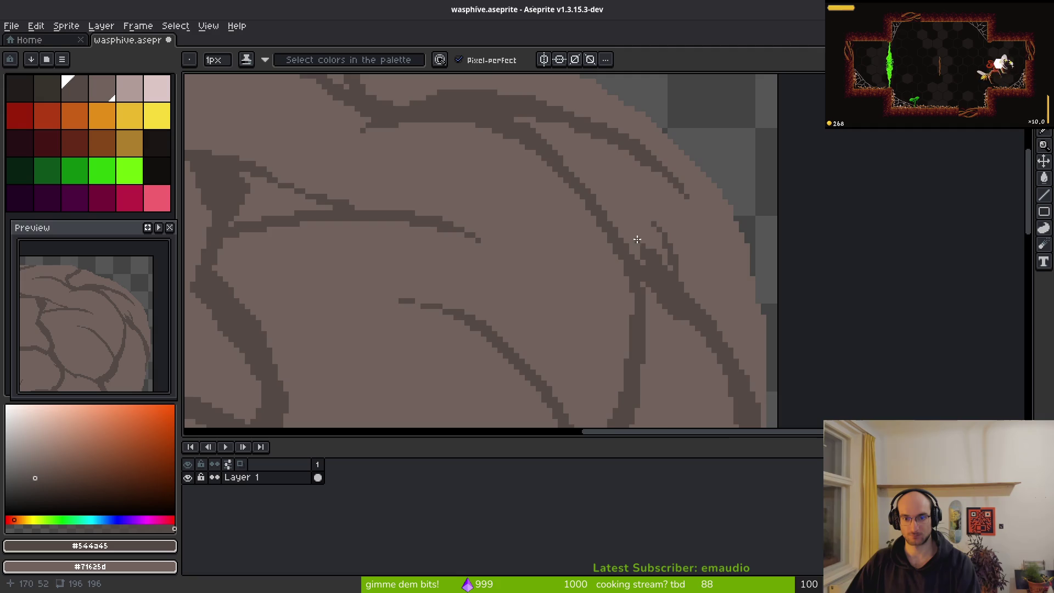
scroll(636, 239, up, 1)
scroll(650, 254, down, 2)
scroll(645, 213, up, 3)
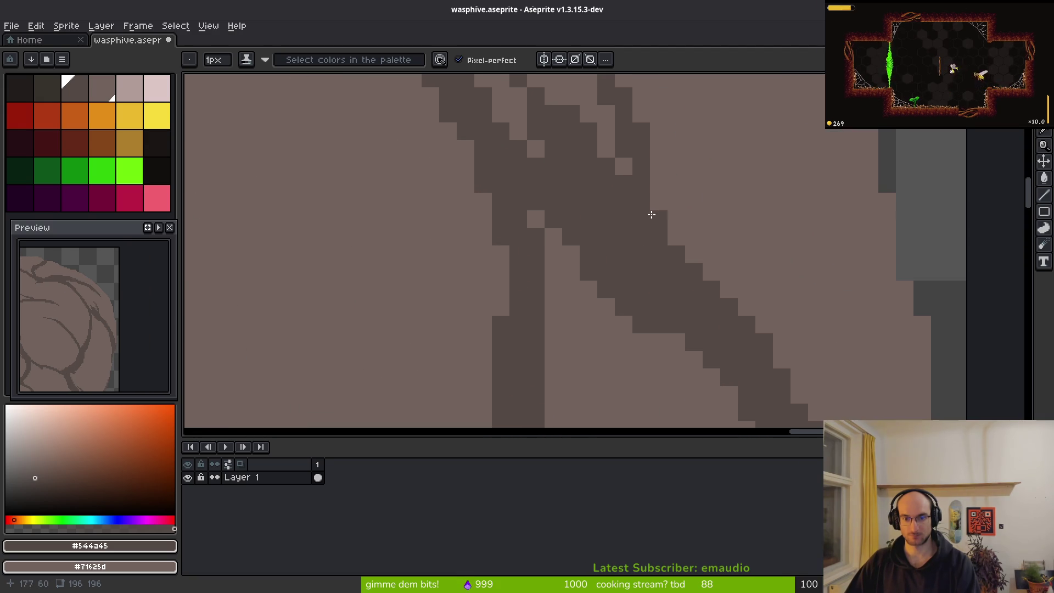
scroll(678, 250, down, 5)
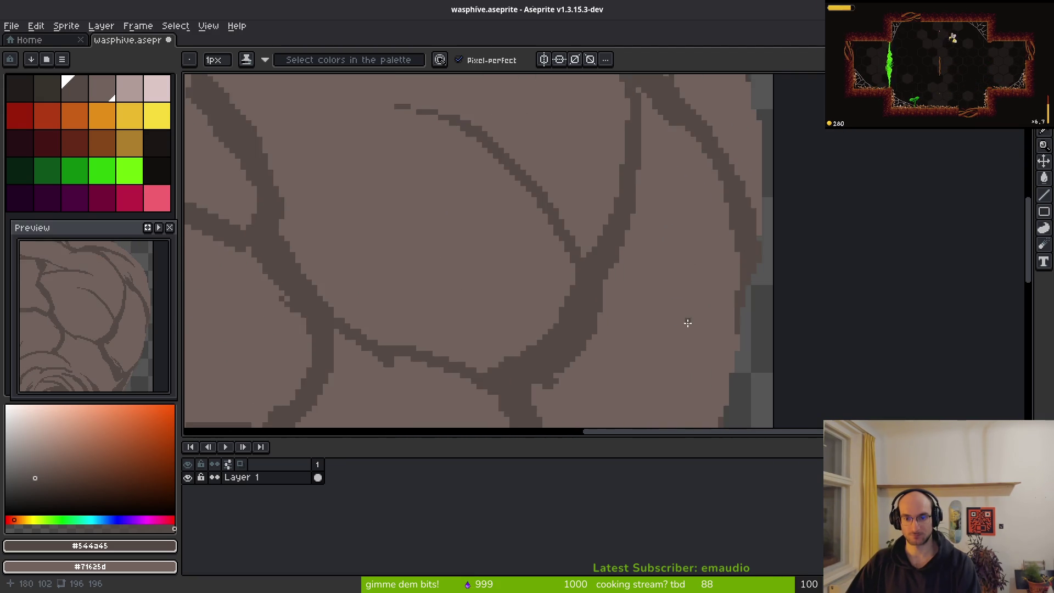
scroll(689, 272, down, 4)
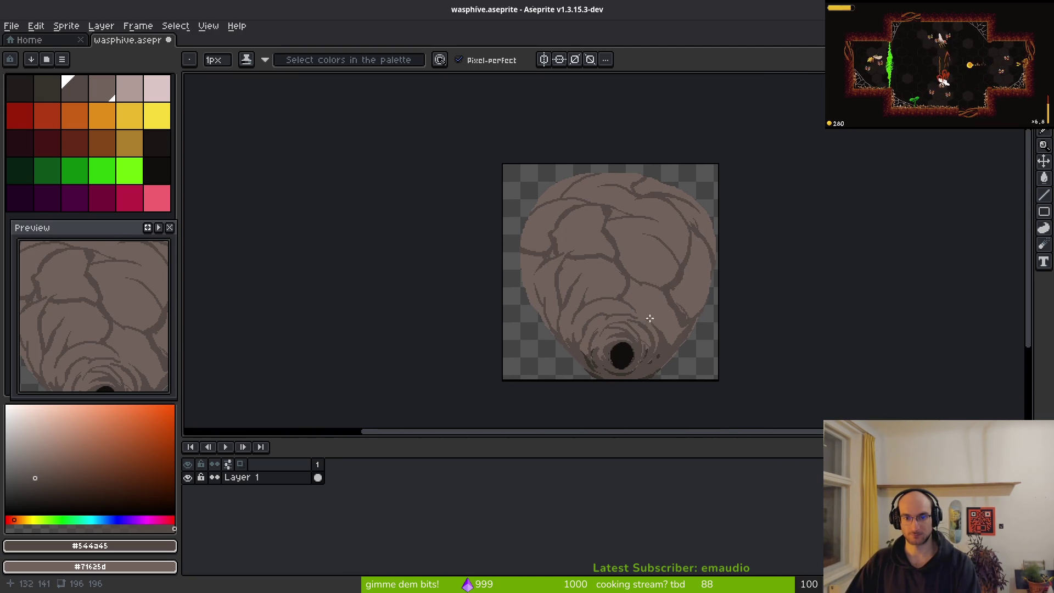
scroll(613, 357, up, 7)
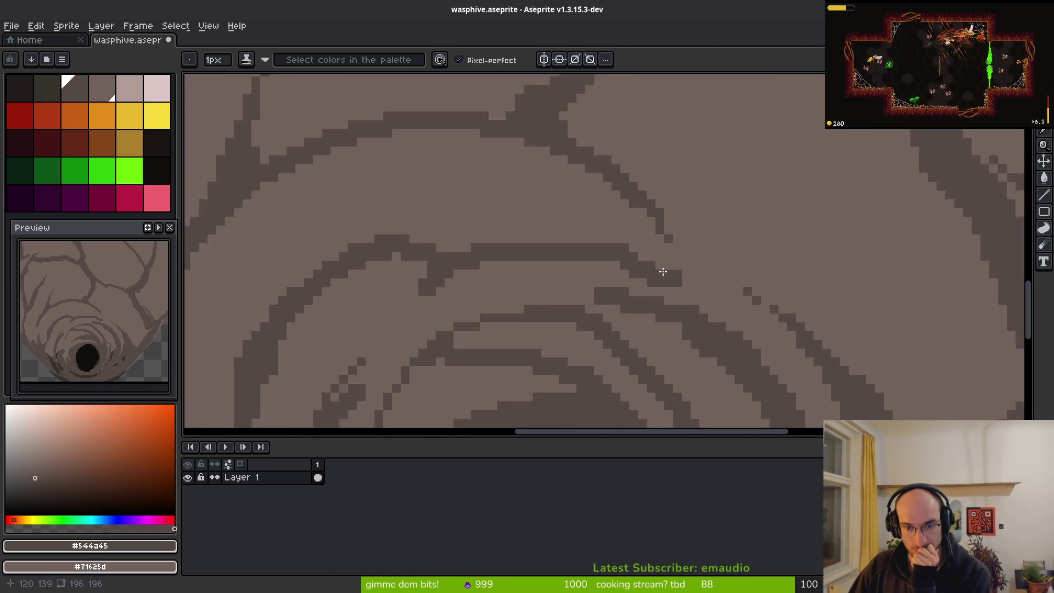
Undo the stray vein strokes near the rings
key(ctrl+z)
key(ctrl+z)
key(ctrl+z)
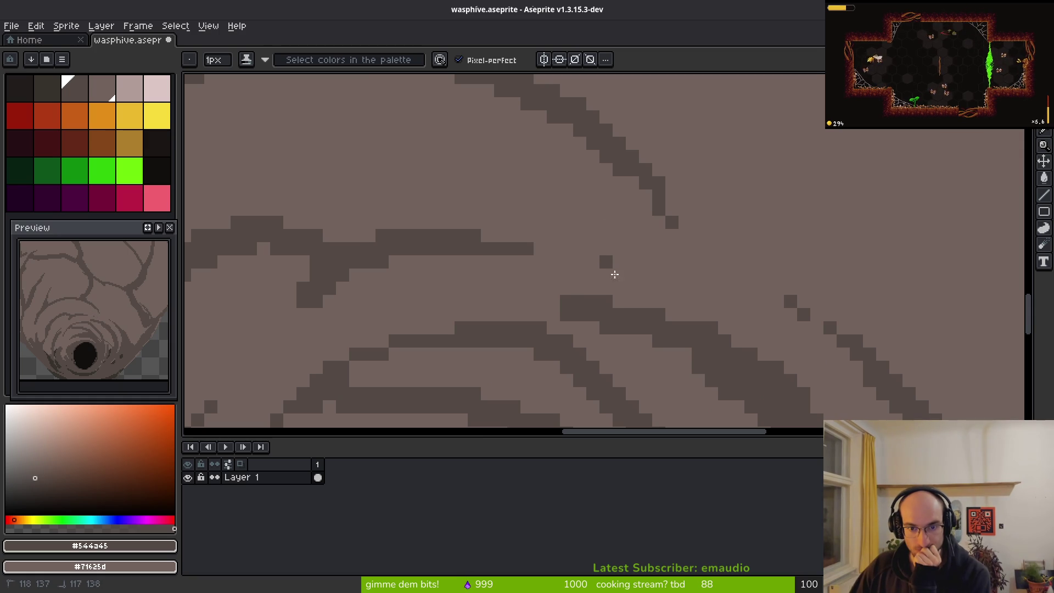
key(ctrl+z)
key(ctrl+z)
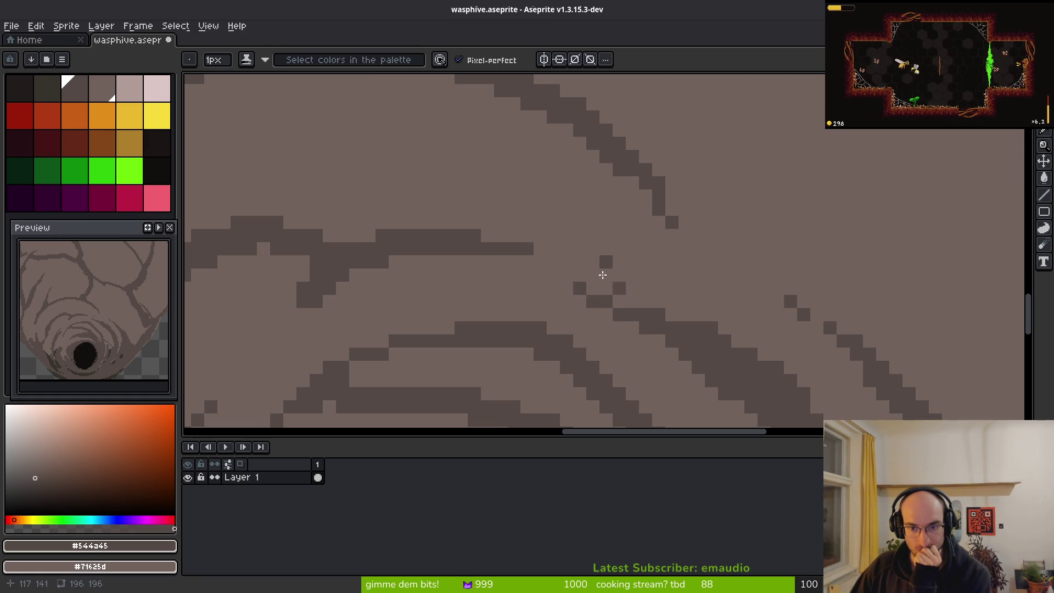
key(ctrl+z)
key(ctrl+z)
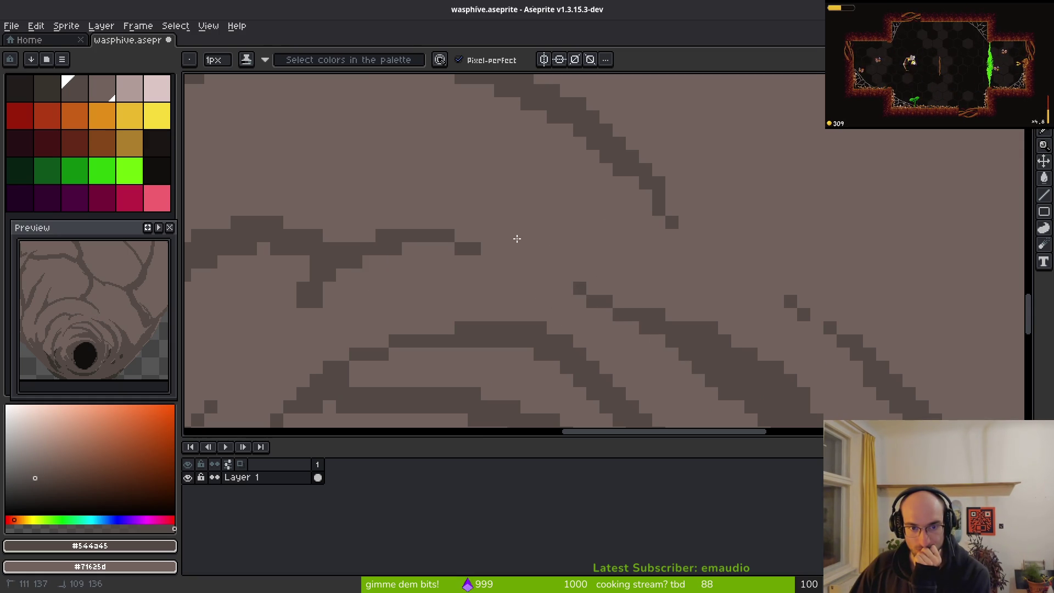
Extend a vein near the hole down to the dark shape below
scroll(369, 311, down, 2)
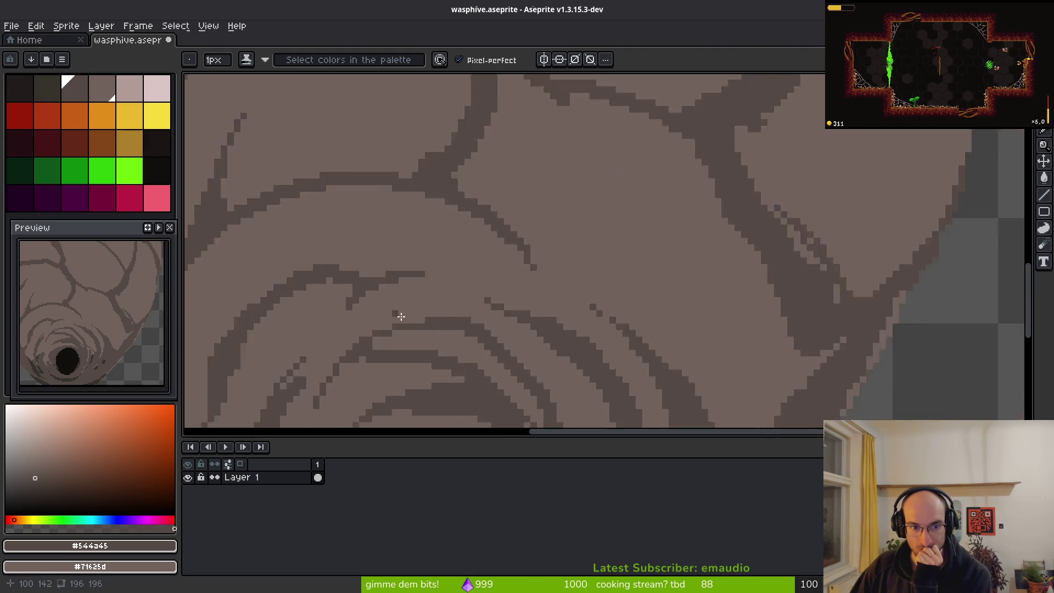
scroll(353, 308, up, 2)
scroll(458, 328, down, 1)
scroll(458, 328, down, 2)
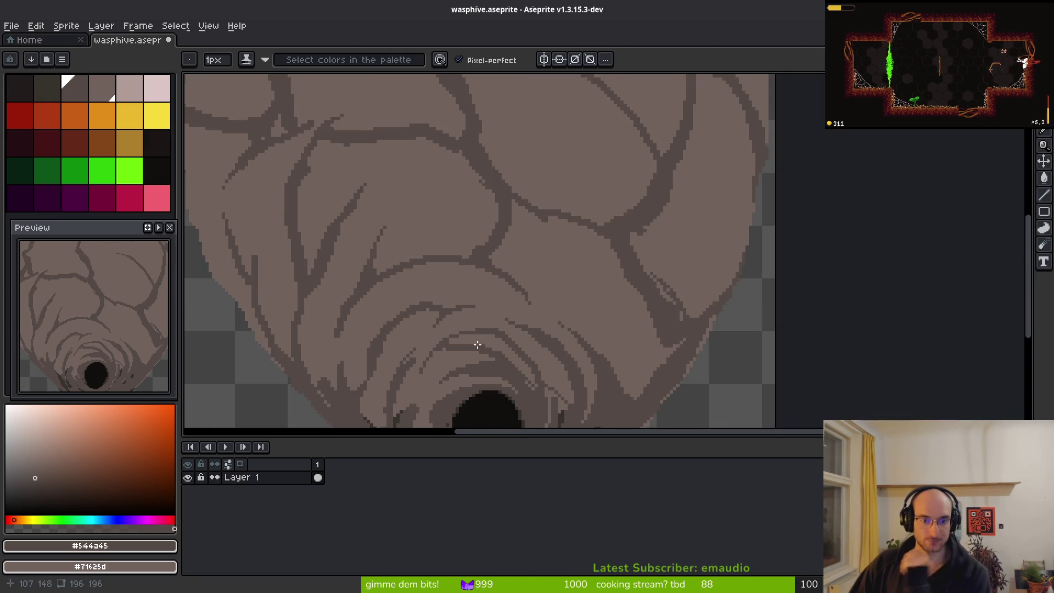
drag(518, 265, 628, 242)
scroll(542, 240, up, 2)
scroll(668, 199, up, 2)
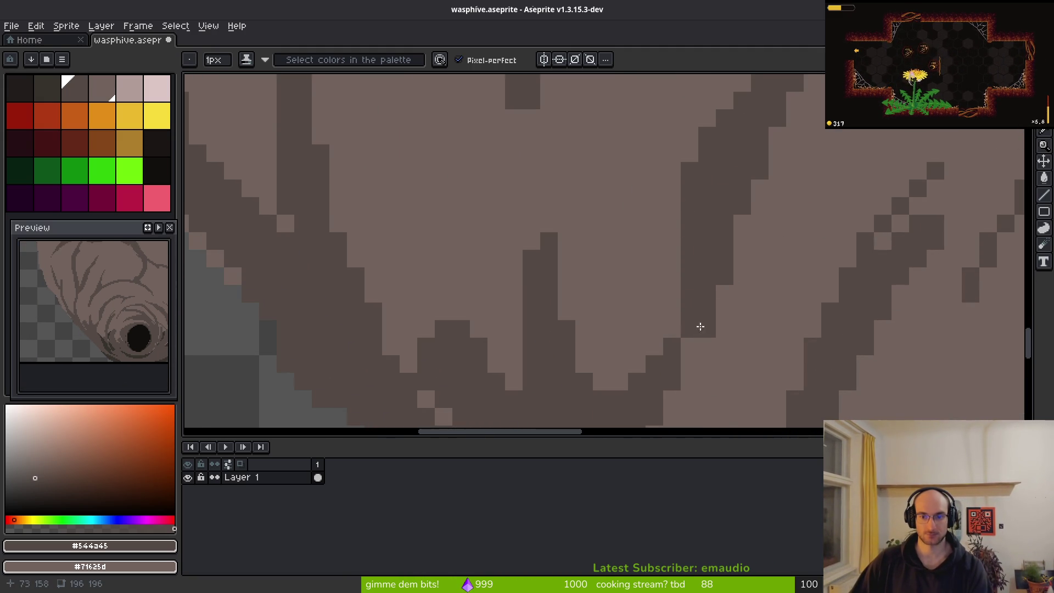
drag(484, 168, 505, 260)
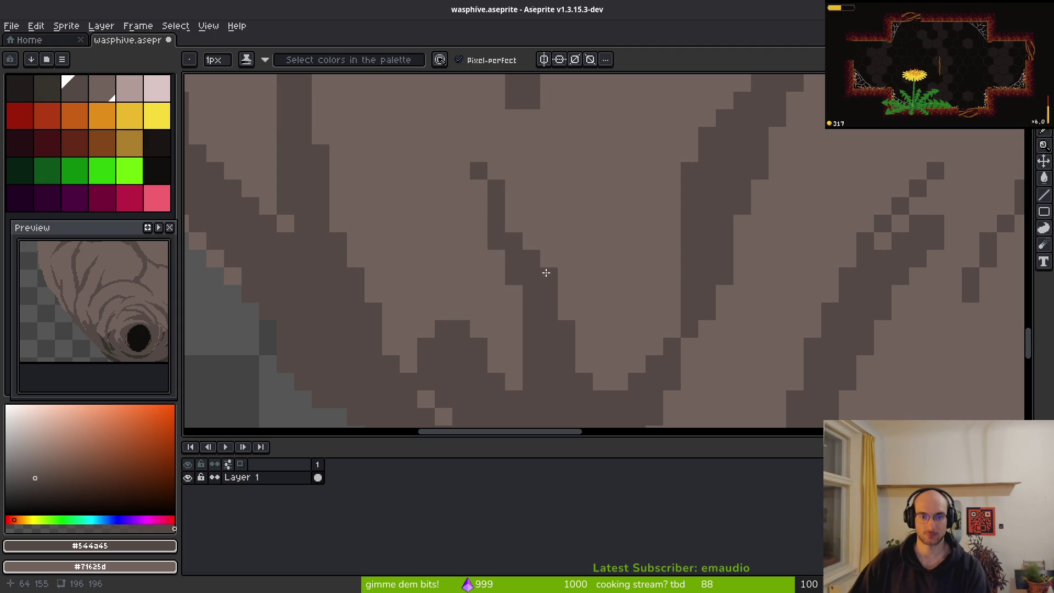
Erase a few vein pixels by repainting them in the lighter body colour
scroll(595, 272, down, 2)
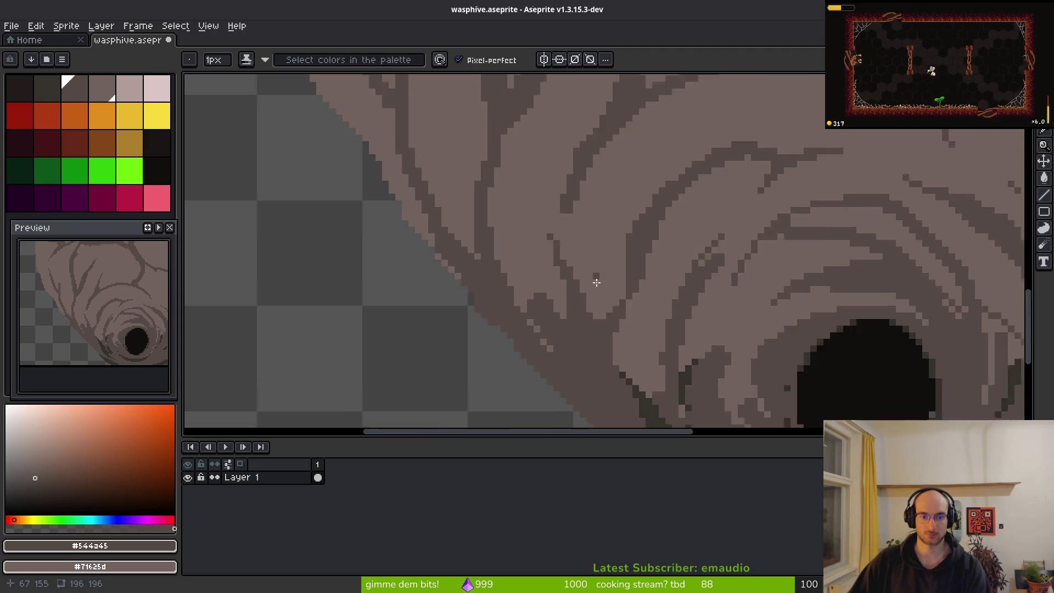
scroll(540, 286, up, 3)
drag(540, 297, 543, 360)
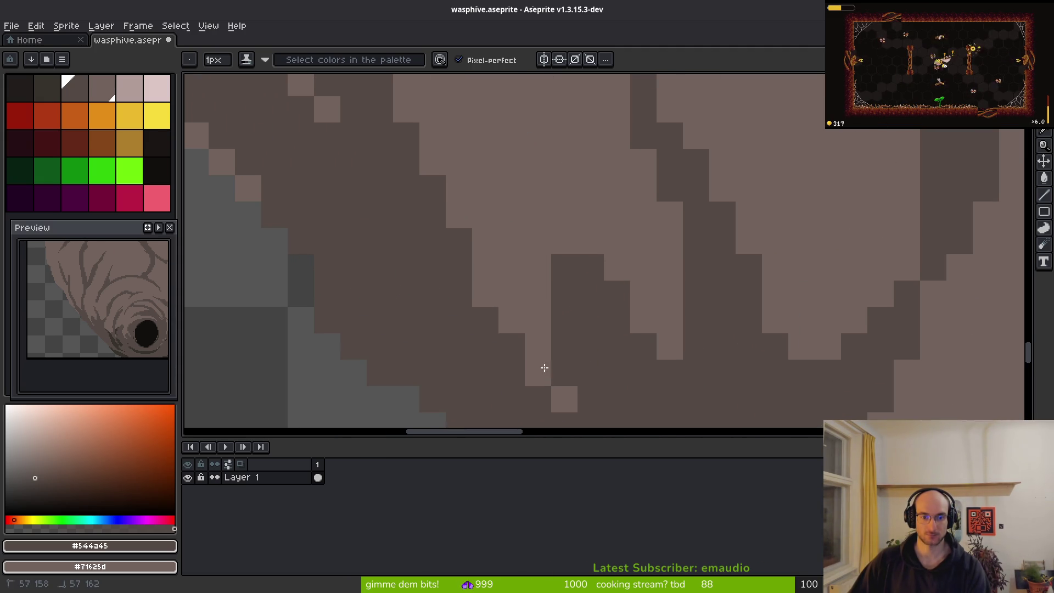
right_click(554, 263)
Save the sprite as wasphive.aseprite
scroll(553, 369, down, 3)
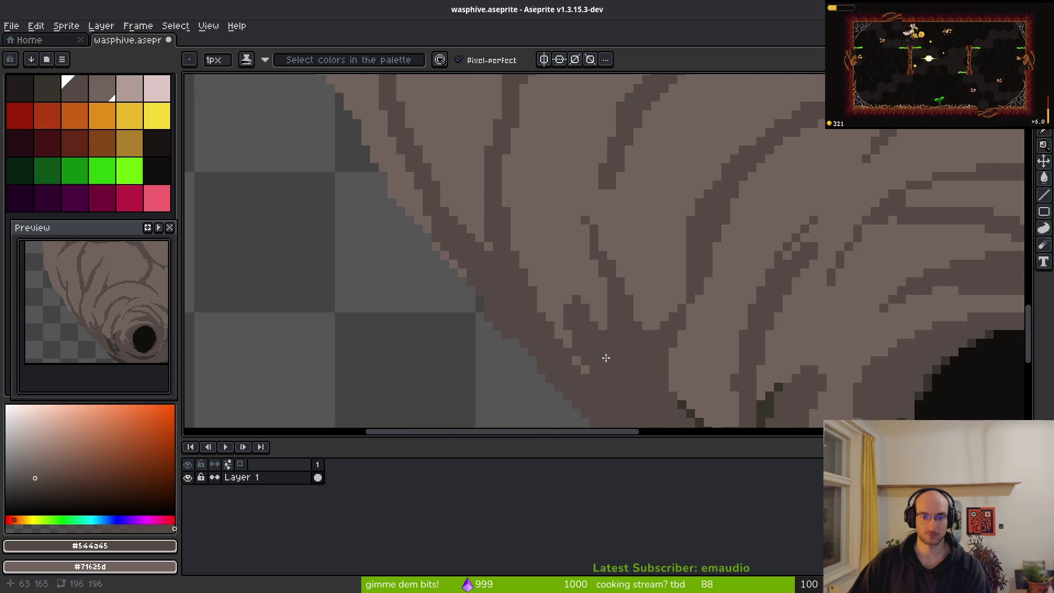
scroll(575, 356, up, 2)
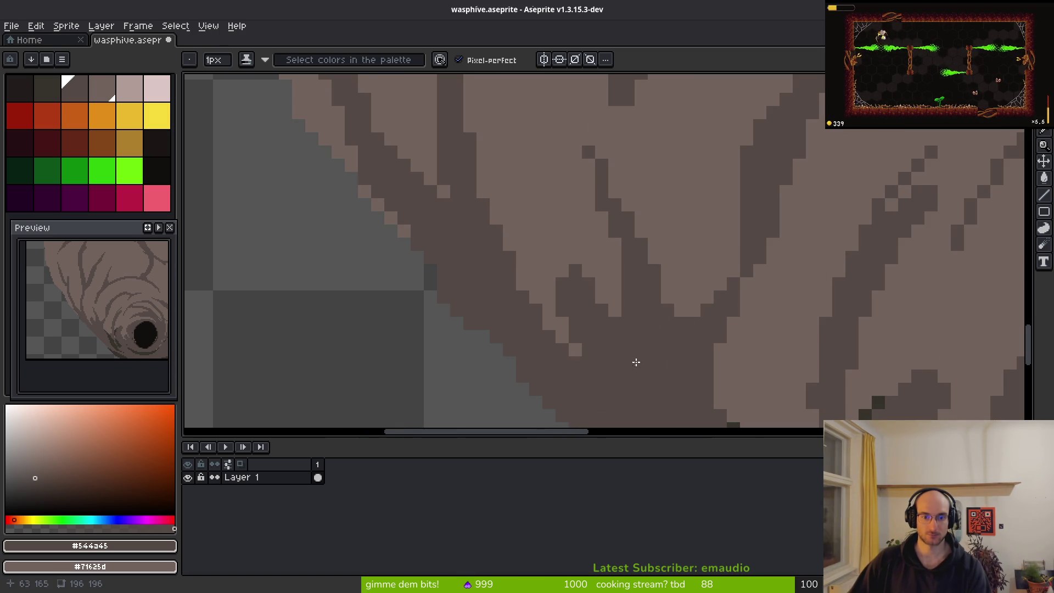
scroll(616, 362, down, 4)
scroll(663, 320, down, 4)
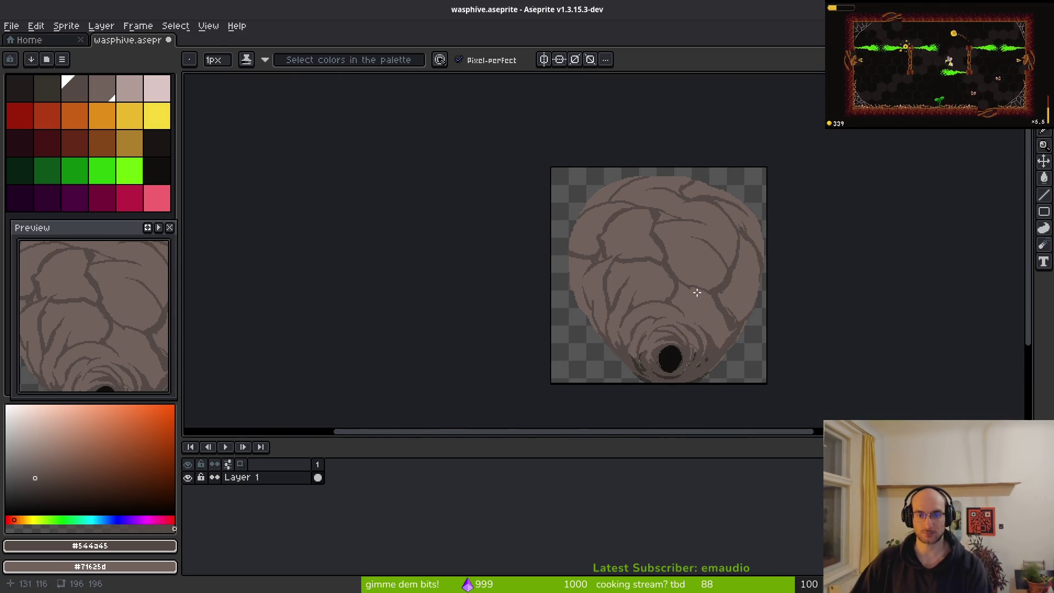
key(ctrl+s)
Pick a dark brown from the palette
scroll(636, 241, right, 1)
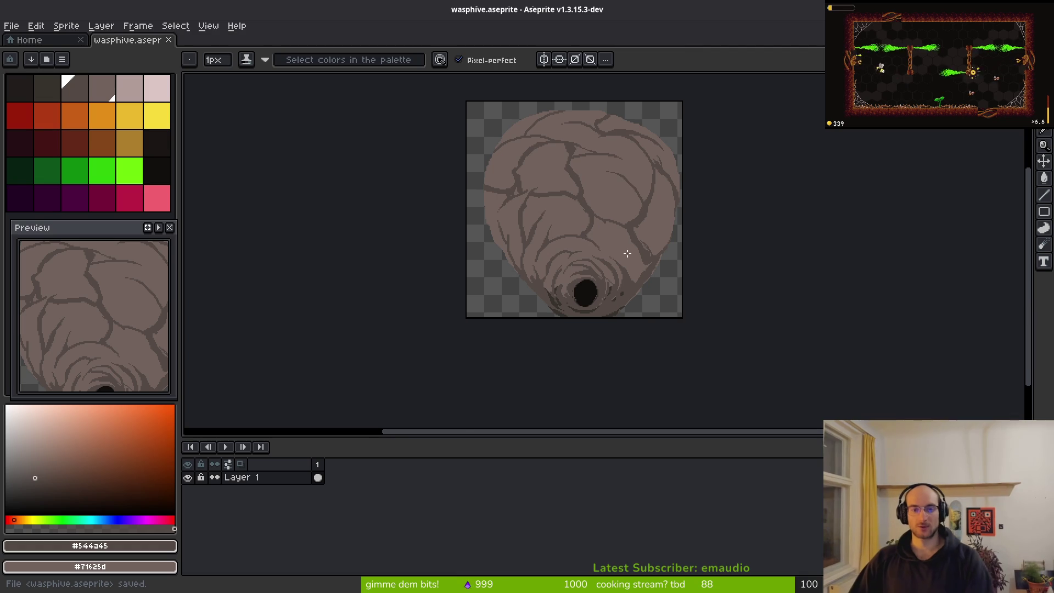
scroll(556, 251, up, 1)
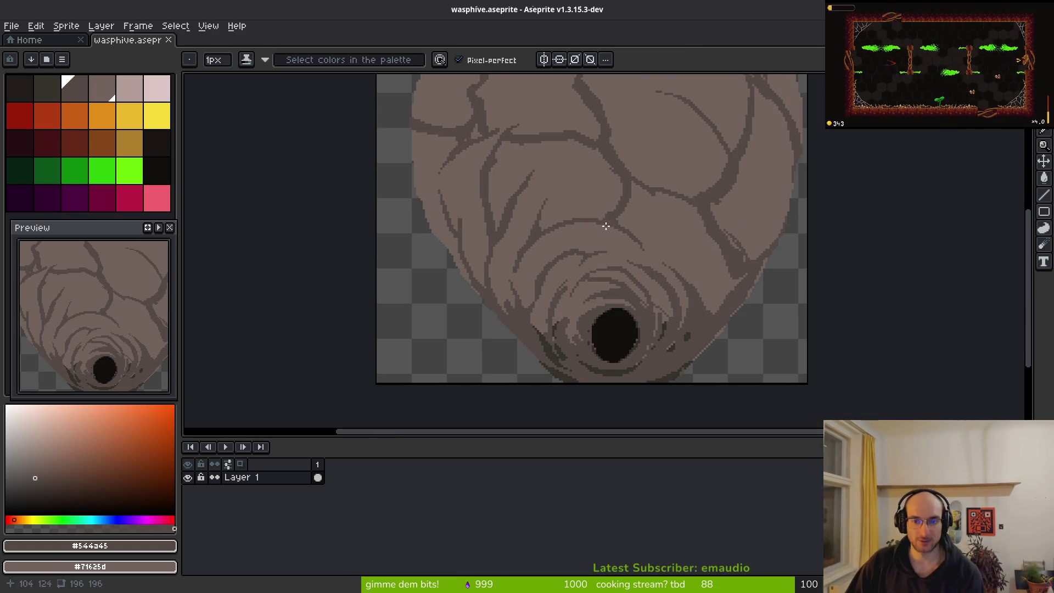
click(44, 93)
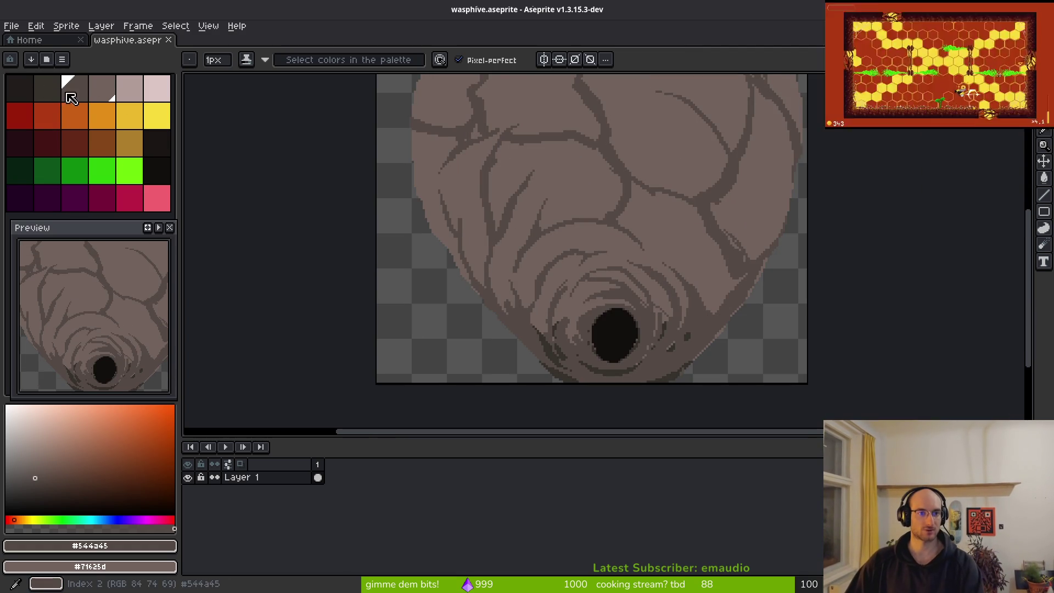
Cut the connected vein pixels with the Magic Wand and paste them back onto Layer 1
scroll(743, 284, up, 3)
mouse_move(743, 285)
mouse_down()
mouse_move(607, 238)
mouse_move(598, 258)
mouse_up()
key(w)
click(584, 247)
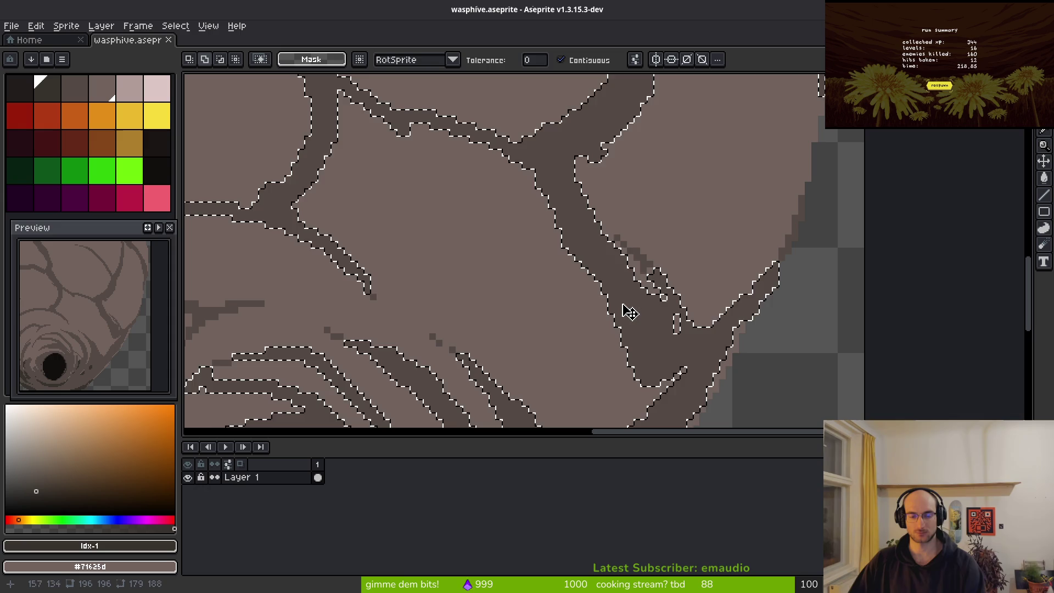
key(Delete)
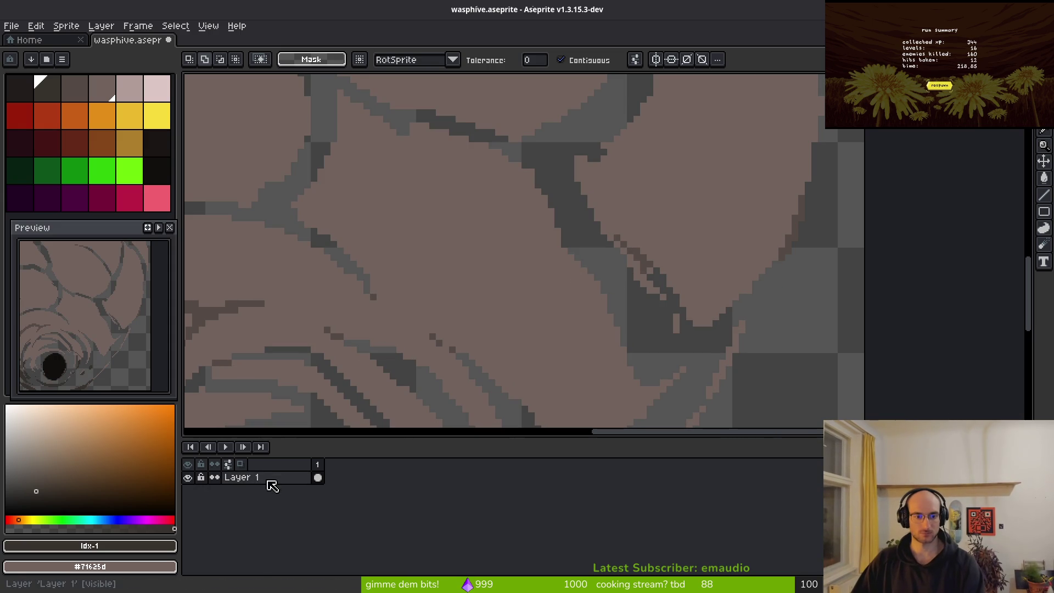
click(271, 480)
key(ctrl+v)
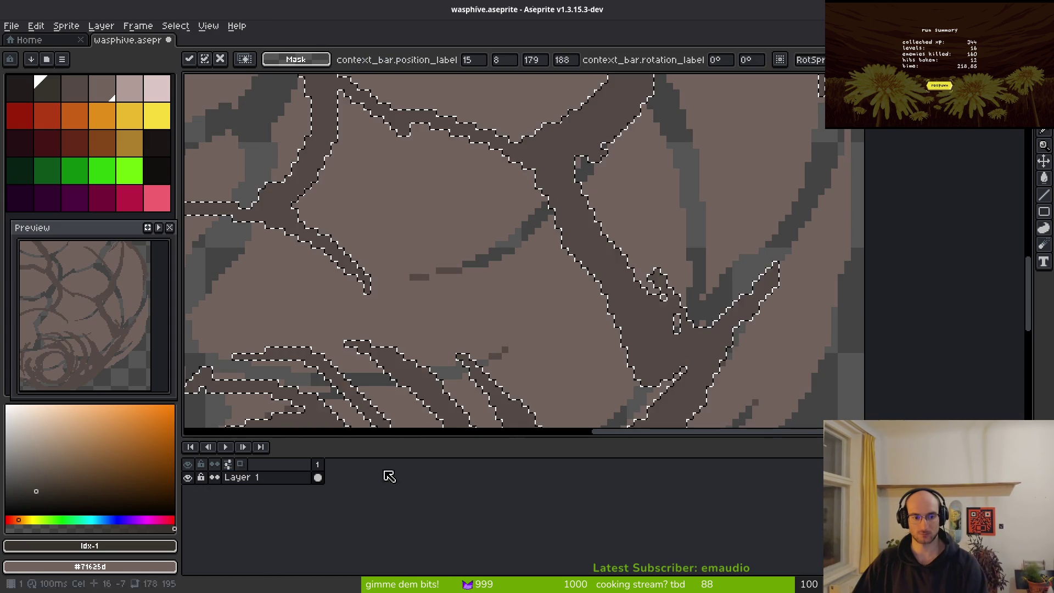
scroll(494, 341, down, 4)
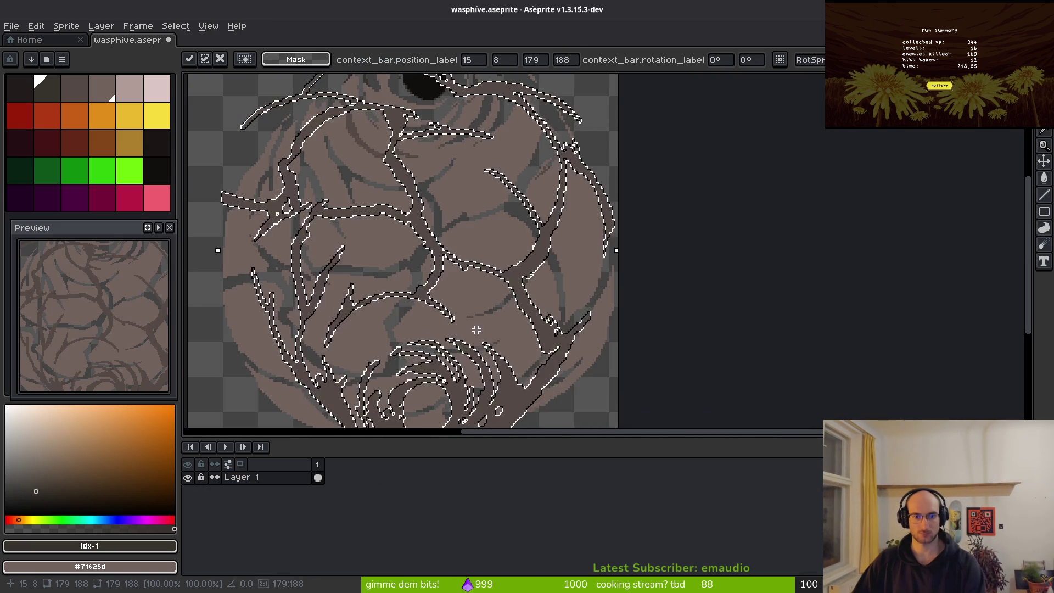
scroll(483, 335, up, 3)
key(Return)
key(shift+v)
Paste the cut veins onto a new layer in place
key(shift+n)
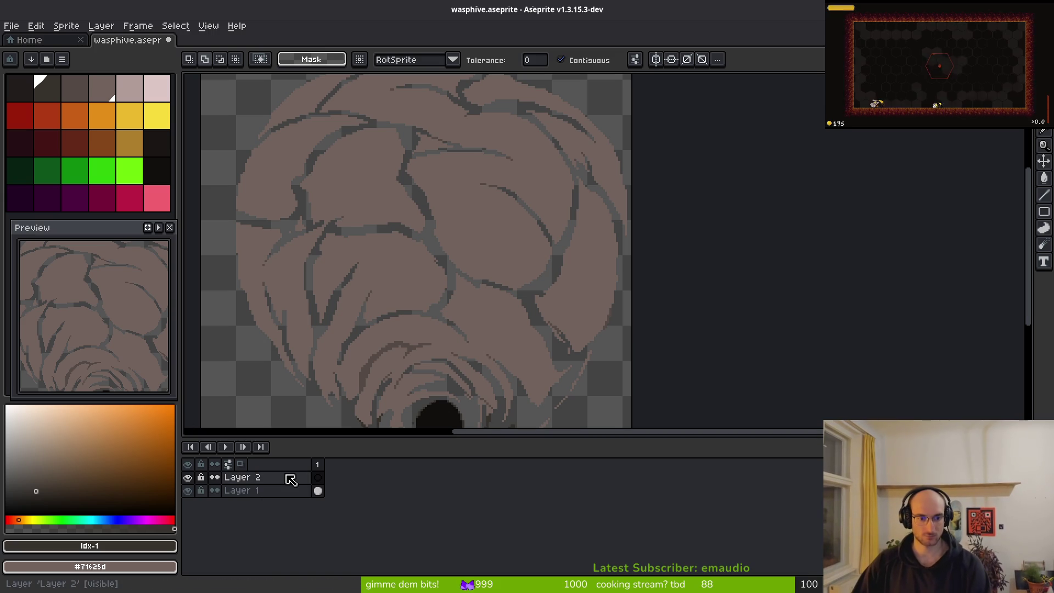
key(ctrl+v)
key(Return)
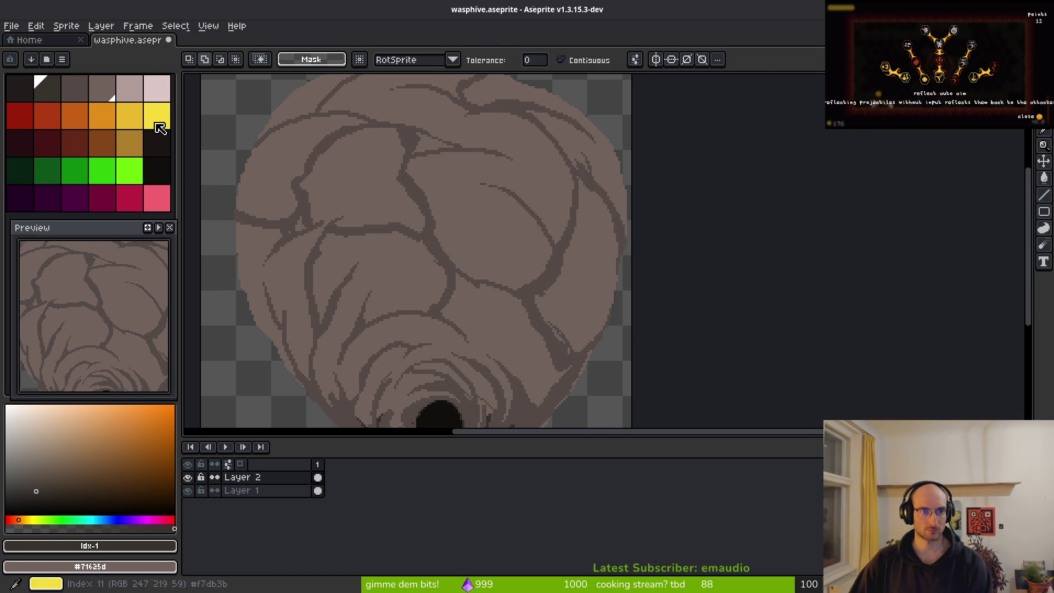
Try a dark pencil test stroke on the hive and undo it
drag(477, 399, 540, 338)
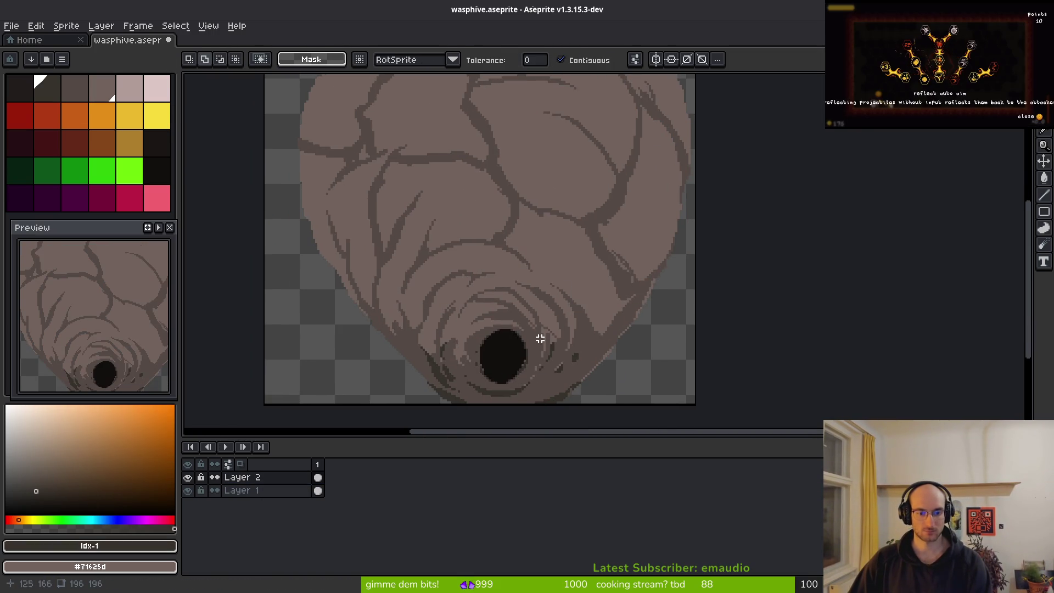
key(b)
scroll(571, 317, up, 4)
drag(521, 208, 622, 338)
key(ctrl+z)
Toggle Layer 2's visibility to compare, then revert to before the veins layer
scroll(387, 428, down, 2)
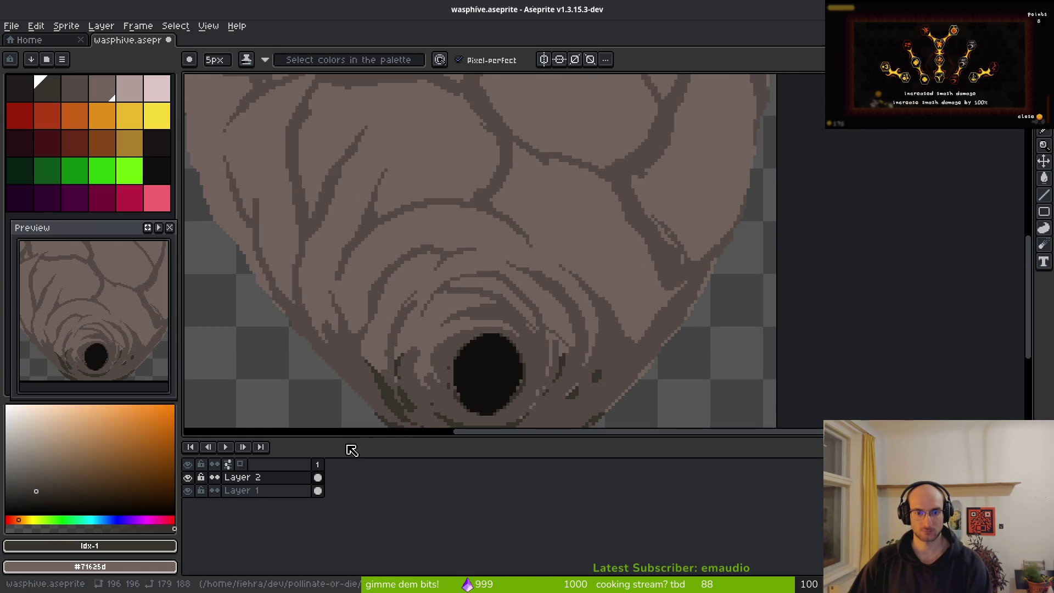
click(188, 477)
click(188, 479)
click(188, 478)
click(188, 479)
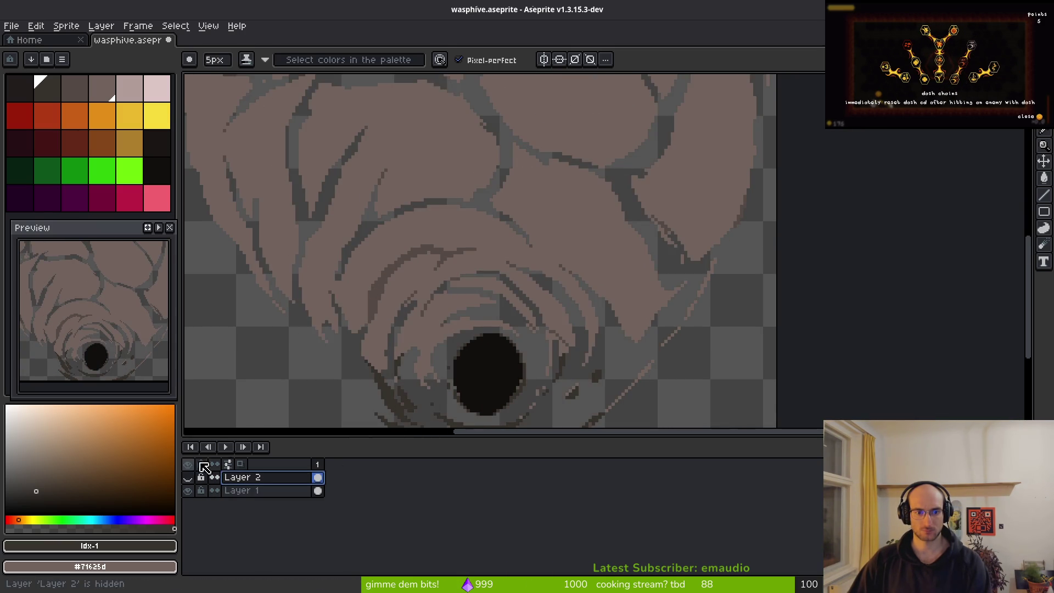
scroll(456, 308, down, 3)
scroll(454, 301, up, 4)
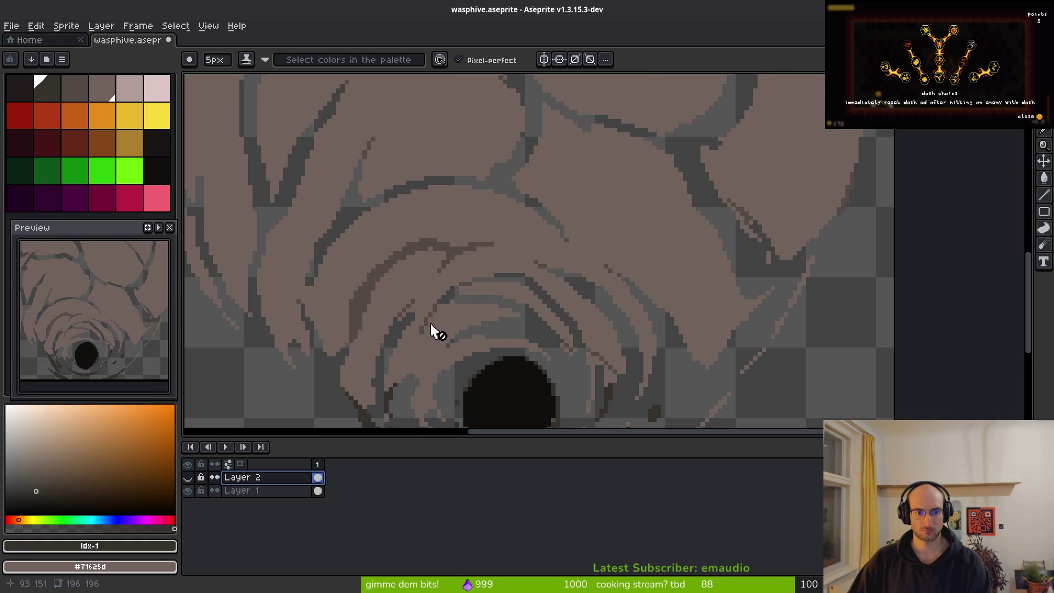
key(Delete)
Select every vein-coloured pixel on Layer 1 with a non-contiguous Magic Wand and cut them
ctrl+click(258, 485)
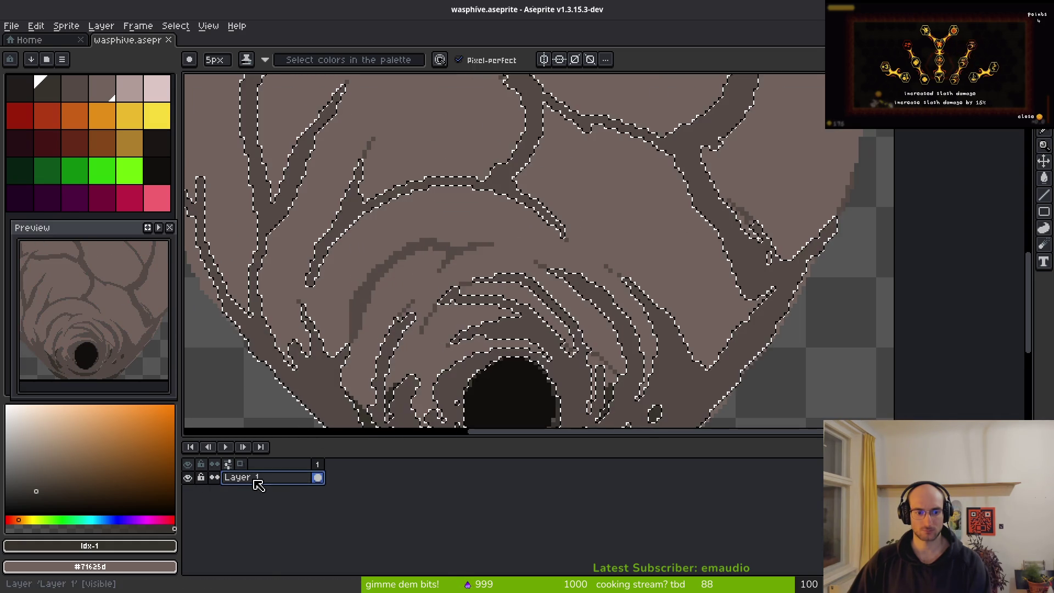
key(w)
click(560, 59)
click(553, 153)
scroll(532, 212, down, 2)
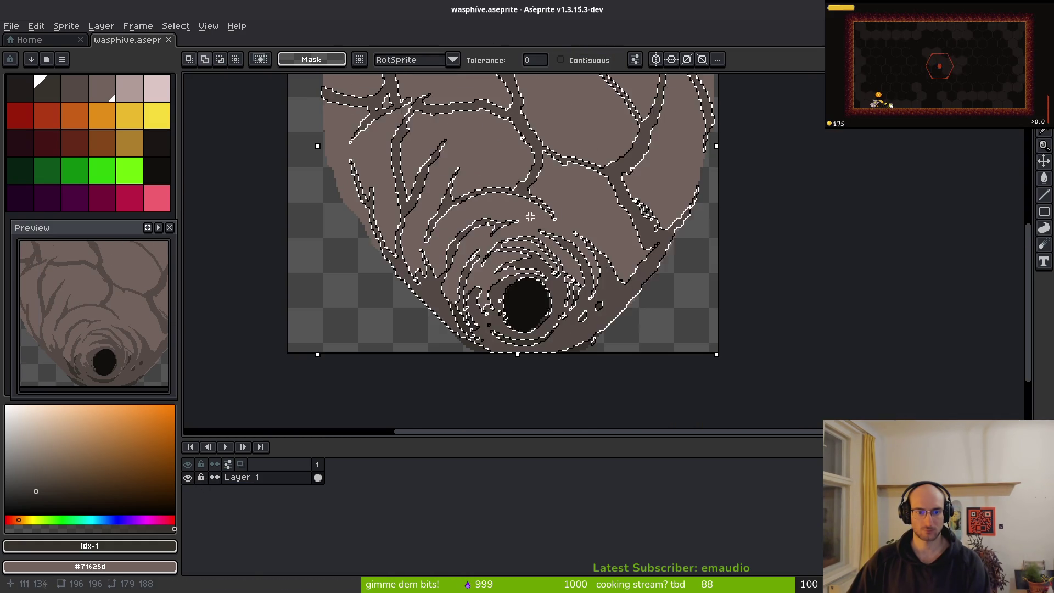
scroll(549, 242, up, 1)
key(Delete)
key(ctrl+d)
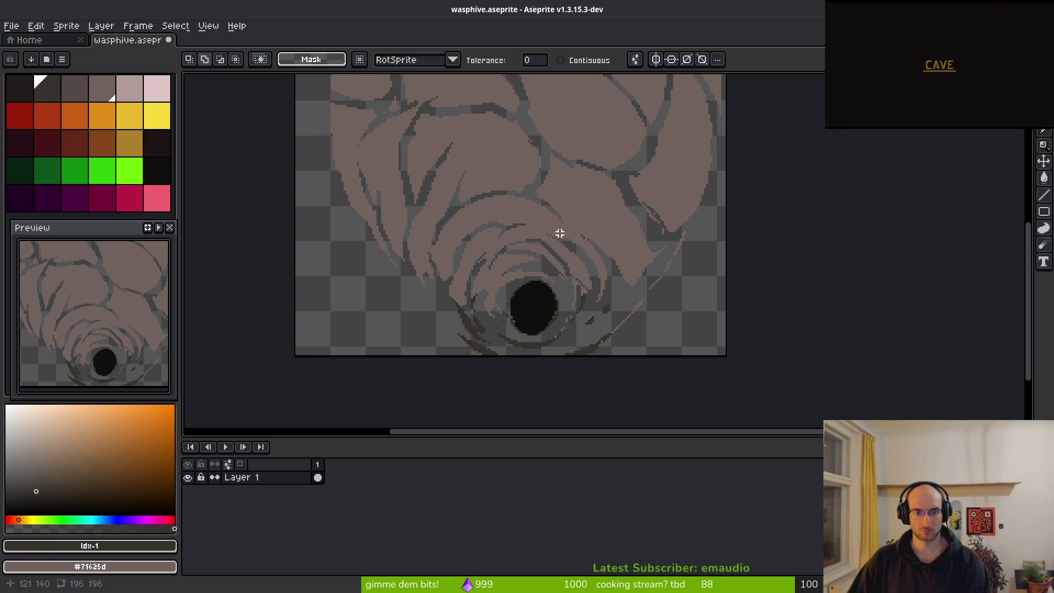
Place the reselected vein pixels onto a new layer and deselect
key(shift+n)
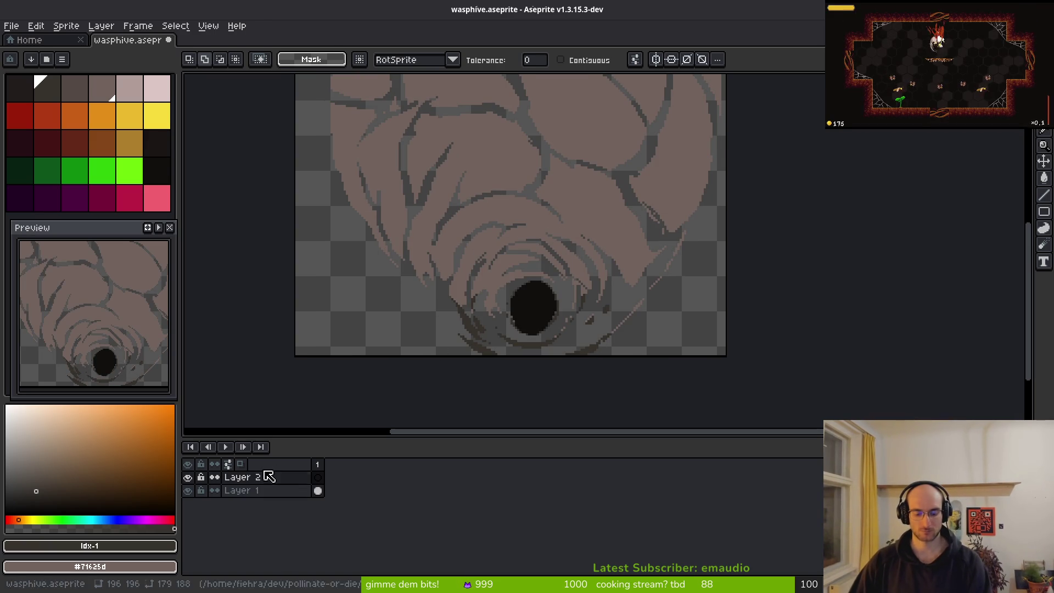
key(ctrl+shift+d)
key(f)
key(ctrl+d)
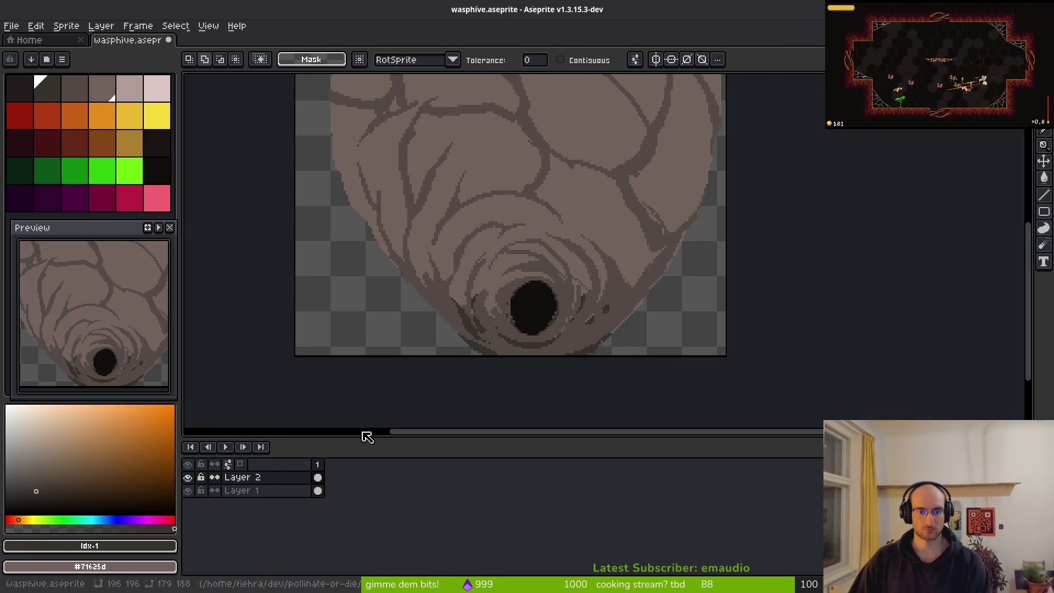
Sample the darkest brown from the hole rim, then pick the mid-dark brown
scroll(521, 316, up, 2)
alt+click(544, 361)
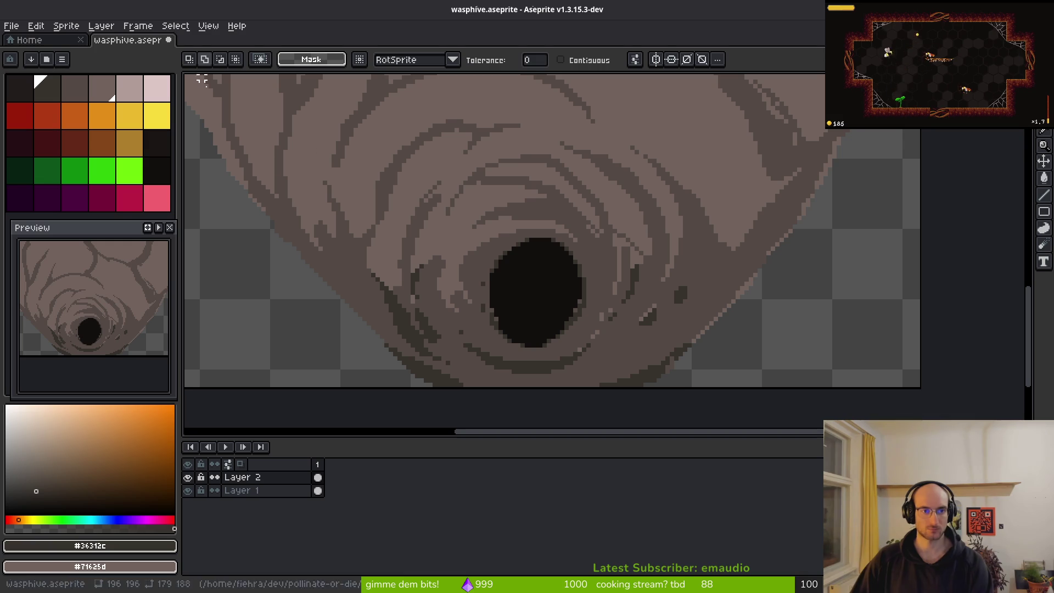
click(73, 88)
drag(579, 280, 568, 340)
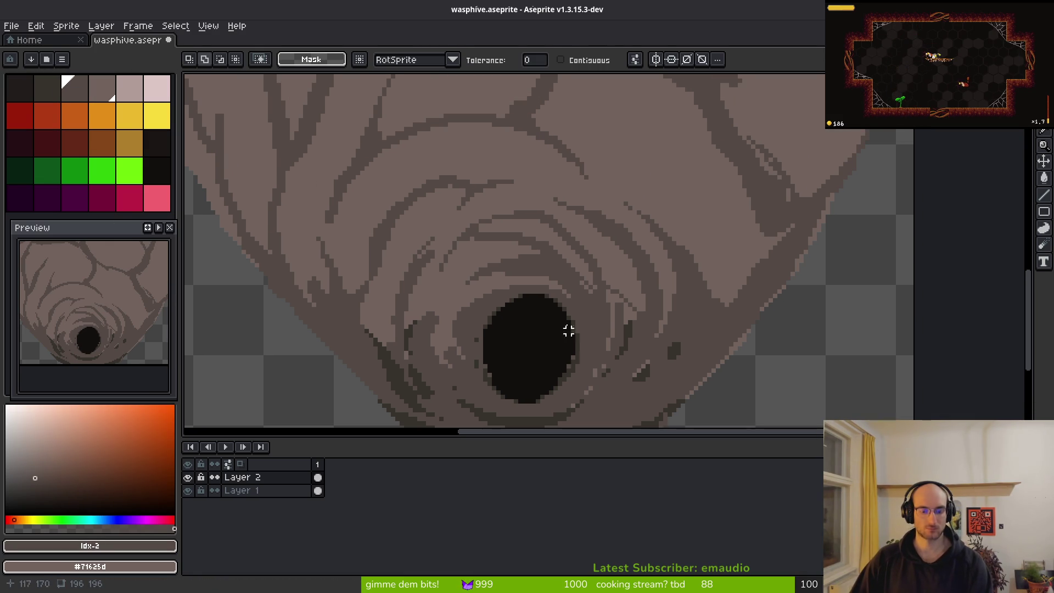
With the darkest brown, shade a vein's left edge darker down its length
key(f)
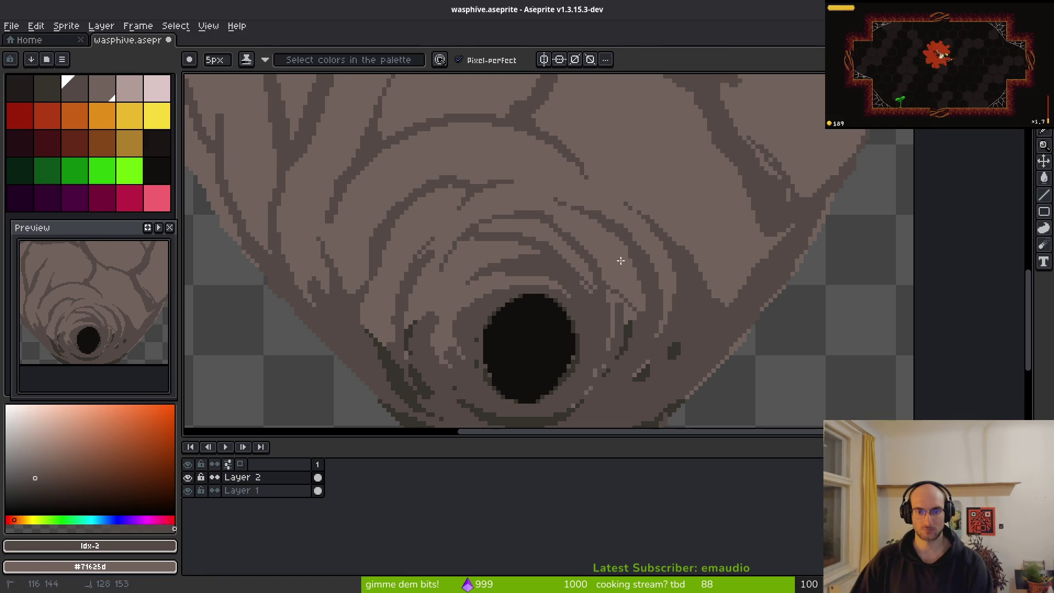
click(47, 88)
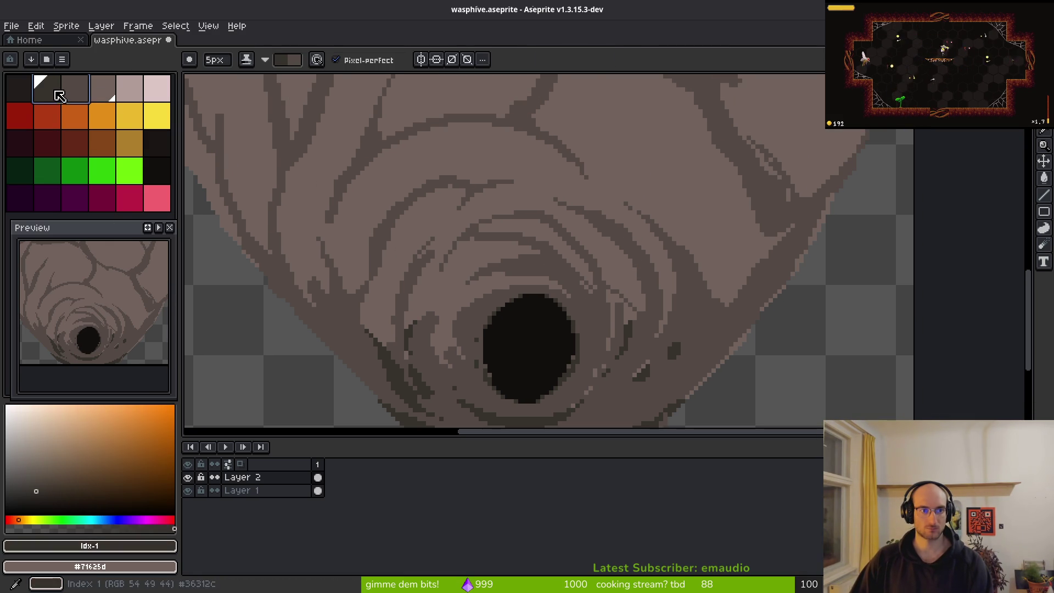
scroll(567, 278, down, 3)
scroll(607, 263, up, 4)
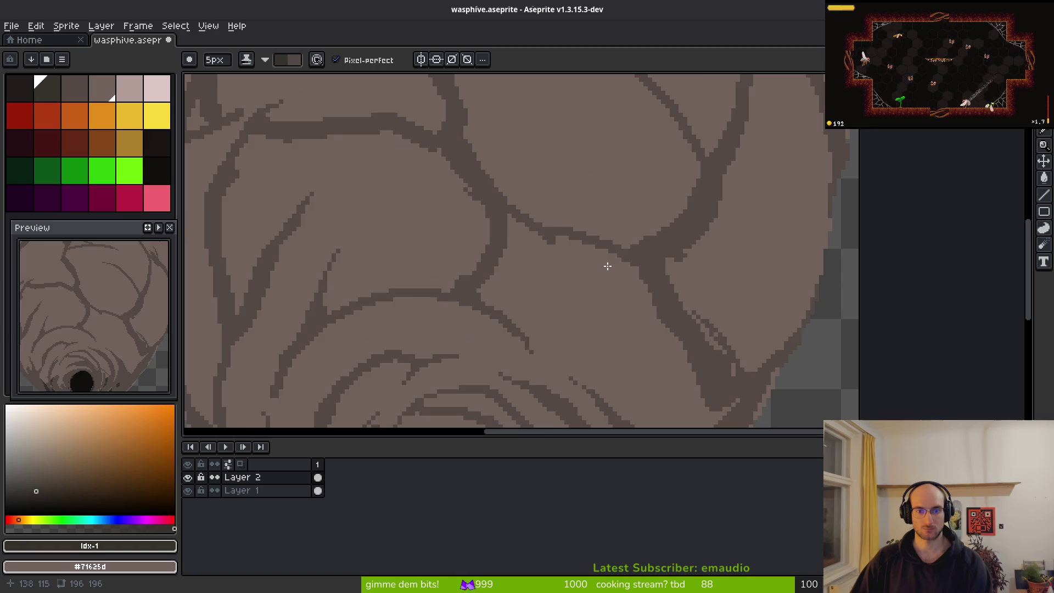
scroll(496, 259, up, 2)
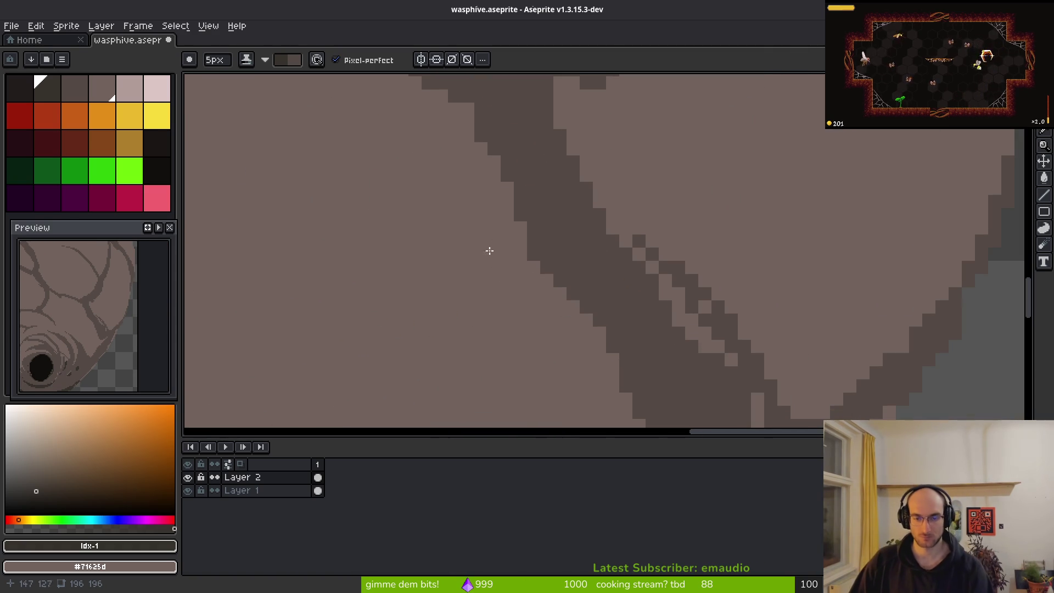
key(ctrl+z)
mouse_move(470, 192)
mouse_down()
mouse_move(589, 385)
mouse_move(398, 183)
mouse_move(443, 209)
mouse_move(545, 355)
mouse_up()
scroll(545, 354, up, 3)
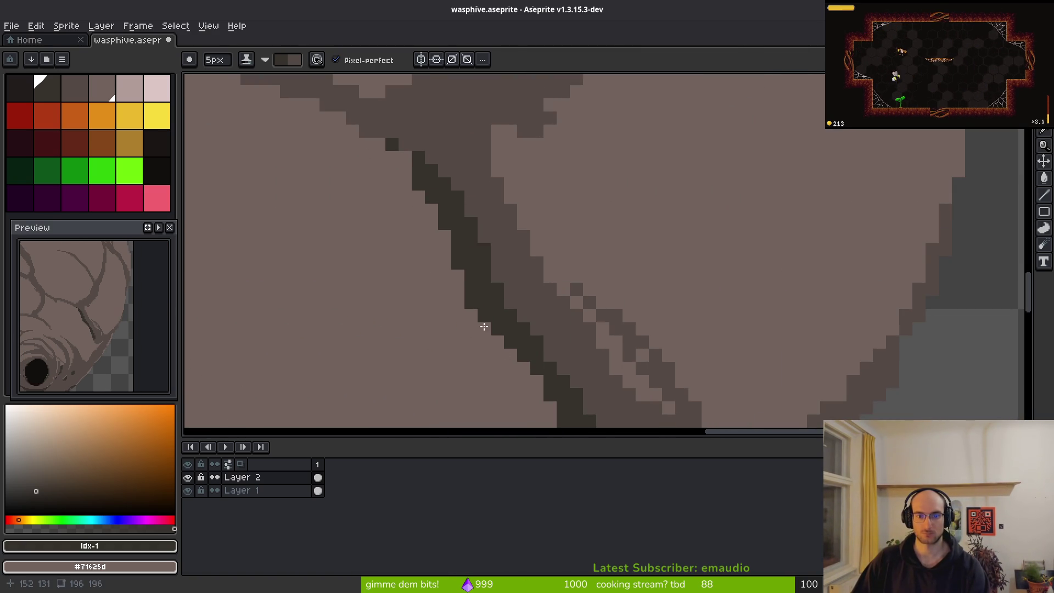
drag(541, 400, 485, 237)
drag(556, 340, 567, 365)
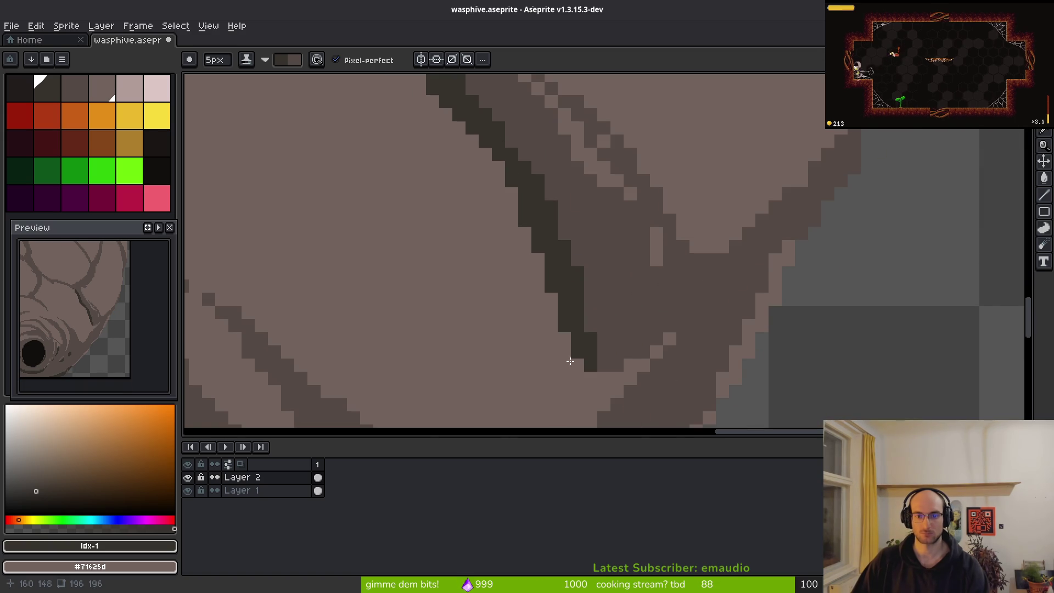
With a smaller brush, shade the vein fork and another branch, and redraw the vein's end
key(minus)
key(minus)
key(minus)
scroll(574, 319, down, 2)
mouse_move(543, 242)
mouse_down()
mouse_move(618, 245)
mouse_move(555, 272)
mouse_move(540, 250)
mouse_up()
drag(632, 247, 576, 308)
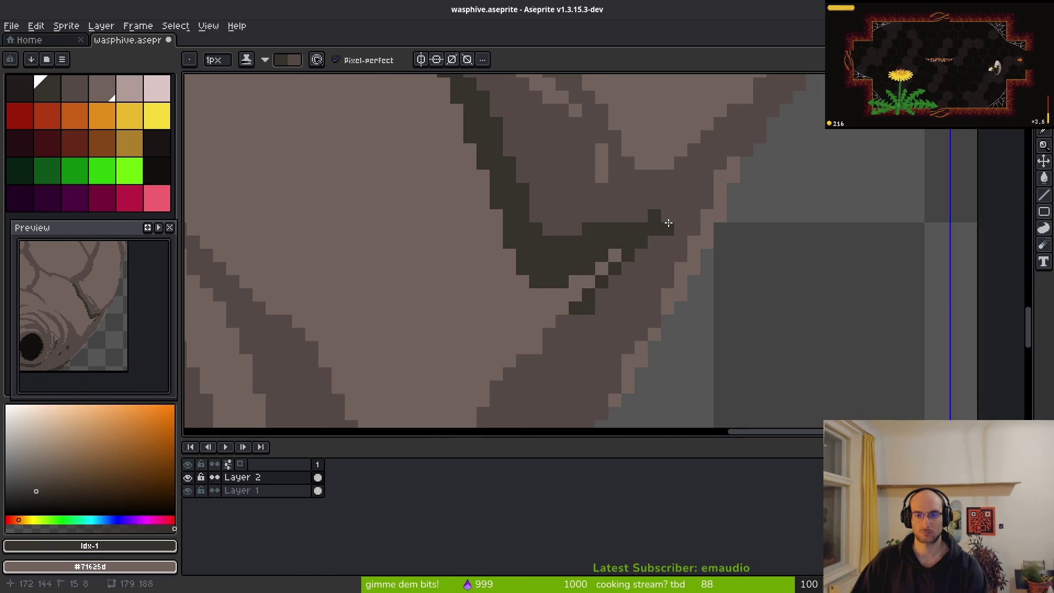
key(plus)
key(plus)
mouse_move(653, 321)
mouse_down()
mouse_move(631, 346)
mouse_move(623, 289)
mouse_move(583, 344)
mouse_up()
mouse_move(653, 217)
mouse_down()
mouse_move(687, 184)
mouse_move(694, 216)
mouse_move(684, 219)
mouse_move(708, 209)
mouse_move(713, 243)
mouse_move(661, 336)
mouse_move(743, 197)
mouse_move(577, 400)
mouse_move(630, 348)
mouse_move(696, 203)
mouse_move(538, 242)
mouse_move(638, 273)
mouse_up()
Shade the vein near the hive's right rim and add a dark patch at the lower-right edge
drag(551, 221, 483, 329)
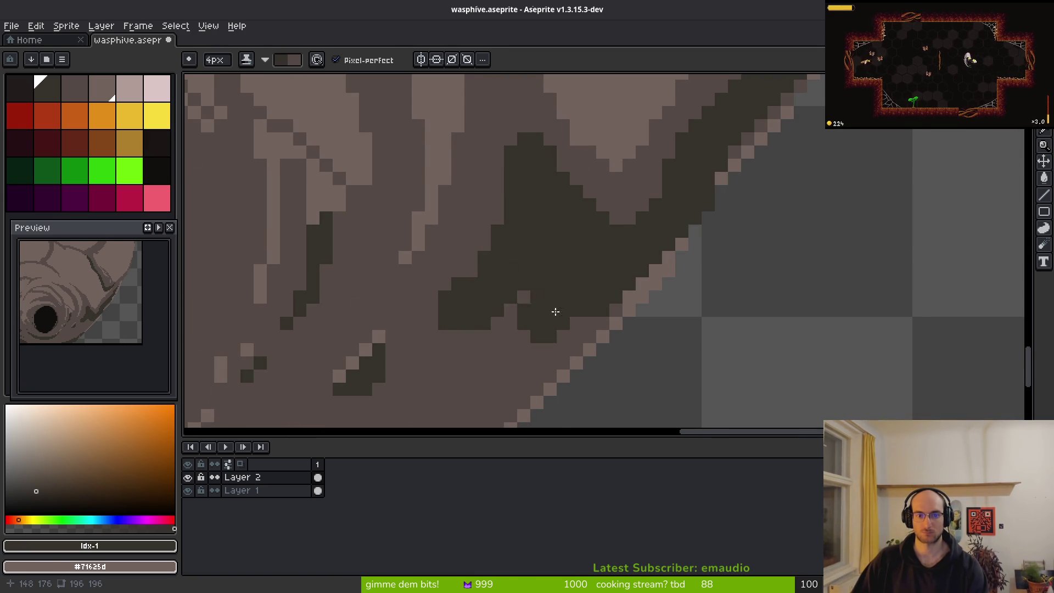
scroll(661, 230, down, 2)
scroll(661, 230, up, 1)
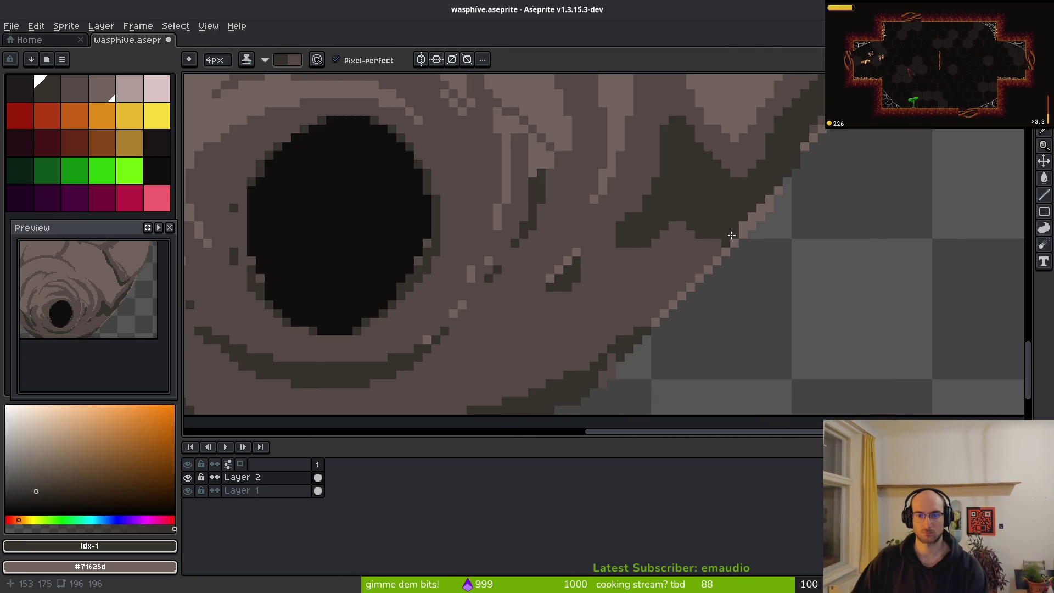
drag(640, 315, 662, 297)
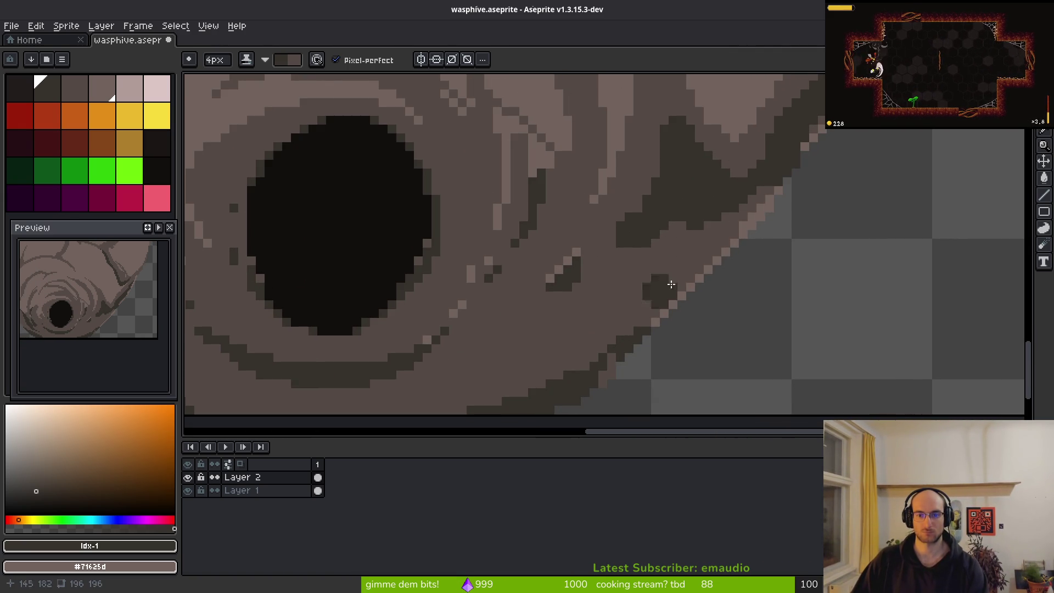
scroll(663, 297, down, 4)
scroll(715, 278, up, 1)
scroll(728, 226, down, 1)
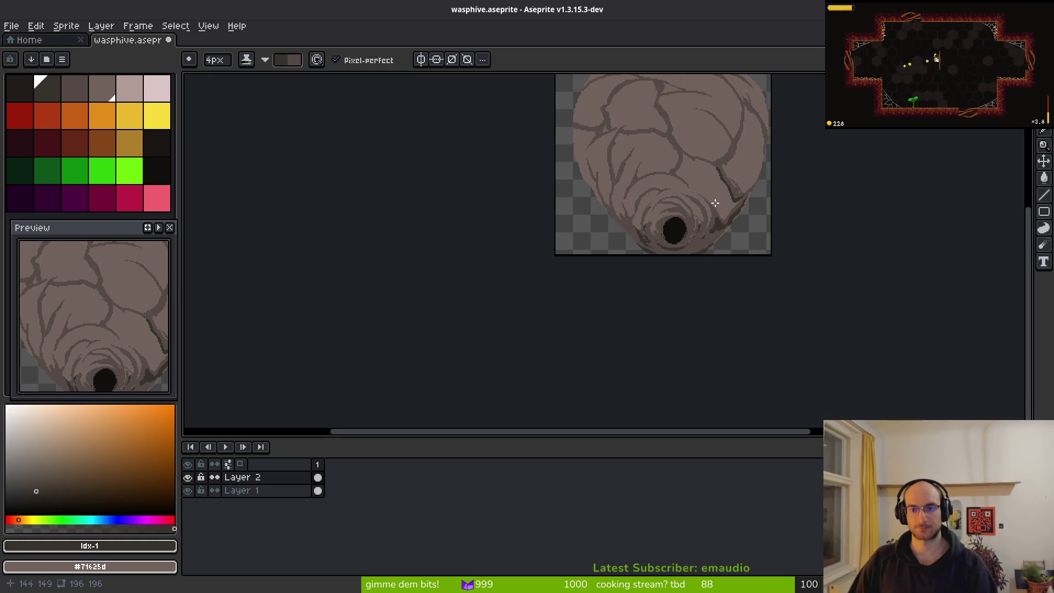
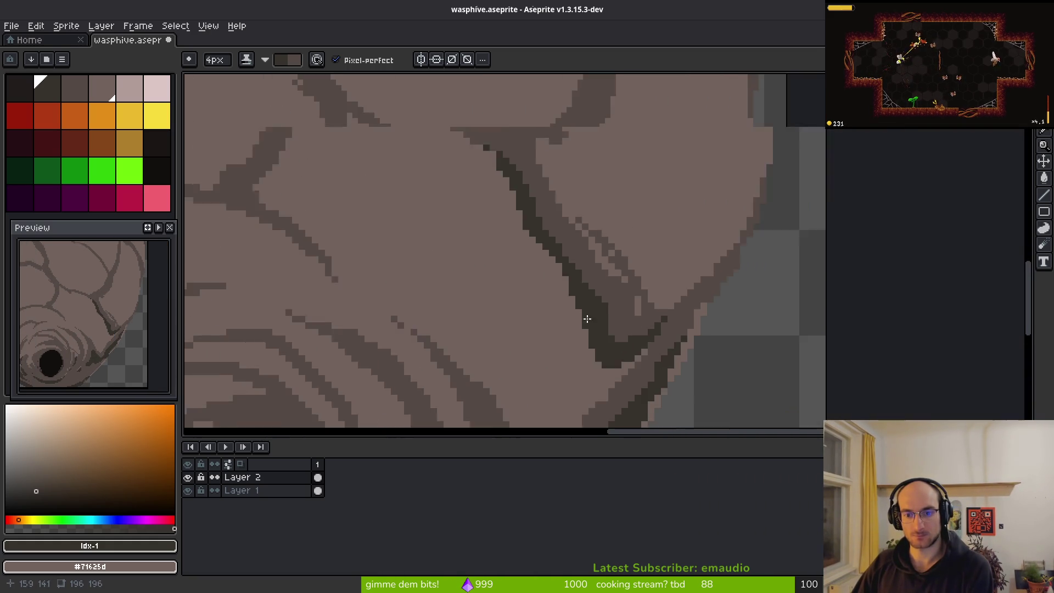
Darken the crack's diagonal edge and its upper-right branch with the darkest brown
scroll(604, 316, up, 2)
scroll(566, 231, down, 1)
scroll(566, 231, down, 2)
scroll(517, 242, up, 4)
drag(407, 193, 442, 211)
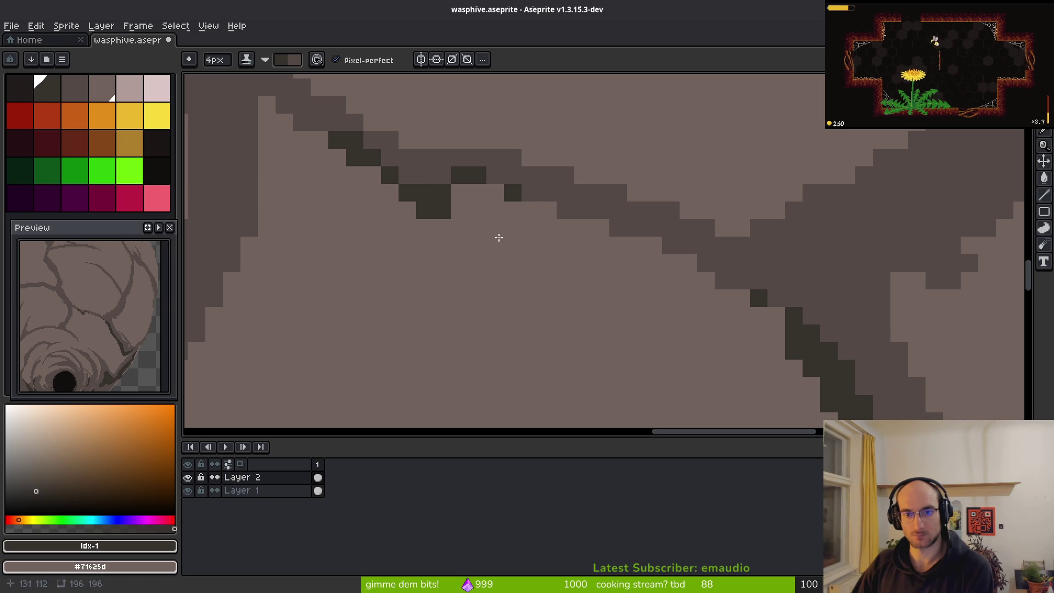
drag(741, 281, 618, 228)
scroll(581, 250, right, 5)
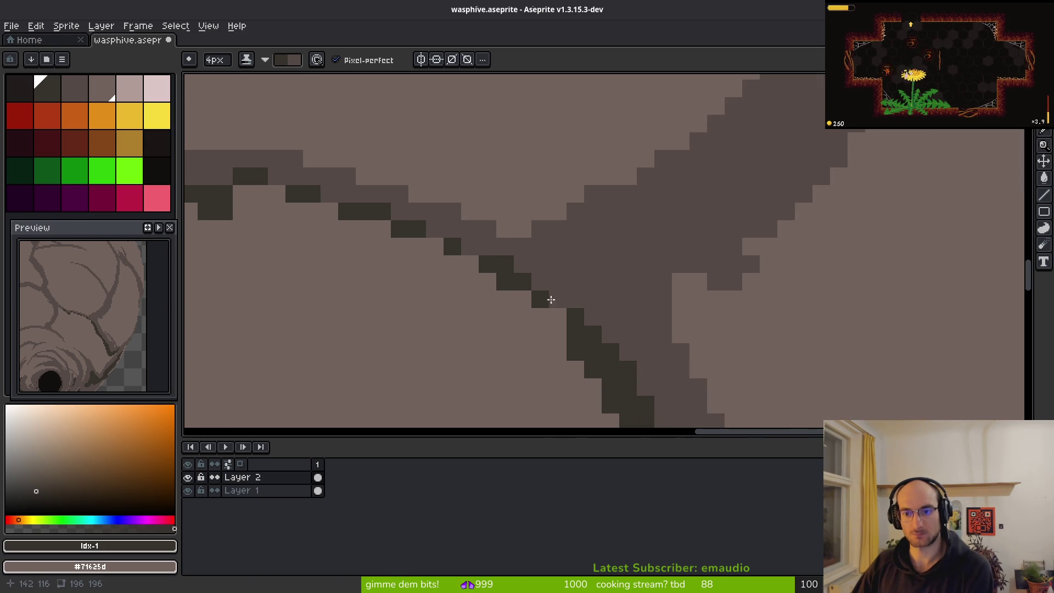
mouse_move(785, 88)
mouse_down()
mouse_move(793, 134)
mouse_move(645, 306)
mouse_move(595, 329)
mouse_move(616, 348)
mouse_up()
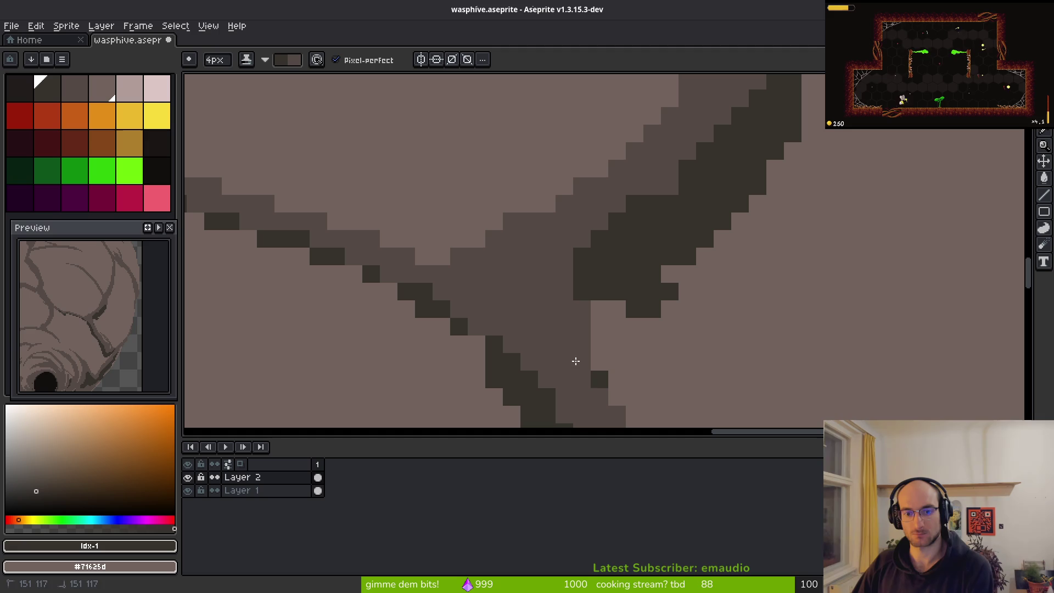
Paint dark shading down the crack's side, then undo the stray dark dabs
scroll(757, 377, down, 2)
scroll(720, 379, up, 2)
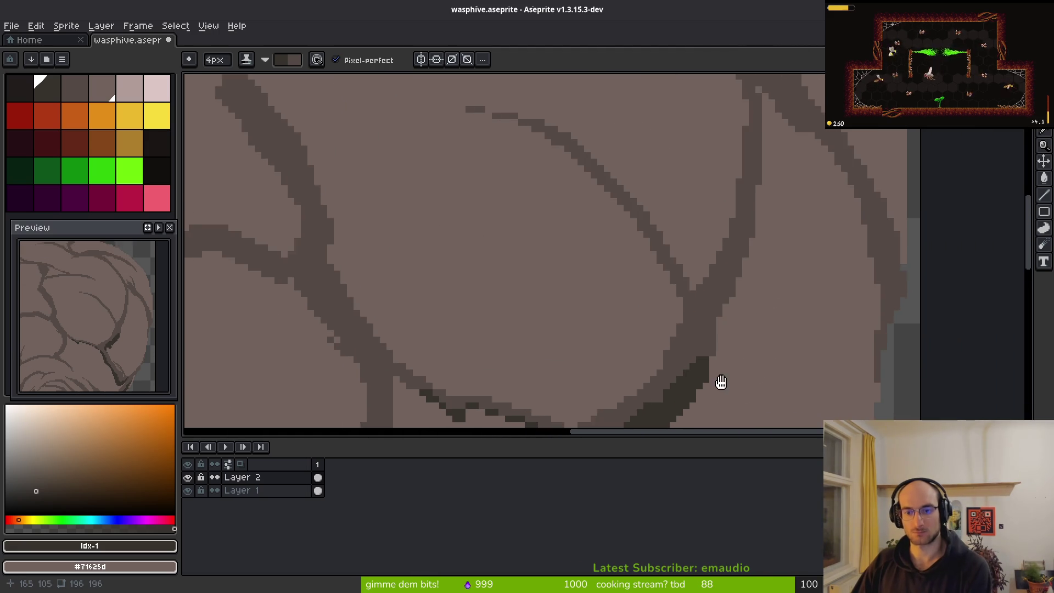
mouse_move(738, 138)
mouse_down()
mouse_move(676, 340)
mouse_move(653, 378)
mouse_up()
scroll(454, 281, up, 3)
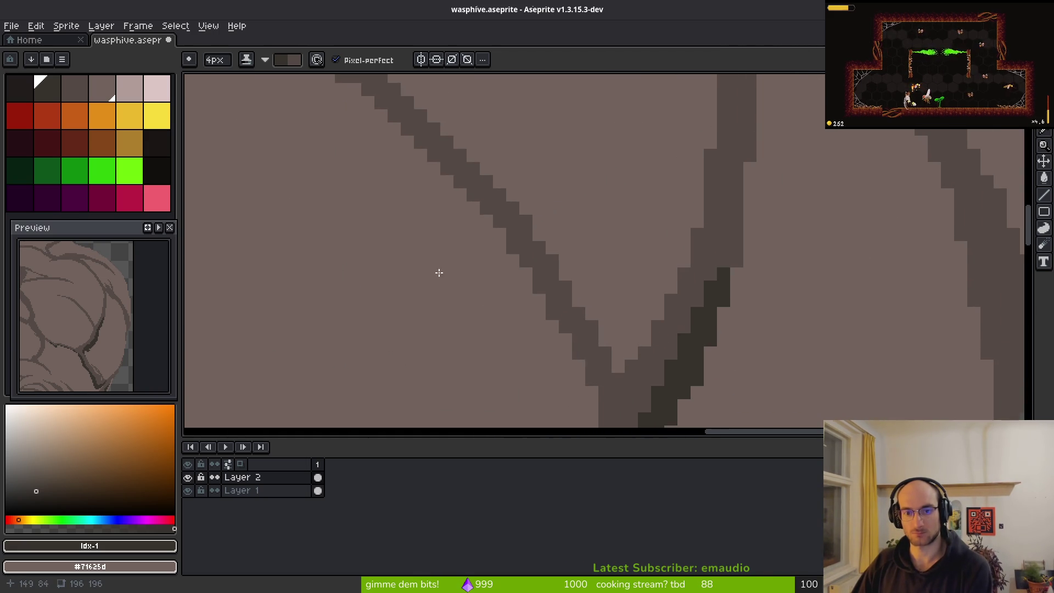
scroll(571, 355, down, 1)
scroll(545, 305, up, 1)
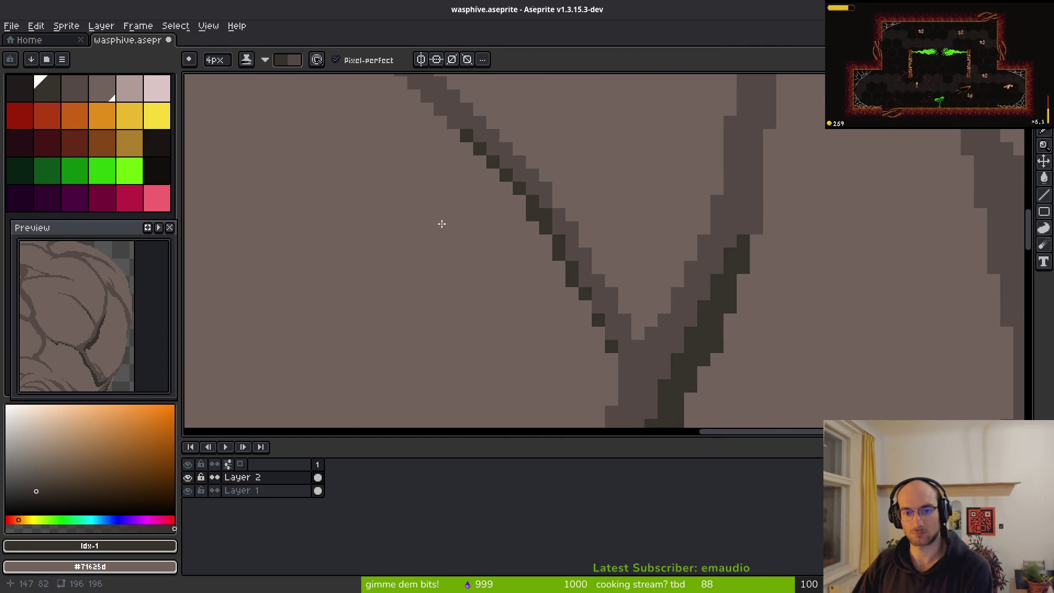
scroll(421, 221, up, 2)
key(ctrl+z)
Draw a straight dark line along the crack and darken the vertical crack's right edge
drag(449, 199, 515, 265)
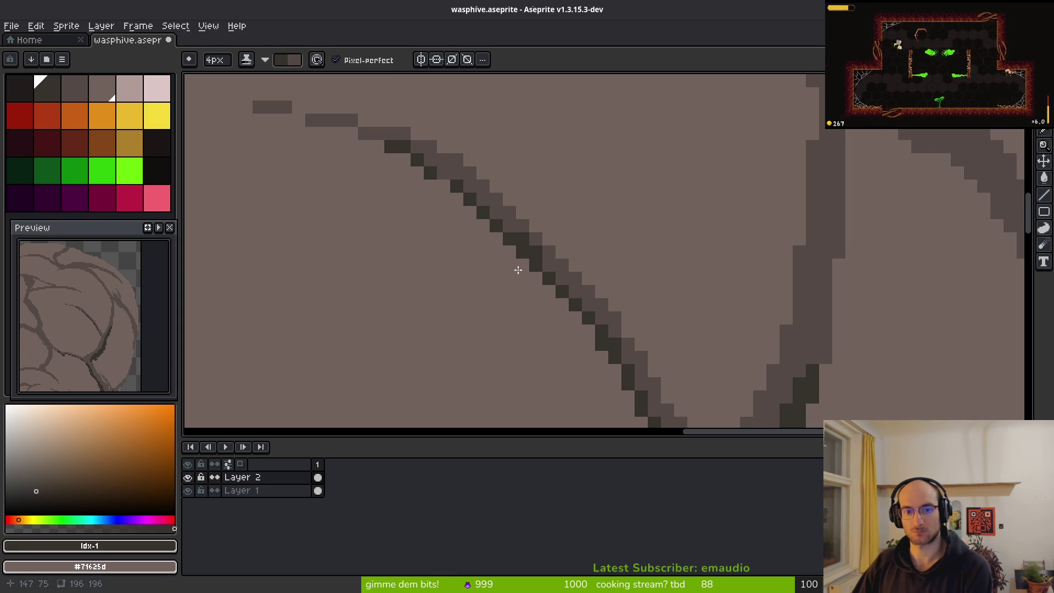
scroll(647, 372, down, 3)
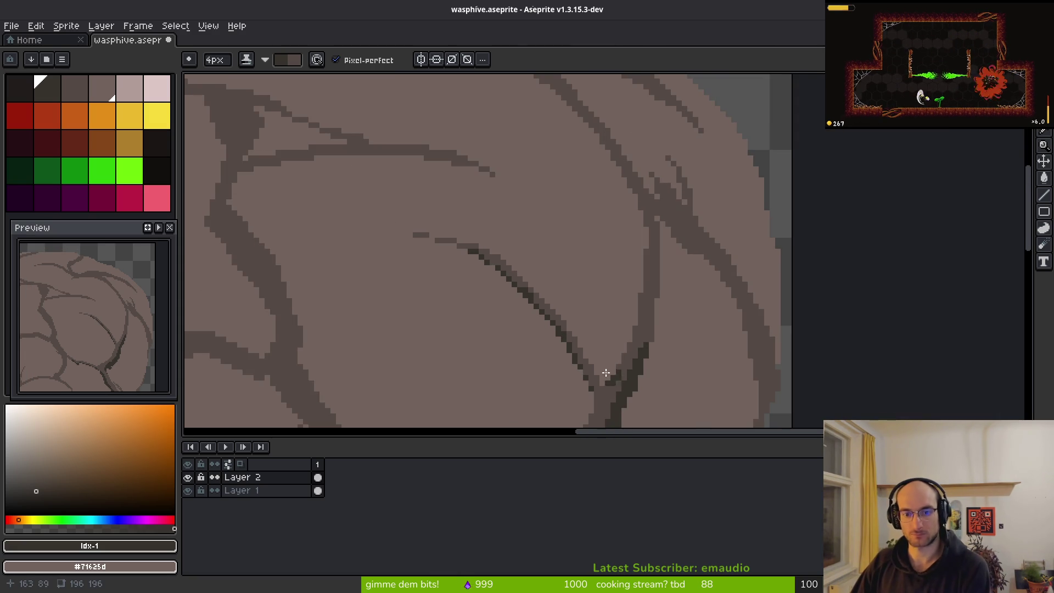
scroll(651, 219, up, 2)
drag(617, 240, 597, 328)
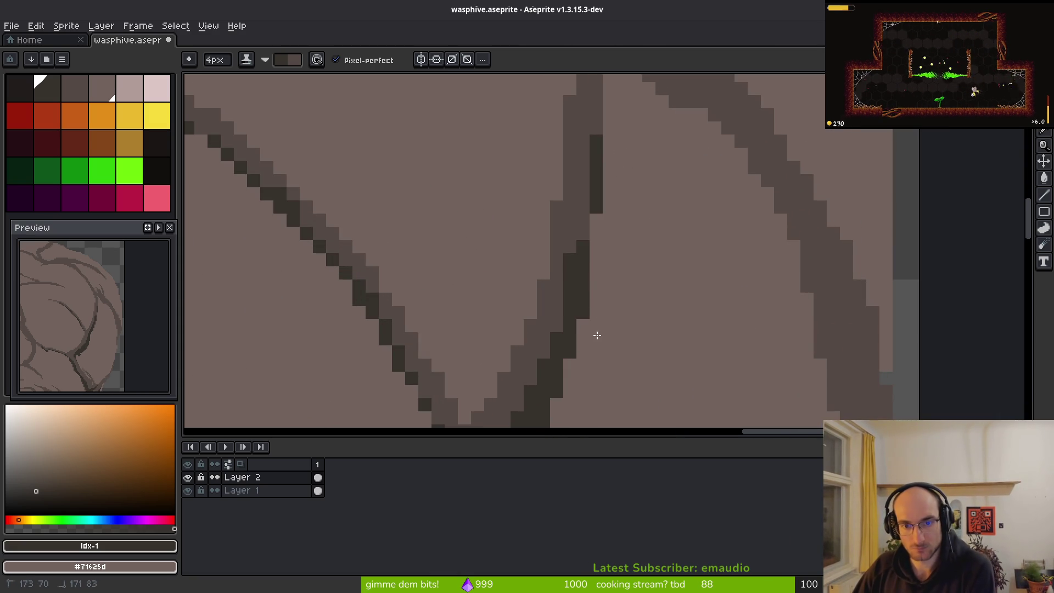
scroll(608, 365, up, 2)
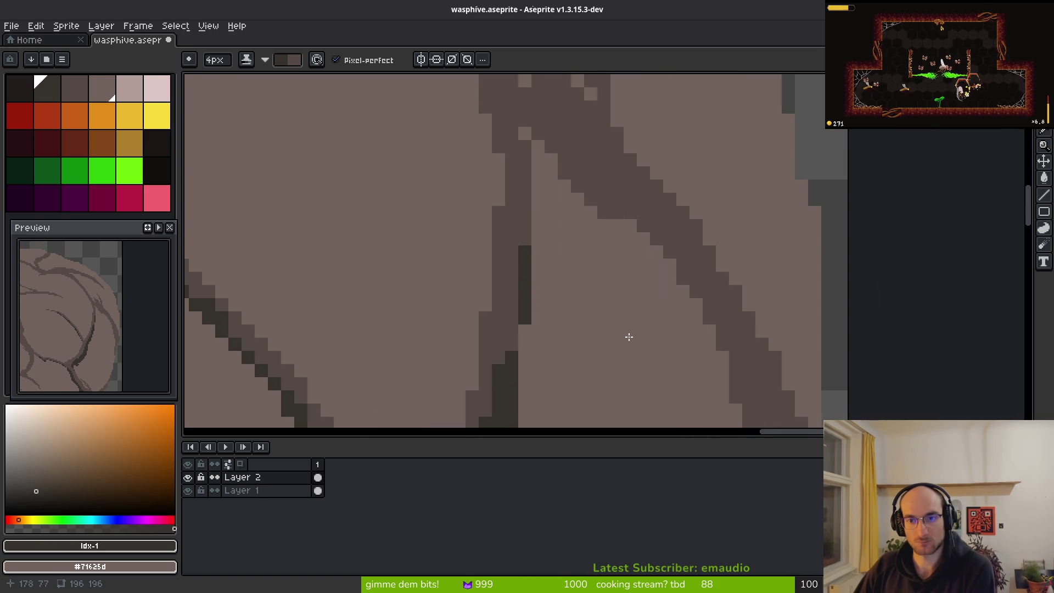
With a 1-pixel brush, place single dark pixels along the diagonal, undoing the last one
key(minus)
key(minus)
key(minus)
scroll(551, 181, up, 2)
click(546, 214)
scroll(550, 228, up, 1)
click(577, 252)
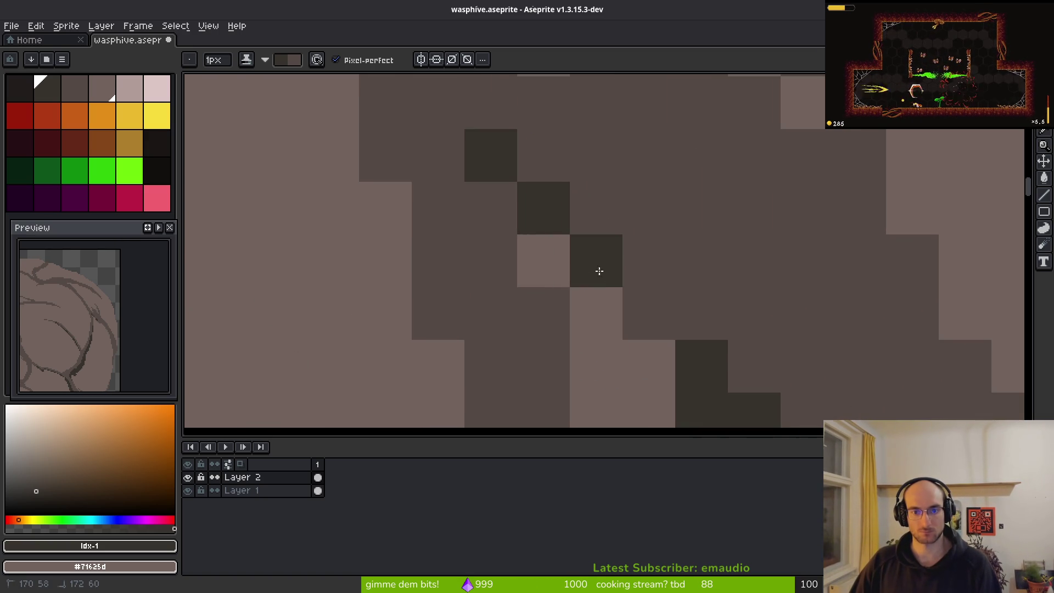
scroll(635, 296, down, 2)
click(656, 317)
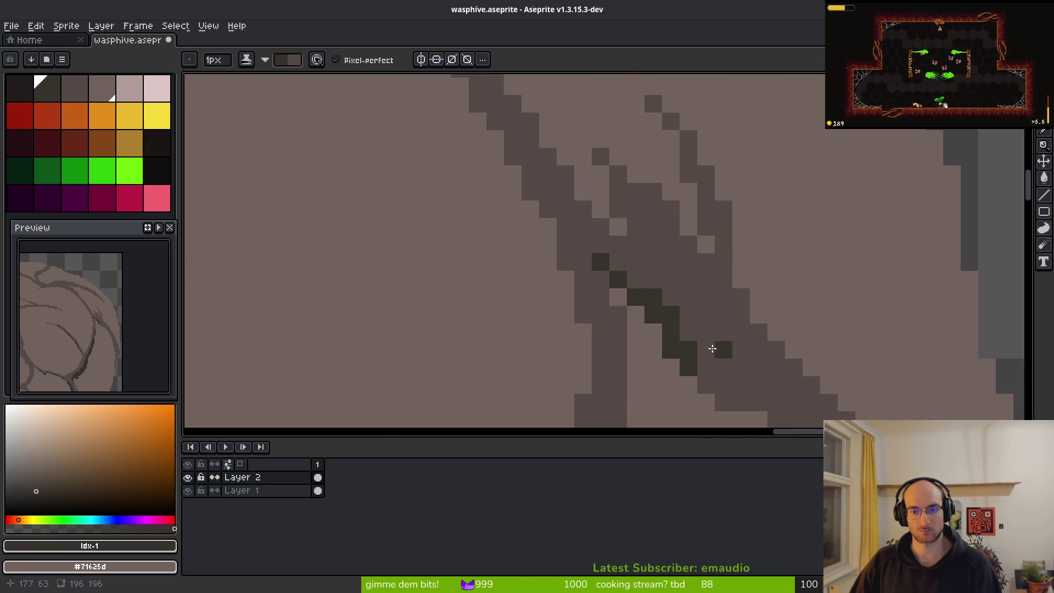
key(ctrl+z)
Extend the dark diagonal further down at its lower end
drag(638, 277, 674, 312)
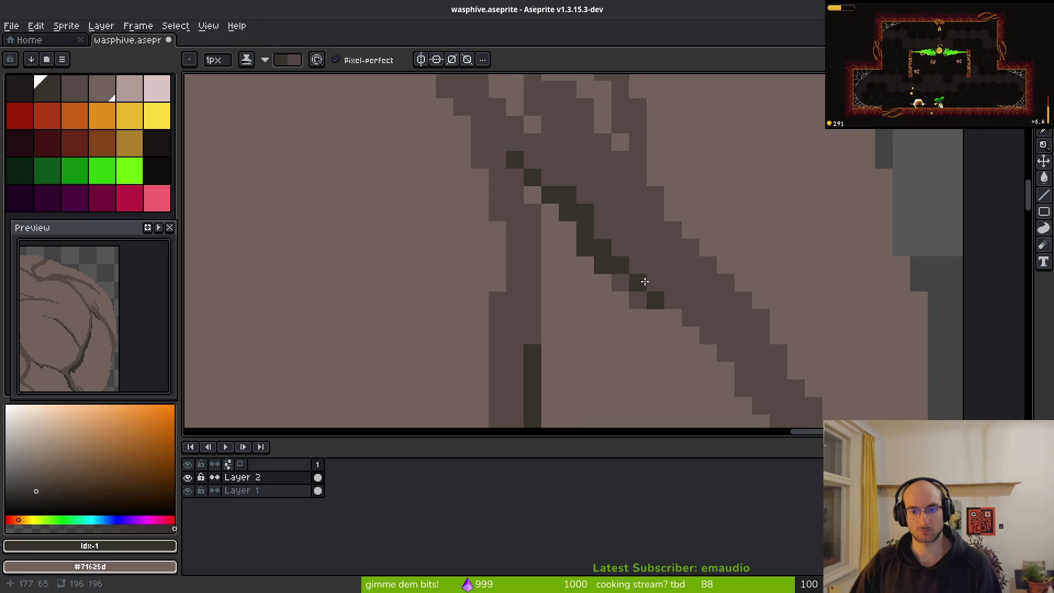
scroll(630, 308, down, 1)
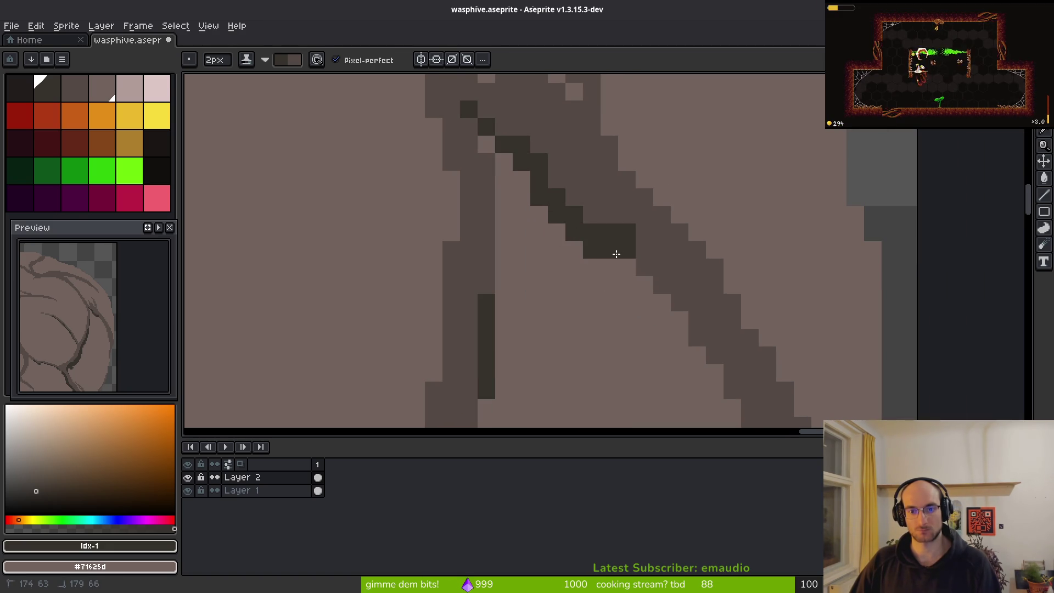
drag(650, 280, 667, 296)
scroll(617, 258, down, 1)
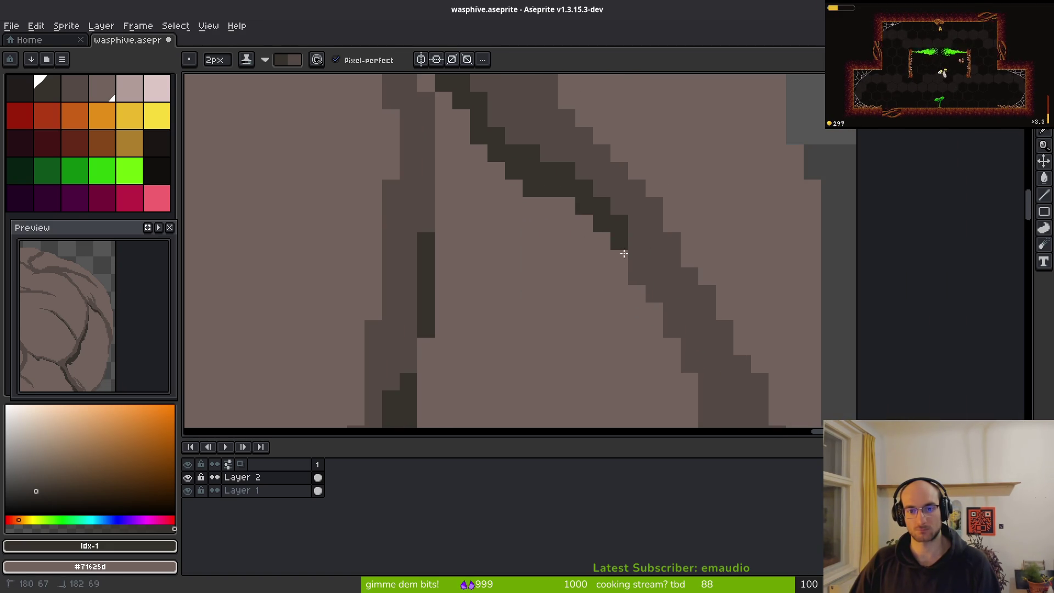
drag(619, 244, 635, 267)
scroll(628, 272, down, 1)
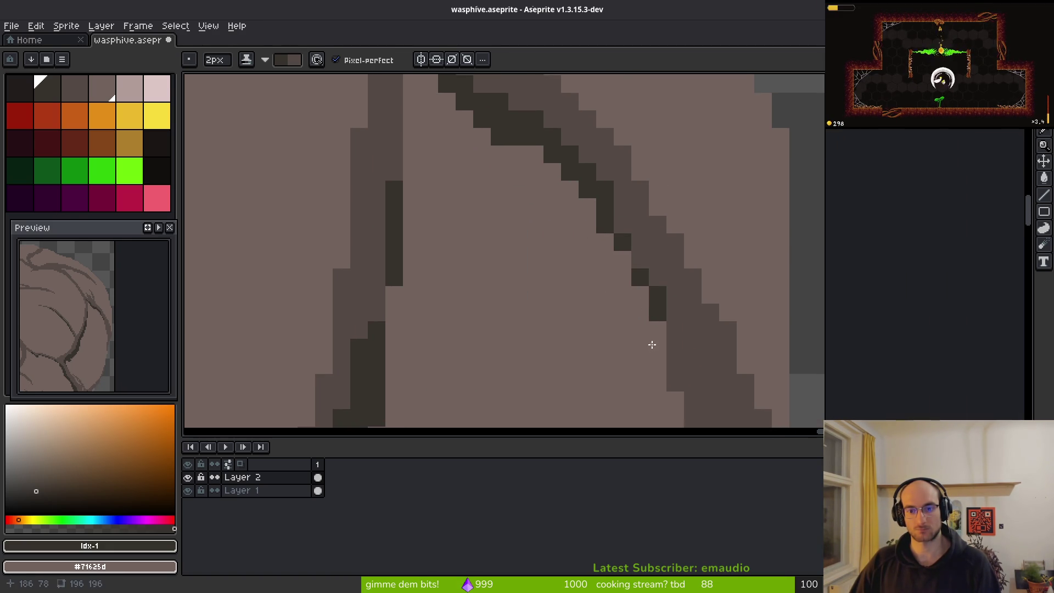
scroll(609, 258, down, 1)
scroll(598, 260, down, 1)
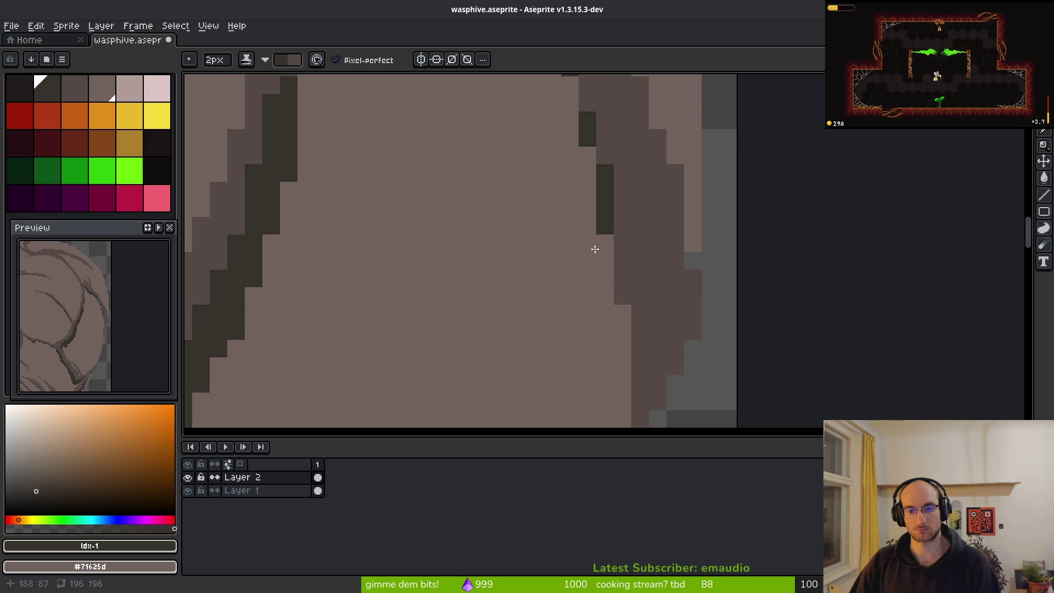
scroll(744, 338, down, 1)
Shade down the crack's edge and add a short dark column of shading
mouse_move(689, 148)
mouse_down()
mouse_move(682, 285)
mouse_move(656, 299)
mouse_move(634, 337)
mouse_up()
scroll(724, 238, down, 1)
drag(625, 288, 632, 340)
scroll(670, 324, down, 1)
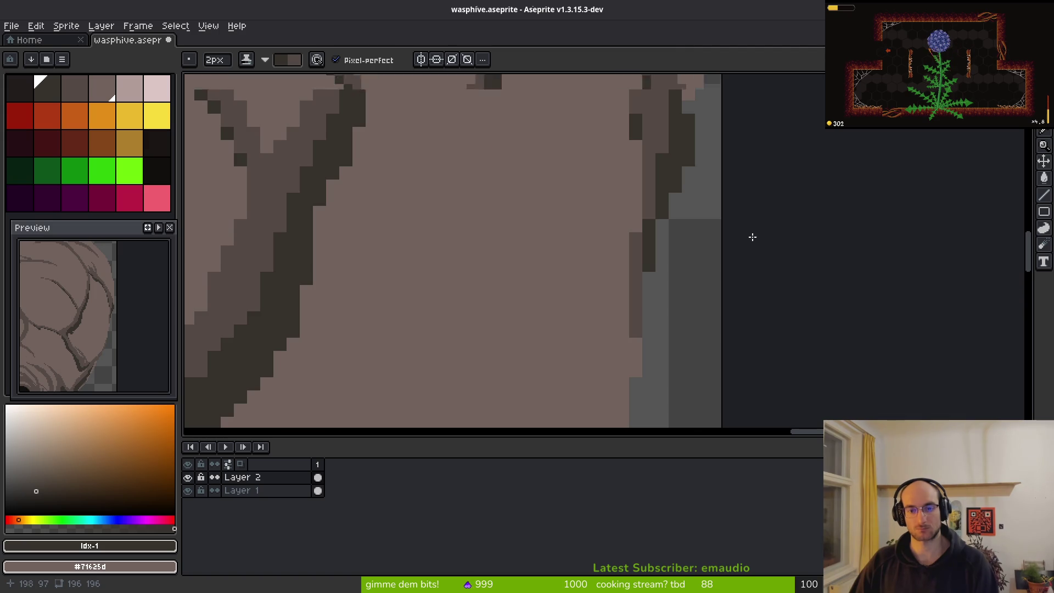
scroll(760, 235, down, 1)
scroll(702, 271, up, 1)
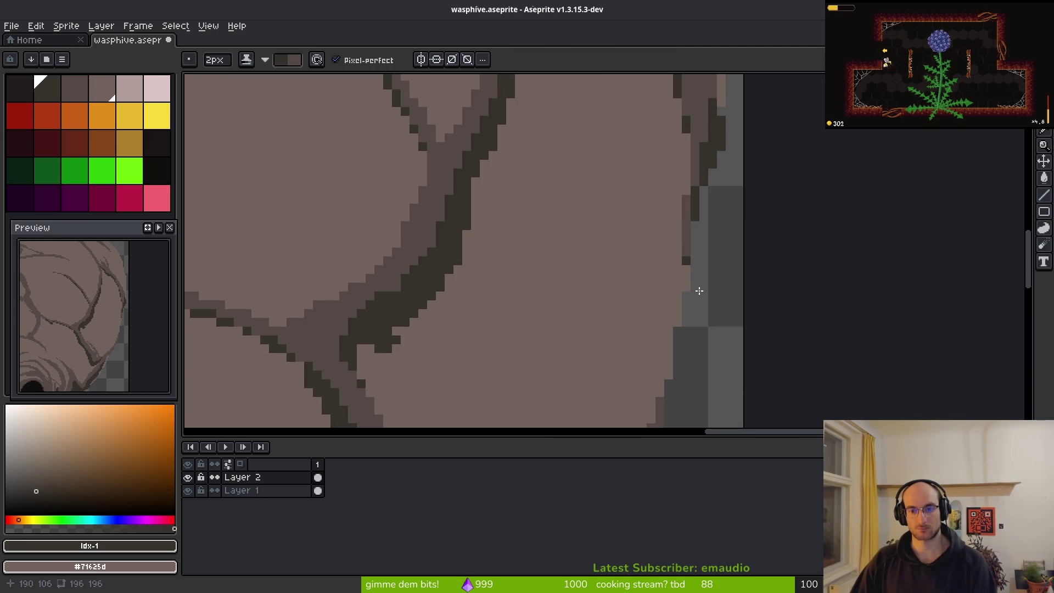
scroll(692, 286, down, 1)
scroll(665, 348, up, 1)
scroll(596, 285, up, 2)
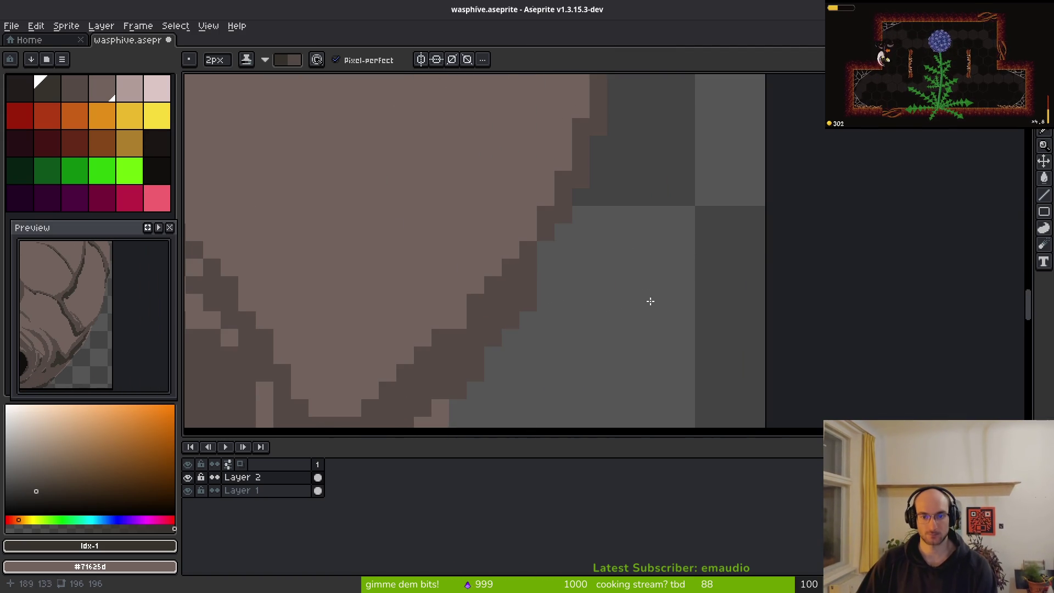
Darken the hive's lower-right outer edge with dark strokes
mouse_move(563, 215)
mouse_down()
mouse_move(511, 360)
mouse_move(439, 392)
mouse_up()
scroll(741, 172, down, 1)
scroll(753, 137, up, 1)
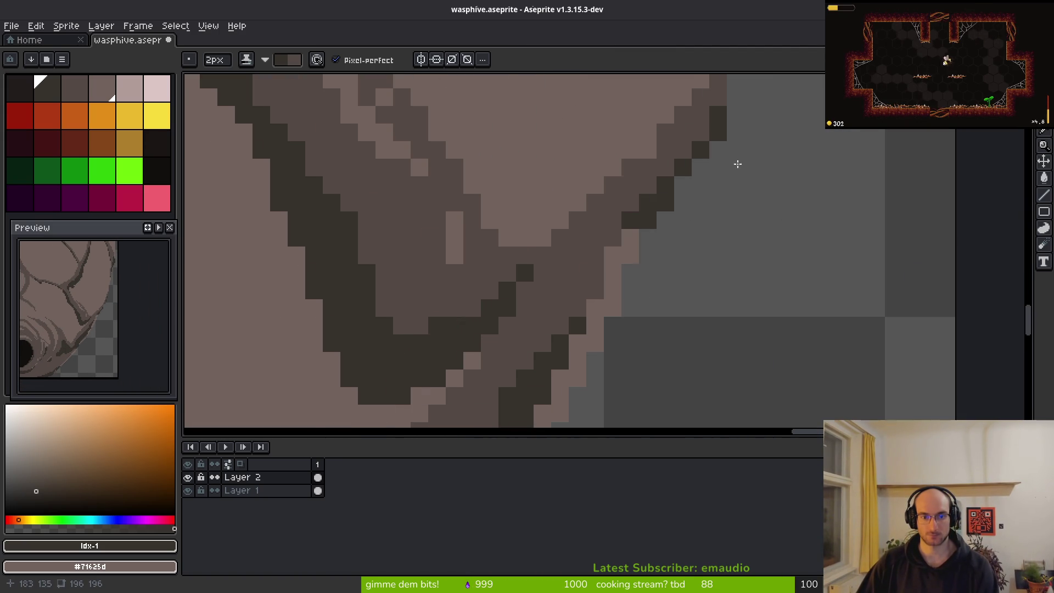
drag(675, 200, 592, 316)
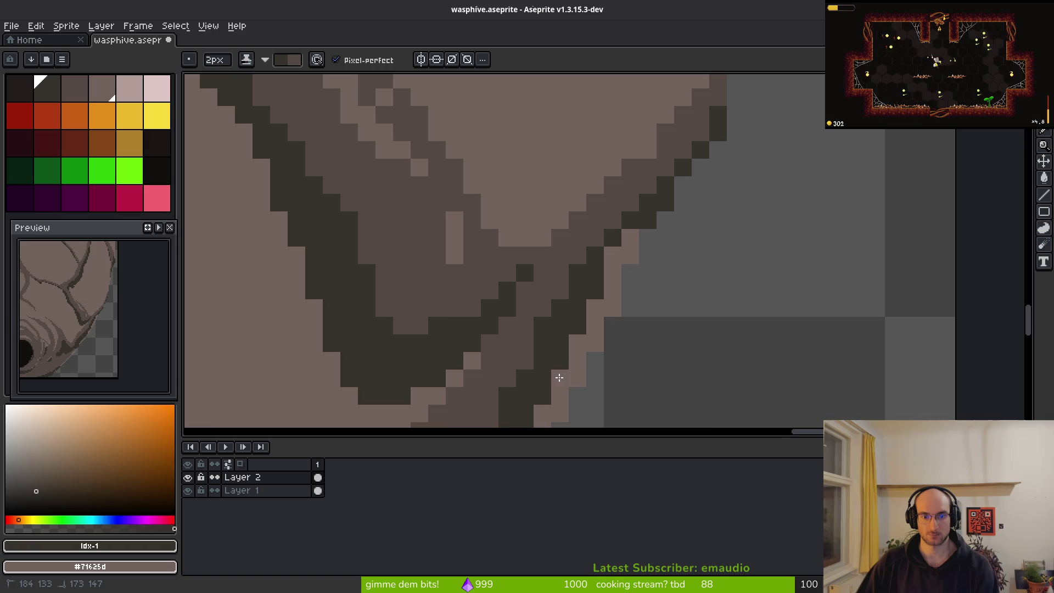
scroll(637, 313, down, 6)
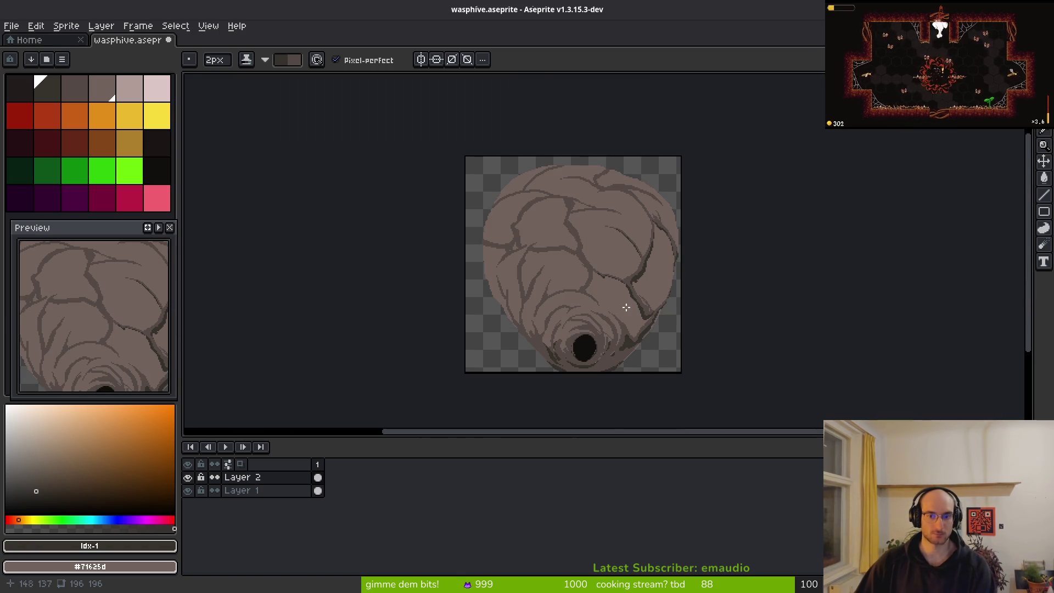
Pick the darkest brown palette shades and enlarge the brush to 3 pixels
scroll(639, 298, up, 4)
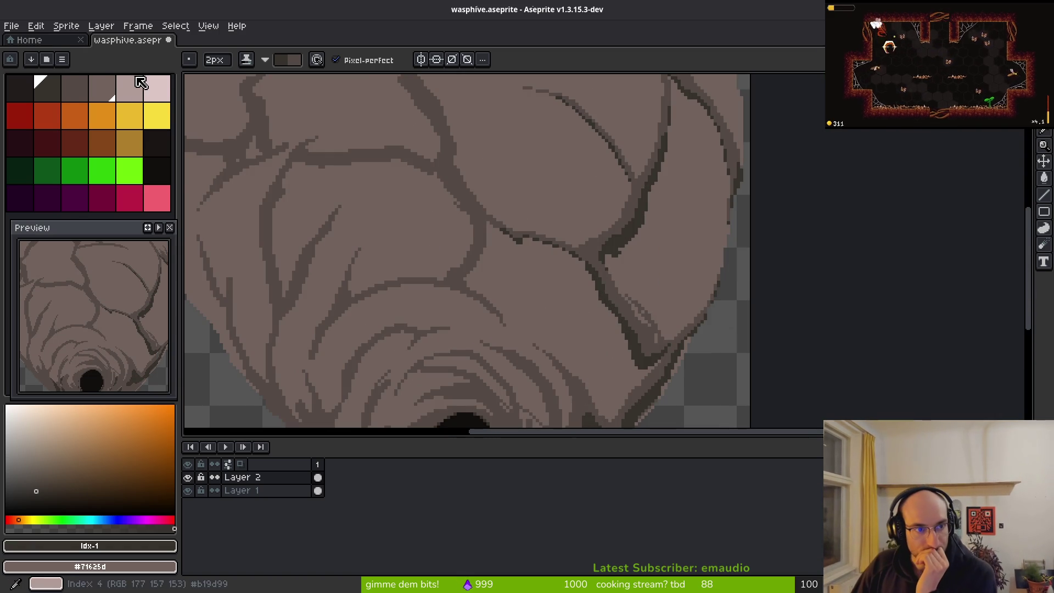
key(bracketright)
key(bracketright)
key(bracketright)
drag(102, 102, 77, 91)
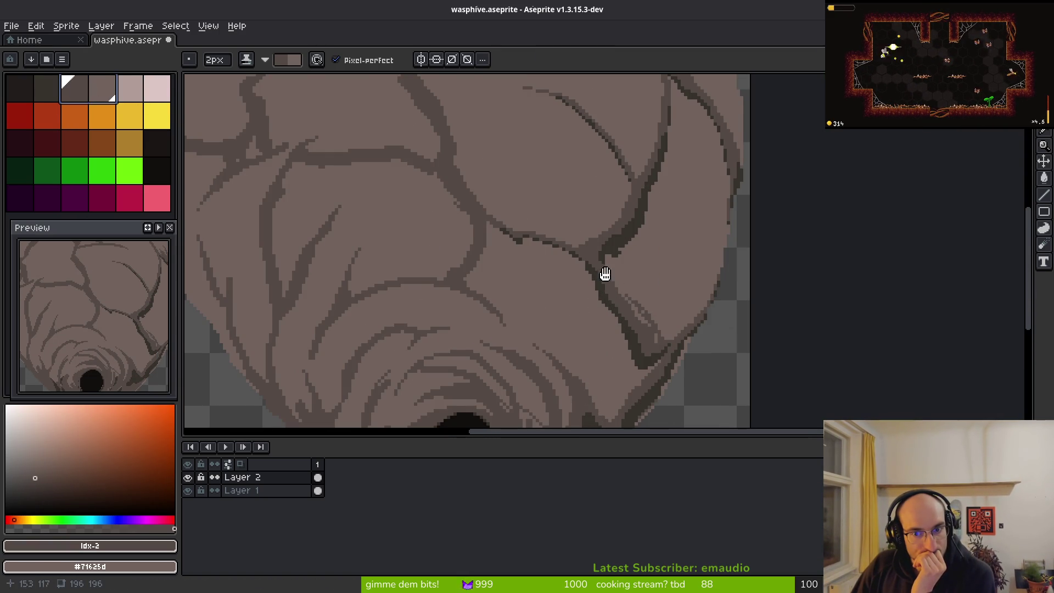
scroll(609, 265, up, 5)
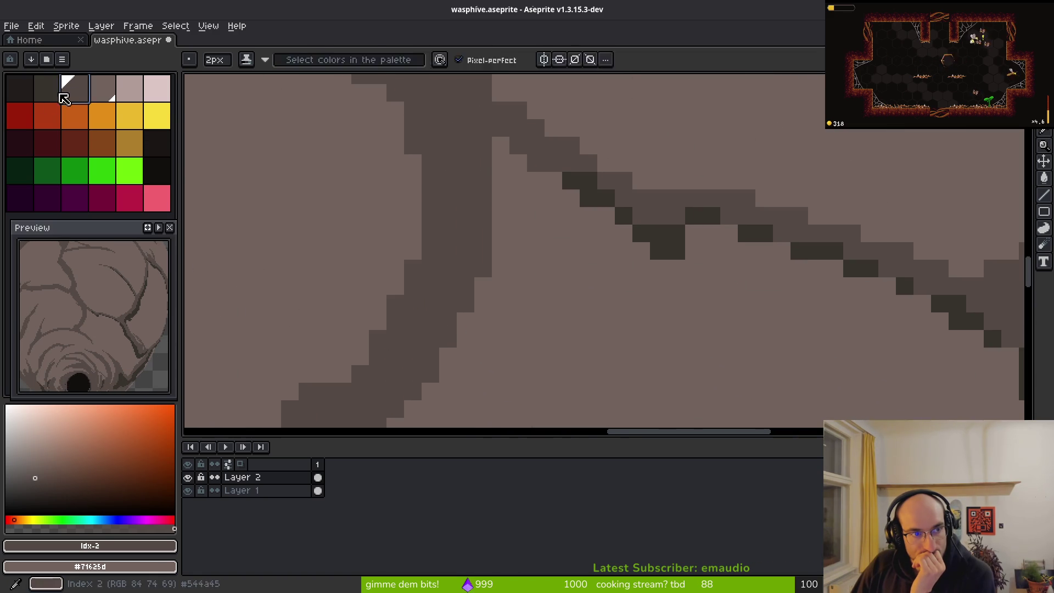
drag(74, 94, 52, 95)
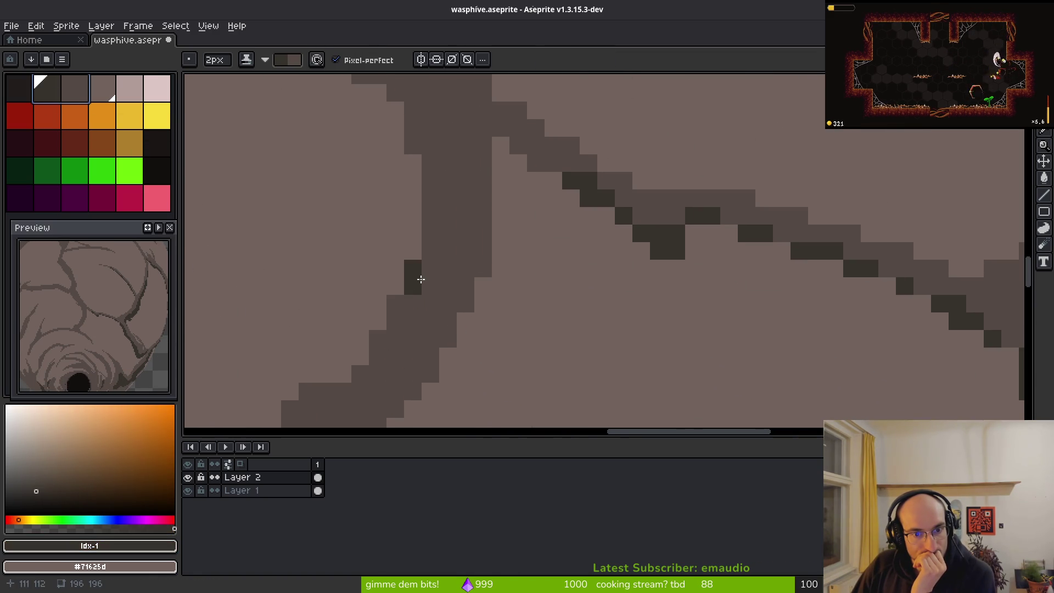
key(plus)
Paint dark shading along the upper-left diagonal crack and beneath its left branch
mouse_move(508, 193)
mouse_down()
mouse_move(448, 339)
mouse_move(551, 193)
mouse_up()
mouse_move(546, 112)
mouse_down()
mouse_move(440, 311)
mouse_move(555, 181)
mouse_up()
click(433, 222)
click(502, 239)
mouse_move(578, 298)
mouse_down()
mouse_move(556, 292)
mouse_move(436, 170)
mouse_move(496, 162)
mouse_move(560, 215)
mouse_up()
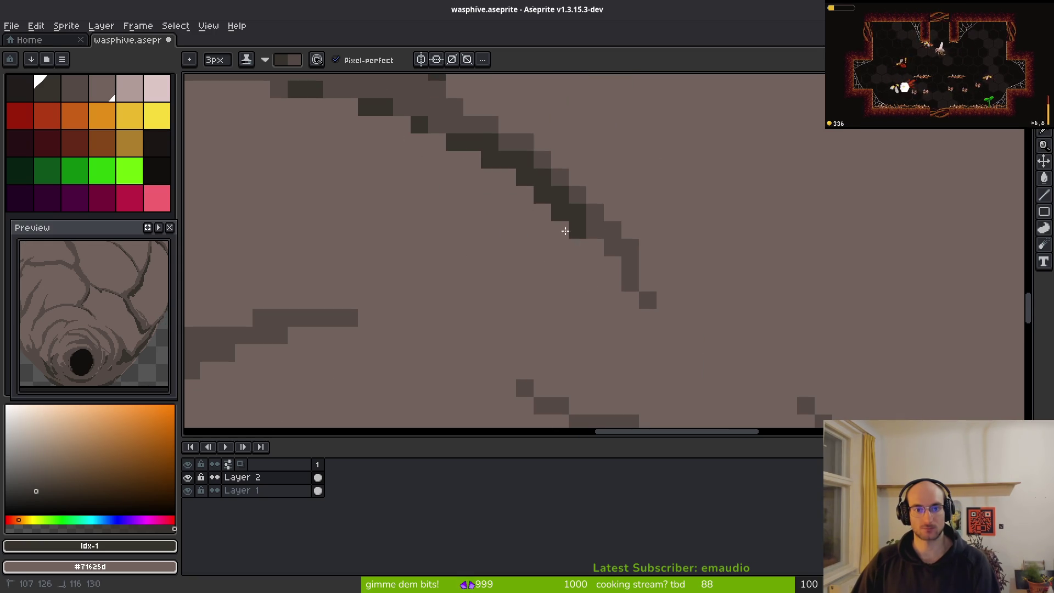
mouse_move(460, 218)
mouse_down()
mouse_move(494, 289)
mouse_move(574, 308)
mouse_move(631, 186)
mouse_up()
mouse_move(785, 196)
mouse_down()
mouse_move(557, 228)
mouse_move(631, 261)
mouse_move(621, 188)
mouse_move(444, 332)
mouse_up()
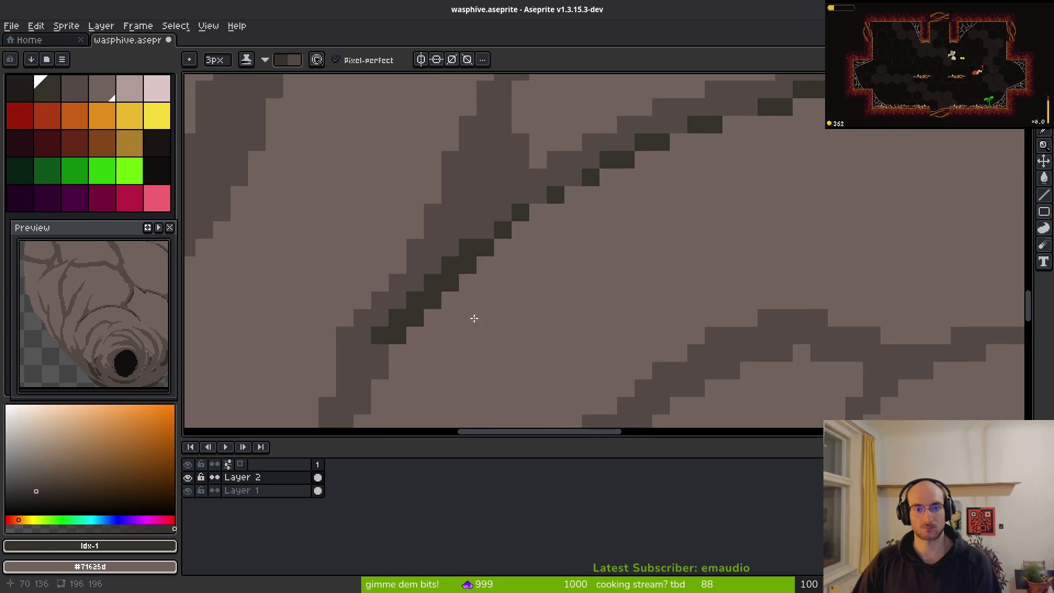
drag(506, 287, 486, 134)
mouse_move(507, 211)
mouse_down()
mouse_move(439, 316)
mouse_move(441, 373)
mouse_up()
Sample the hive's base brown and select the cels of both layers
key(e)
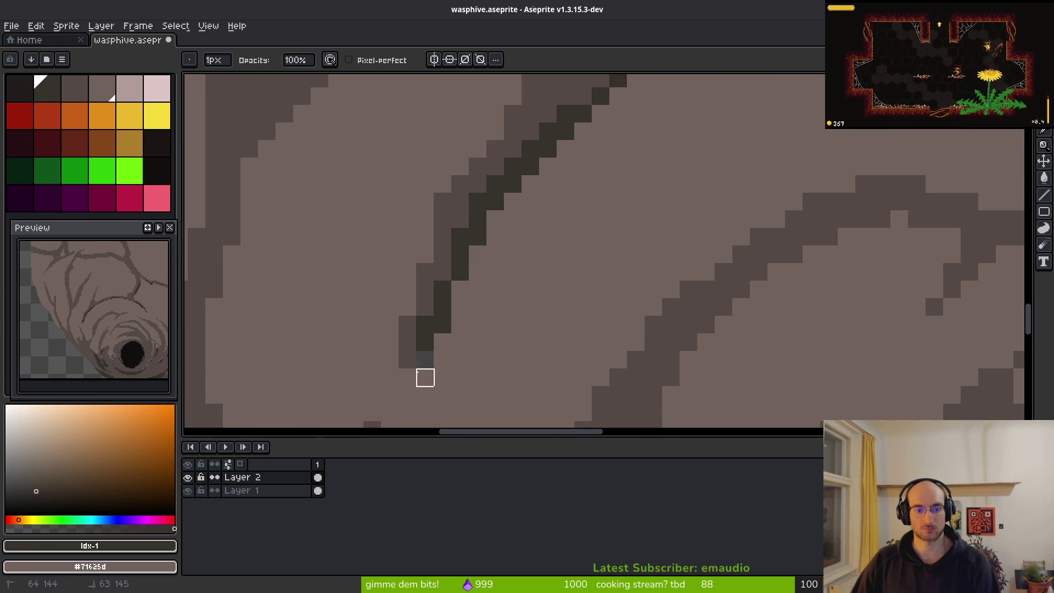
scroll(499, 318, down, 2)
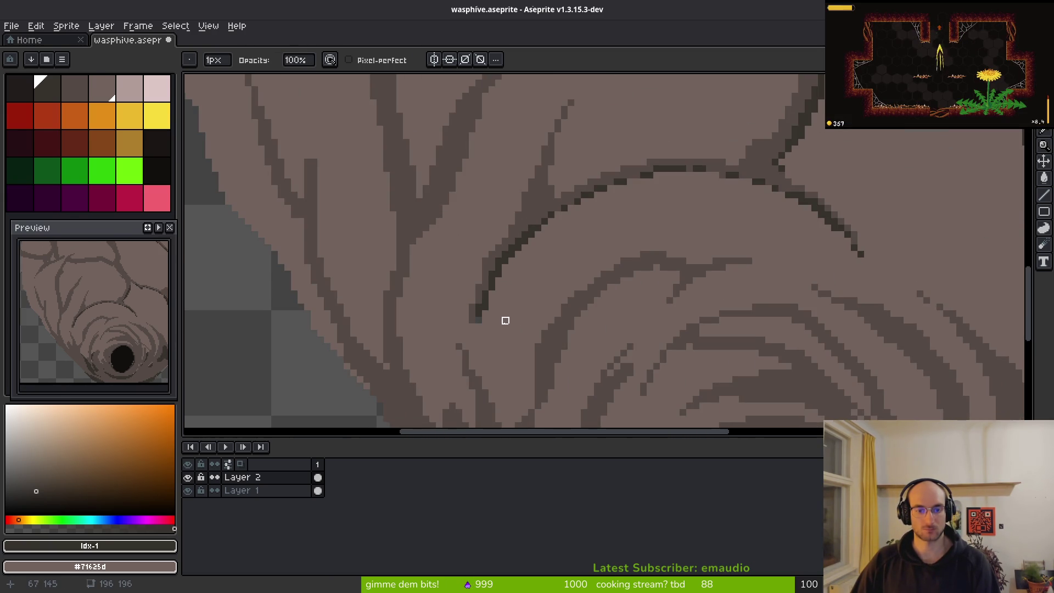
alt+click(504, 335)
key(b)
click(317, 465)
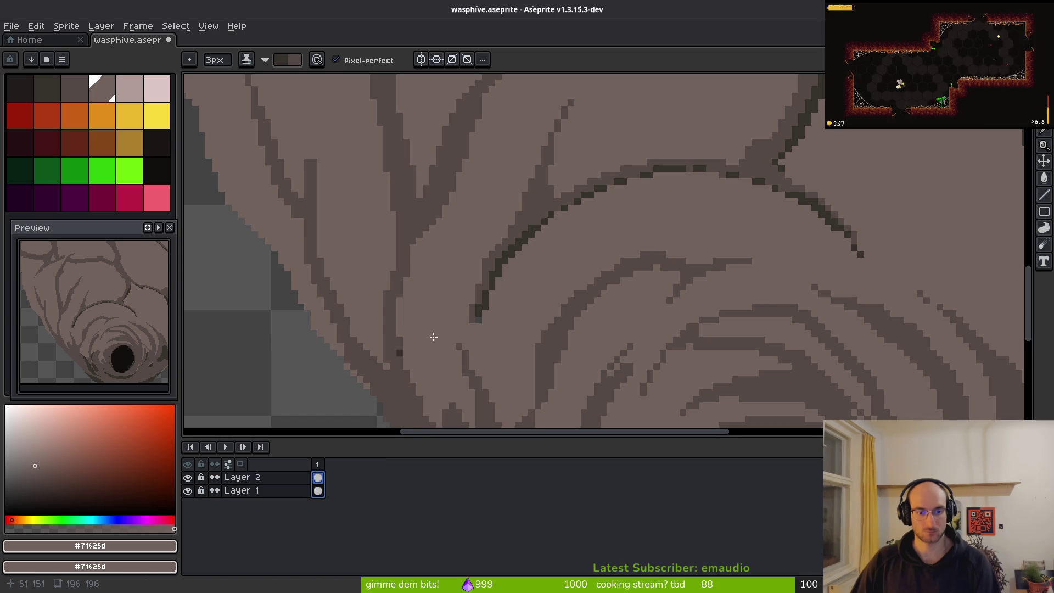
scroll(551, 312, up, 2)
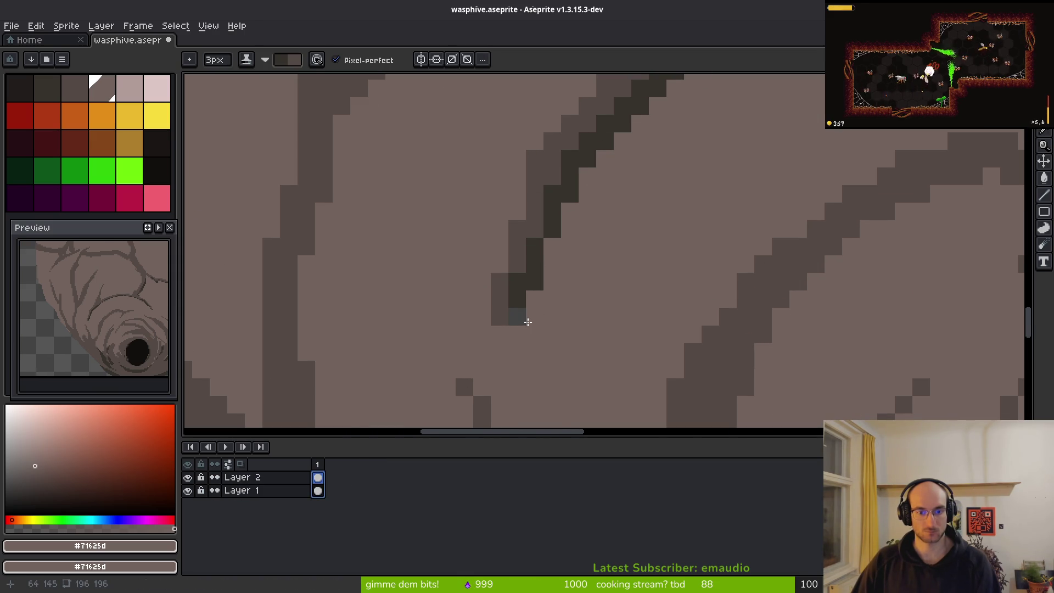
Try covering a stray dark pixel, undo the touch-up, and shrink the brush to 1 pixel
key(ctrl+z)
click(102, 87)
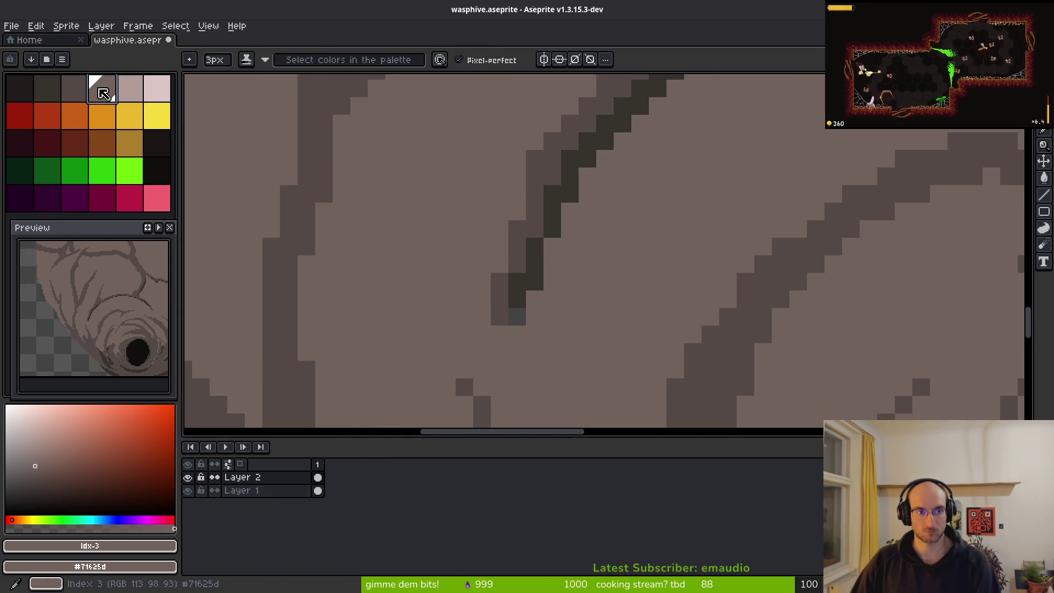
click(517, 317)
alt+click(578, 327)
click(524, 320)
key(ctrl+z)
key(minus)
key(minus)
Save wasphive.aseprite, sample the dark shading on Layers 1 and 2, and save again
key(ctrl+s)
scroll(569, 311, down, 5)
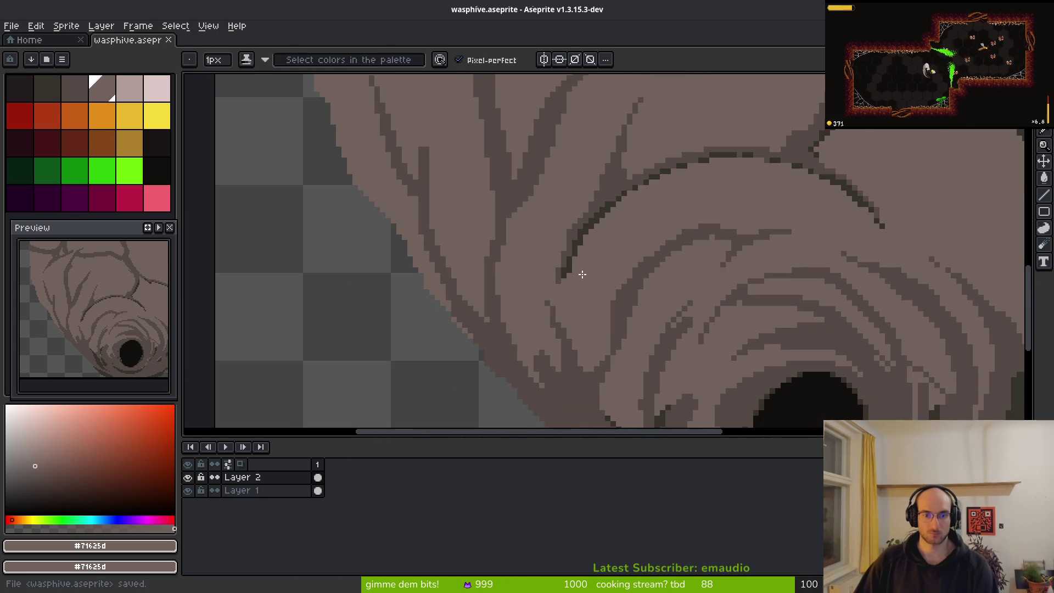
alt+click(556, 268)
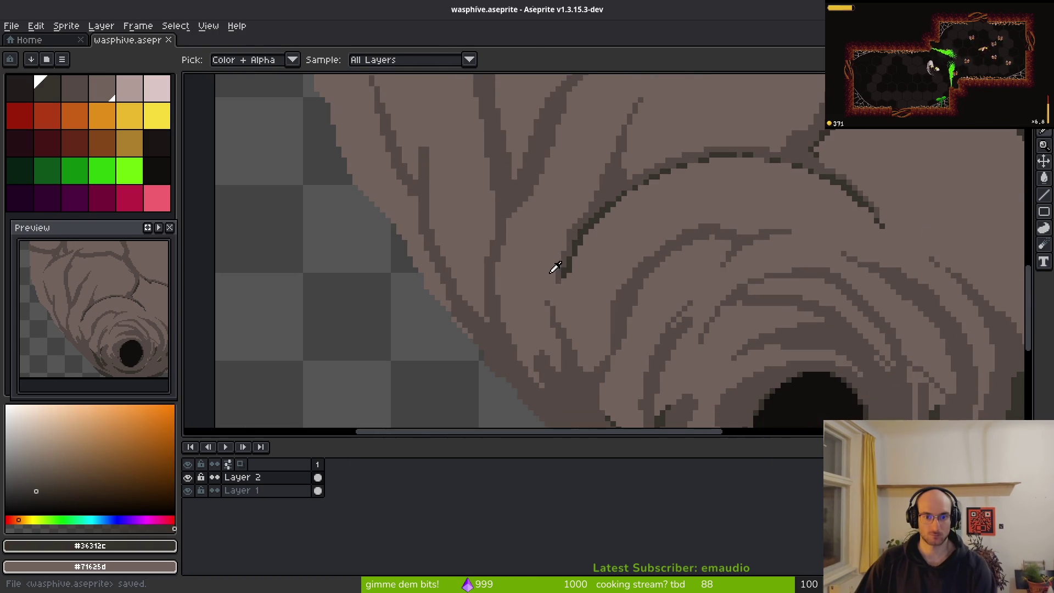
click(318, 491)
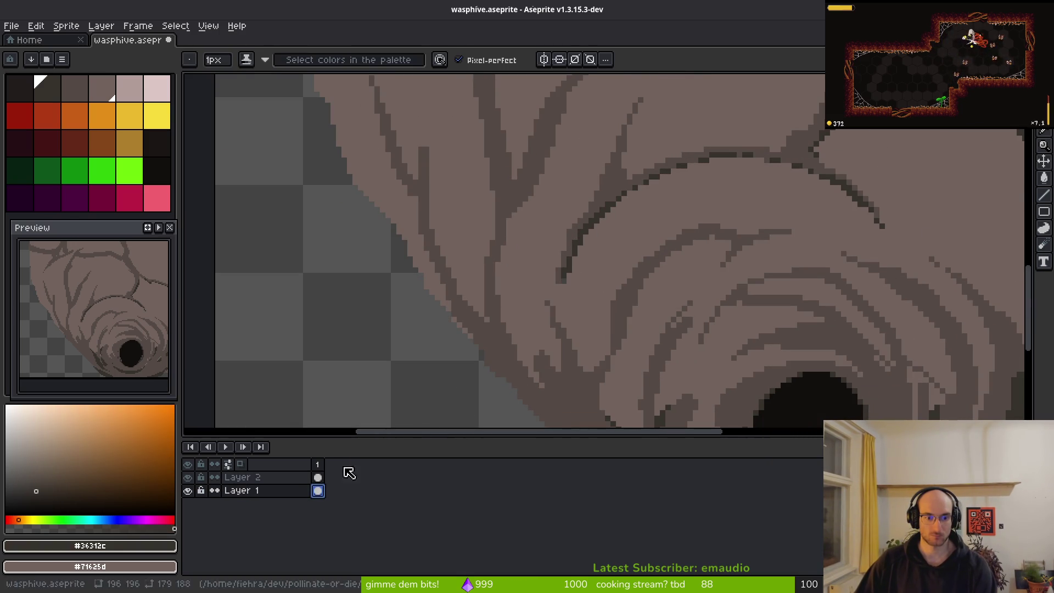
scroll(555, 289, up, 3)
alt+click(577, 269)
click(318, 477)
alt+click(558, 273)
scroll(631, 287, down, 3)
key(ctrl+s)
click(45, 92)
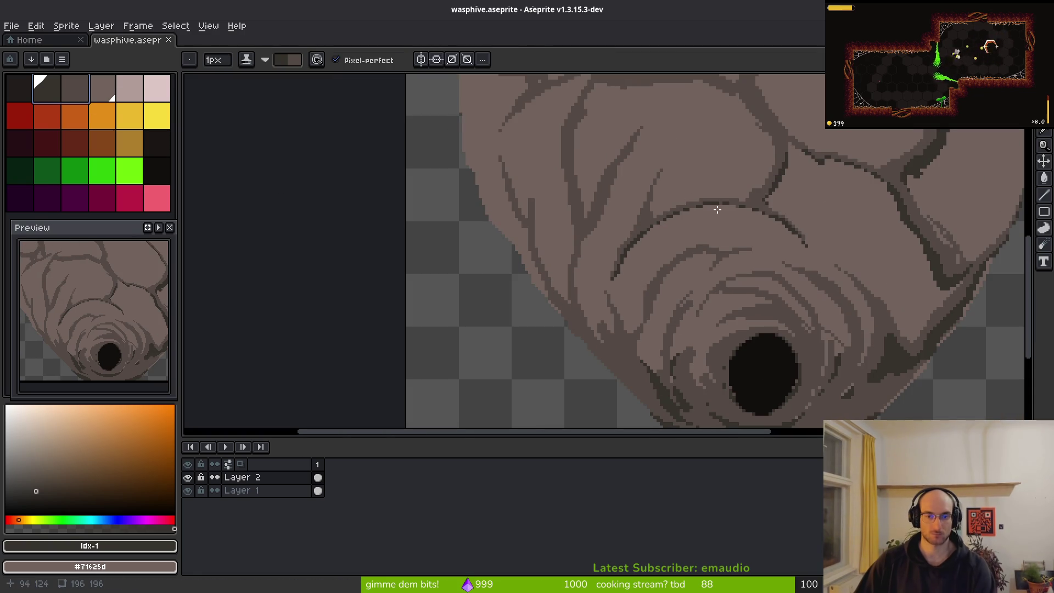
Paint dark strokes and a single dark pixel along the upper cracks
scroll(718, 225, up, 3)
mouse_move(695, 169)
mouse_down()
mouse_move(625, 239)
mouse_move(569, 340)
mouse_up()
mouse_move(759, 219)
mouse_down()
mouse_move(769, 202)
mouse_move(741, 208)
mouse_up()
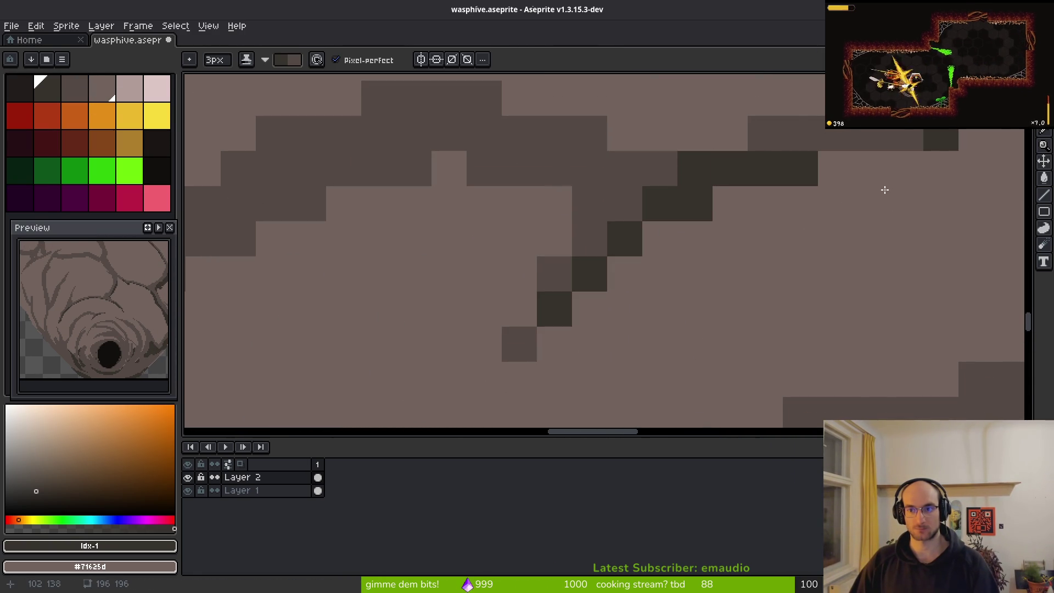
click(519, 344)
scroll(494, 247, left, 3)
mouse_move(721, 145)
mouse_down()
mouse_move(718, 165)
mouse_move(535, 193)
mouse_up()
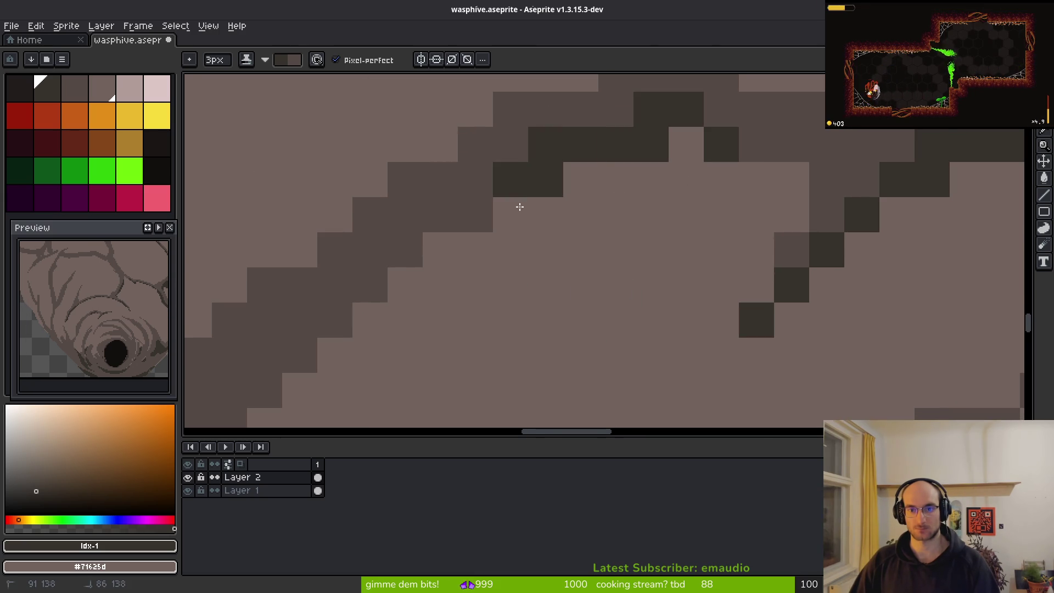
scroll(826, 154, left, 2)
mouse_move(476, 390)
mouse_down()
mouse_move(590, 216)
mouse_move(578, 252)
mouse_move(687, 192)
mouse_up()
Undo the last dark crack pixels
scroll(769, 188, down, 4)
scroll(741, 158, left, 2)
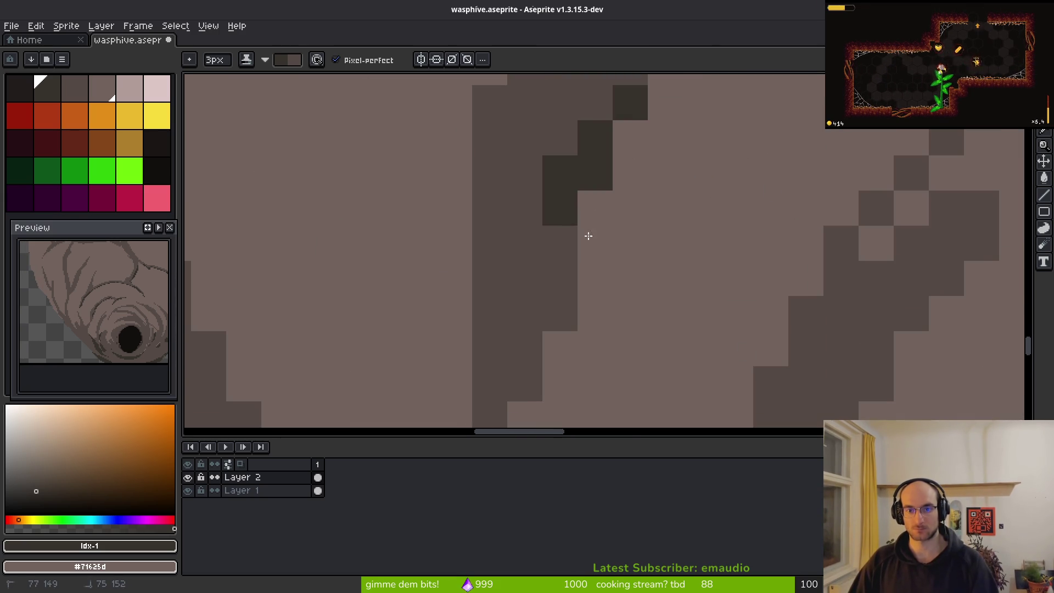
scroll(597, 216, down, 3)
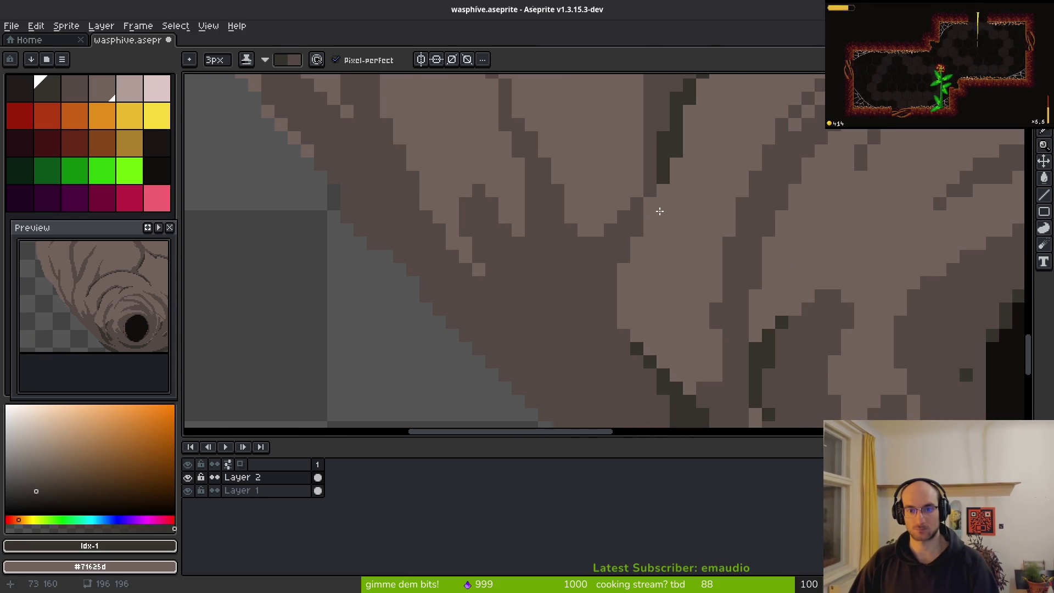
scroll(661, 211, up, 2)
key(ctrl+z)
key(ctrl+z)
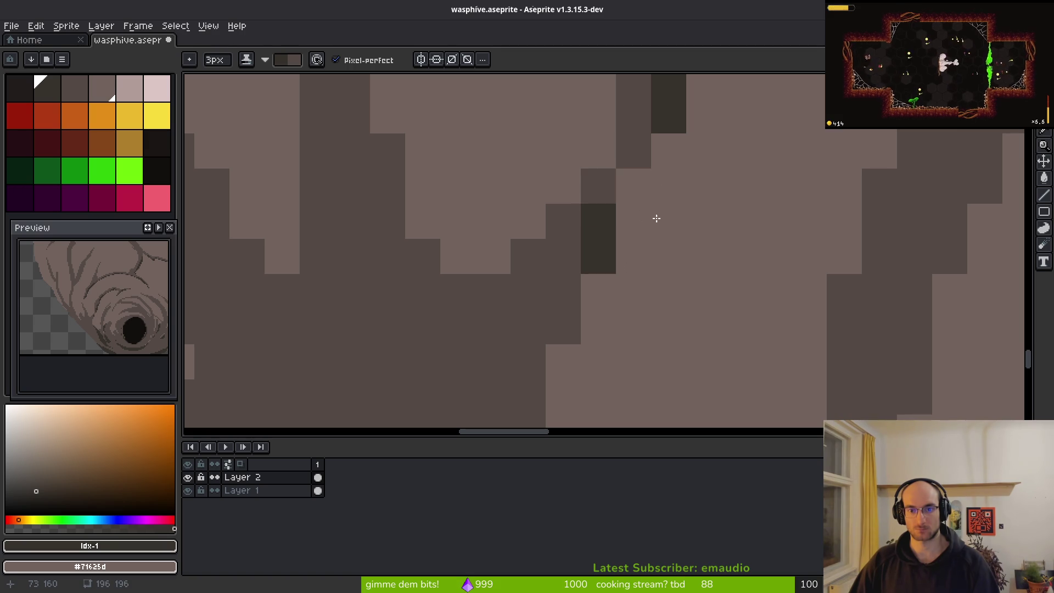
key(ctrl+z)
key(ctrl+z)
key(ctrl+z)
key(ctrl+z)
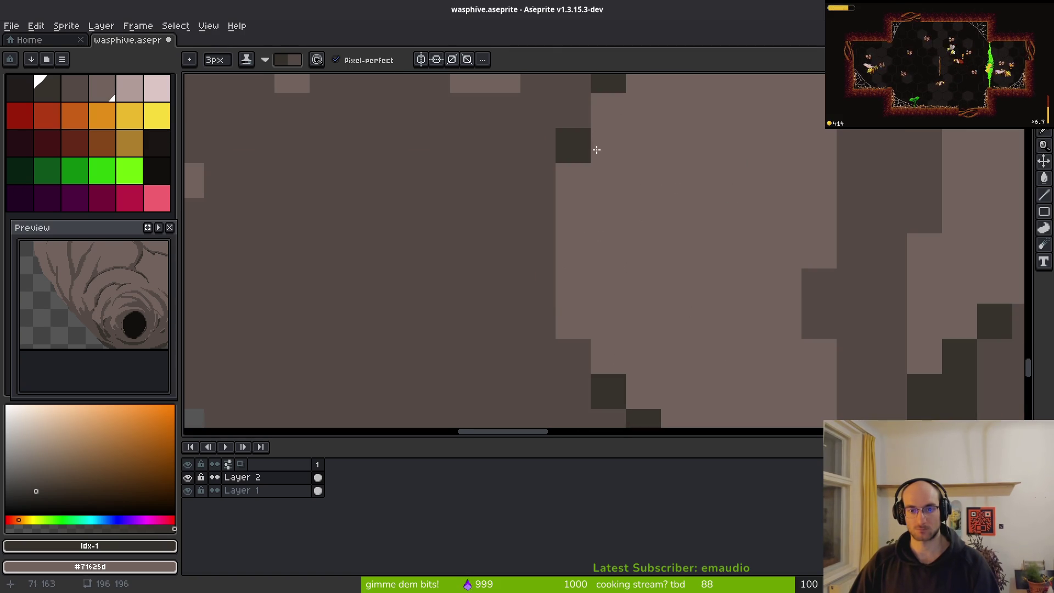
Restore the undone dark shading pixels and shrink the brush to 1 pixel
scroll(682, 186, down, 3)
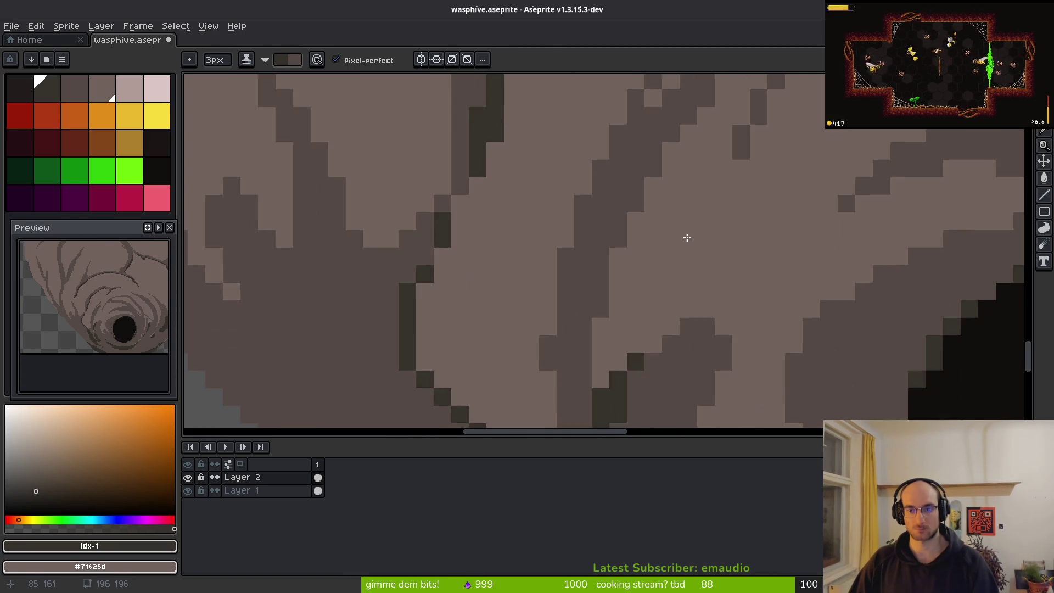
scroll(685, 135, up, 3)
scroll(677, 268, down, 2)
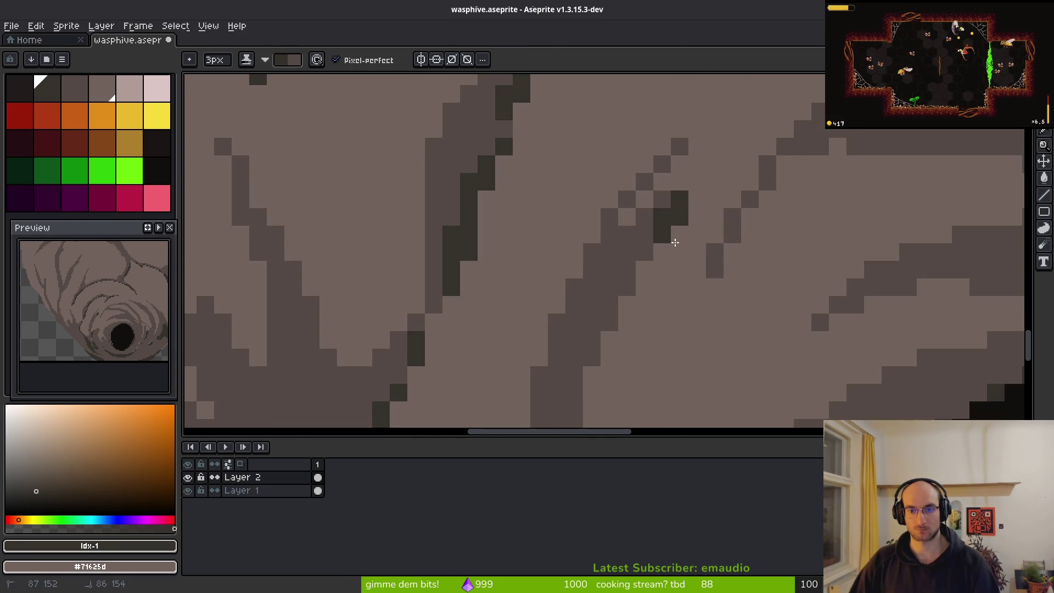
scroll(706, 187, down, 2)
scroll(680, 142, up, 4)
key(ctrl+z)
key(ctrl+z)
key(ctrl+z)
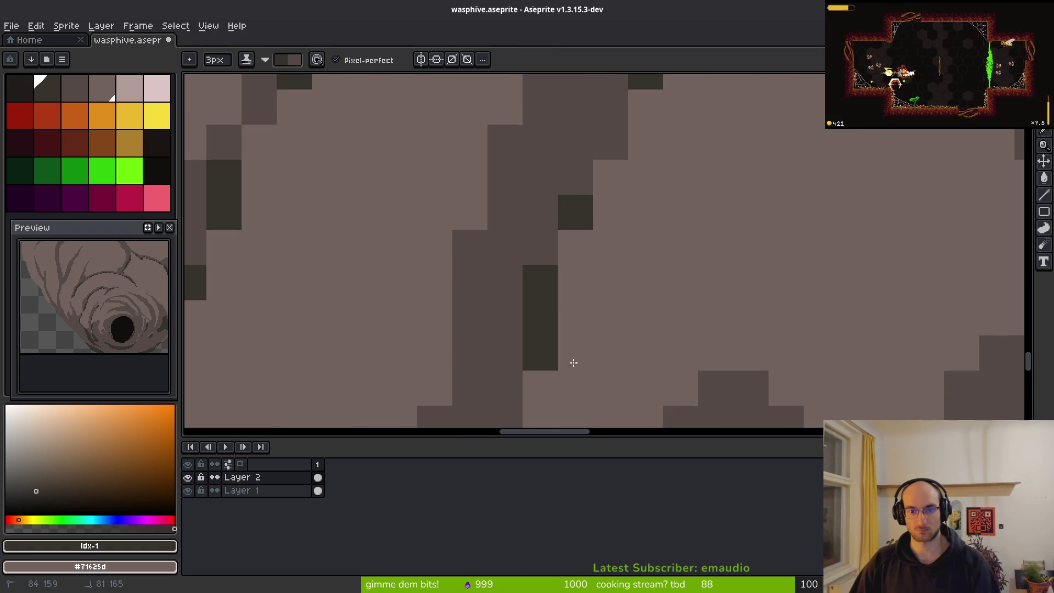
key(ctrl+z)
key(ctrl+z)
scroll(694, 283, down, 2)
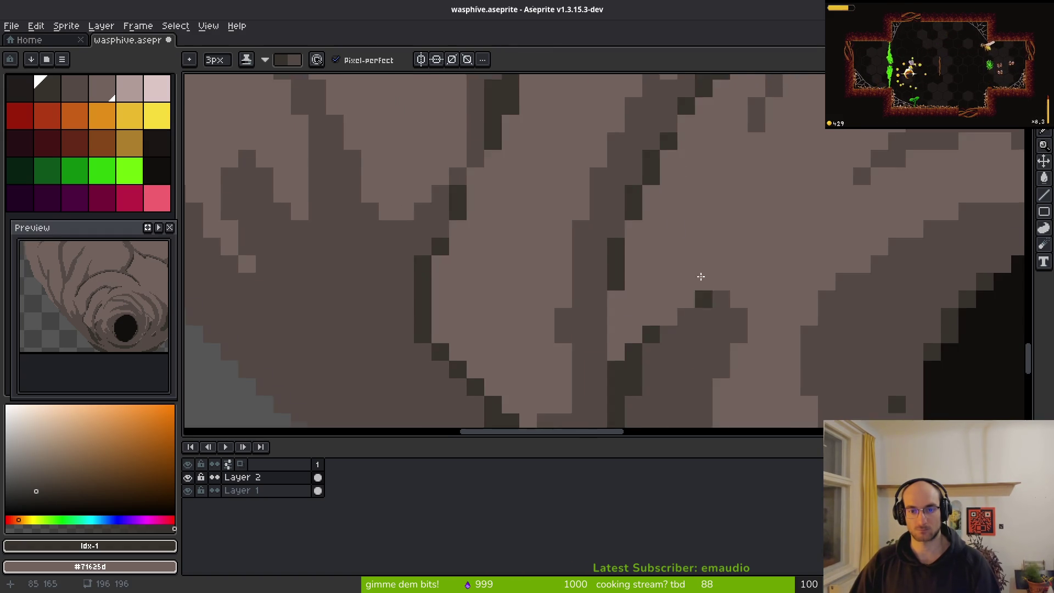
scroll(730, 298, up, 2)
key(ctrl+z)
key(ctrl+z)
key(ctrl+z)
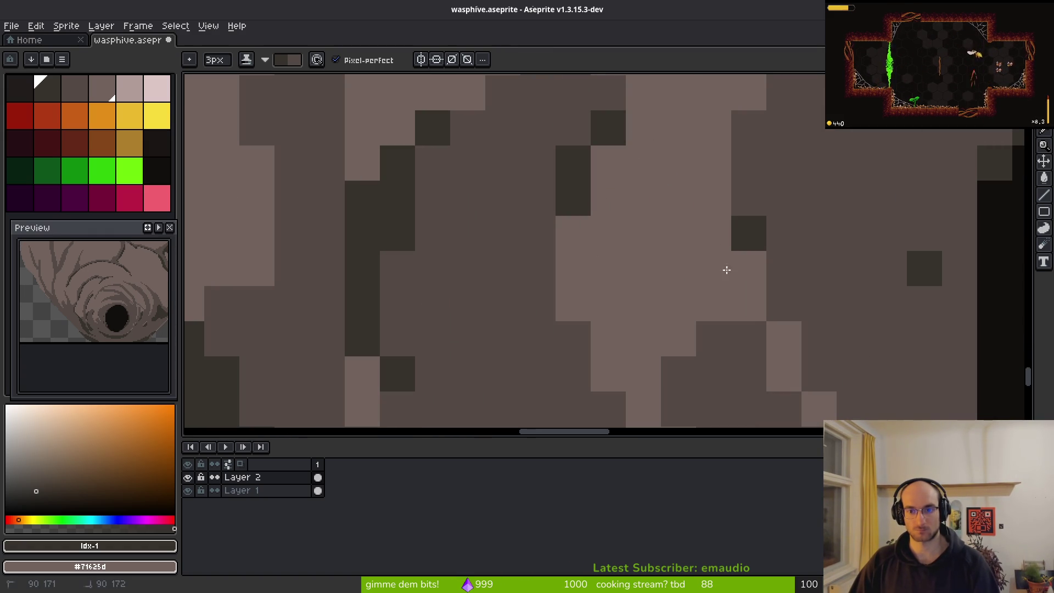
scroll(719, 291, down, 3)
key(minus)
key(minus)
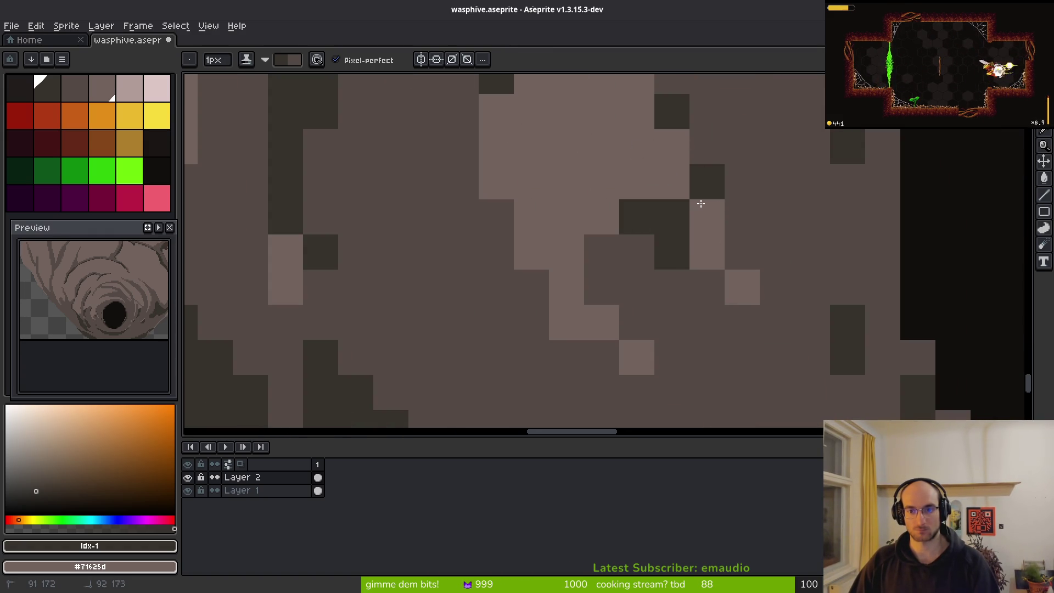
key(ctrl+z)
key(ctrl+z)
key(ctrl+z)
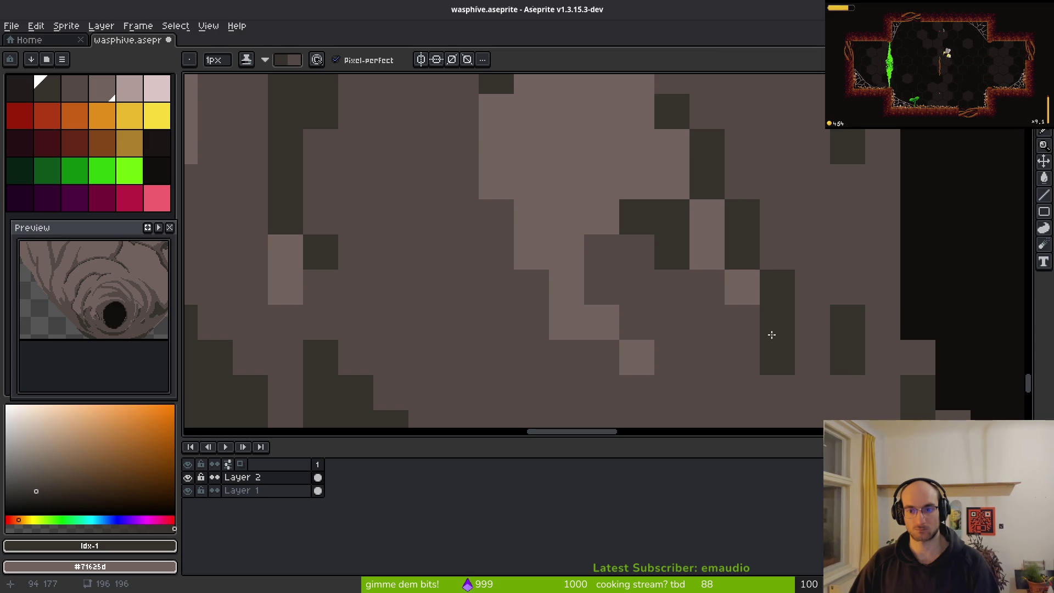
key(ctrl+z)
key(ctrl+z)
key(ctrl+z)
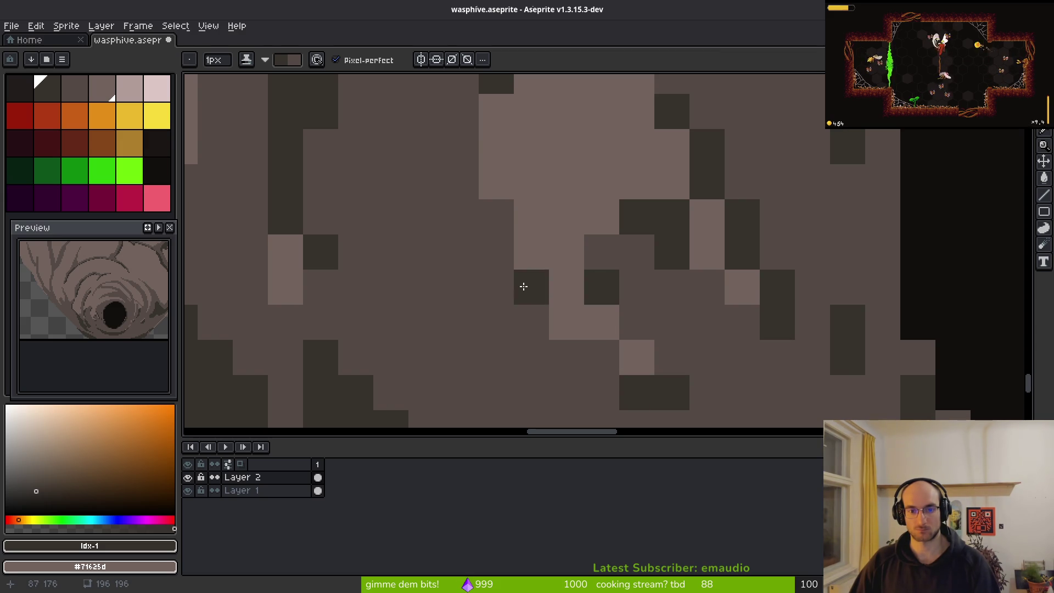
Add three dark shadow pixels in the crack near the entrance hole
scroll(573, 272, down, 2)
scroll(574, 272, down, 2)
scroll(505, 228, up, 3)
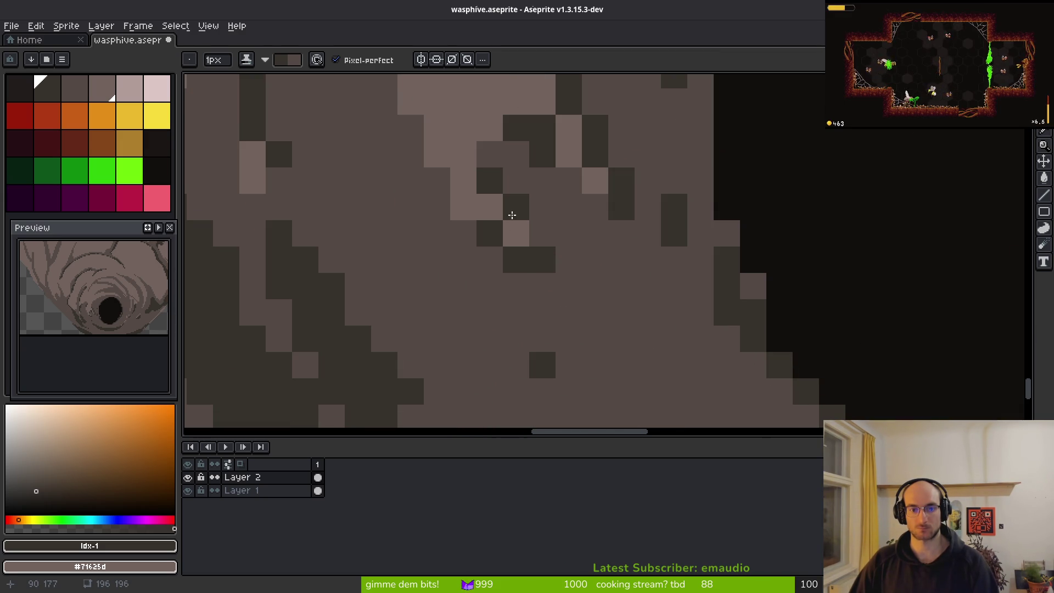
scroll(586, 292, down, 3)
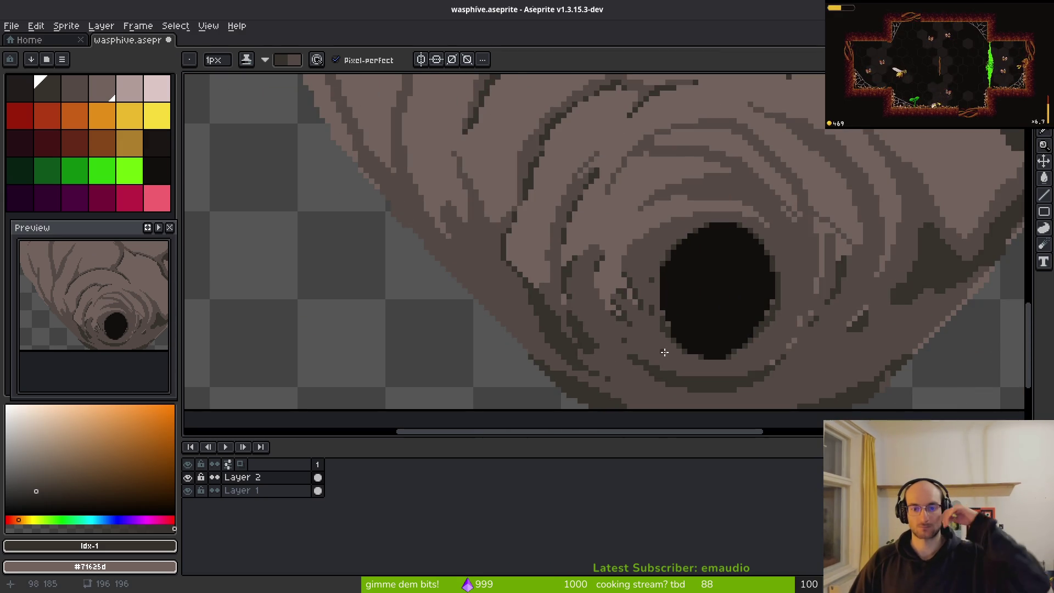
scroll(619, 315, up, 3)
click(532, 252)
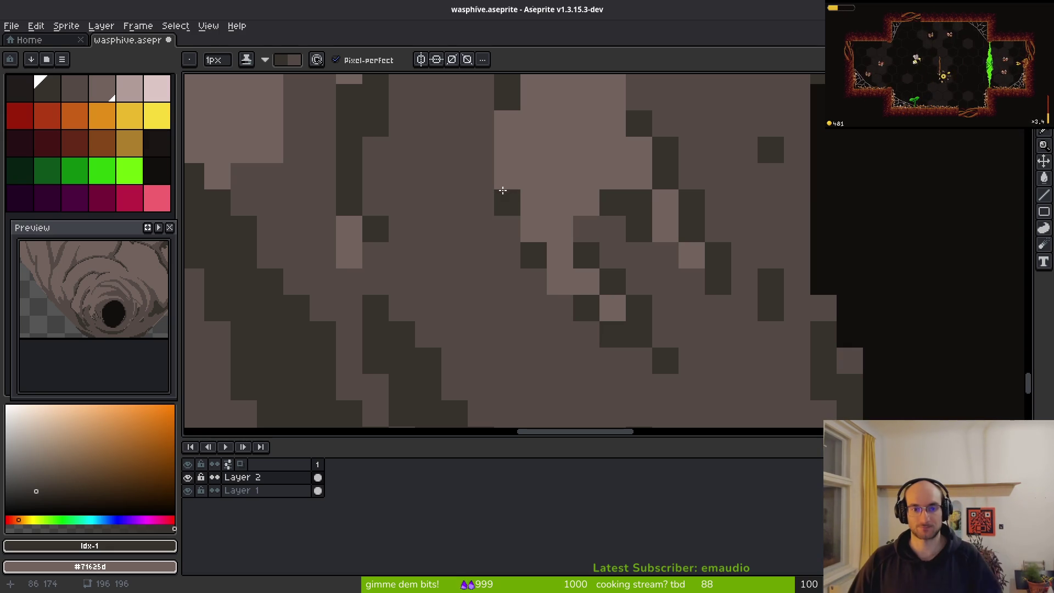
click(542, 276)
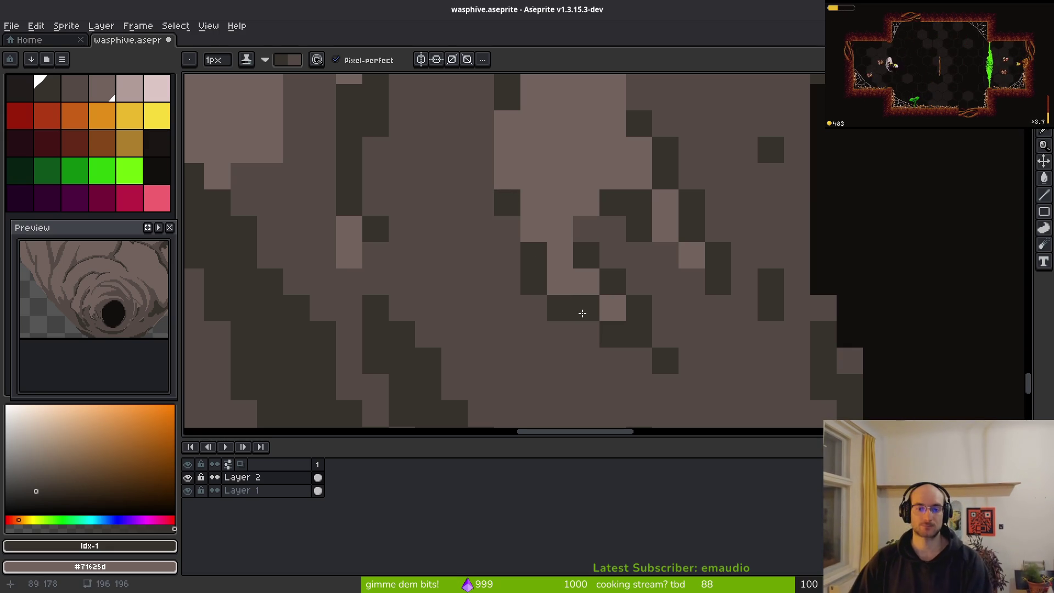
click(585, 335)
Shade the upper edge of the ring above the entrance hole dark
scroll(653, 363, down, 6)
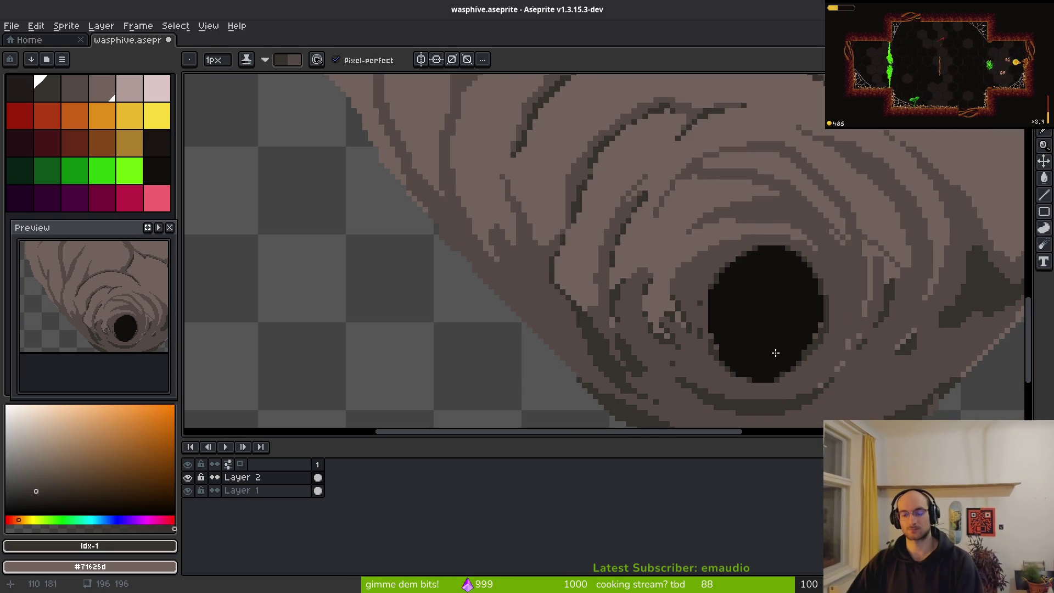
scroll(776, 353, up, 5)
mouse_move(345, 315)
mouse_down()
mouse_move(610, 289)
mouse_move(727, 327)
mouse_move(710, 371)
mouse_move(757, 383)
mouse_up()
Undo stray dark pixels, then redraw the fold shadow near the hole with a single-pixel pencil
key(ctrl+z)
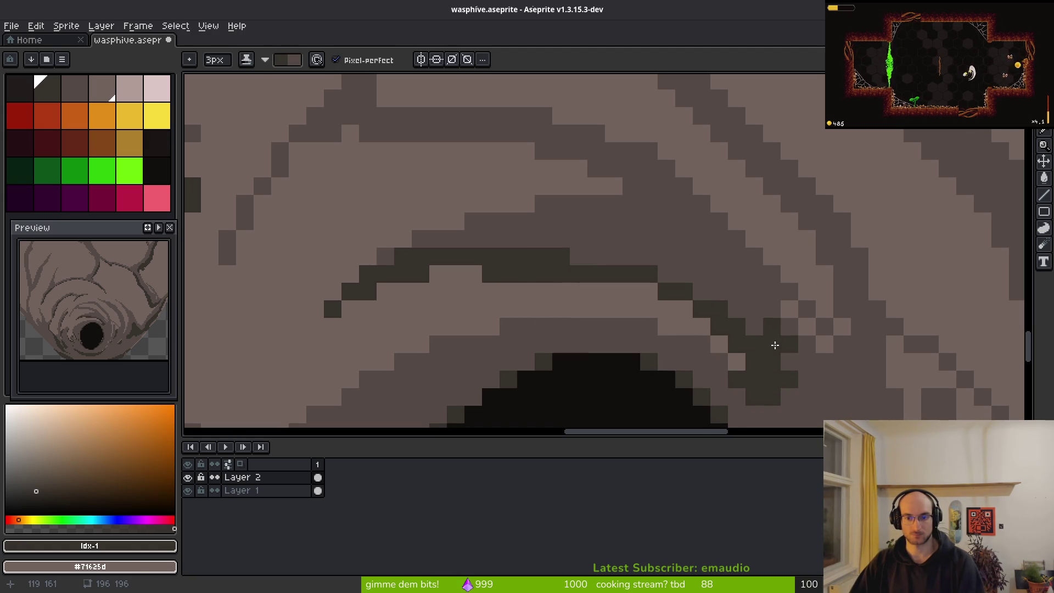
key(ctrl+z)
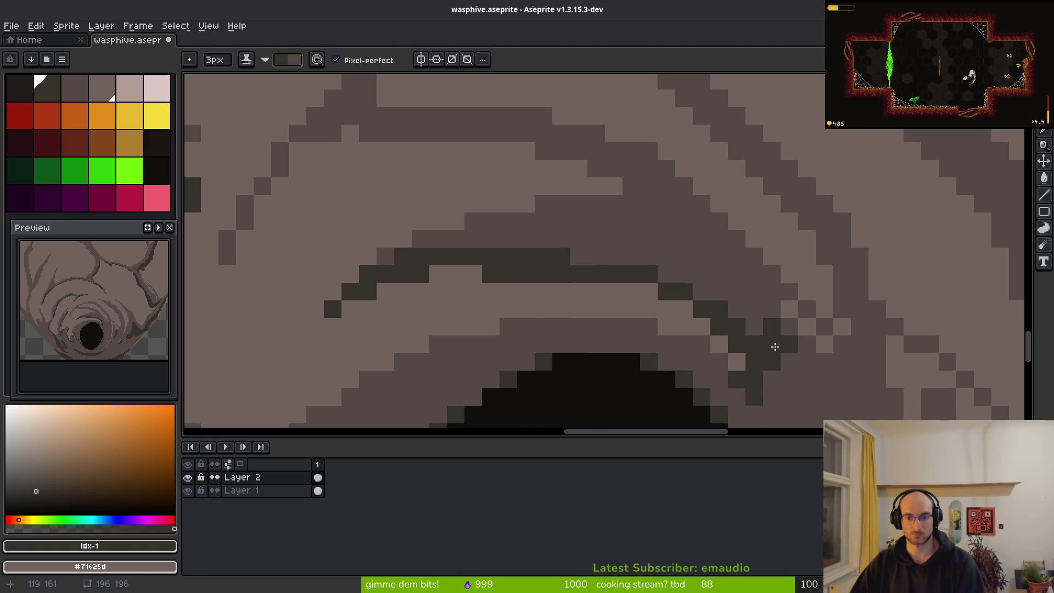
key(minus)
key(minus)
scroll(701, 255, up, 1)
scroll(552, 300, up, 2)
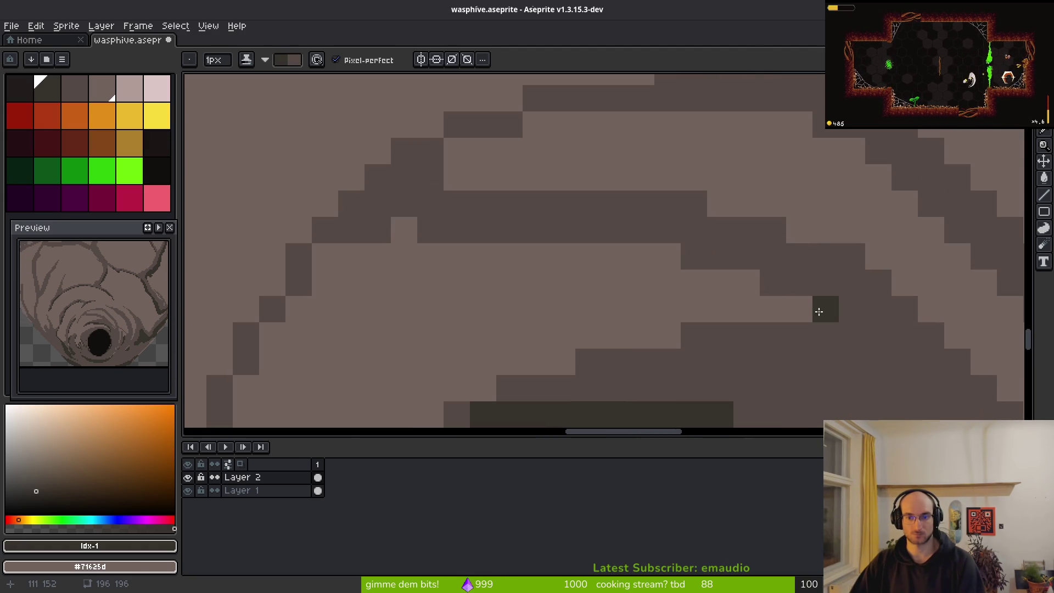
mouse_move(847, 350)
mouse_down()
mouse_move(835, 322)
mouse_move(736, 263)
mouse_move(505, 244)
mouse_move(747, 244)
mouse_move(510, 233)
mouse_up()
drag(615, 208, 675, 215)
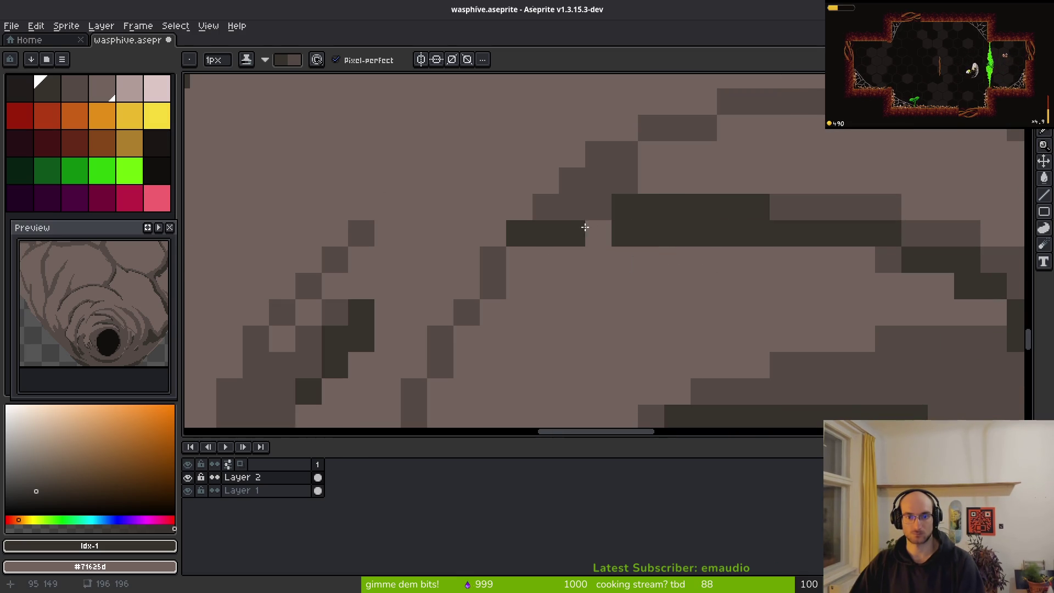
drag(588, 227, 523, 234)
drag(702, 207, 675, 207)
click(570, 223)
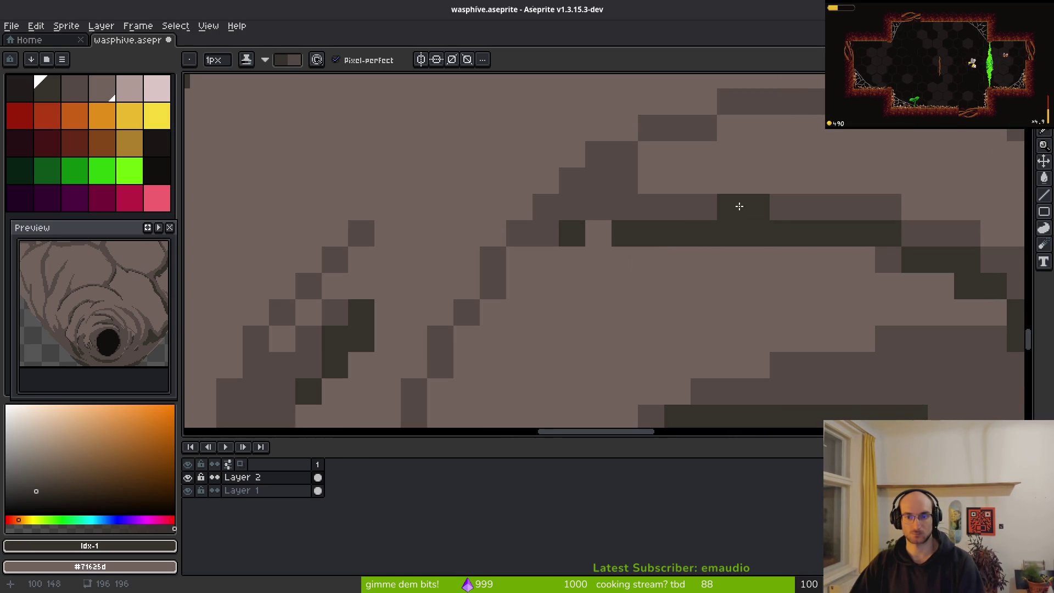
Draw two diagonal shadow lines along the fold bands
scroll(740, 205, down, 3)
scroll(796, 255, left, 2)
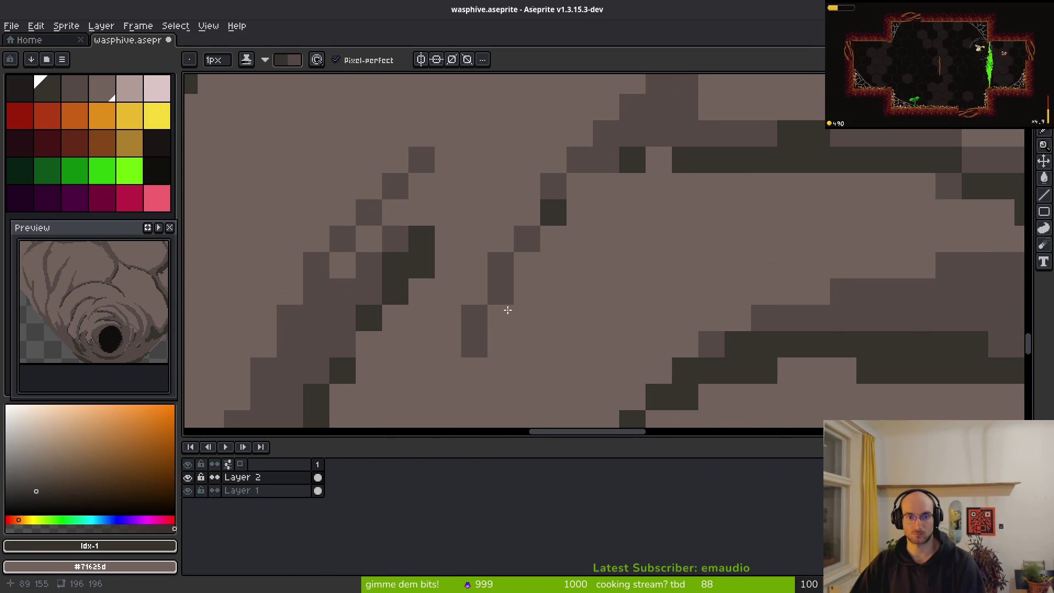
scroll(485, 337, down, 3)
scroll(809, 292, up, 2)
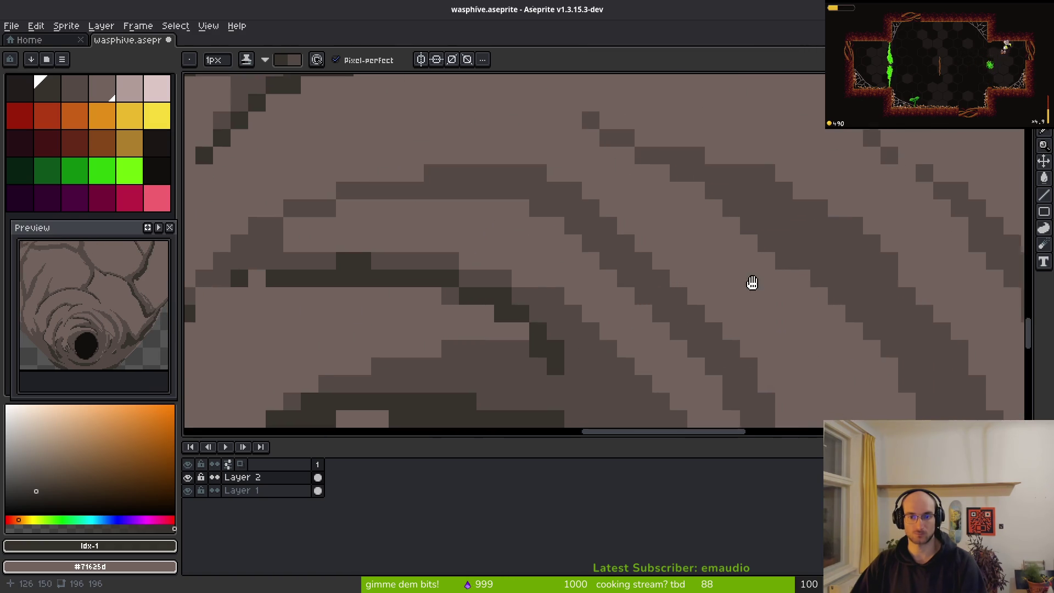
mouse_move(578, 171)
mouse_down()
mouse_move(730, 307)
mouse_move(706, 282)
mouse_move(712, 311)
mouse_up()
scroll(712, 312, down, 5)
scroll(712, 312, right, 3)
mouse_move(640, 181)
mouse_down()
mouse_move(658, 193)
mouse_move(689, 313)
mouse_up()
Extend the dark shading along the diagonal fold edges, undoing the last stroke
key(v)
key(b)
scroll(821, 307, up, 3)
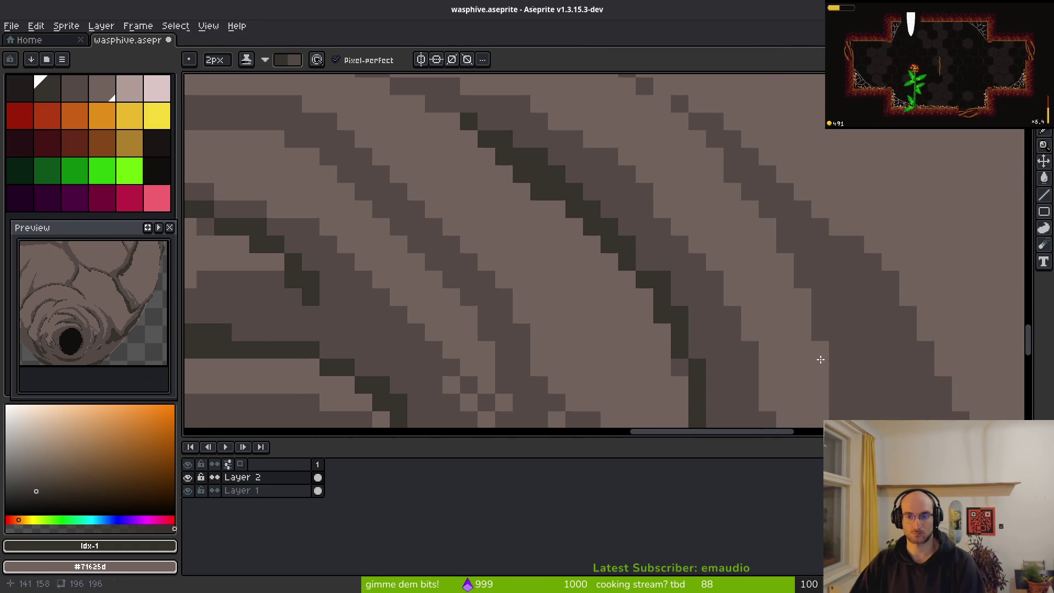
click(820, 324)
drag(696, 120, 803, 283)
scroll(803, 308, down, 3)
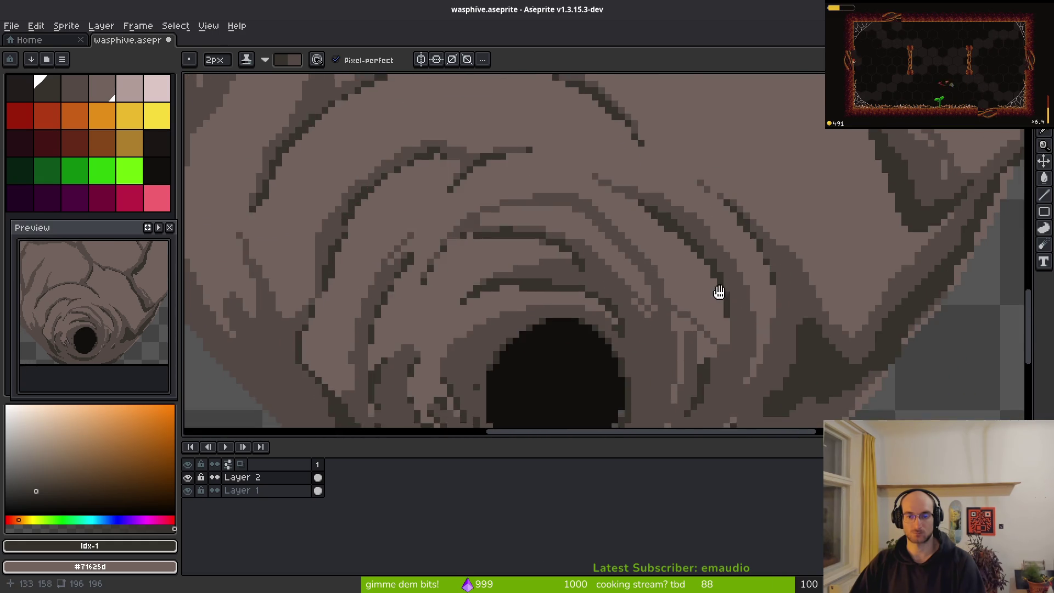
scroll(731, 298, up, 2)
scroll(692, 243, down, 3)
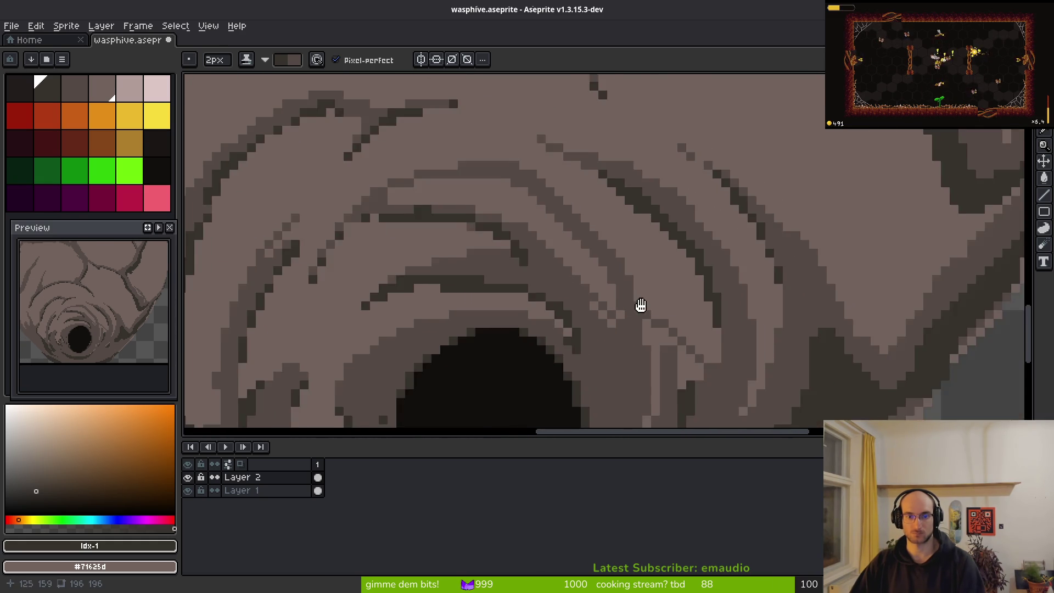
scroll(548, 201, up, 3)
drag(582, 191, 669, 279)
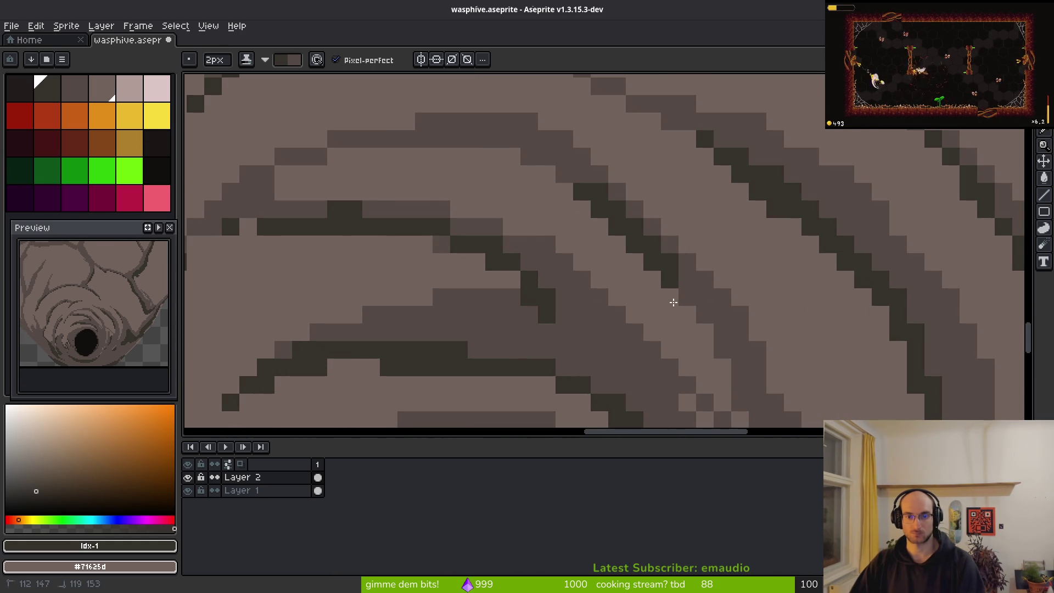
mouse_move(564, 174)
mouse_down()
mouse_move(406, 132)
mouse_move(574, 186)
mouse_up()
key(ctrl+z)
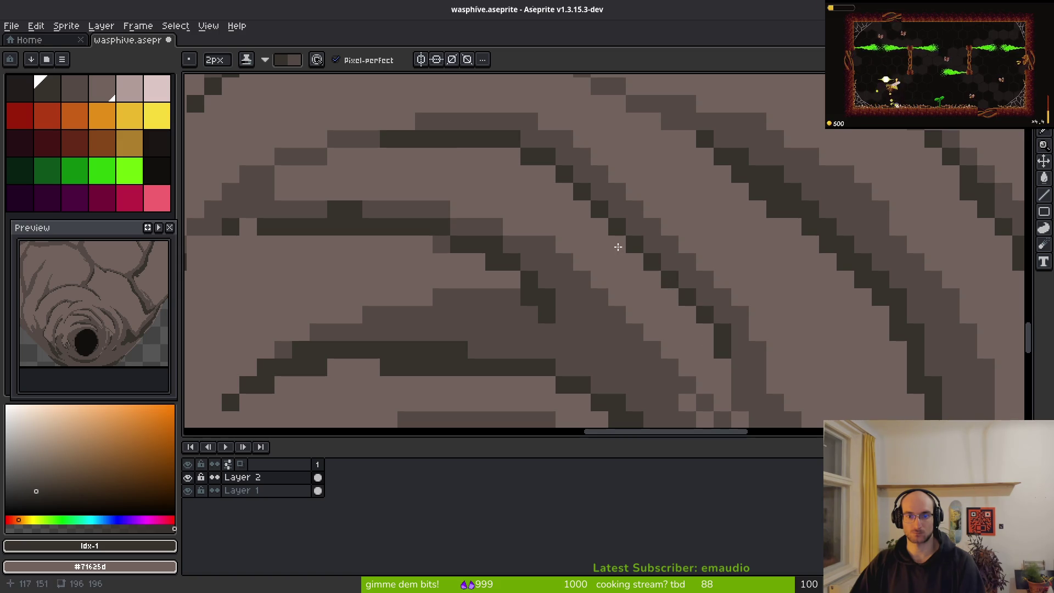
With a one-pixel brush, add individual dark shadow pixels near the fold
scroll(661, 258, up, 2)
scroll(662, 258, down, 2)
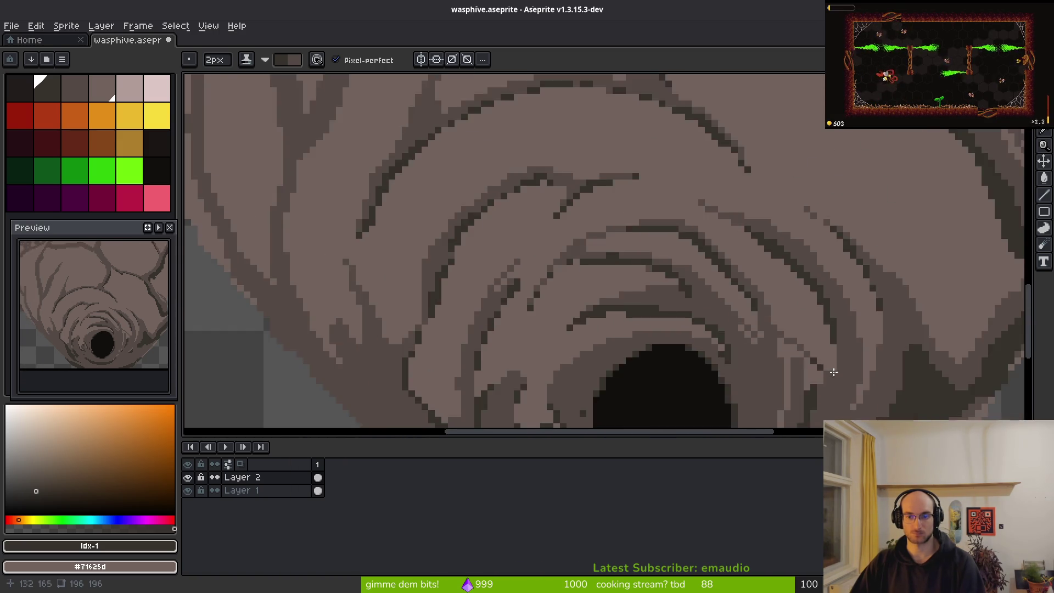
scroll(706, 266, up, 2)
scroll(762, 310, up, 1)
scroll(761, 311, down, 3)
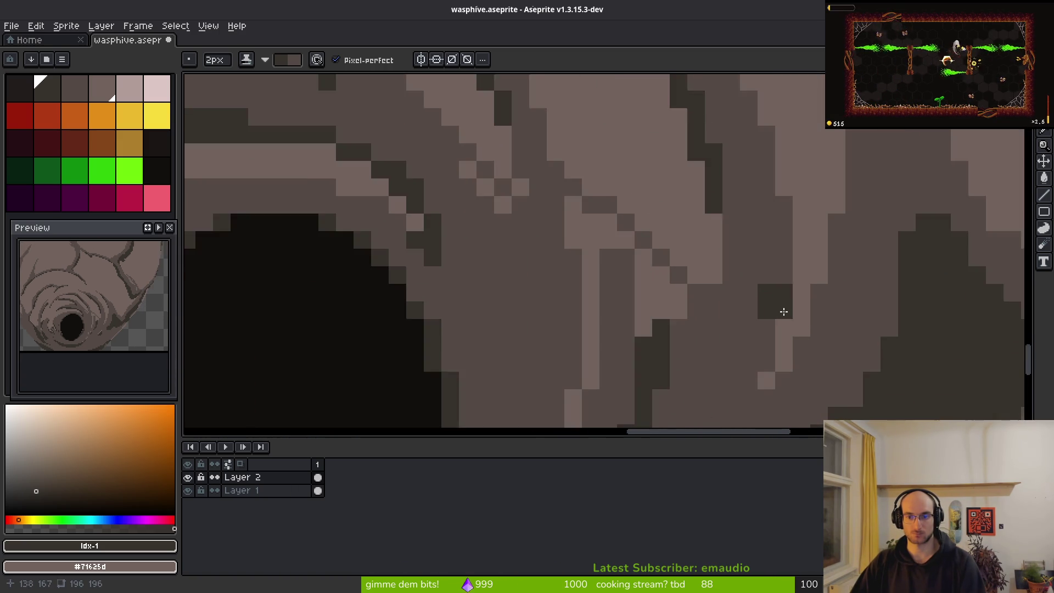
scroll(742, 288, up, 4)
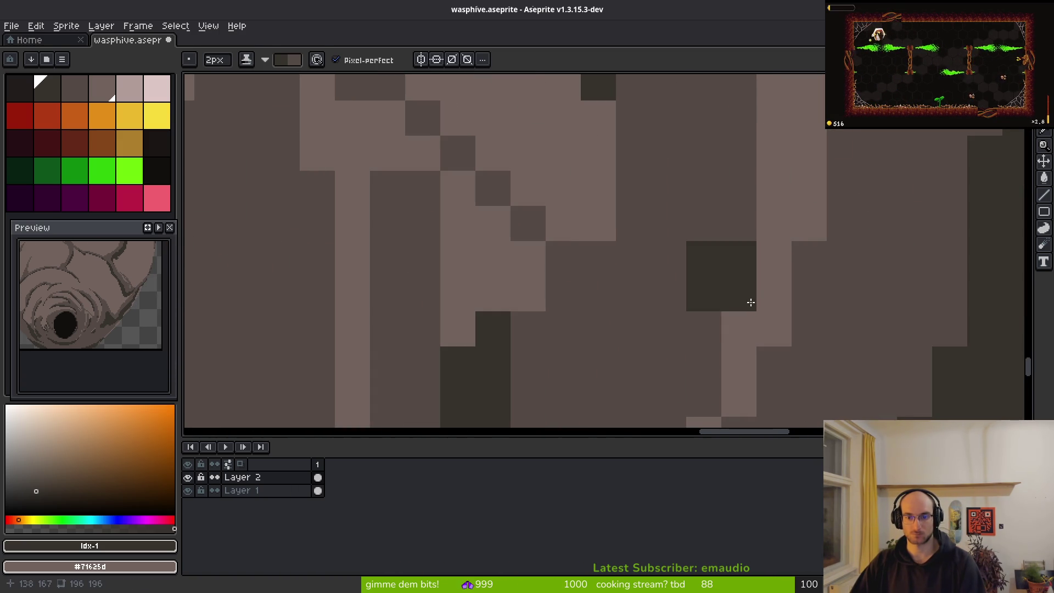
key(minus)
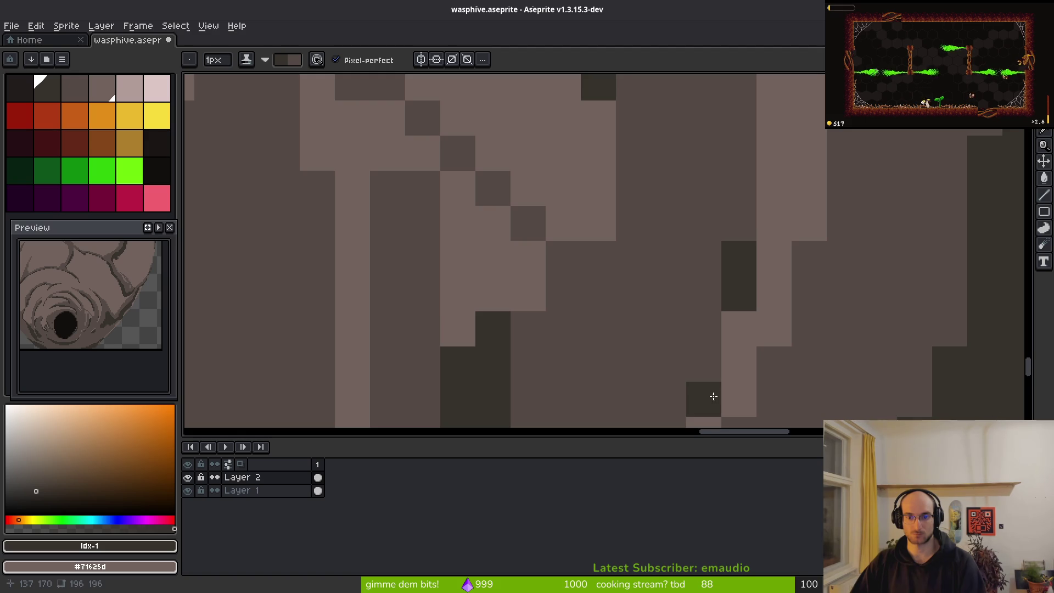
drag(713, 395, 774, 156)
click(715, 232)
click(715, 301)
Eyedrop the mid-dark brown #544d45 and pencil a dark outline along the hive's lower-right edge
scroll(719, 329, down, 3)
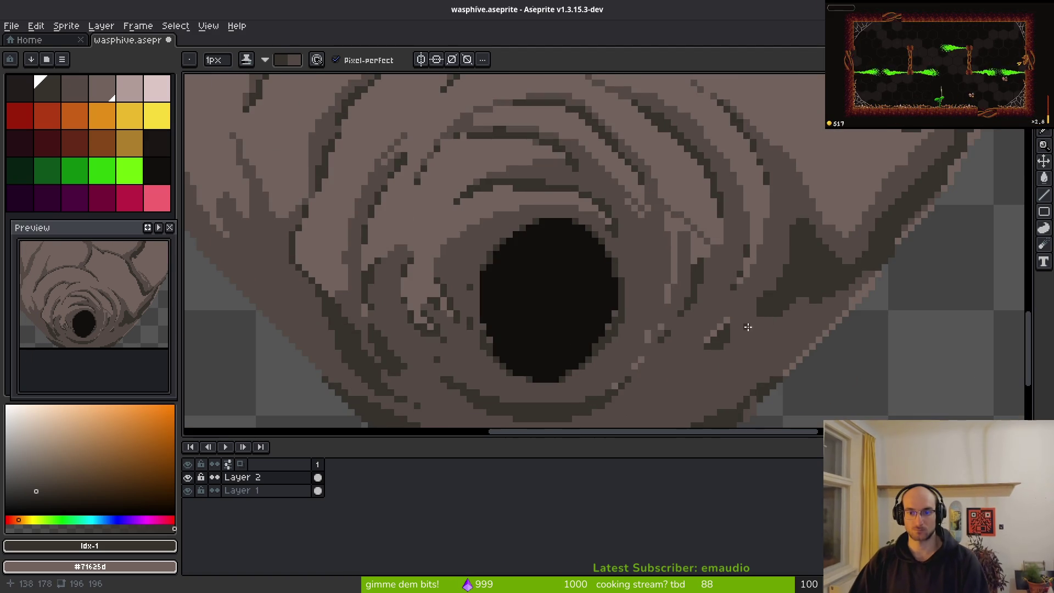
scroll(708, 352, up, 2)
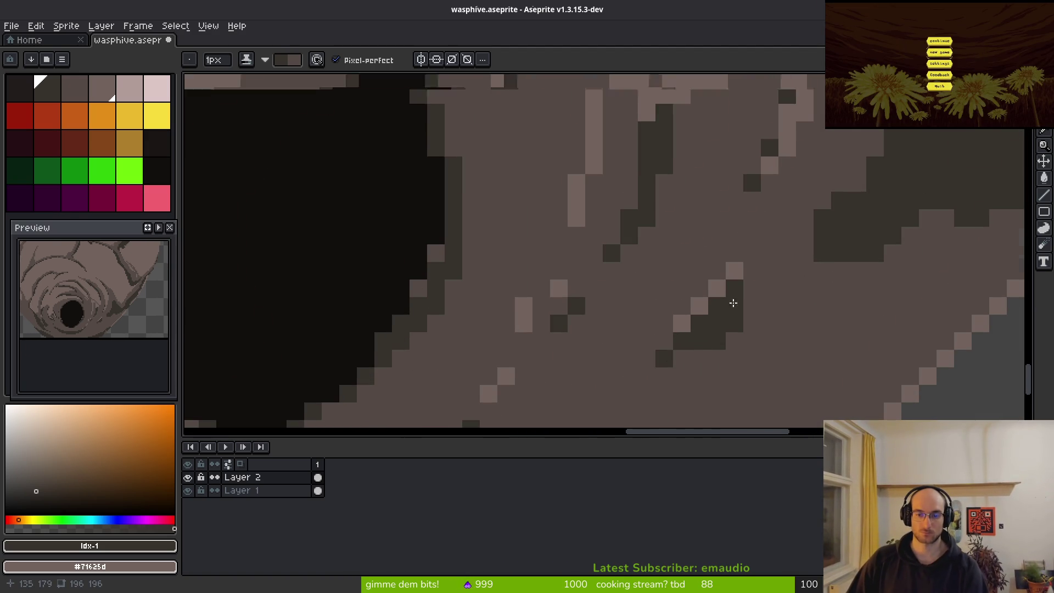
scroll(755, 352, down, 3)
scroll(776, 294, up, 4)
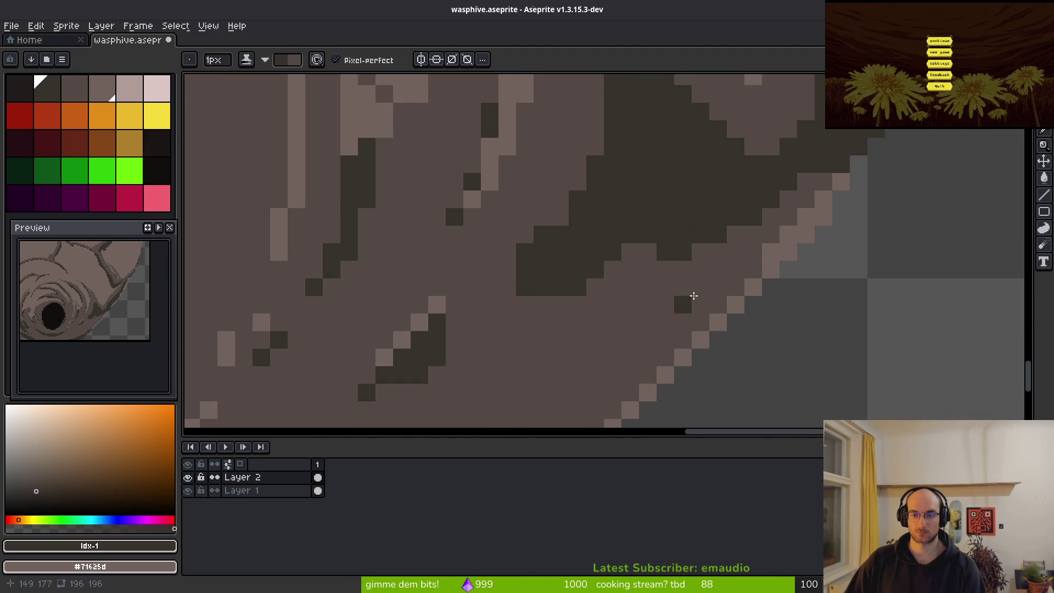
scroll(680, 296, down, 4)
scroll(680, 296, up, 3)
alt+click(834, 230)
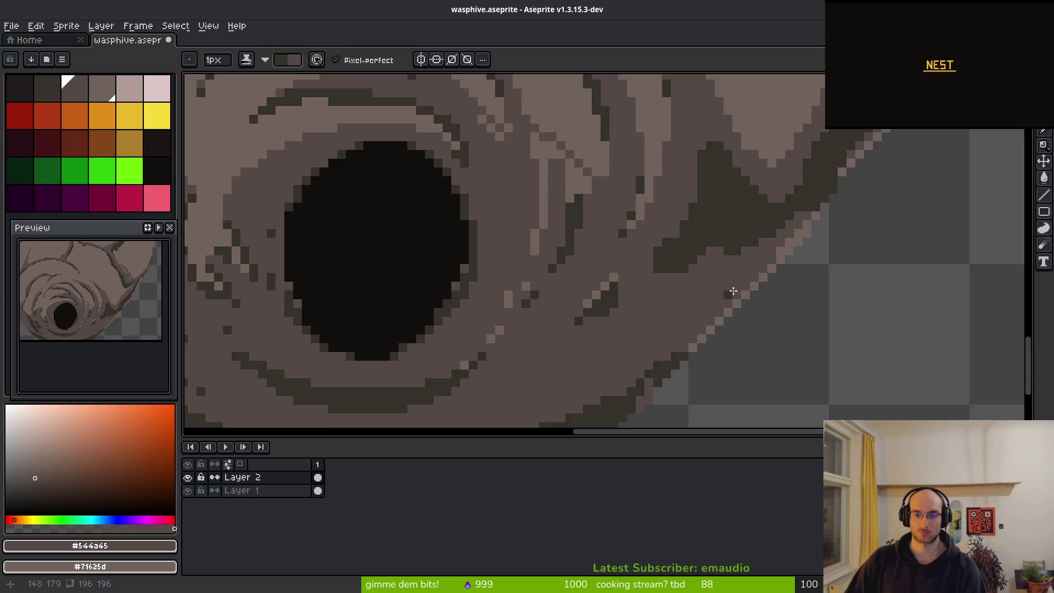
scroll(850, 224, up, 2)
mouse_move(804, 233)
mouse_down()
mouse_move(714, 318)
mouse_move(542, 394)
mouse_move(737, 267)
mouse_up()
click(621, 293)
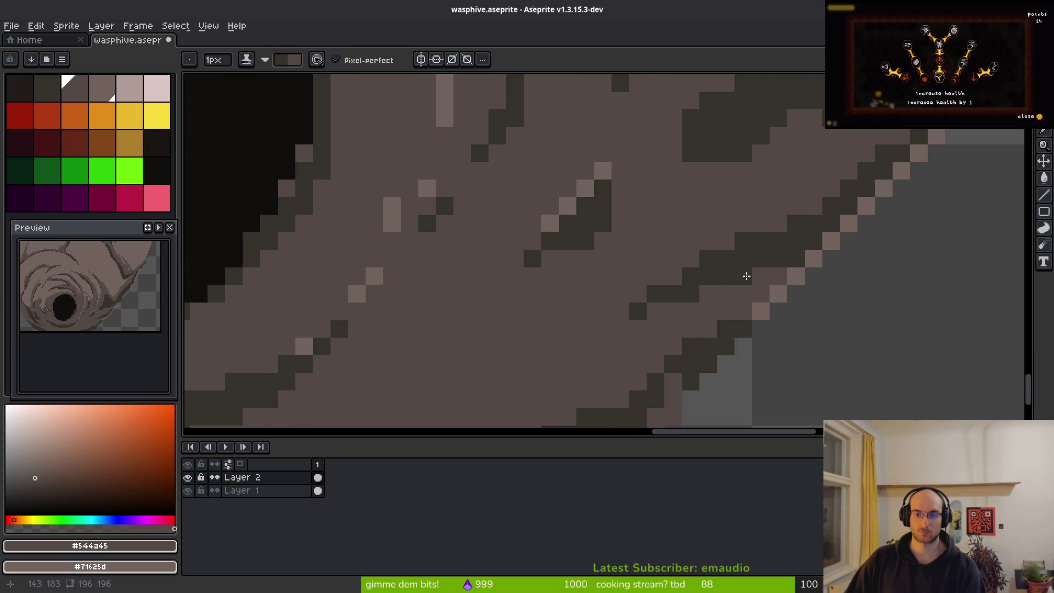
click(760, 276)
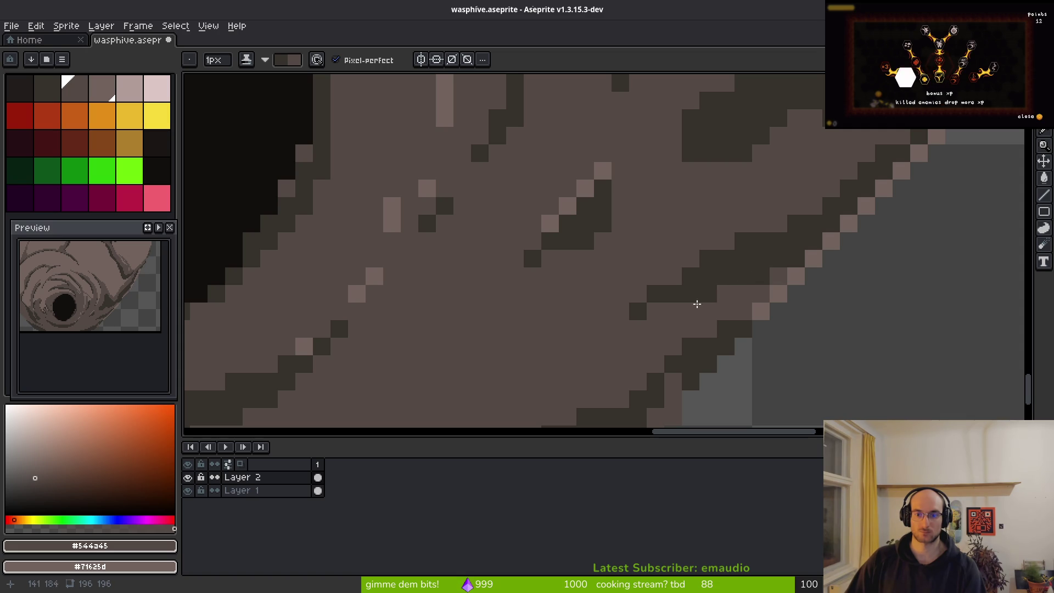
scroll(702, 367, down, 4)
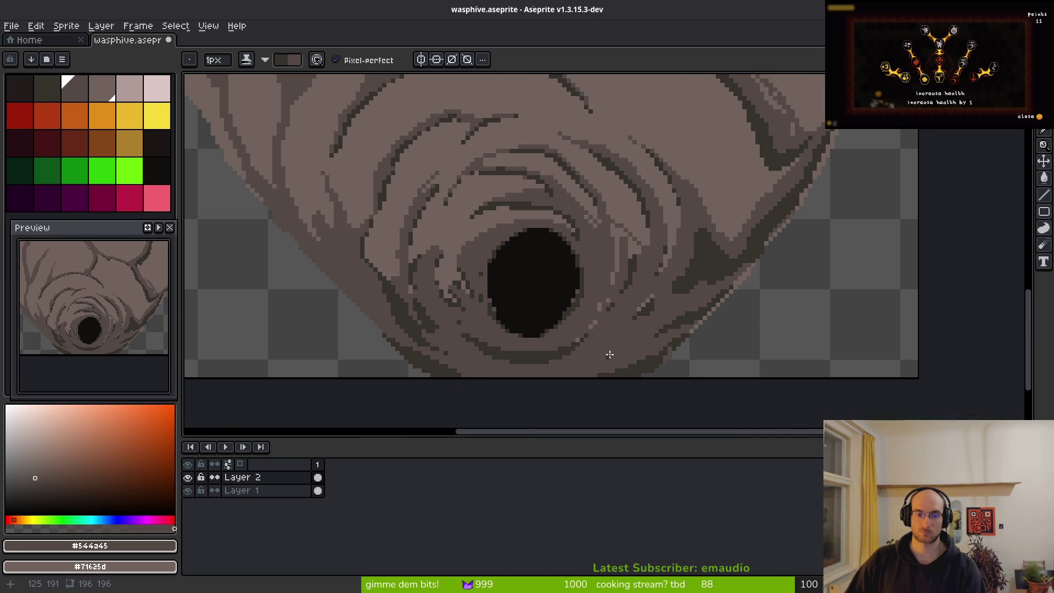
scroll(607, 357, up, 5)
Pencil dark outline pixels along the diagonal crack edge
key(b)
scroll(606, 253, down, 3)
mouse_move(535, 253)
mouse_down()
mouse_move(666, 376)
mouse_move(576, 259)
mouse_up()
drag(643, 316, 595, 280)
click(654, 325)
Reduce the brush size and add three dark shadow pixels down a crack
mouse_move(776, 343)
mouse_down()
mouse_move(685, 328)
mouse_move(685, 348)
mouse_up()
scroll(659, 324, down, 1)
key(minus)
scroll(642, 284, up, 3)
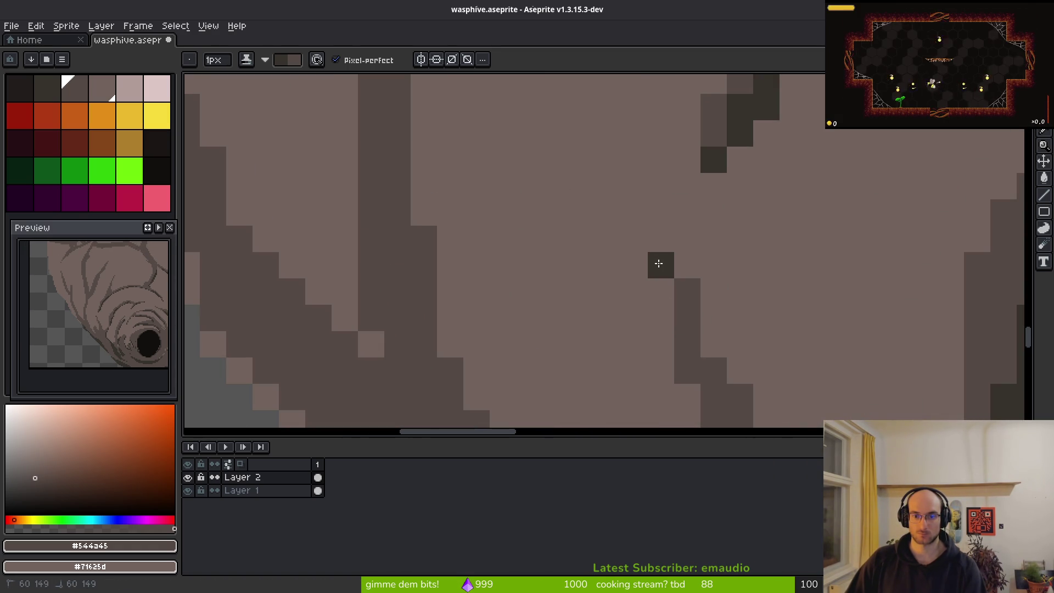
drag(685, 333, 611, 258)
click(499, 288)
click(500, 262)
click(525, 341)
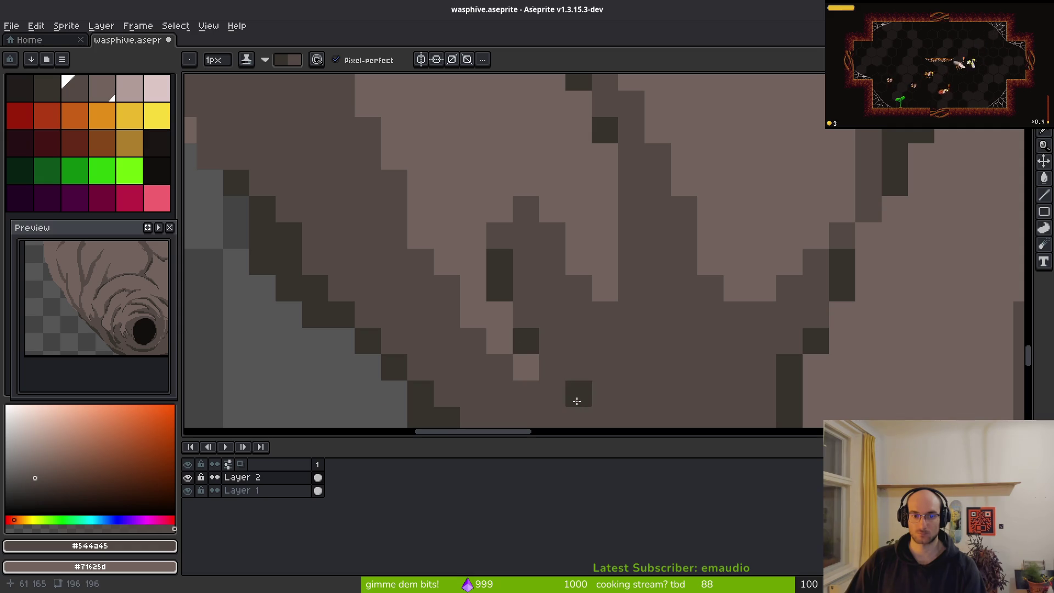
Shade two more crack edges lower on the hive with dark pixels
scroll(565, 289, down, 2)
drag(565, 290, 680, 396)
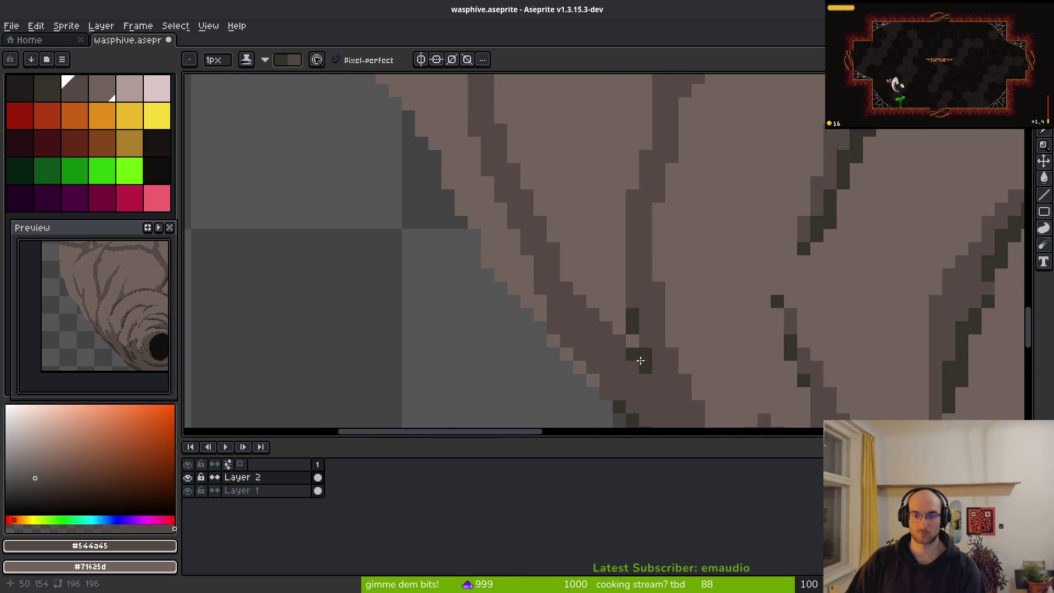
drag(553, 313, 579, 351)
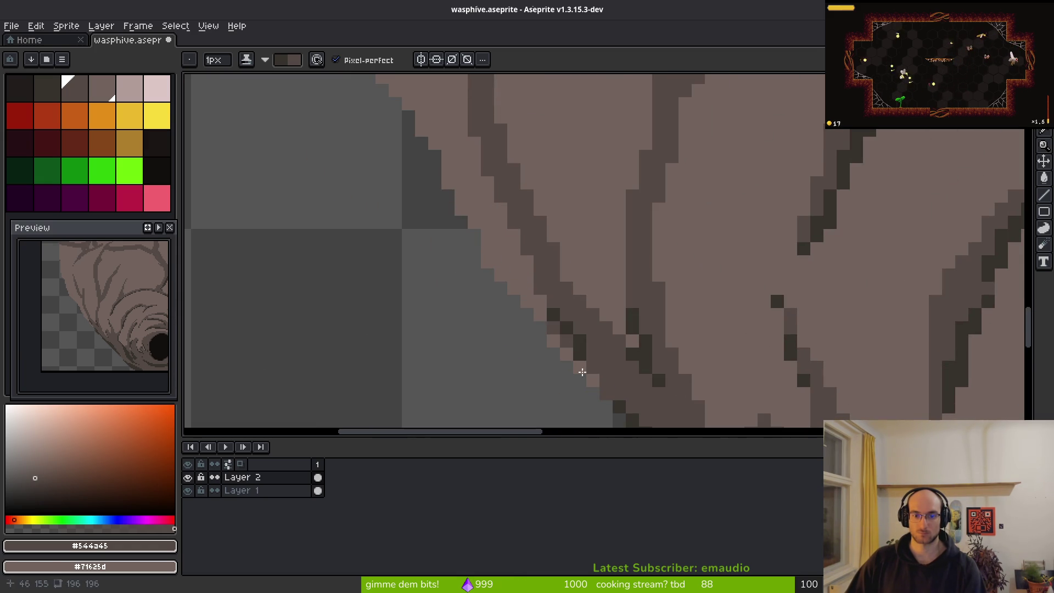
mouse_move(539, 291)
mouse_down()
mouse_move(591, 384)
mouse_move(582, 364)
mouse_up()
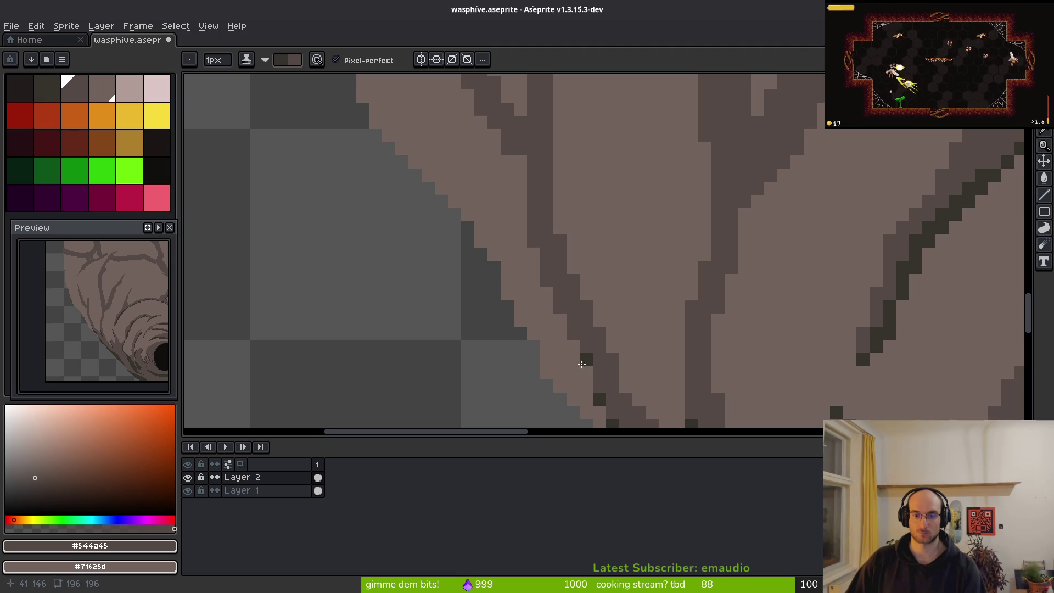
mouse_move(546, 278)
mouse_down()
mouse_move(556, 330)
mouse_move(488, 188)
mouse_move(513, 265)
mouse_up()
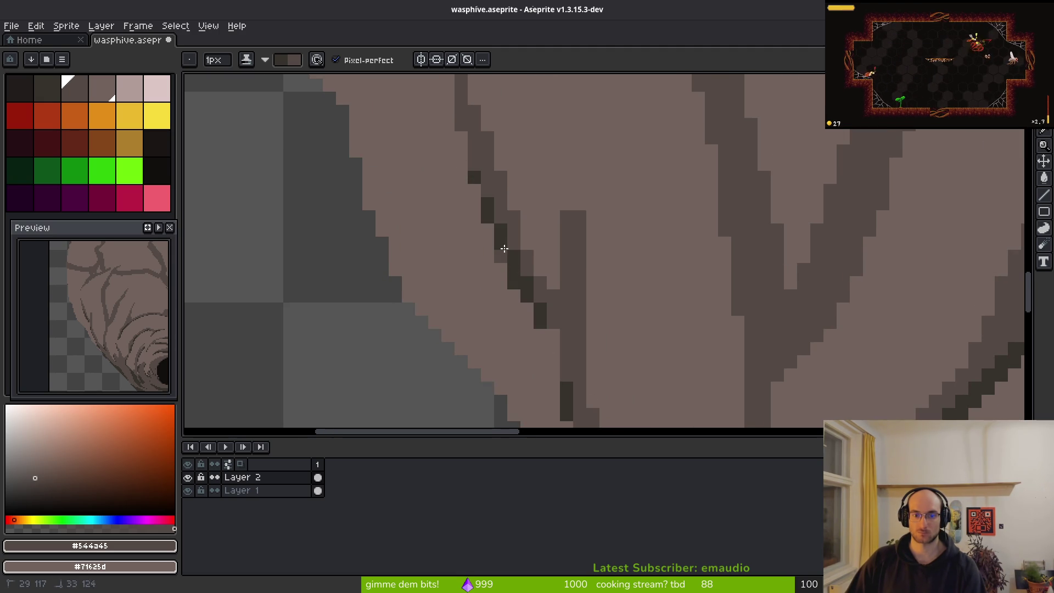
click(511, 288)
mouse_move(459, 92)
mouse_down()
mouse_move(510, 288)
mouse_move(518, 225)
mouse_move(487, 305)
mouse_up()
scroll(684, 301, down, 2)
scroll(616, 312, up, 2)
Erase a short pixel column, then repaint the erased pixels on Layer 1 in the picked brown hive colour
key(e)
alt+click(553, 298)
click(321, 490)
key(b)
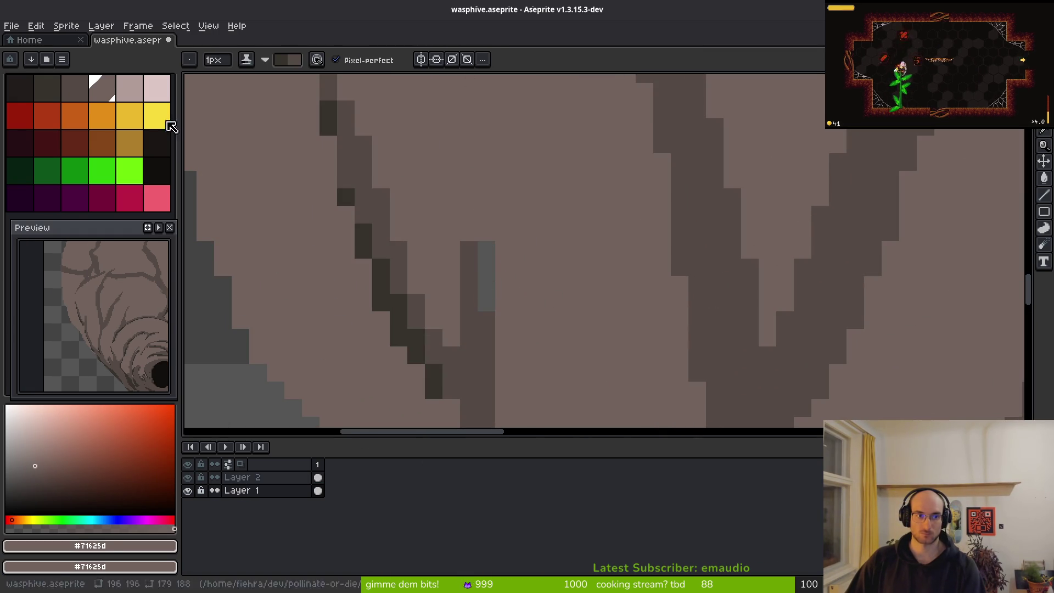
key(i)
click(93, 89)
click(516, 280)
key(b)
click(486, 301)
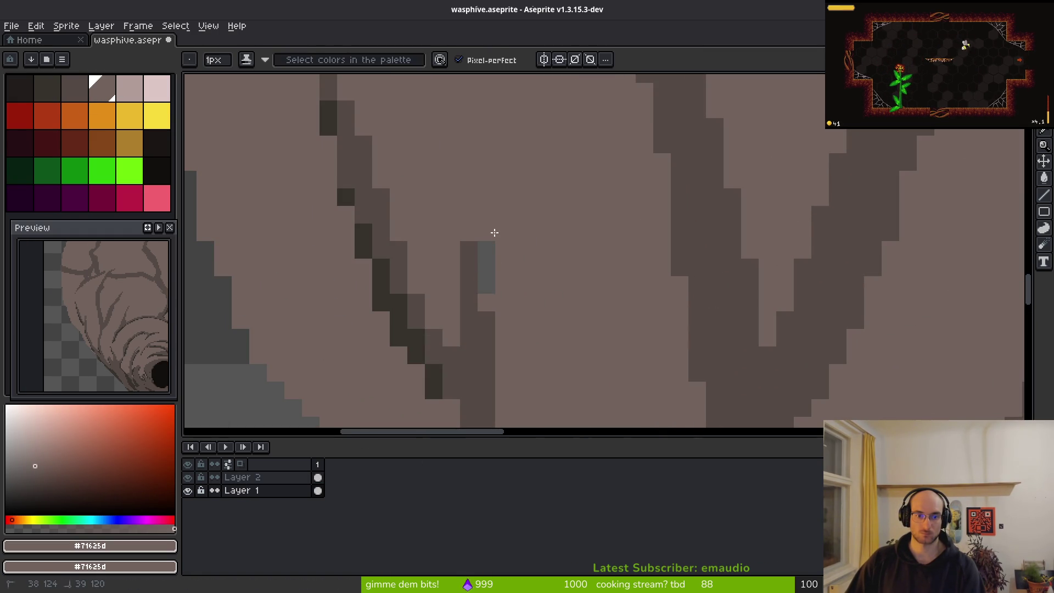
click(486, 250)
Back on the shading layer, choose the darkest palette shade for the Pencil
click(318, 478)
alt+click(463, 376)
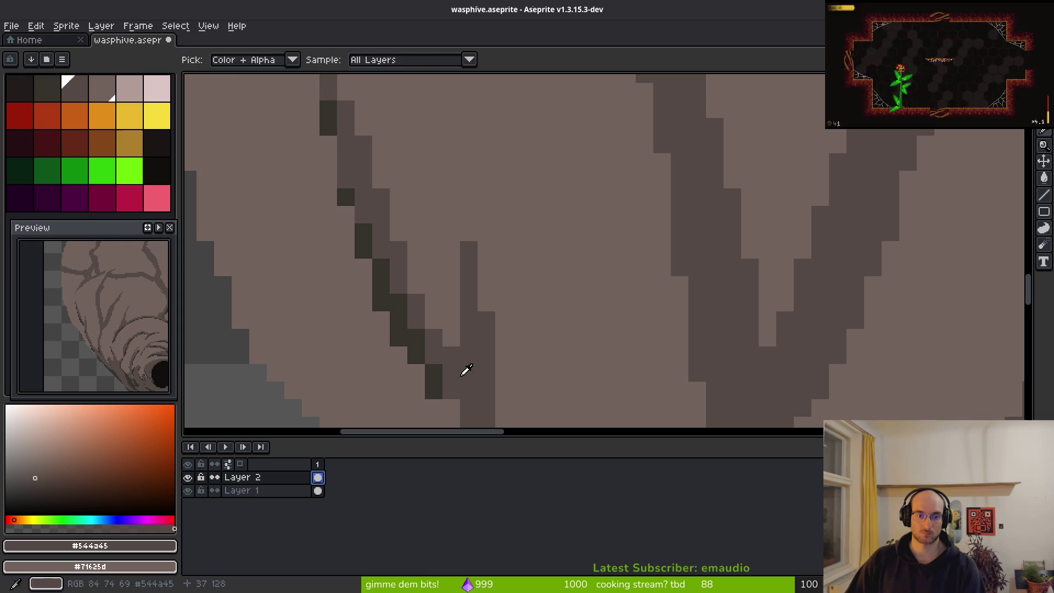
scroll(471, 240, down, 3)
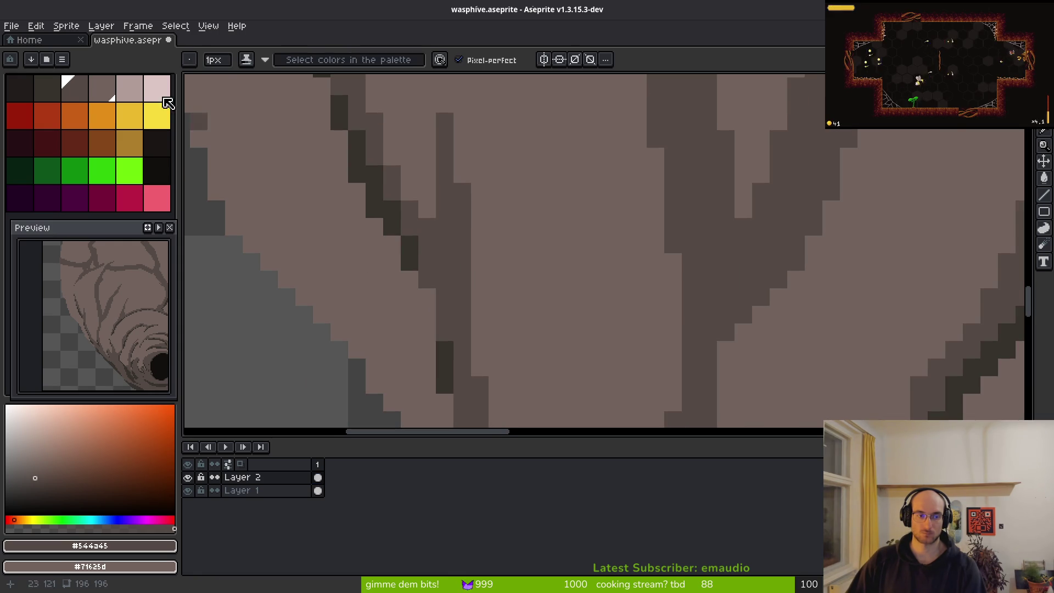
click(49, 89)
scroll(673, 317, down, 2)
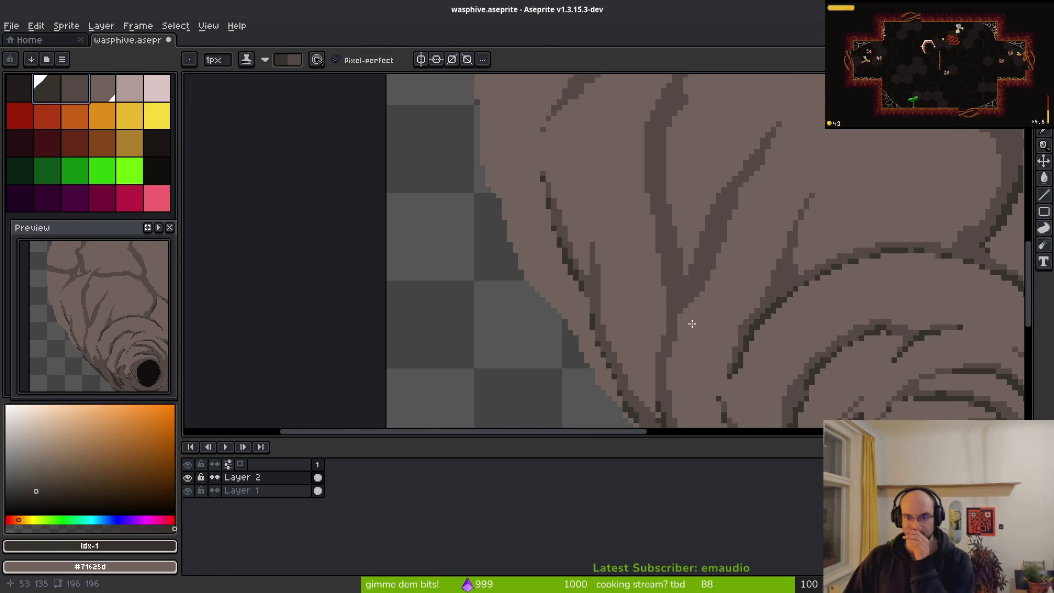
key(e)
scroll(730, 245, up, 2)
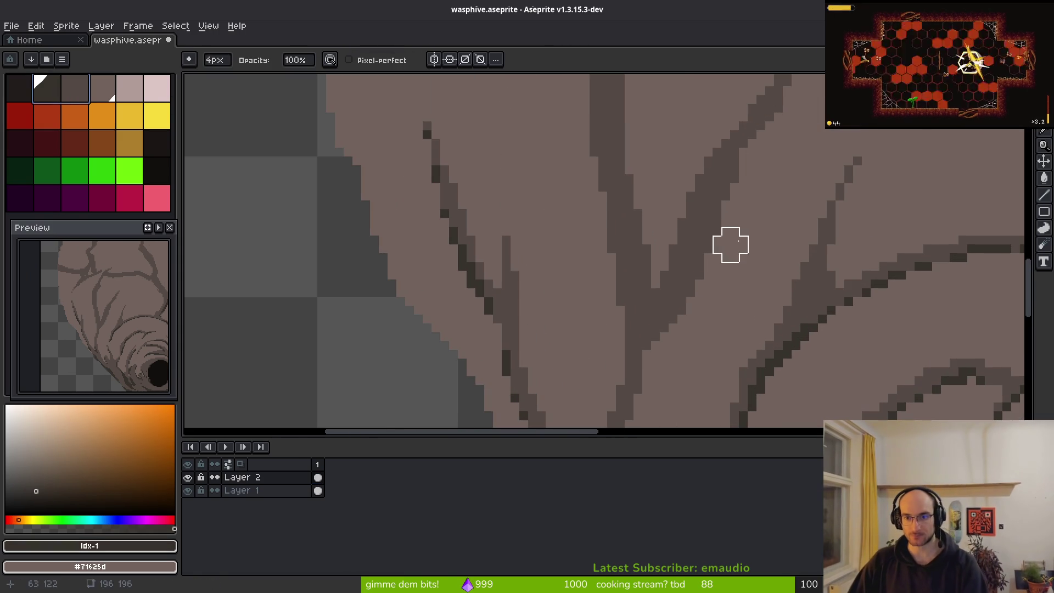
key(b)
Darken the branch crack's edge and stripe, switching the brush to 1 pixel for finer dark pixels
drag(736, 160, 709, 233)
drag(739, 151, 661, 354)
drag(780, 232, 637, 294)
key(minus)
scroll(664, 231, up, 3)
drag(617, 257, 556, 346)
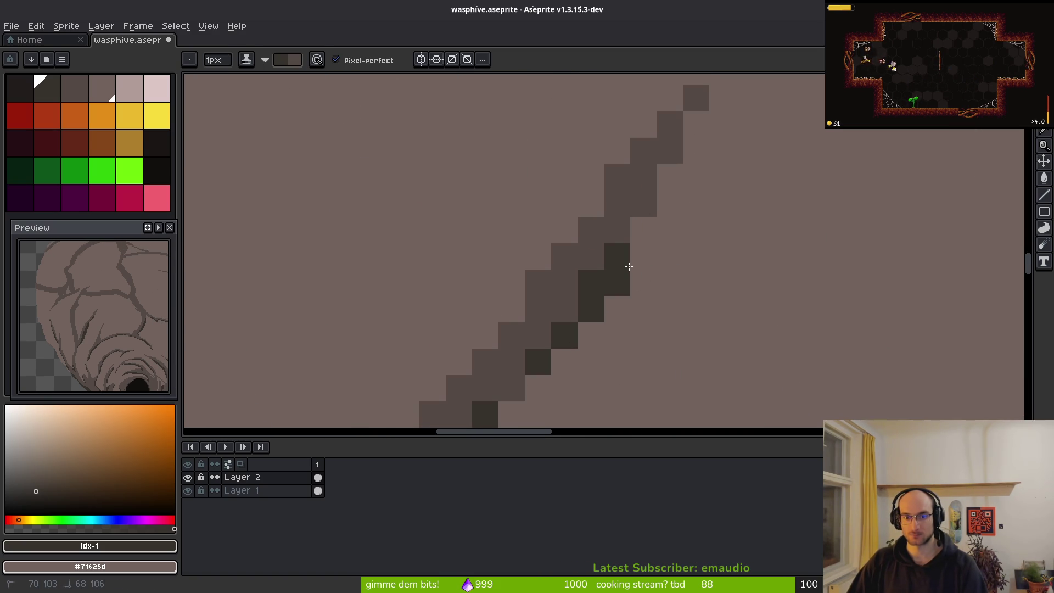
scroll(657, 306, down, 1)
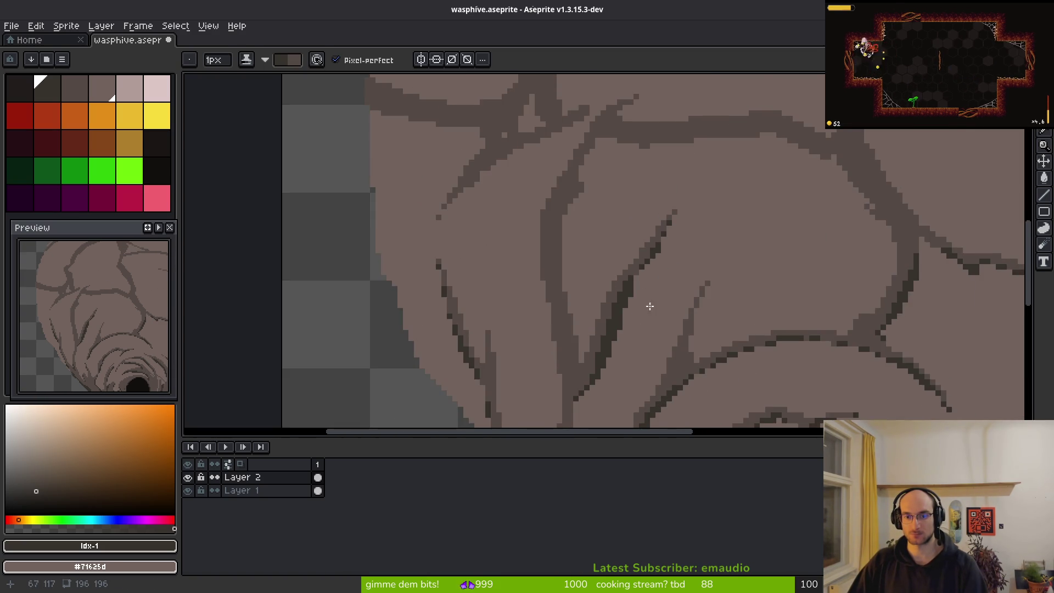
scroll(670, 275, left, 3)
scroll(645, 289, right, 3)
scroll(645, 289, up, 1)
drag(659, 206, 577, 318)
click(614, 227)
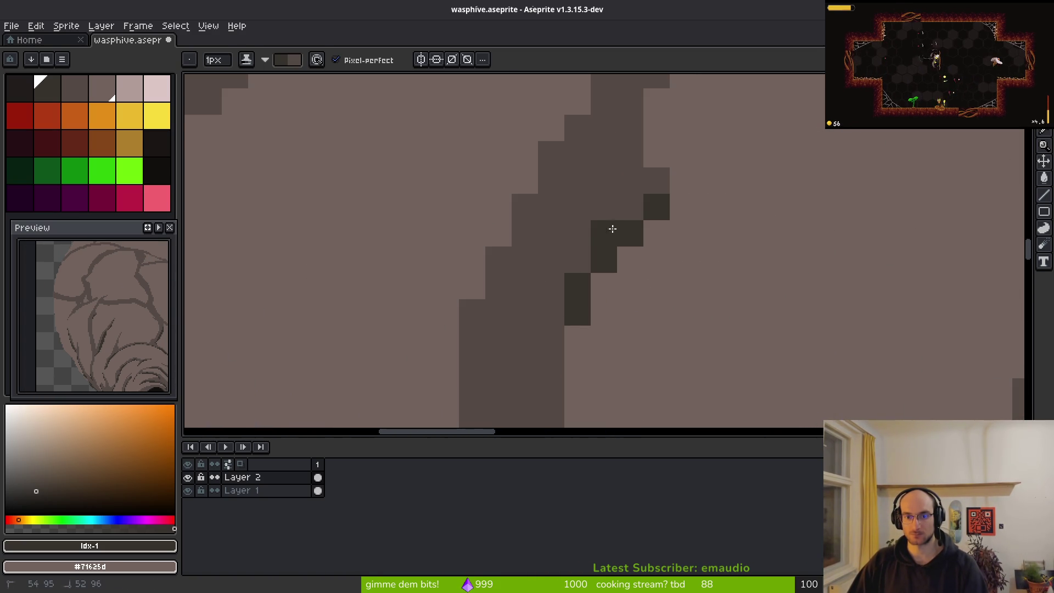
Place dark pixels along the stripe edge and extend the dark block leftward
drag(646, 210, 639, 336)
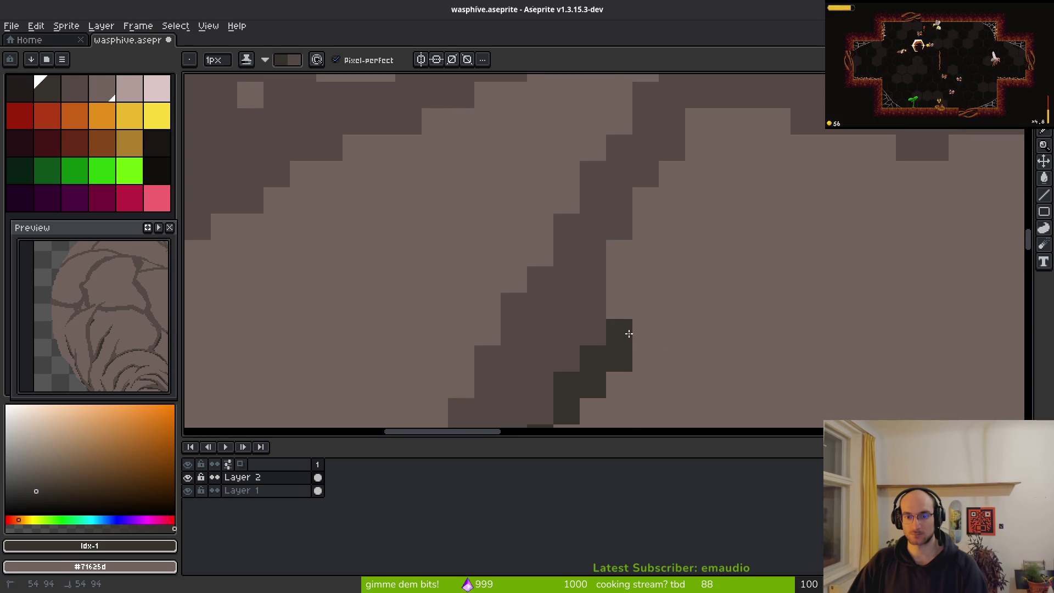
scroll(701, 271, up, 3)
scroll(701, 271, right, 4)
click(618, 187)
click(571, 246)
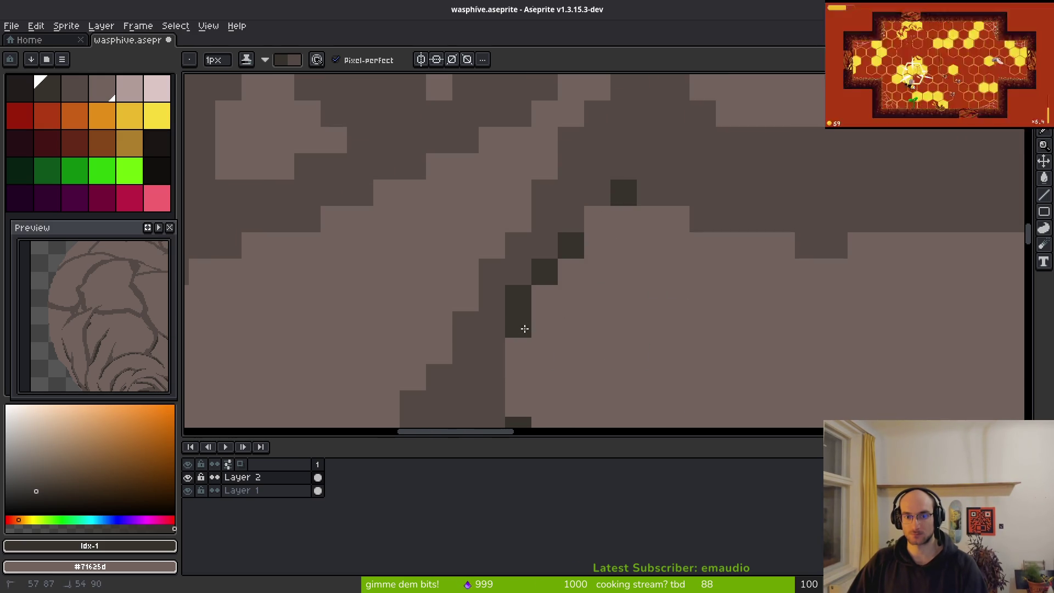
scroll(543, 324, right, 3)
drag(516, 223, 543, 222)
click(596, 249)
click(714, 274)
click(621, 249)
click(569, 222)
drag(674, 248, 604, 247)
Paint dark pixels along two rows of the stepped band
scroll(479, 305, right, 5)
mouse_move(496, 306)
mouse_down()
mouse_move(588, 282)
mouse_move(710, 292)
mouse_up()
scroll(393, 308, right, 3)
drag(393, 307, 493, 310)
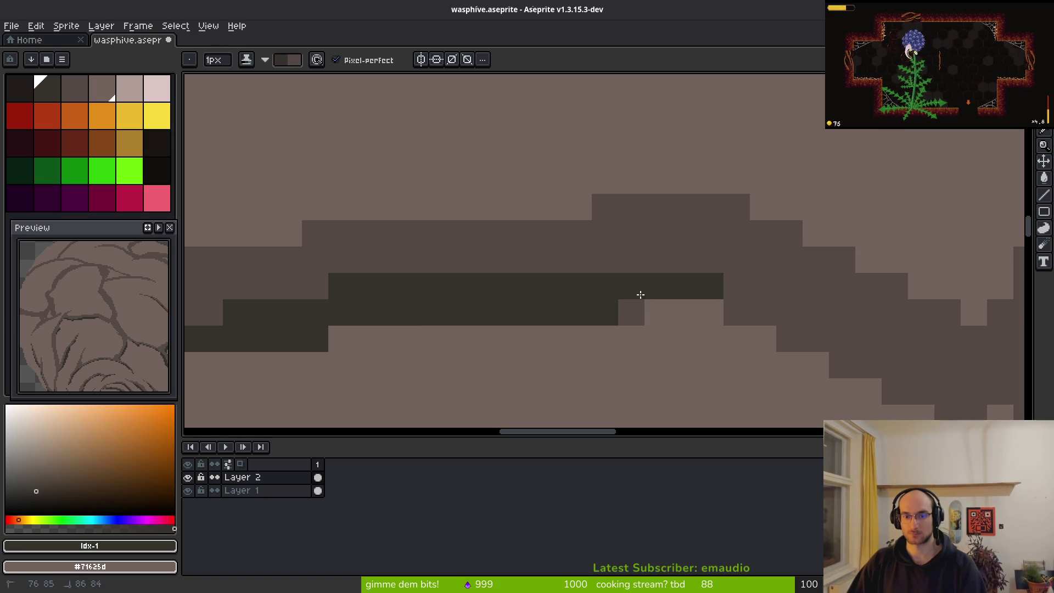
click(631, 313)
scroll(447, 242, right, 4)
scroll(447, 242, down, 1)
Add dark staircases, a row and another diagonal run along the band
mouse_move(494, 239)
mouse_down()
mouse_move(610, 259)
mouse_move(675, 318)
mouse_up()
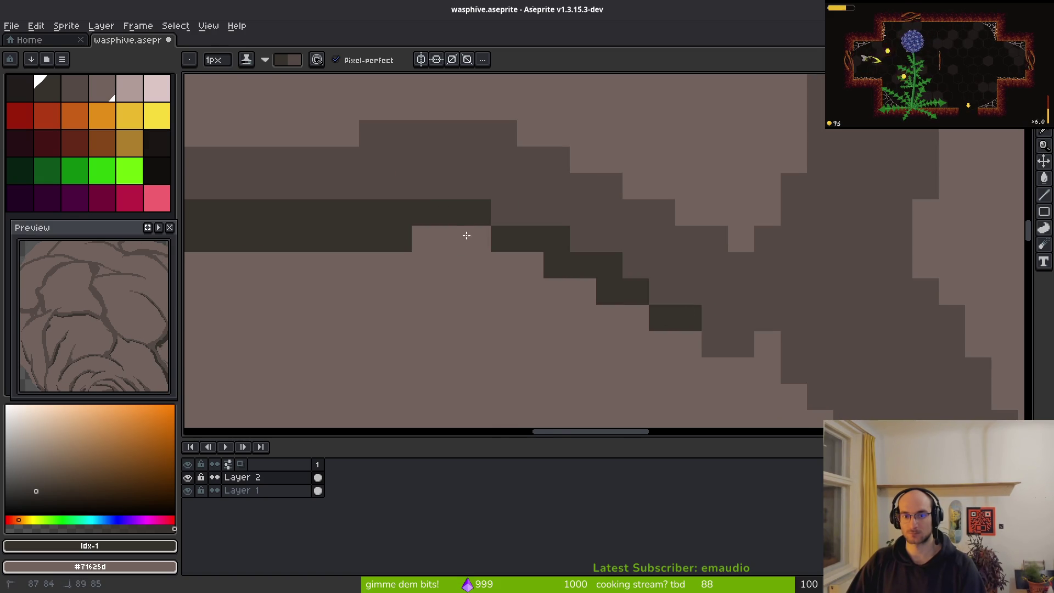
scroll(465, 228, right, 5)
scroll(465, 229, down, 3)
mouse_move(529, 207)
mouse_down()
mouse_move(675, 345)
mouse_move(567, 180)
mouse_move(650, 306)
mouse_up()
scroll(555, 167, right, 3)
scroll(555, 167, down, 2)
mouse_move(555, 167)
mouse_down()
mouse_move(675, 319)
mouse_move(583, 169)
mouse_move(656, 318)
mouse_move(564, 148)
mouse_move(530, 113)
mouse_up()
scroll(564, 236, right, 3)
scroll(565, 235, down, 3)
Add two dark pixels at the band junction
scroll(645, 330, down, 8)
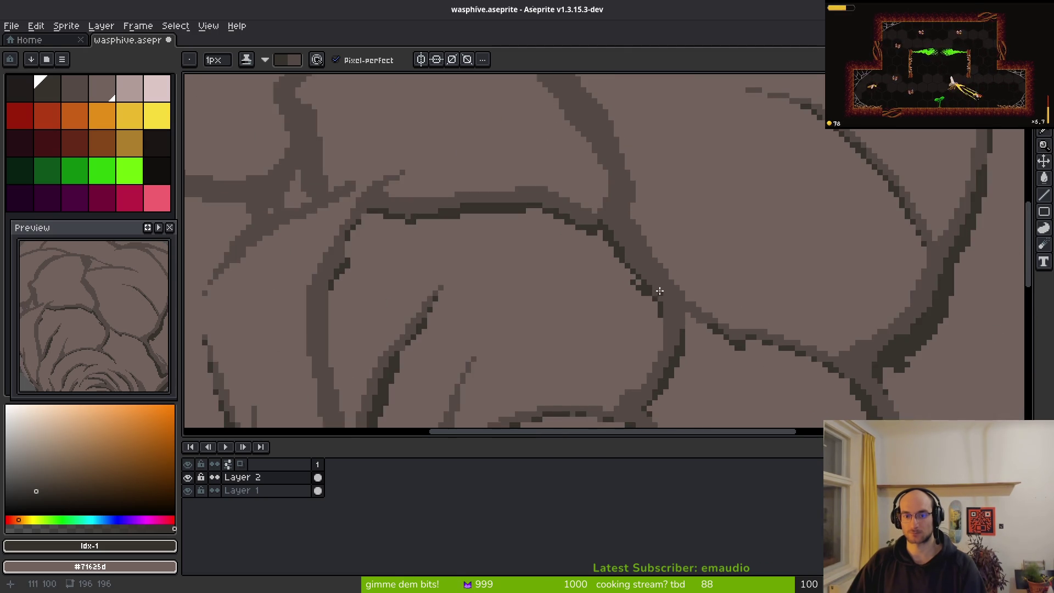
scroll(625, 383, up, 3)
scroll(625, 383, up, 2)
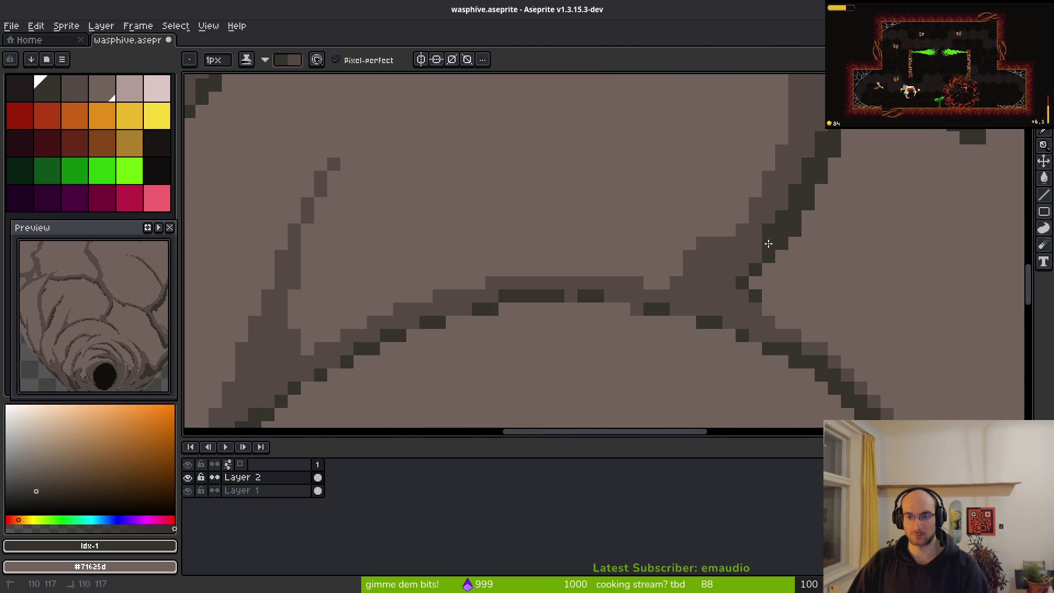
click(729, 269)
click(704, 307)
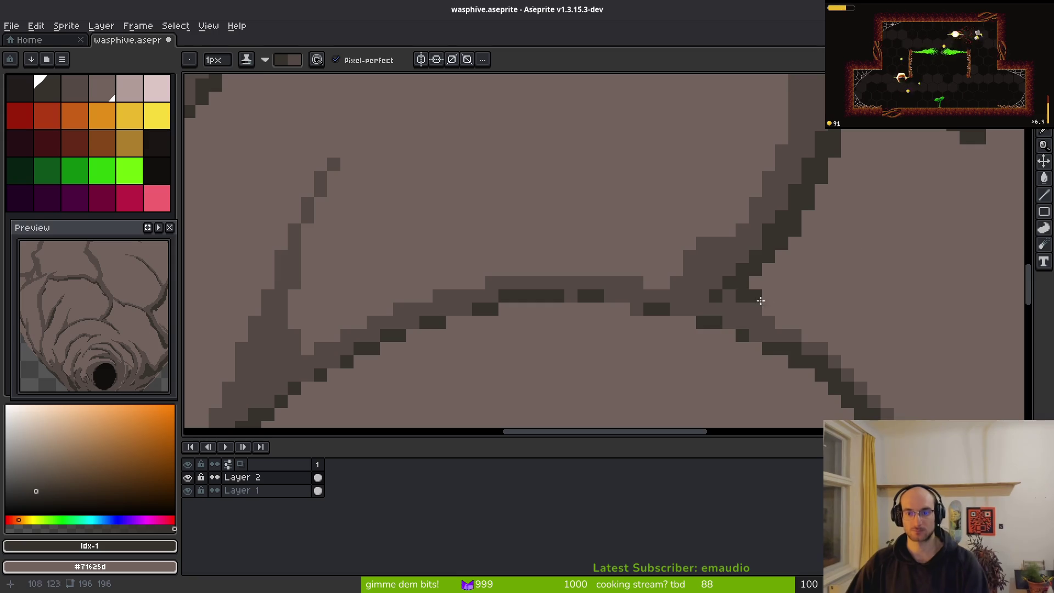
Darken a vertical crack edge and add a short dark stroke on a nearby crack
scroll(729, 301, down, 3)
scroll(607, 311, left, 2)
scroll(609, 299, up, 3)
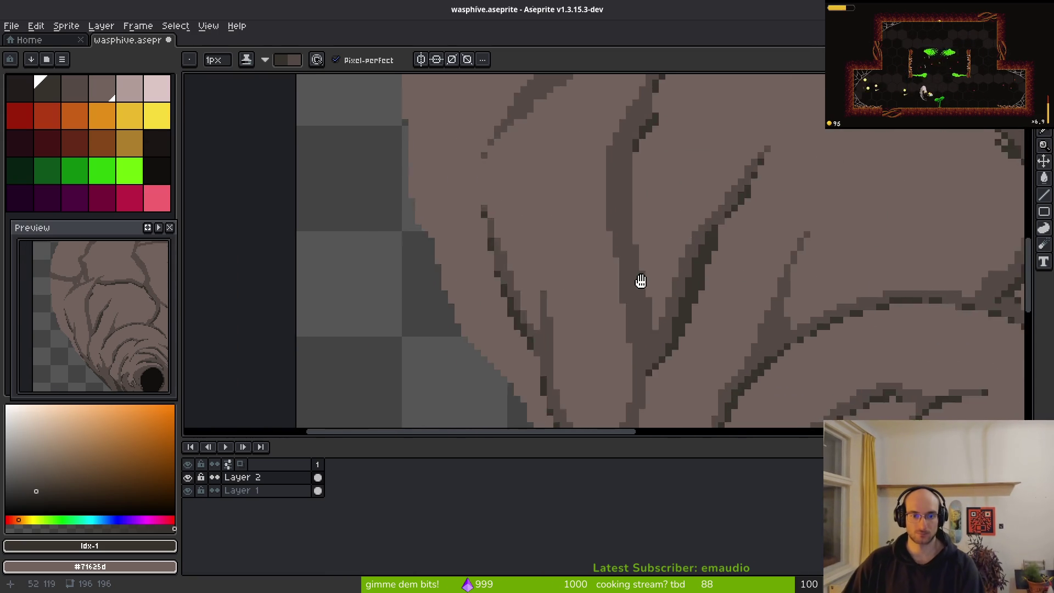
scroll(594, 229, down, 1)
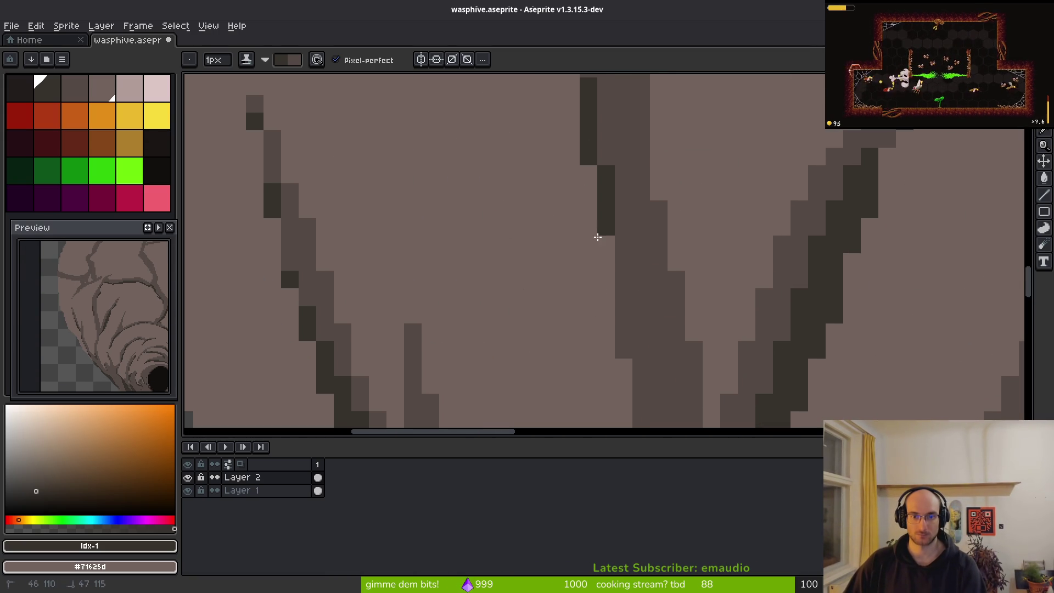
scroll(626, 247, up, 2)
drag(609, 208, 613, 291)
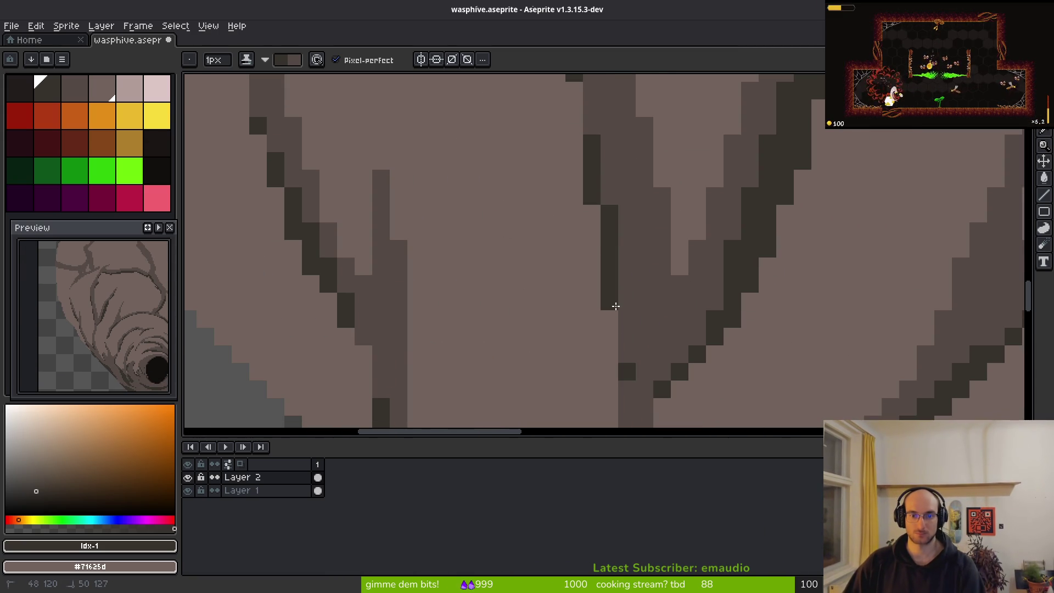
scroll(624, 360, down, 2)
scroll(633, 332, up, 2)
drag(667, 176, 650, 236)
scroll(661, 356, down, 2)
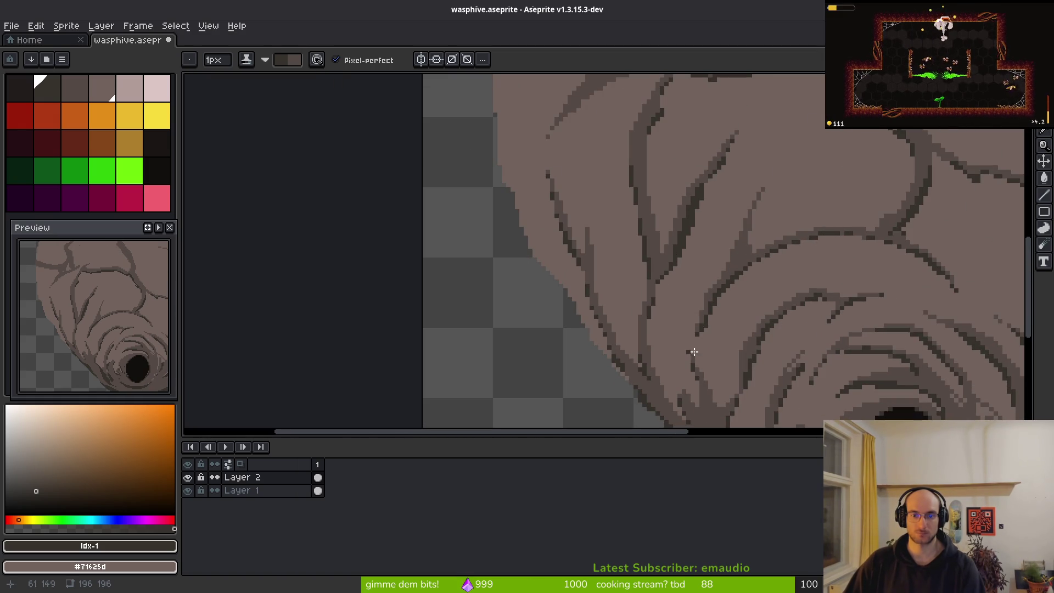
scroll(719, 379, down, 3)
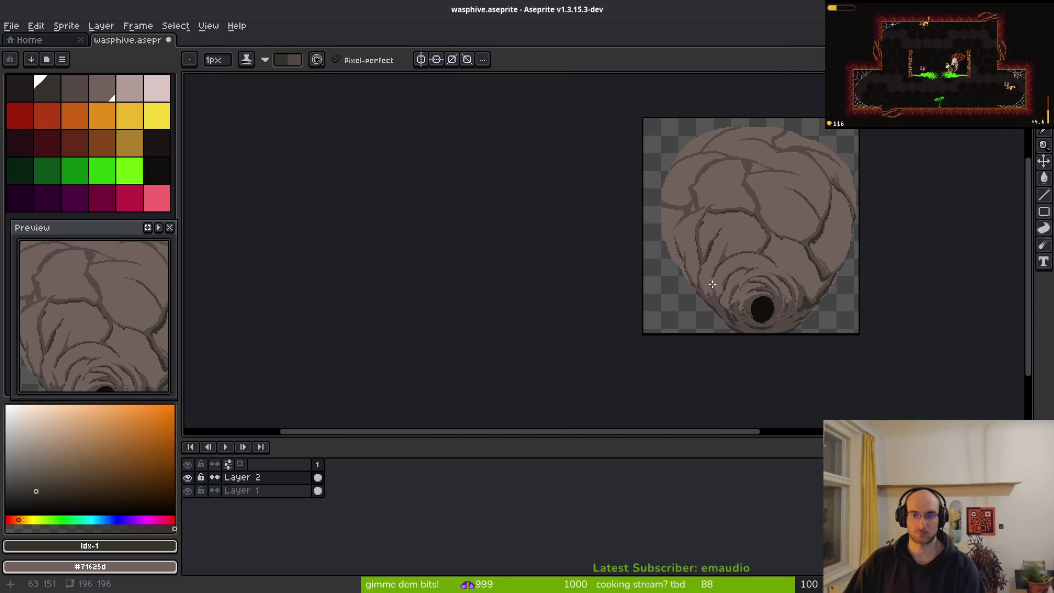
Darken a crack's left edge, undoing a misplaced dark line and stray pixel
scroll(712, 284, down, 1)
scroll(729, 264, up, 1)
scroll(773, 246, up, 6)
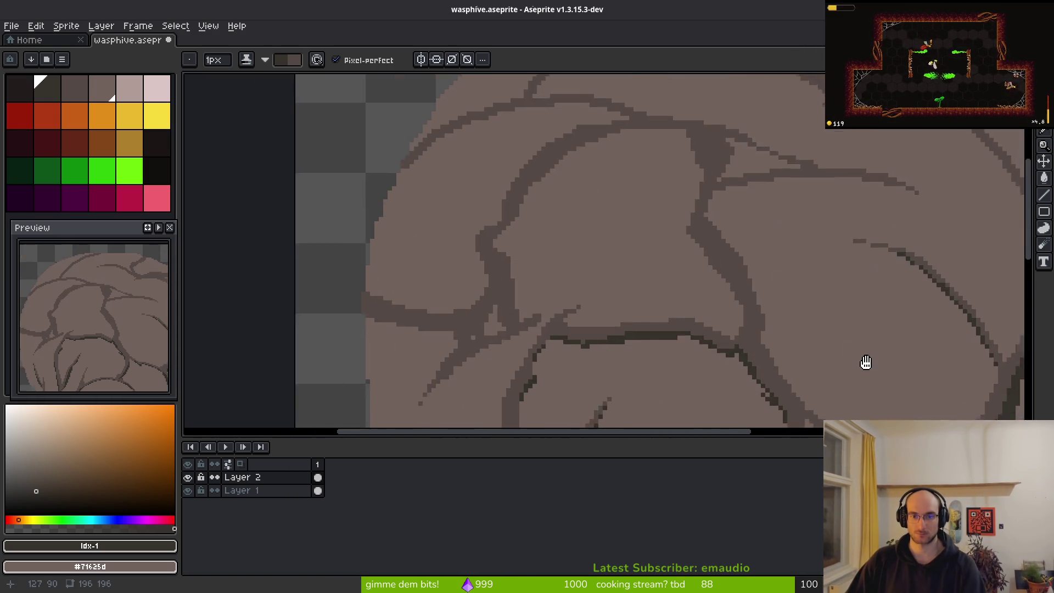
key(v)
key(b)
mouse_move(647, 183)
mouse_down()
mouse_move(682, 265)
mouse_move(650, 177)
mouse_up()
mouse_move(666, 235)
mouse_down()
mouse_move(440, 271)
mouse_move(420, 290)
mouse_up()
click(771, 250)
key(ctrl+z)
key(ctrl+z)
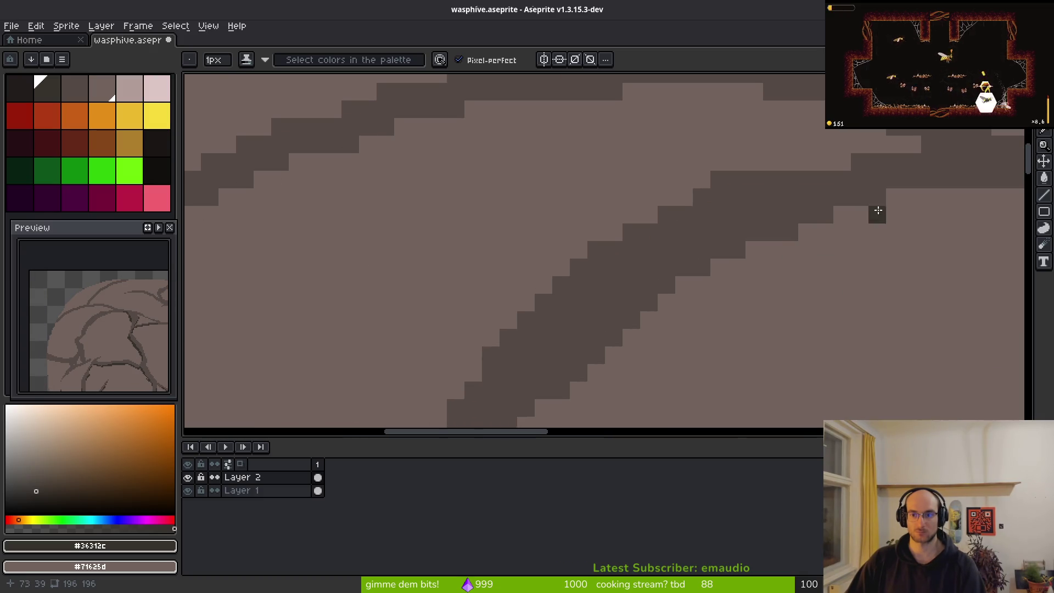
Draw a dark line along the band's top, extending it leftward and down the band
scroll(868, 217, right, 5)
drag(47, 88, 102, 88)
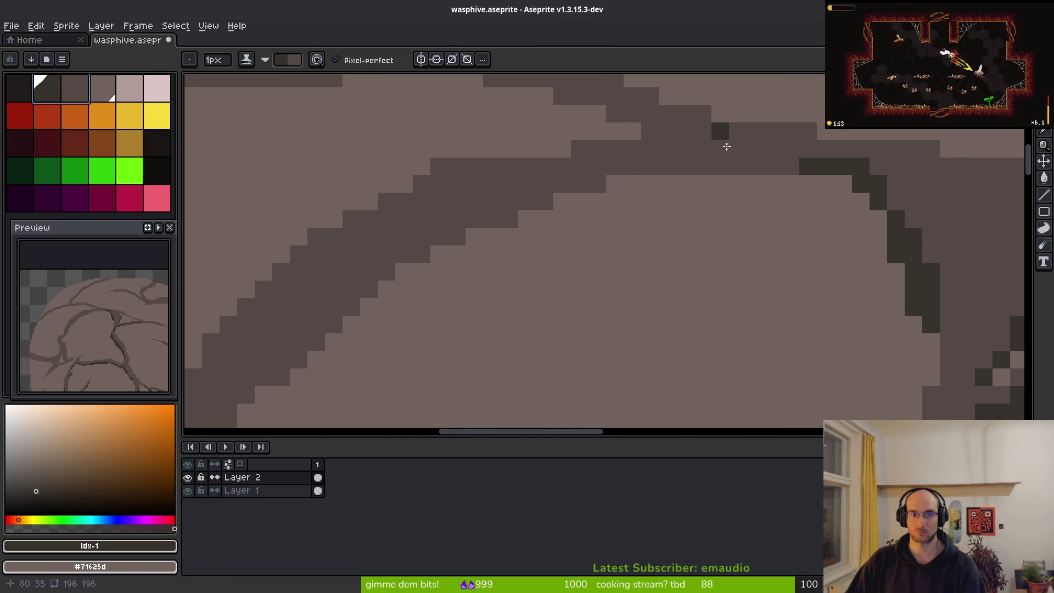
mouse_move(790, 165)
mouse_down()
mouse_move(504, 191)
mouse_move(379, 244)
mouse_move(384, 251)
mouse_up()
scroll(565, 192, left, 3)
scroll(566, 191, down, 1)
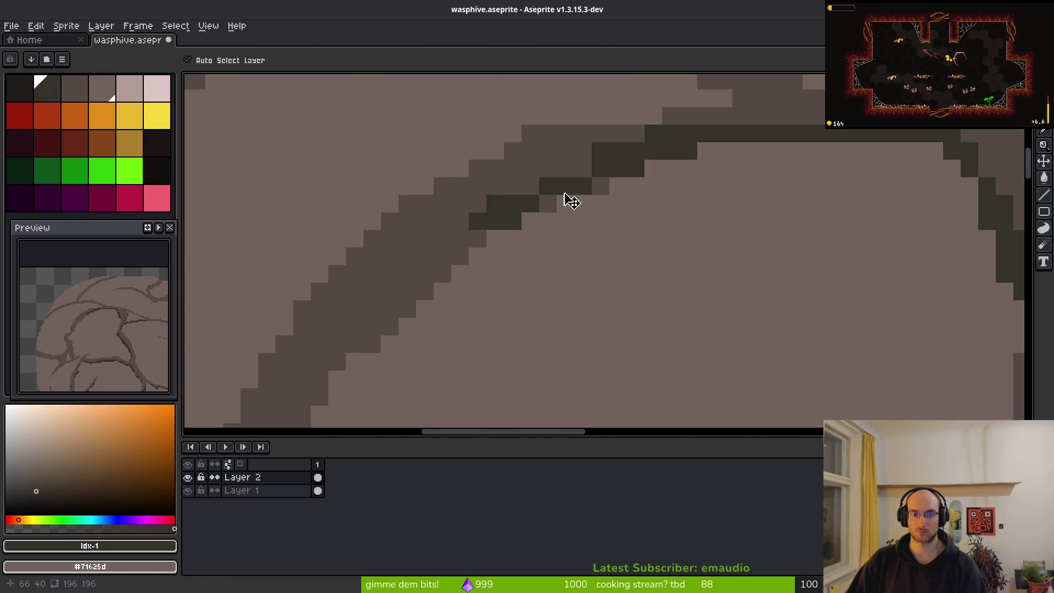
drag(611, 179, 407, 324)
scroll(549, 263, down, 3)
scroll(549, 263, left, 3)
mouse_move(625, 144)
mouse_down()
mouse_move(572, 211)
mouse_move(524, 382)
mouse_up()
Shade the crack edge with a dark diagonal stroke and a short vertical line
scroll(725, 164, down, 1)
scroll(724, 164, left, 3)
mouse_move(680, 137)
mouse_down()
mouse_move(671, 219)
mouse_move(583, 310)
mouse_up()
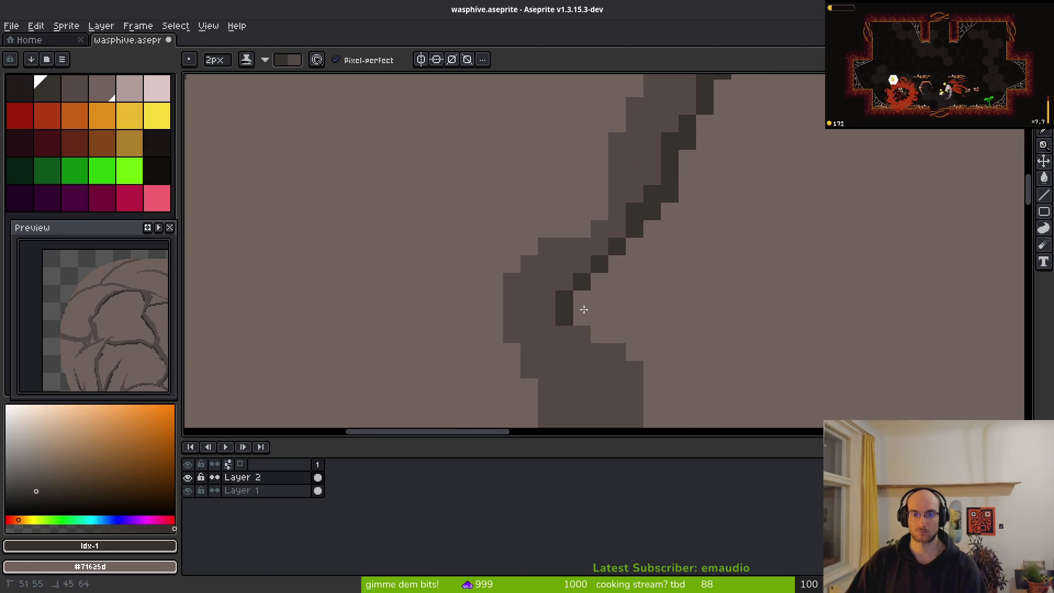
scroll(619, 266, down, 1)
scroll(635, 228, up, 1)
drag(624, 118, 623, 179)
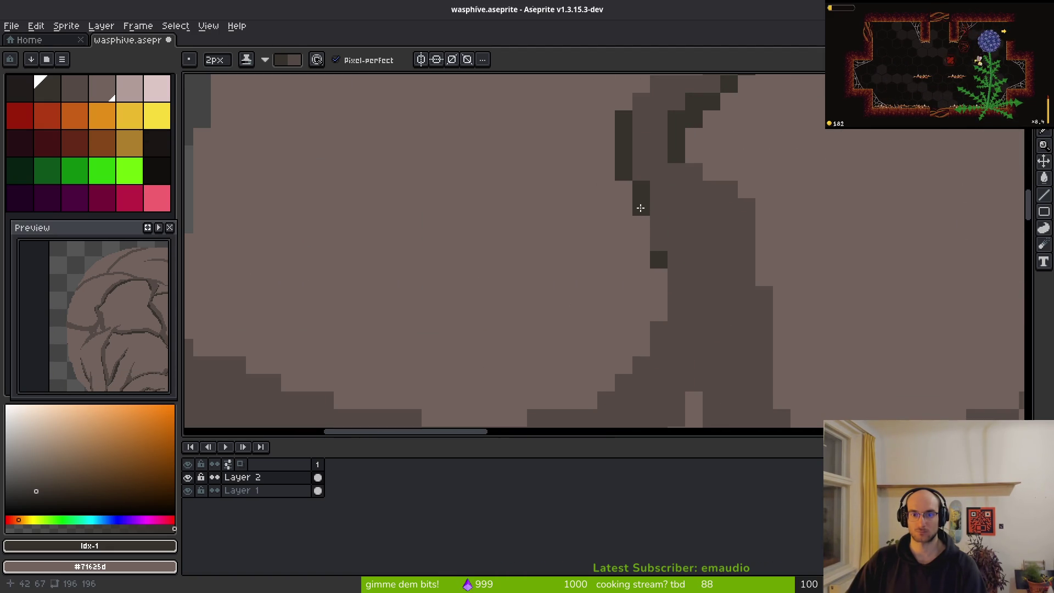
scroll(878, 276, down, 2)
scroll(595, 258, up, 3)
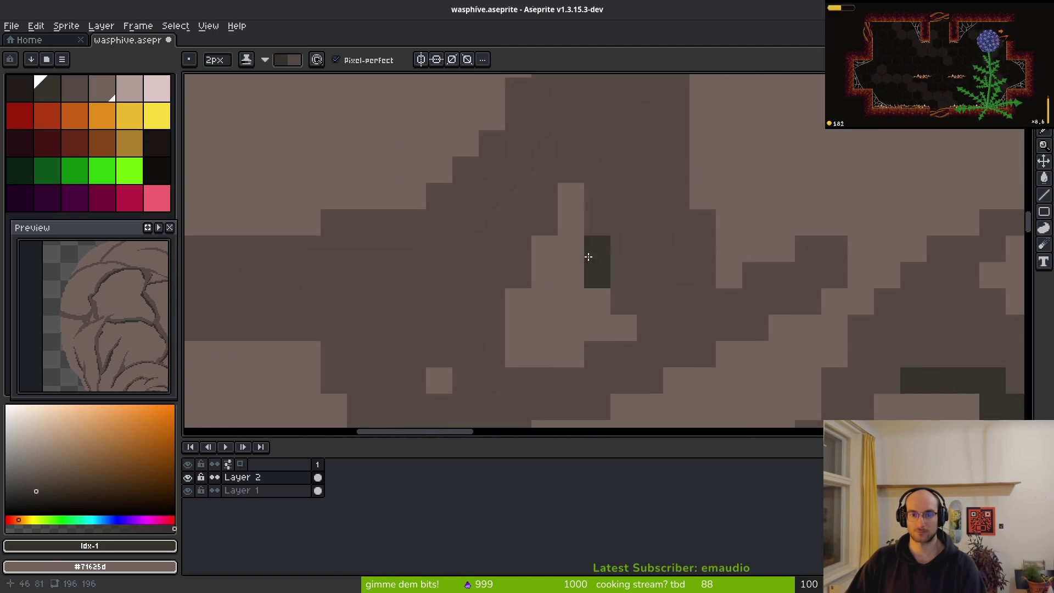
With a 1-pixel brush, shade the crack edge and the crack rising to the right
key(minus)
mouse_move(545, 196)
mouse_down()
mouse_move(544, 242)
mouse_move(493, 360)
mouse_up()
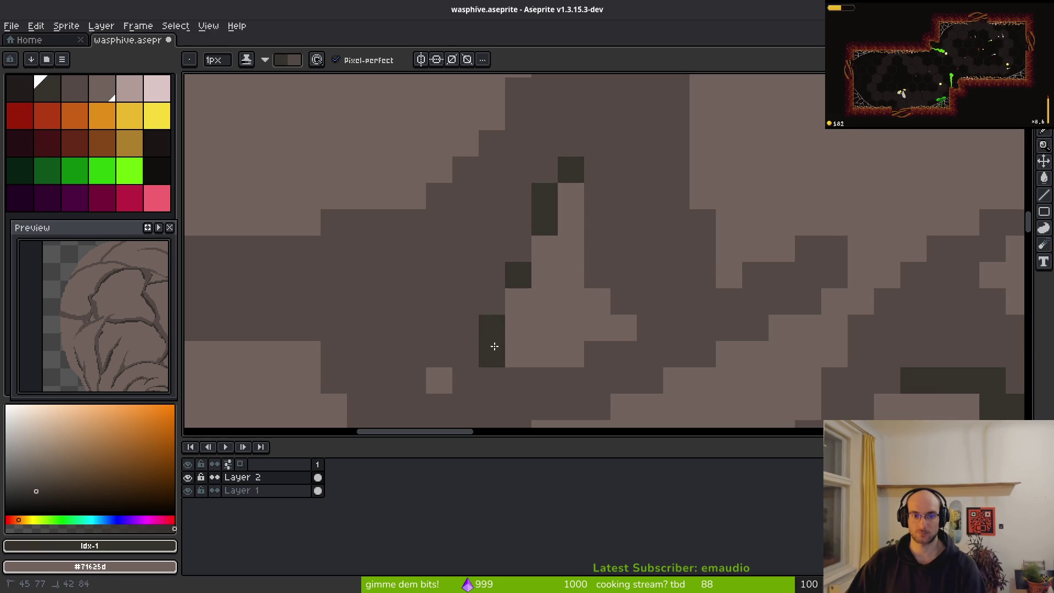
drag(585, 237, 623, 278)
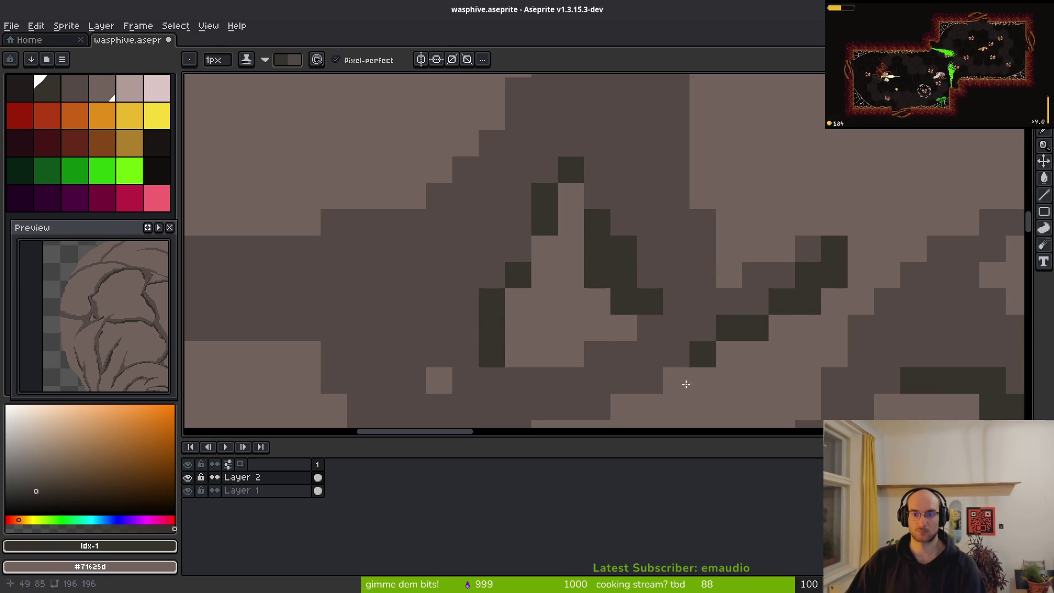
drag(671, 388, 791, 247)
mouse_move(585, 317)
mouse_down()
mouse_move(623, 290)
mouse_move(892, 193)
mouse_up()
mouse_move(751, 266)
mouse_down()
mouse_move(821, 179)
mouse_move(655, 340)
mouse_move(809, 277)
mouse_up()
drag(708, 318, 717, 325)
Add dark pixels along a crack running down to the right
scroll(692, 359, down, 3)
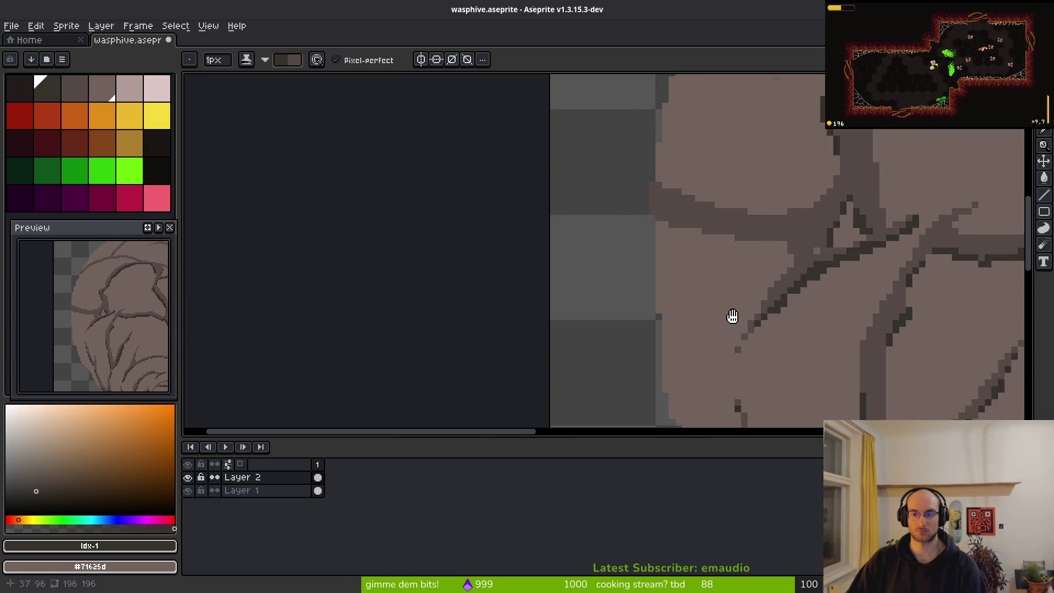
scroll(685, 301, up, 3)
scroll(790, 239, down, 3)
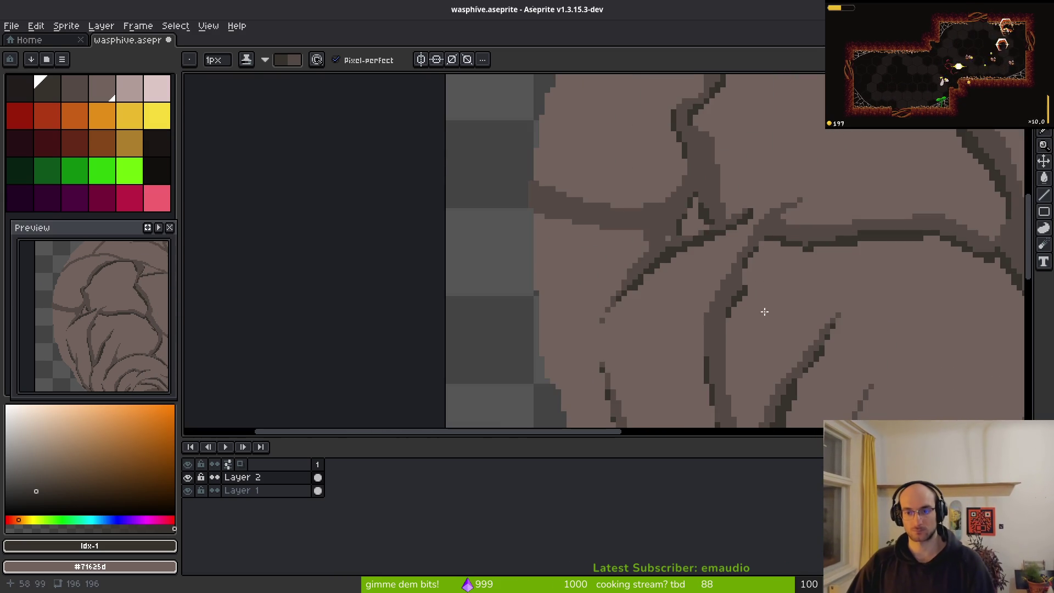
scroll(819, 207, up, 4)
drag(763, 220, 704, 265)
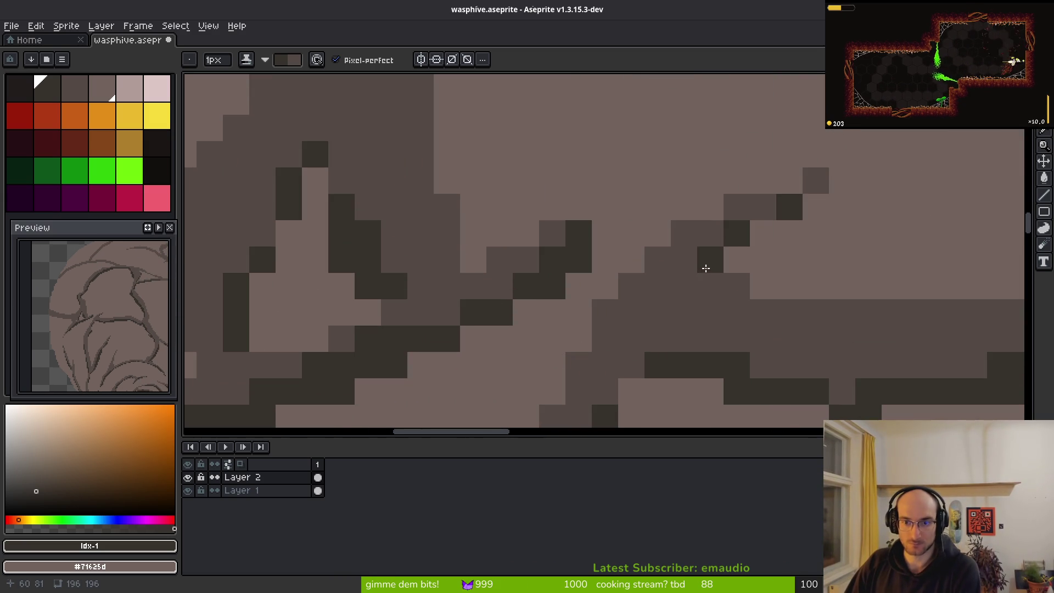
scroll(703, 265, down, 2)
scroll(575, 267, up, 2)
scroll(349, 267, down, 2)
scroll(569, 272, up, 2)
mouse_move(467, 225)
mouse_down()
mouse_move(747, 346)
mouse_move(725, 320)
mouse_move(429, 244)
mouse_move(602, 302)
mouse_move(529, 299)
mouse_up()
click(449, 230)
Shade the crack's short run and its bend with dark pixels
scroll(452, 223, down, 2)
scroll(686, 306, up, 2)
drag(519, 249, 640, 344)
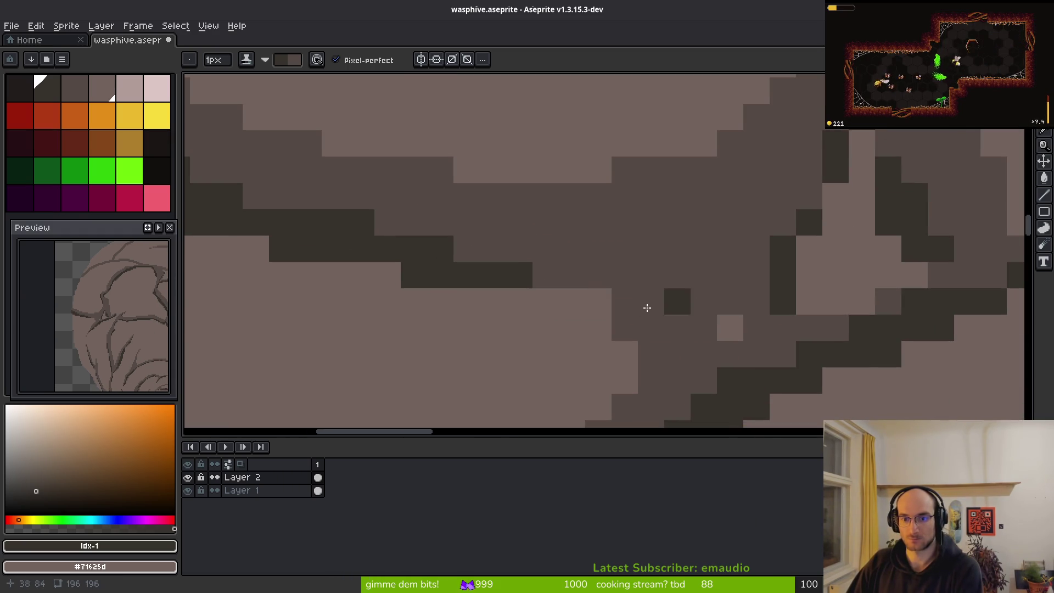
mouse_move(612, 296)
mouse_down()
mouse_move(595, 273)
mouse_move(645, 378)
mouse_up()
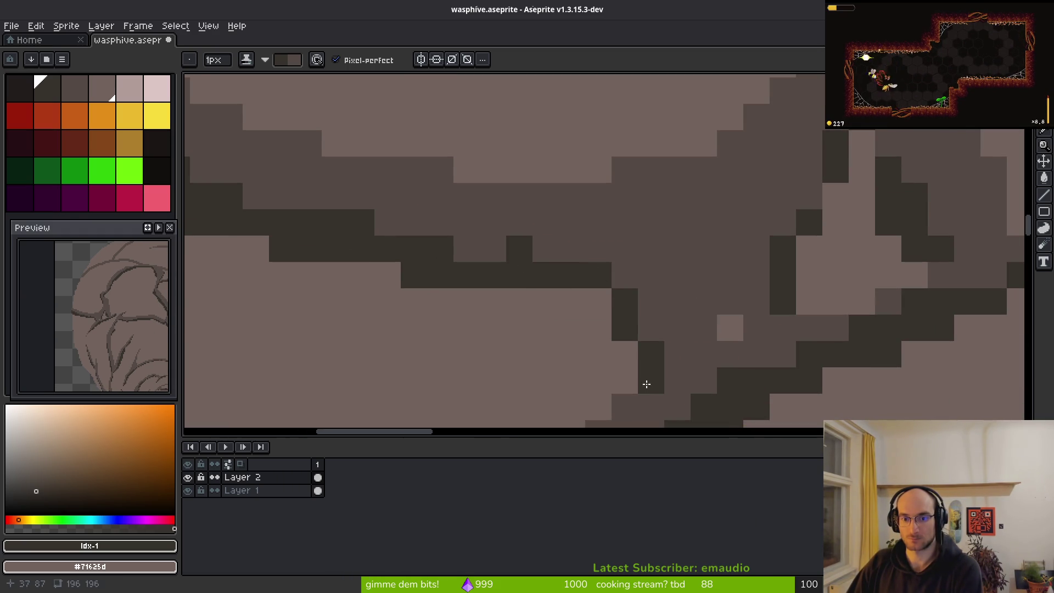
scroll(546, 278, down, 4)
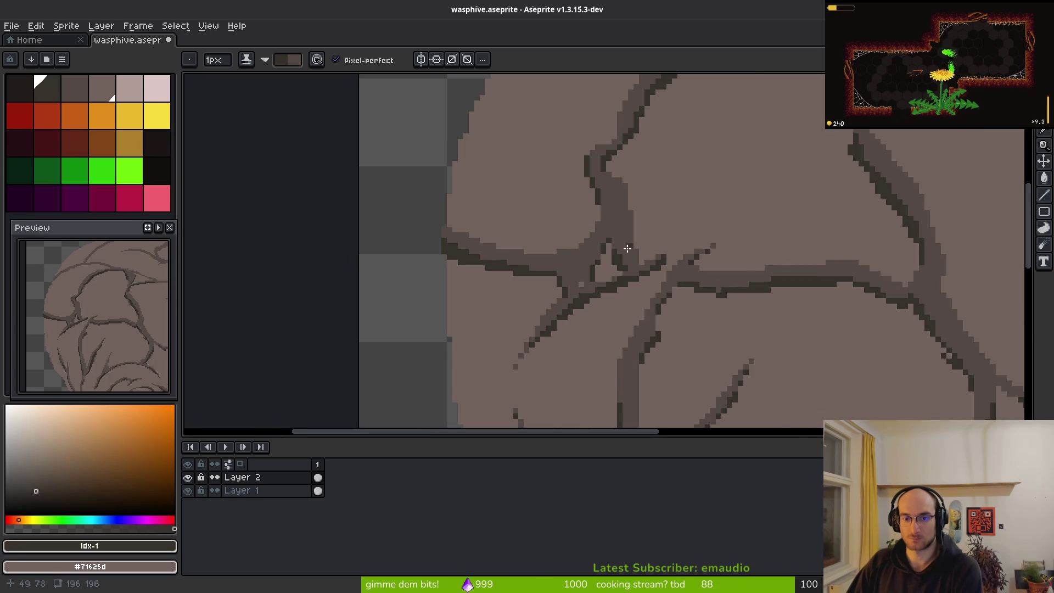
scroll(622, 279, down, 3)
scroll(622, 279, up, 6)
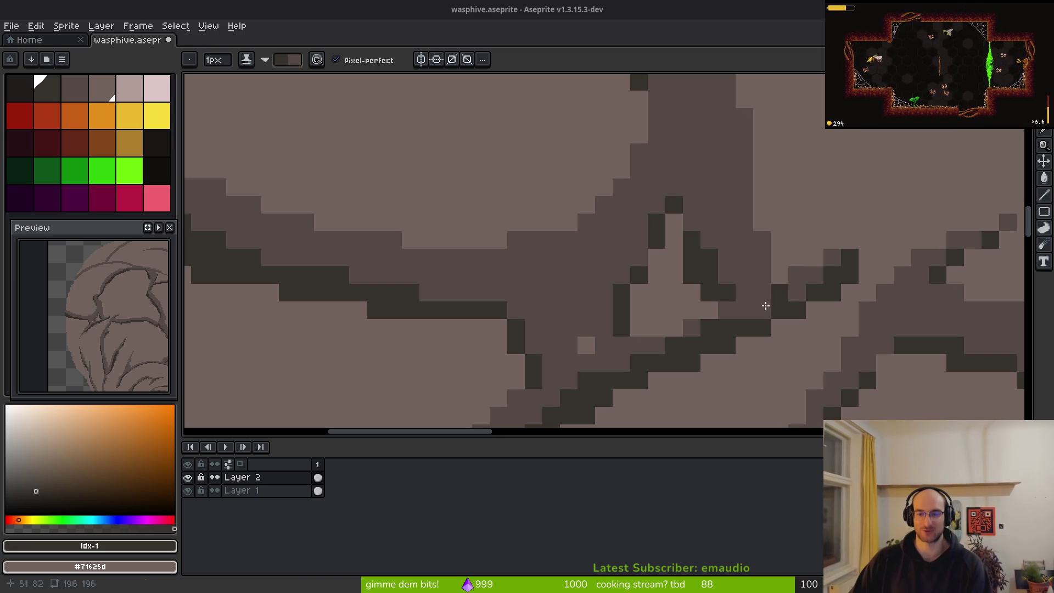
scroll(734, 299, down, 4)
scroll(687, 129, down, 2)
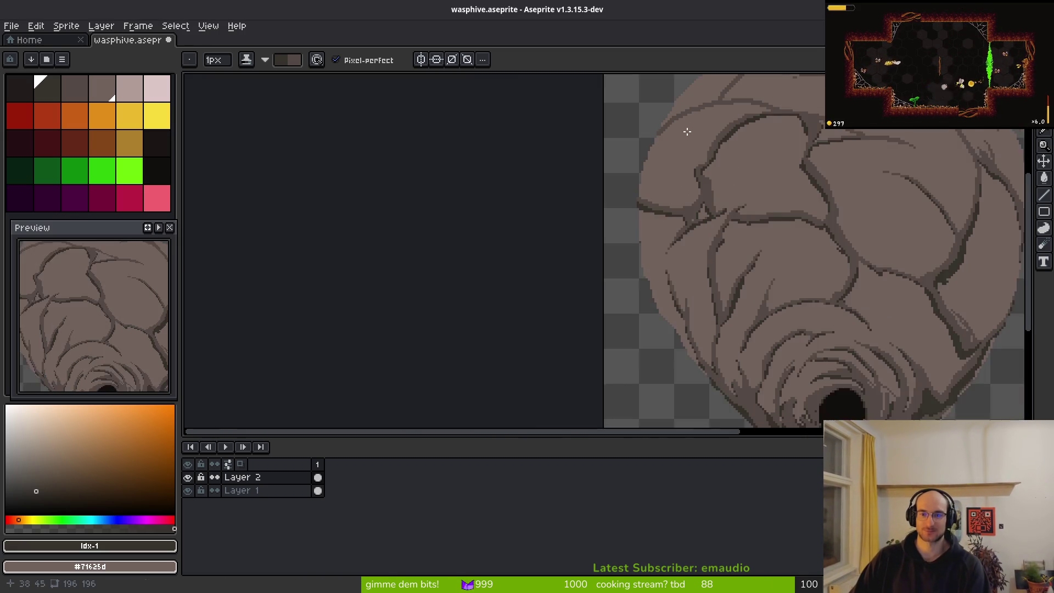
Darken the hive's upper-left diagonal outer edge with a 2-pixel pencil
scroll(683, 198, up, 4)
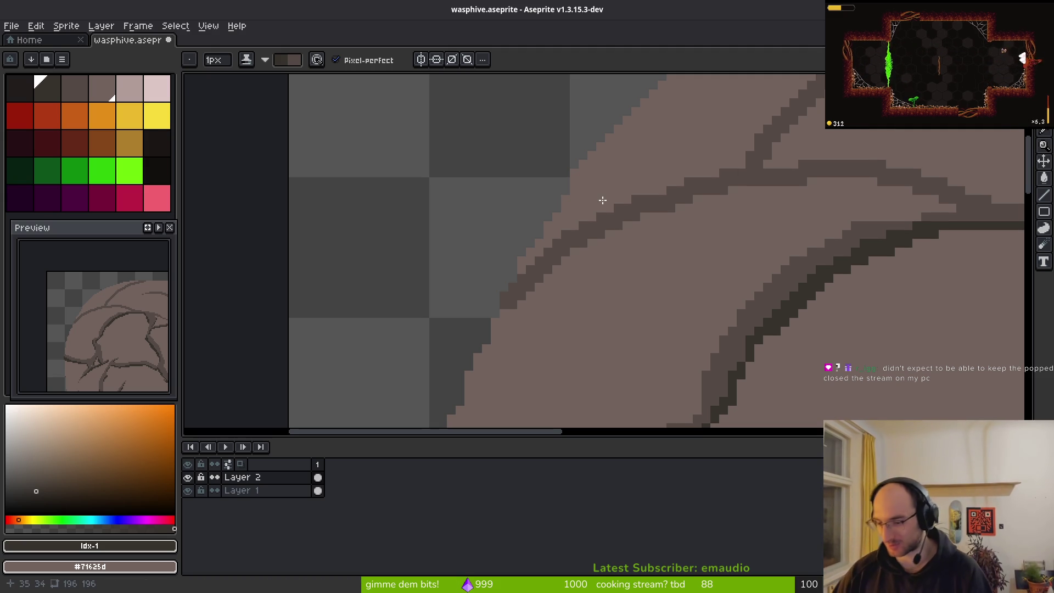
scroll(527, 294, up, 3)
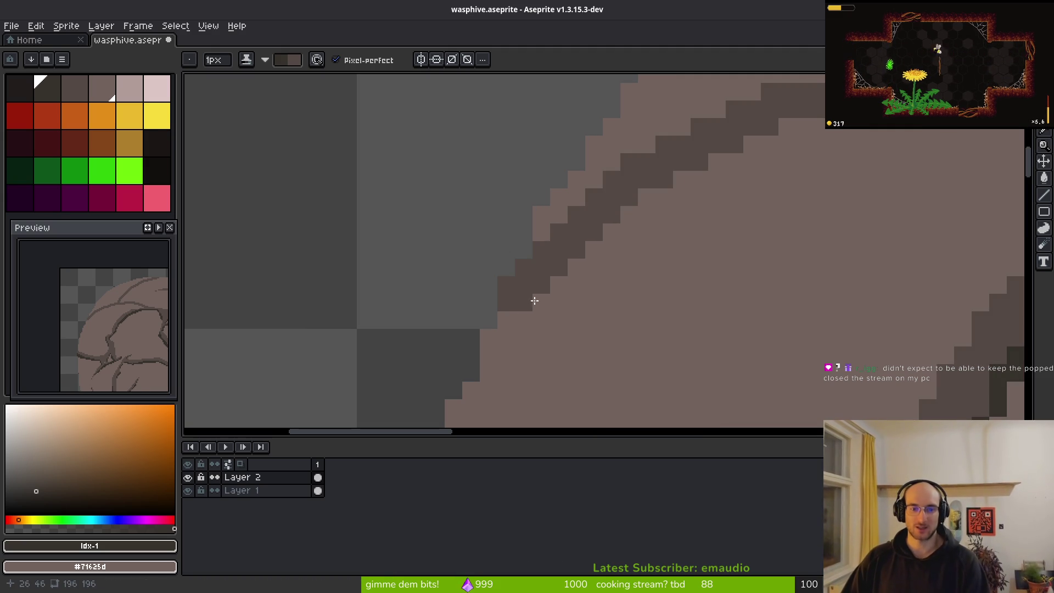
key(plus)
mouse_move(545, 299)
mouse_down()
mouse_move(532, 298)
mouse_move(607, 243)
mouse_up()
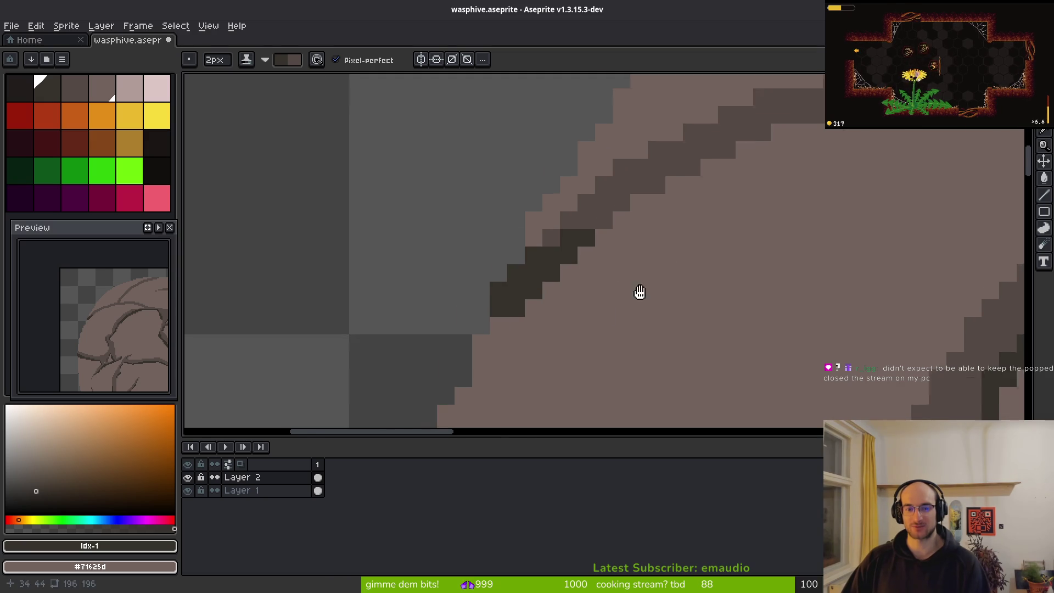
scroll(669, 268, down, 2)
mouse_move(514, 296)
mouse_down()
mouse_move(576, 229)
mouse_move(735, 159)
mouse_up()
scroll(691, 257, up, 2)
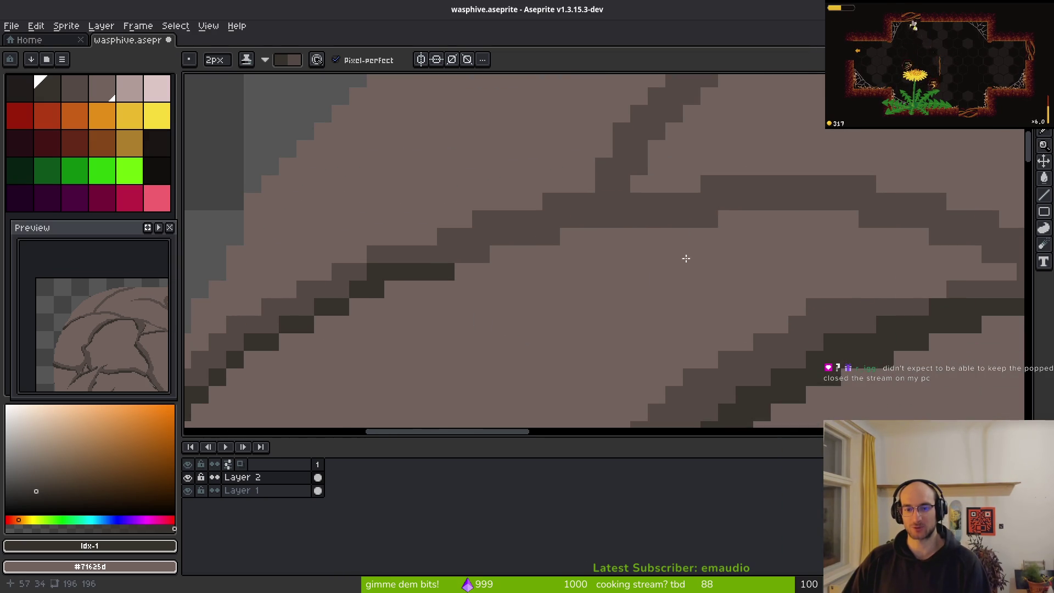
mouse_move(471, 281)
mouse_down()
mouse_move(595, 235)
mouse_move(765, 202)
mouse_up()
With a 1-pixel pencil, add a thin dark line along the top ridge
key(minus)
scroll(835, 272, right, 5)
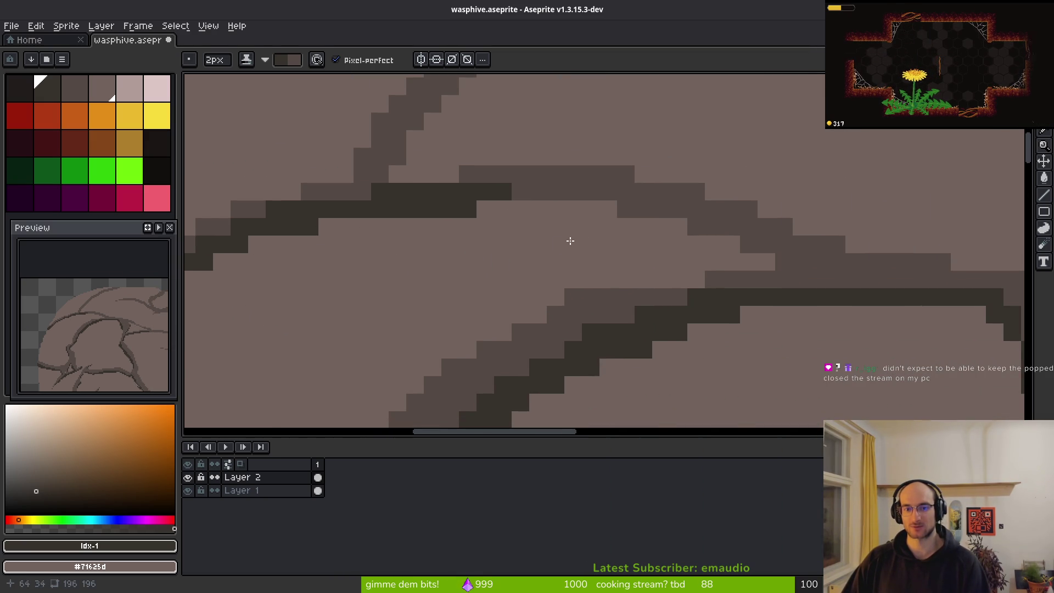
click(523, 196)
mouse_move(523, 196)
mouse_down()
mouse_move(621, 208)
mouse_move(759, 248)
mouse_up()
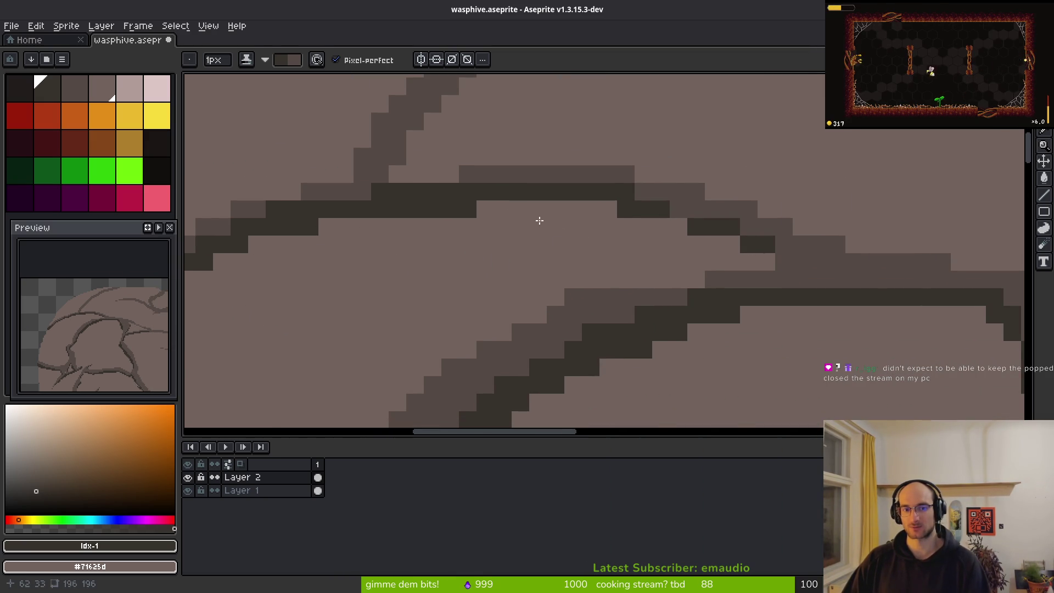
scroll(616, 237, down, 1)
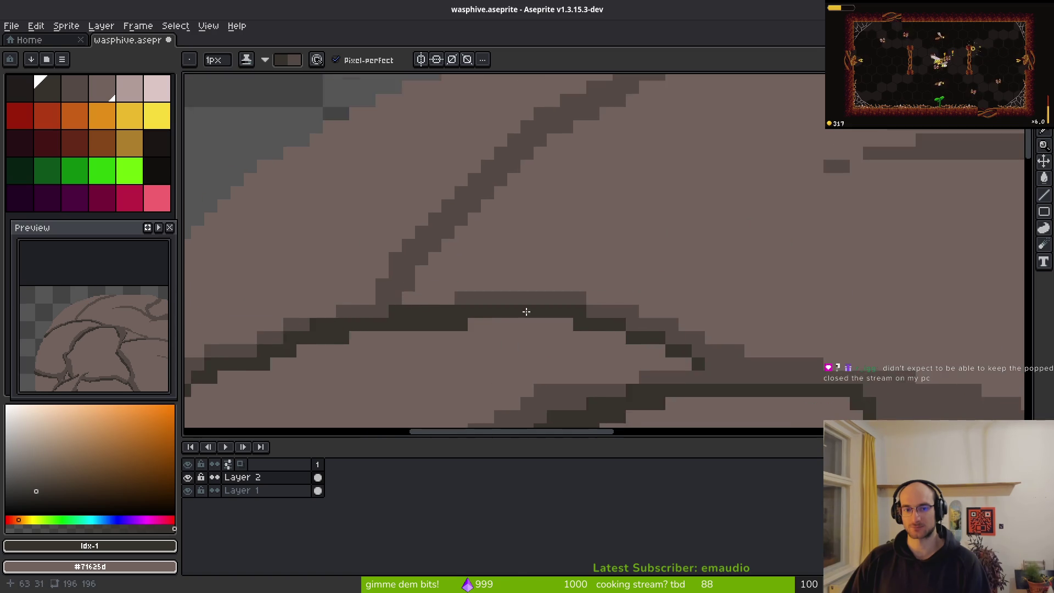
scroll(524, 308, up, 2)
Undo a misdrawn crack diagonal, then extend the dark edge line to the right
drag(488, 130, 329, 288)
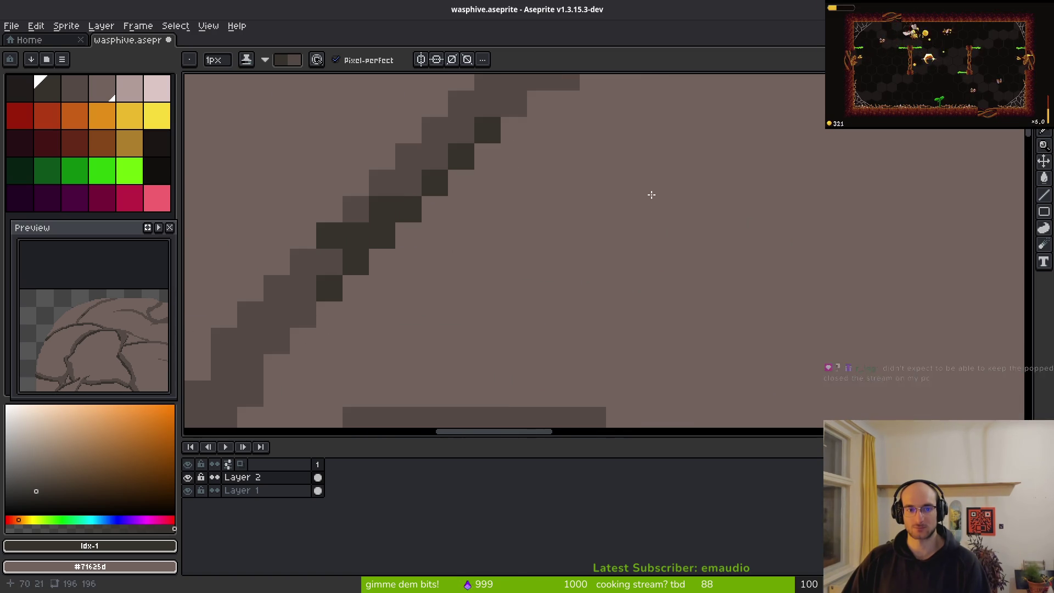
key(ctrl+z)
mouse_move(355, 242)
mouse_down()
mouse_move(580, 134)
mouse_move(494, 159)
mouse_up()
mouse_move(588, 185)
mouse_down()
mouse_move(384, 329)
mouse_move(254, 337)
mouse_up()
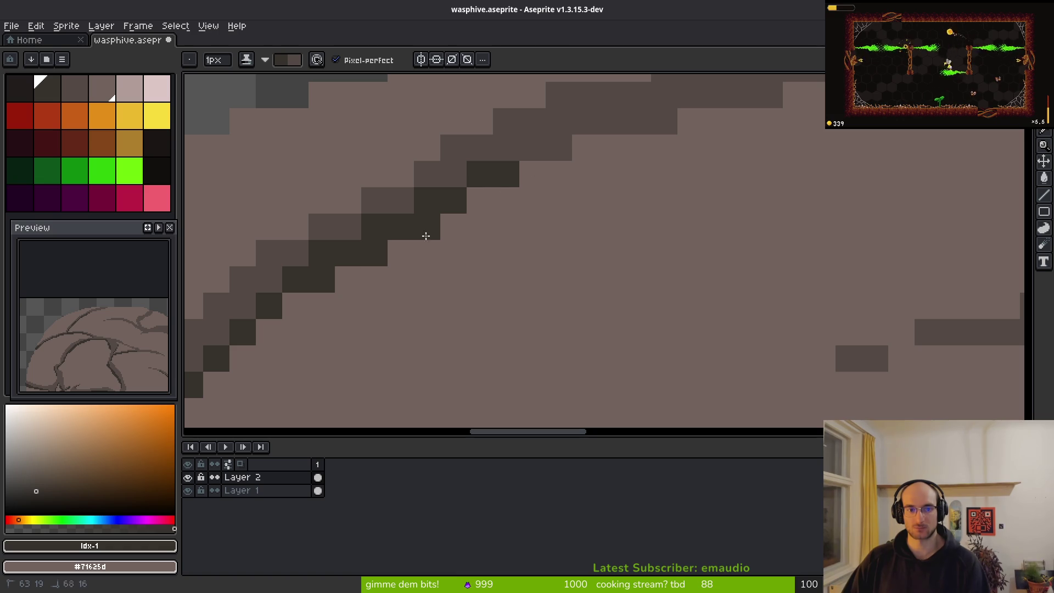
drag(658, 107, 414, 273)
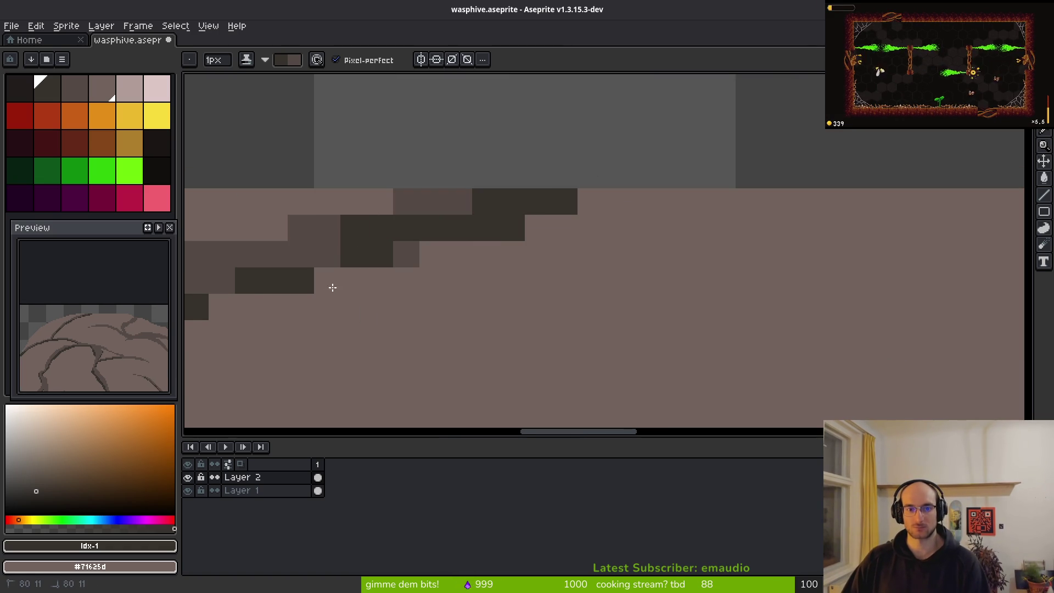
drag(332, 252, 426, 255)
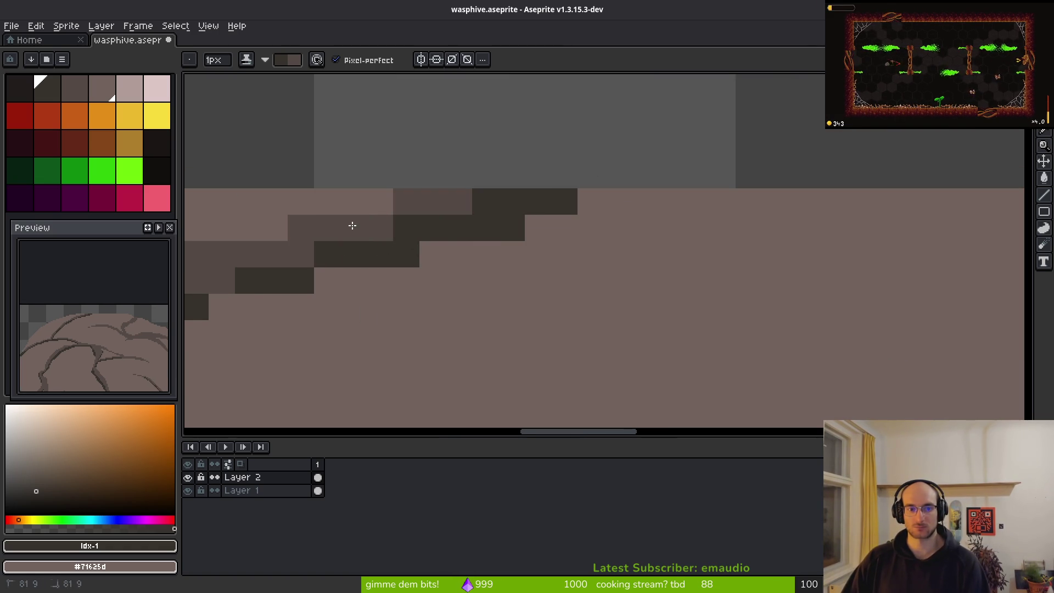
Shade the top crack with short dark strokes and a straight dark segment
scroll(373, 232, down, 3)
scroll(689, 291, up, 2)
scroll(492, 249, up, 1)
drag(486, 243, 521, 243)
click(696, 295)
shift+click(688, 299)
mouse_move(663, 275)
mouse_down()
mouse_move(593, 285)
mouse_move(492, 226)
mouse_up()
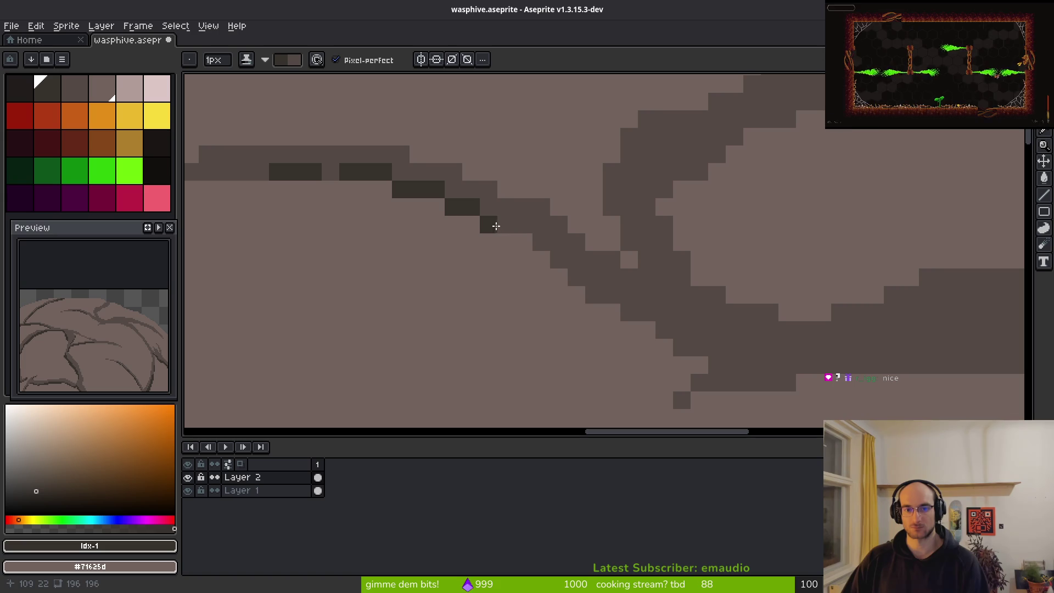
Darken the crack's descending diagonal and its horizontal band across the hive's middle
click(499, 225)
drag(563, 274, 527, 240)
drag(591, 296, 717, 365)
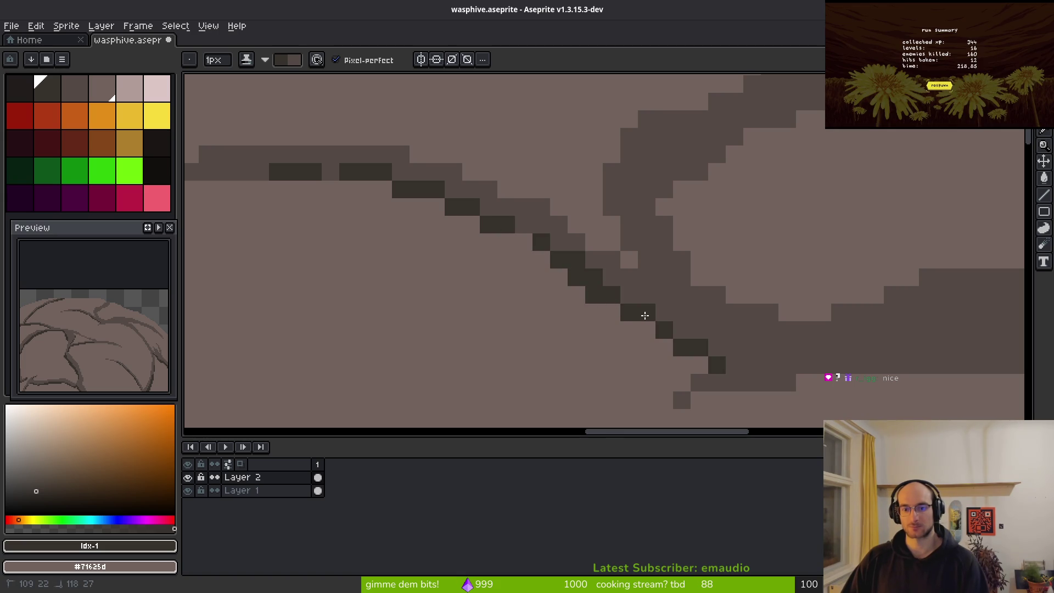
mouse_move(797, 349)
mouse_down()
mouse_move(597, 301)
mouse_move(779, 263)
mouse_up()
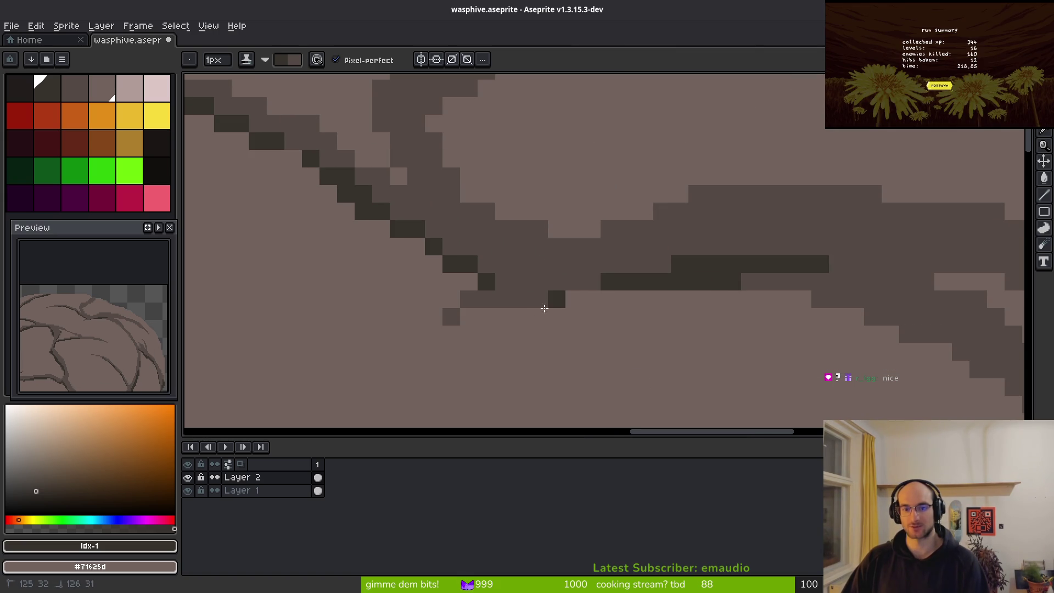
mouse_move(771, 300)
mouse_down()
mouse_move(666, 313)
mouse_move(558, 278)
mouse_up()
mouse_move(516, 235)
mouse_down()
mouse_move(586, 235)
mouse_move(716, 332)
mouse_move(562, 261)
mouse_up()
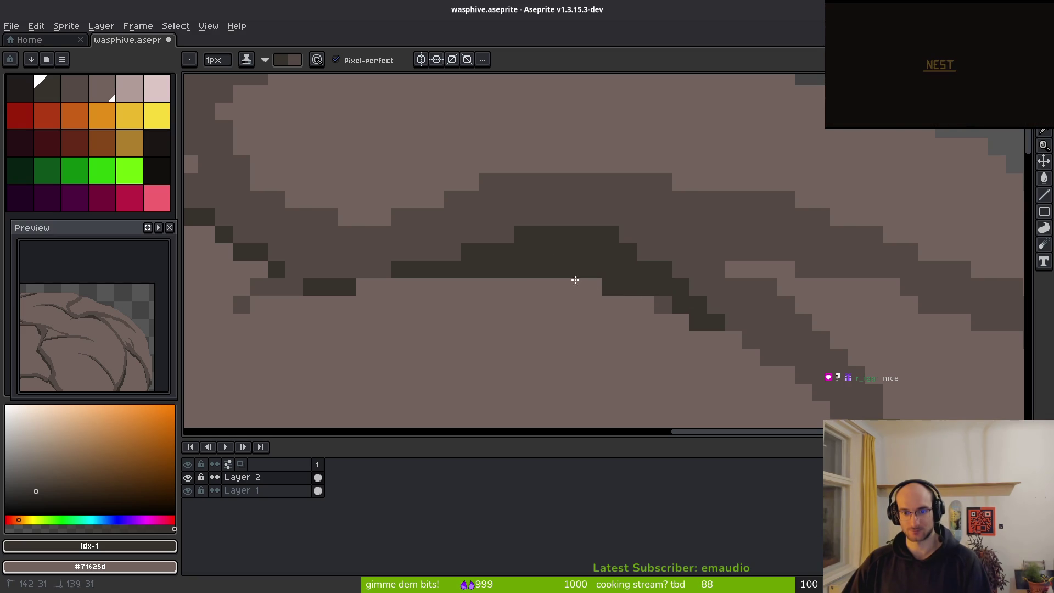
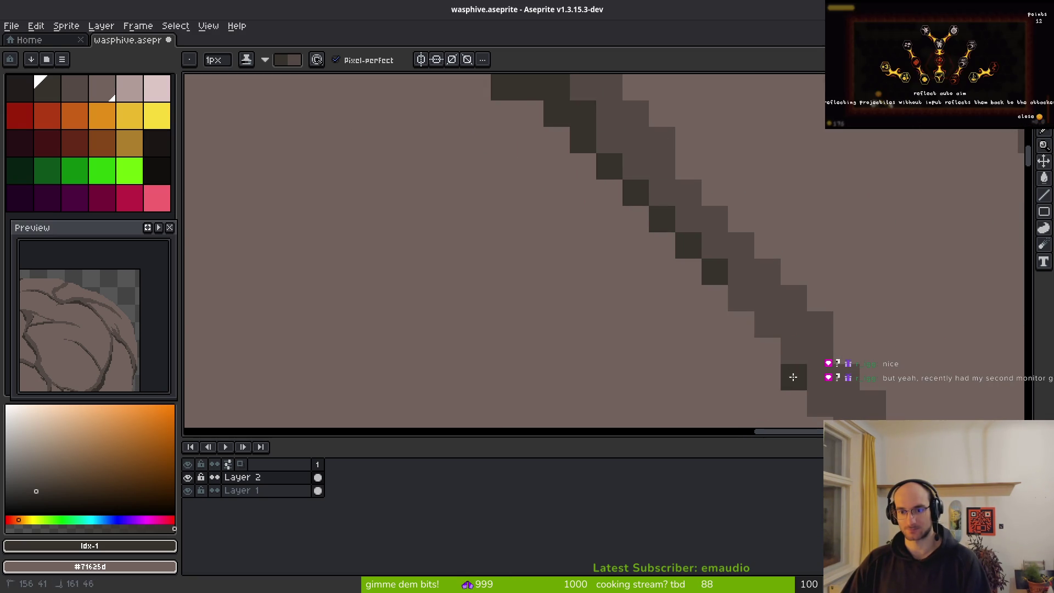
Paint dark brown shadow pixels along the lower diagonal crack line
drag(792, 371, 666, 224)
mouse_move(637, 174)
mouse_down()
mouse_move(748, 336)
mouse_move(604, 153)
mouse_move(632, 165)
mouse_up()
drag(655, 215, 690, 294)
scroll(626, 176, down, 1)
drag(637, 190, 677, 336)
scroll(712, 367, down, 1)
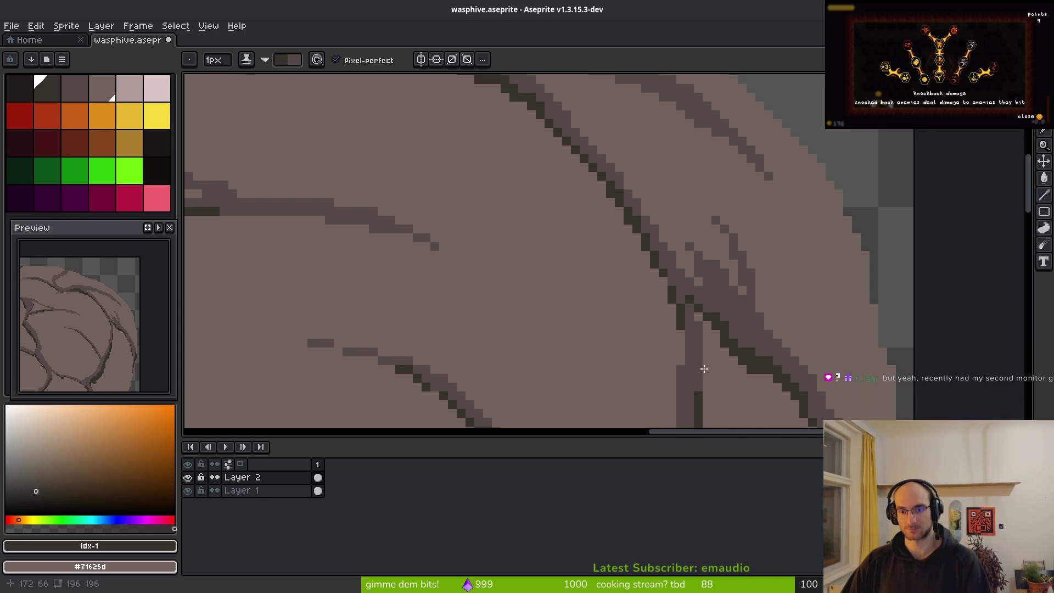
scroll(712, 367, up, 2)
scroll(715, 252, down, 1)
Add individual dark shading pixels along the right-hand crack
click(780, 227)
click(767, 188)
click(754, 148)
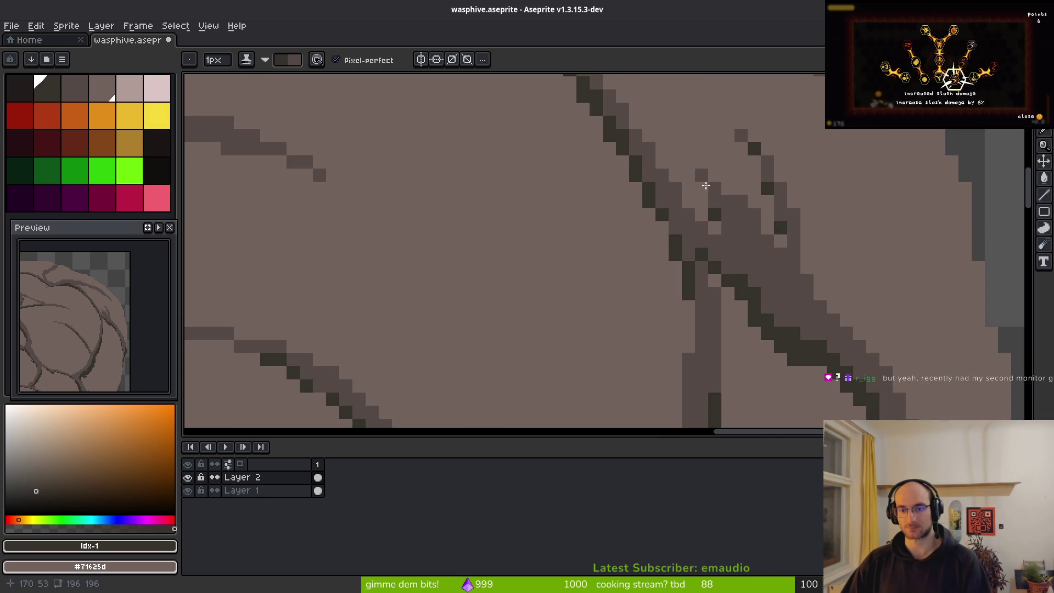
click(780, 214)
scroll(769, 230, down, 2)
scroll(768, 233, up, 3)
click(769, 234)
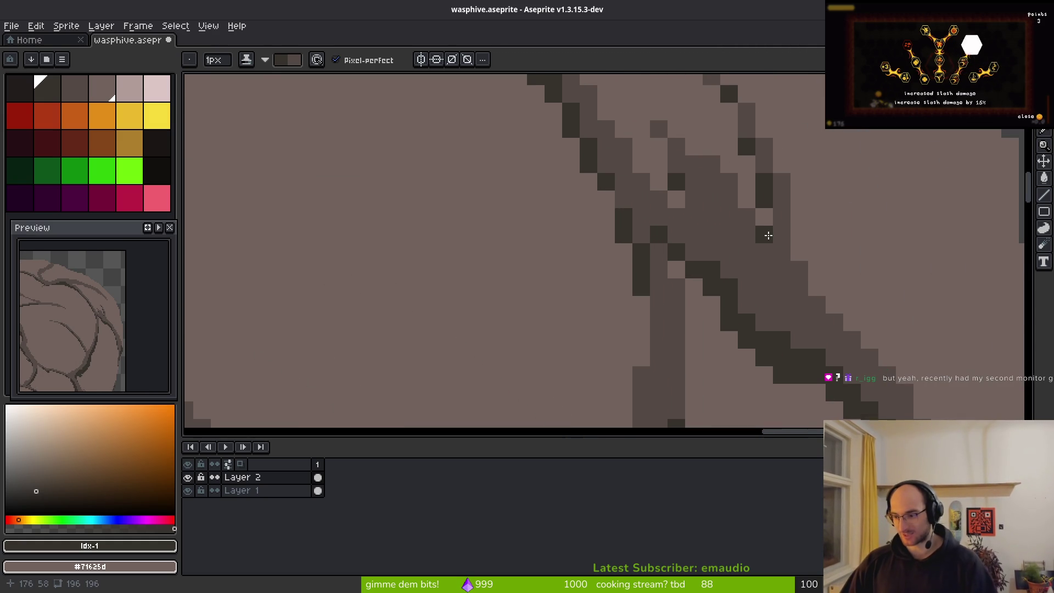
Paint a row of dark pixels along the upper crack
scroll(747, 250, down, 2)
scroll(741, 245, up, 5)
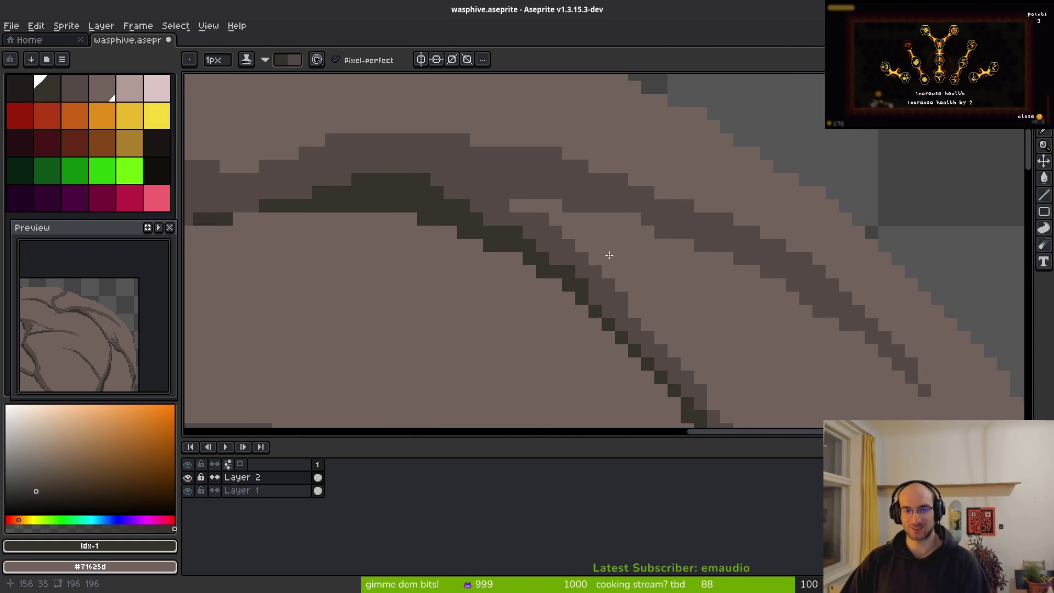
drag(511, 189, 585, 184)
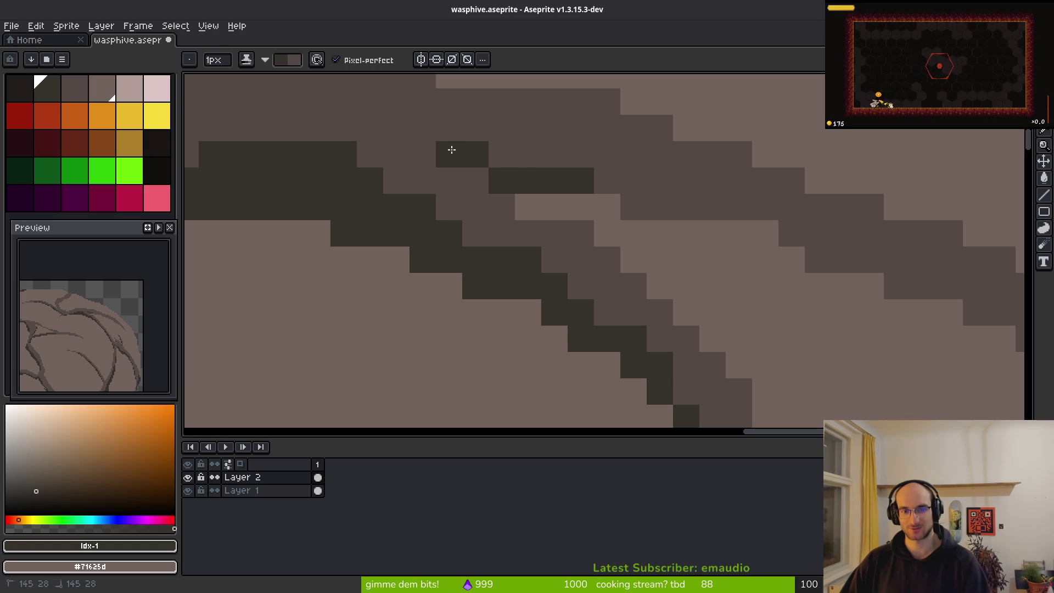
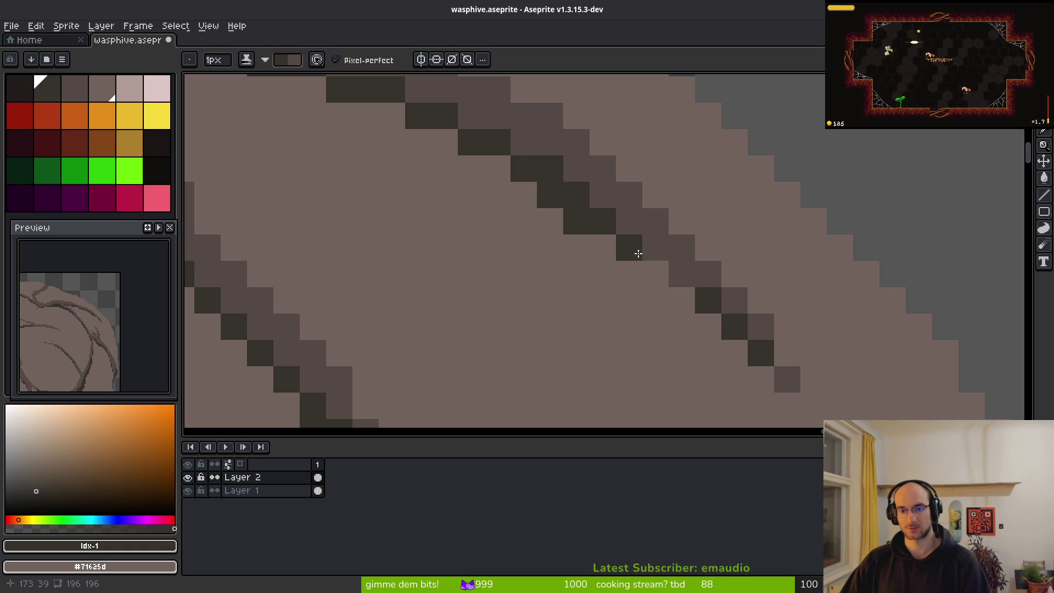
Pencil dark pixels along the upper diagonal crack and thicken the nearby outline on Layer 2
scroll(607, 272, down, 4)
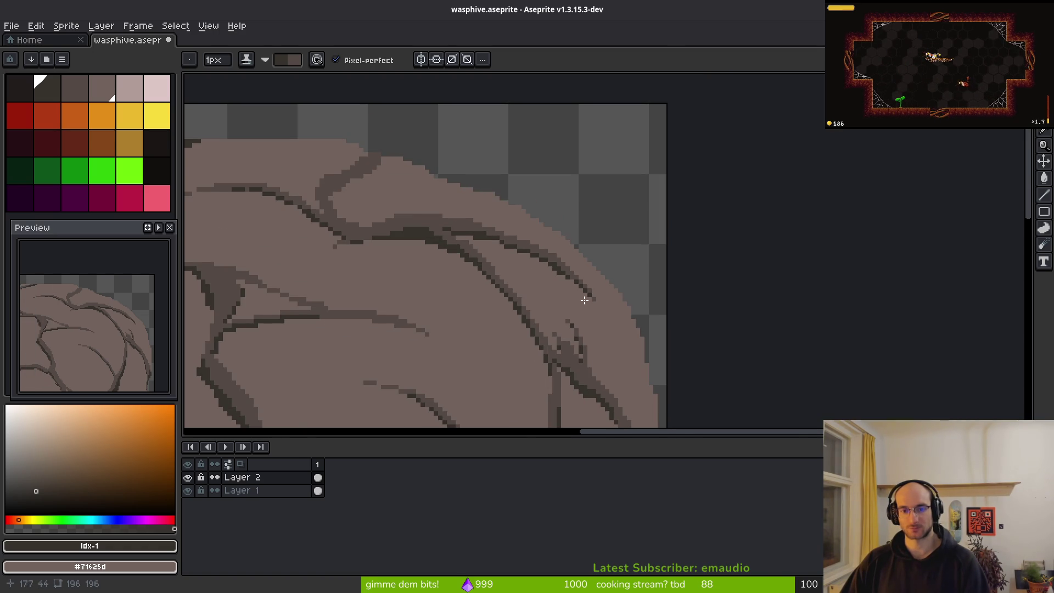
scroll(436, 256, up, 4)
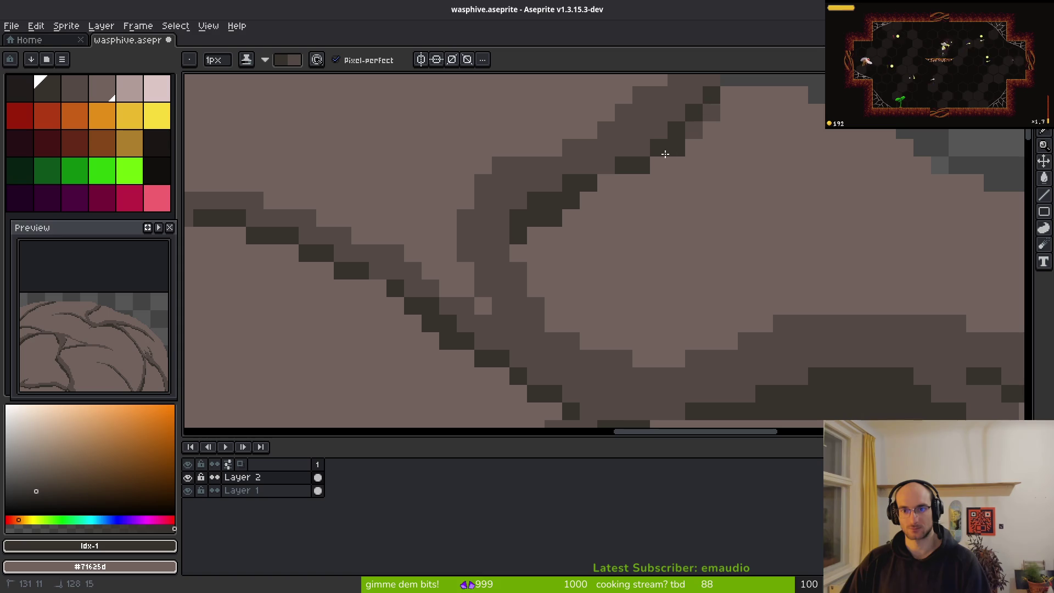
mouse_move(583, 179)
mouse_down()
mouse_move(711, 112)
mouse_move(694, 130)
mouse_up()
click(501, 253)
drag(464, 253, 483, 291)
click(466, 235)
click(500, 323)
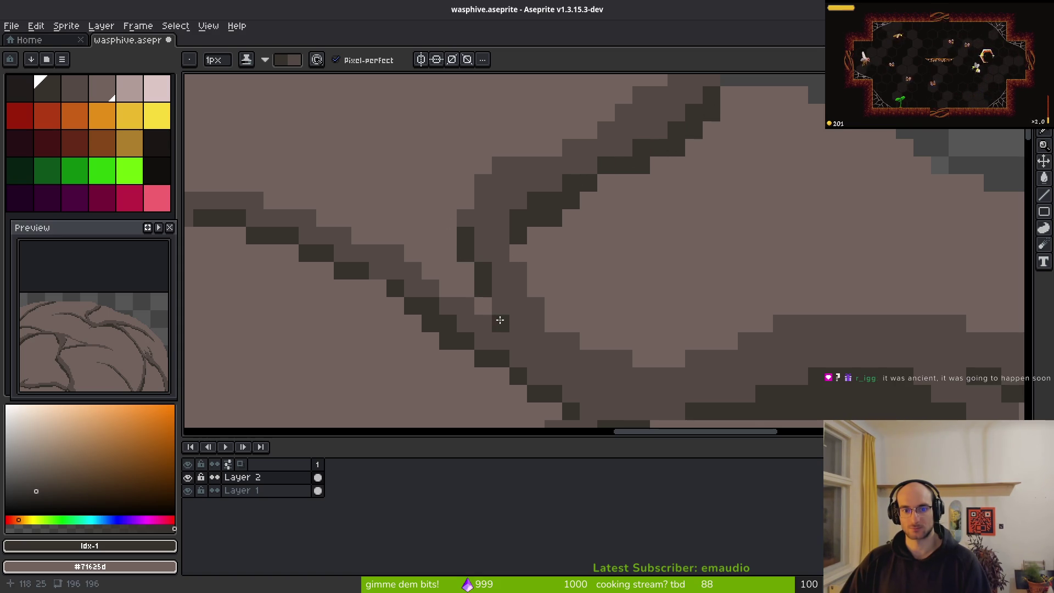
Darken the lower right crack and extend a row of dark pixels leftward along it
scroll(486, 272, down, 8)
scroll(555, 280, up, 8)
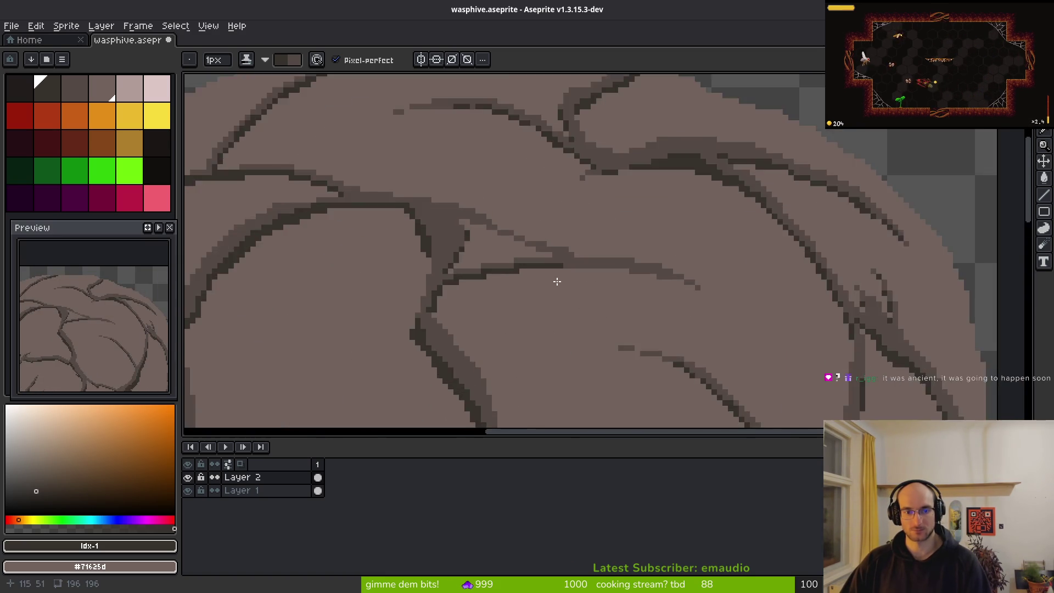
scroll(629, 267, up, 2)
drag(673, 240, 753, 267)
drag(832, 294, 884, 293)
click(958, 328)
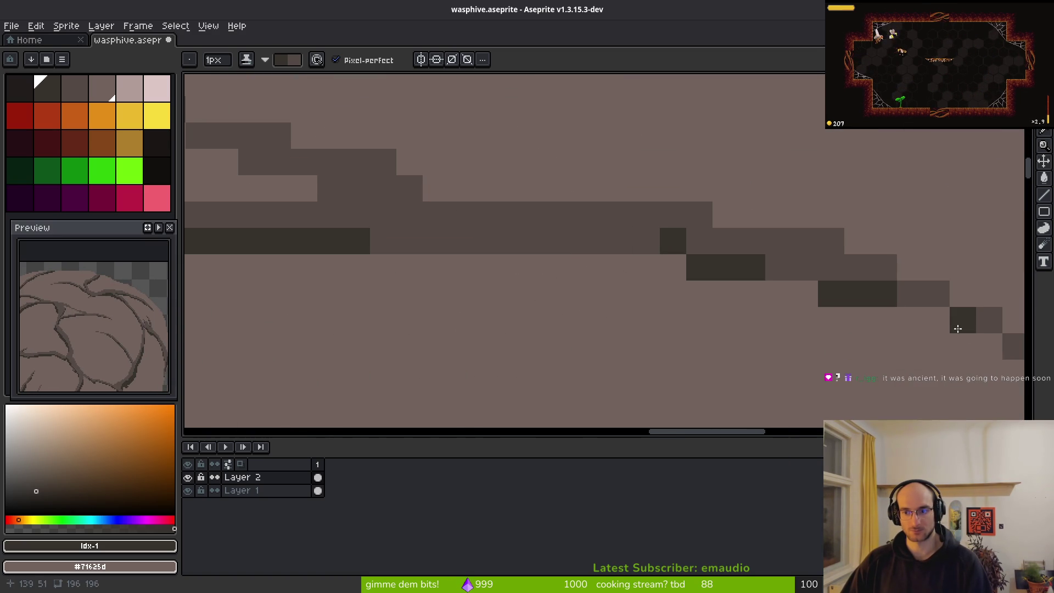
drag(651, 242, 510, 241)
Smooth the crack edges and extend the diagonal crack with additional dark pixels
drag(225, 191, 587, 243)
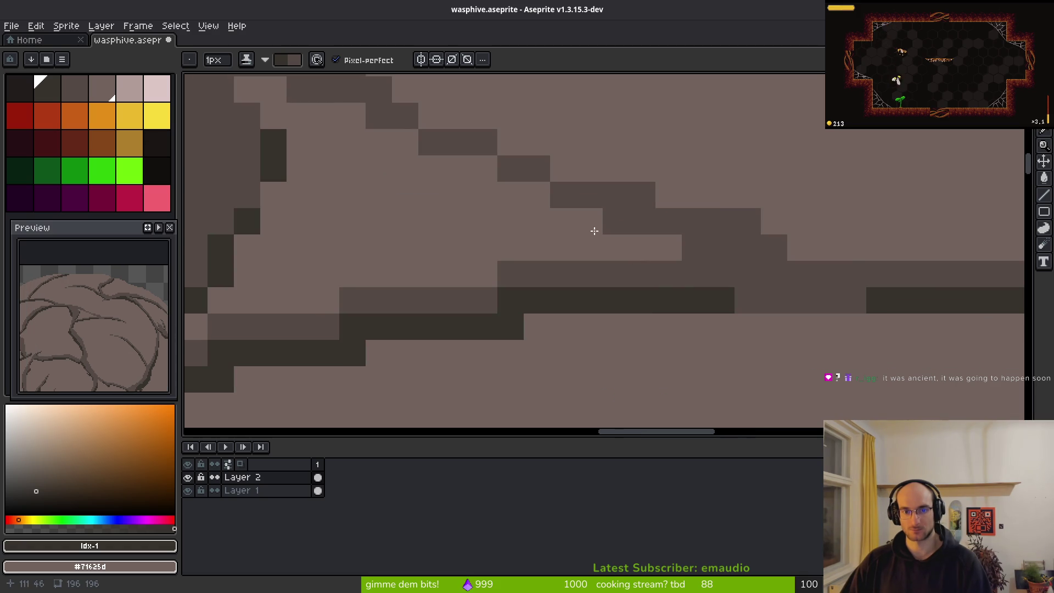
drag(518, 180, 568, 204)
drag(479, 211, 682, 320)
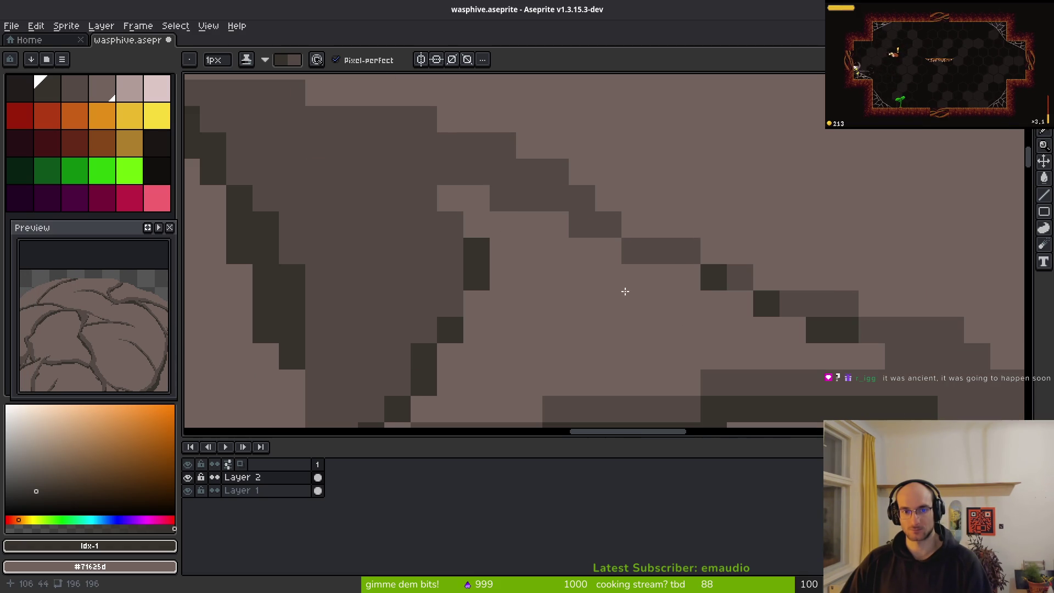
drag(500, 200, 433, 178)
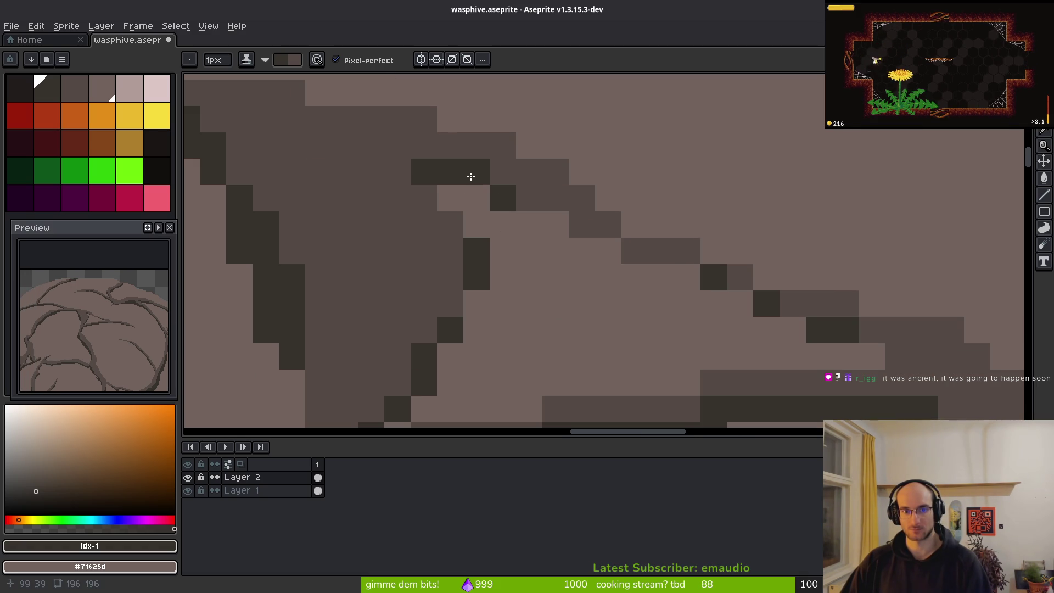
drag(397, 145, 397, 171)
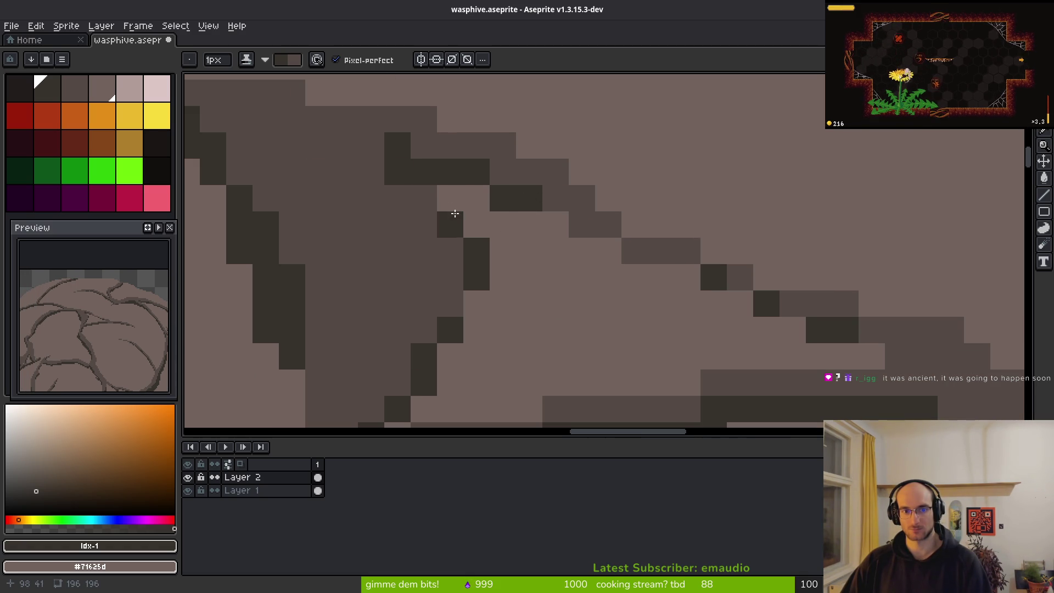
click(581, 224)
click(634, 250)
click(658, 259)
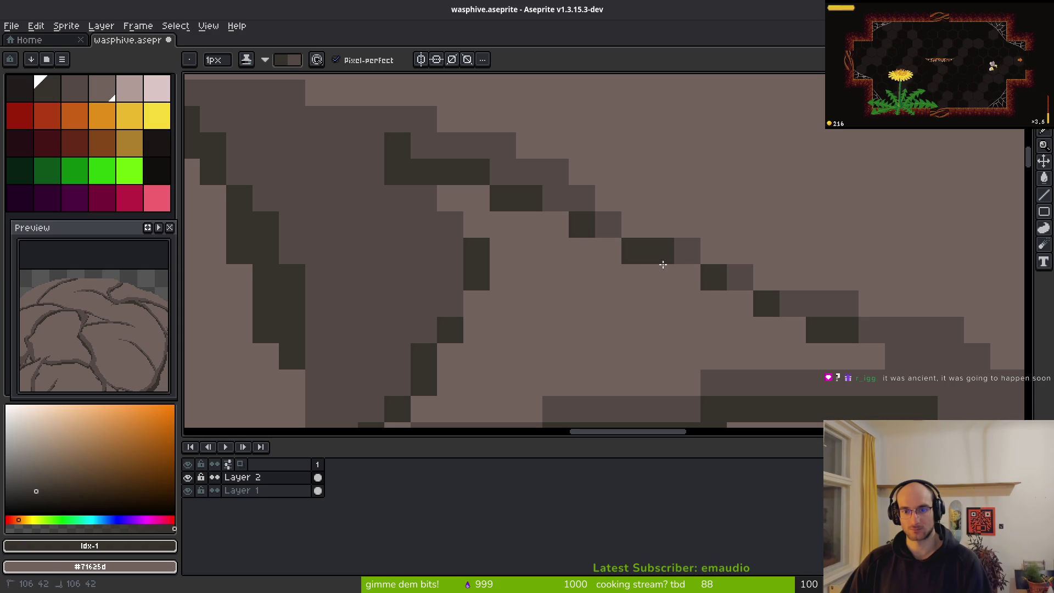
Extend the diagonal crack down-right, erasing stray pixels at its end and leaving a small gap
drag(911, 357, 1004, 409)
right_click(1004, 410)
right_click(911, 408)
click(924, 382)
scroll(801, 346, down, 3)
scroll(812, 340, up, 2)
click(822, 344)
right_click(821, 347)
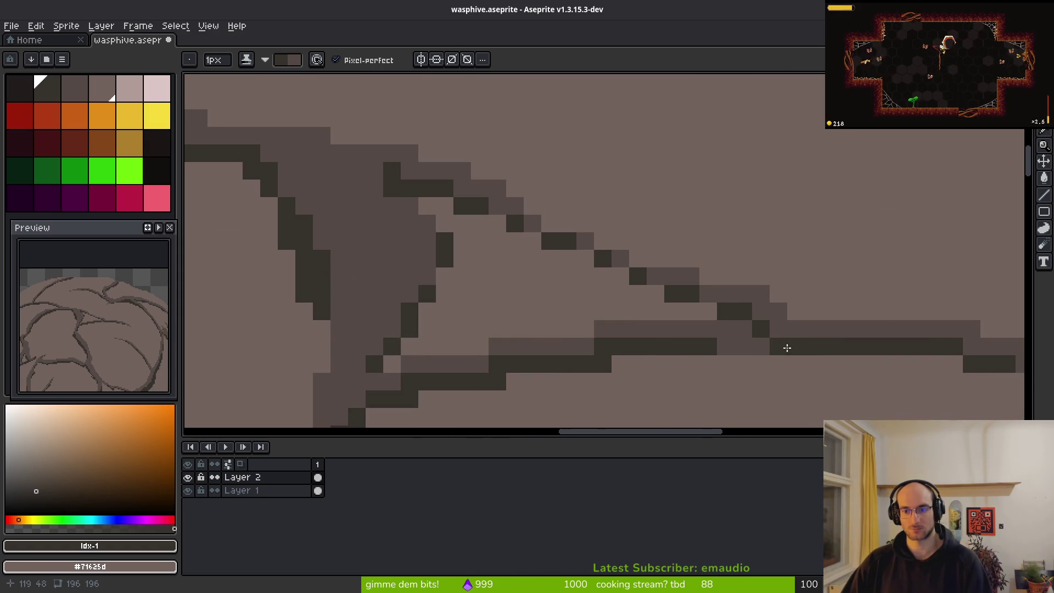
scroll(846, 357, down, 8)
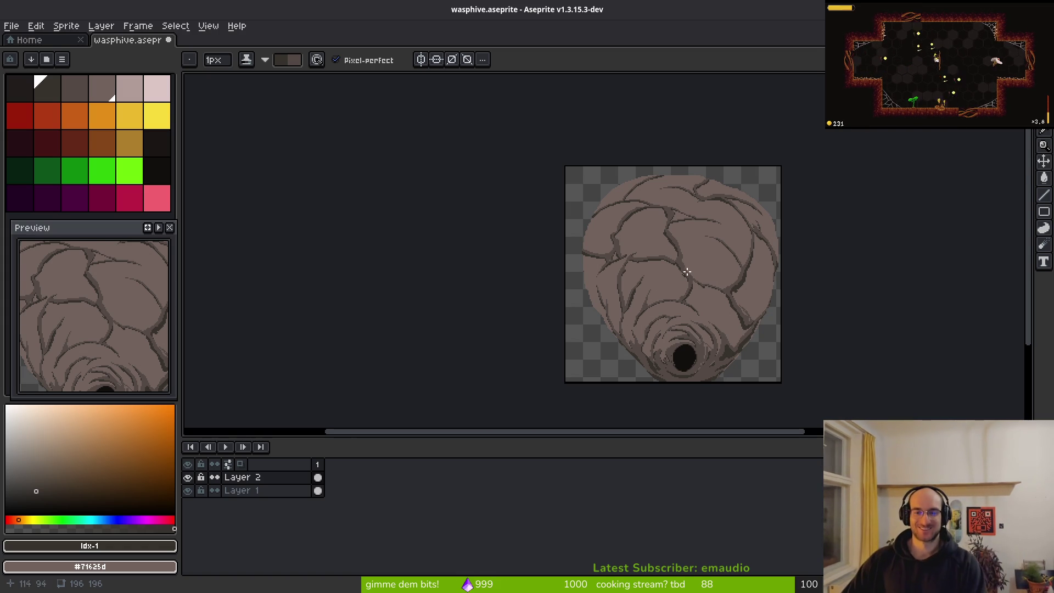
Pick the mid-dark brown palette colour idx-2 and make Layer 2 the drawing layer
scroll(687, 273, up, 3)
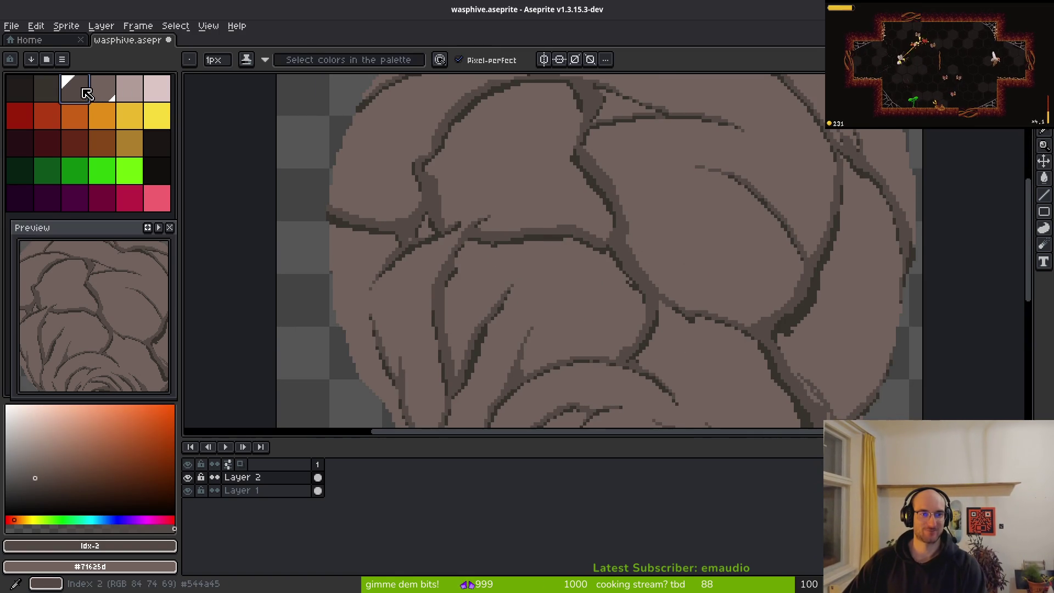
click(83, 89)
scroll(781, 249, up, 1)
click(318, 477)
scroll(774, 315, up, 2)
Draw thin hatch strokes between the cracks in the lower part of the upper-right lobe
mouse_move(713, 326)
mouse_down()
mouse_move(558, 252)
mouse_move(693, 333)
mouse_up()
key(ctrl+z)
key(ctrl+z)
drag(604, 319, 702, 361)
drag(517, 266, 622, 294)
click(692, 239)
mouse_move(537, 219)
mouse_down()
mouse_move(702, 294)
mouse_move(746, 345)
mouse_up()
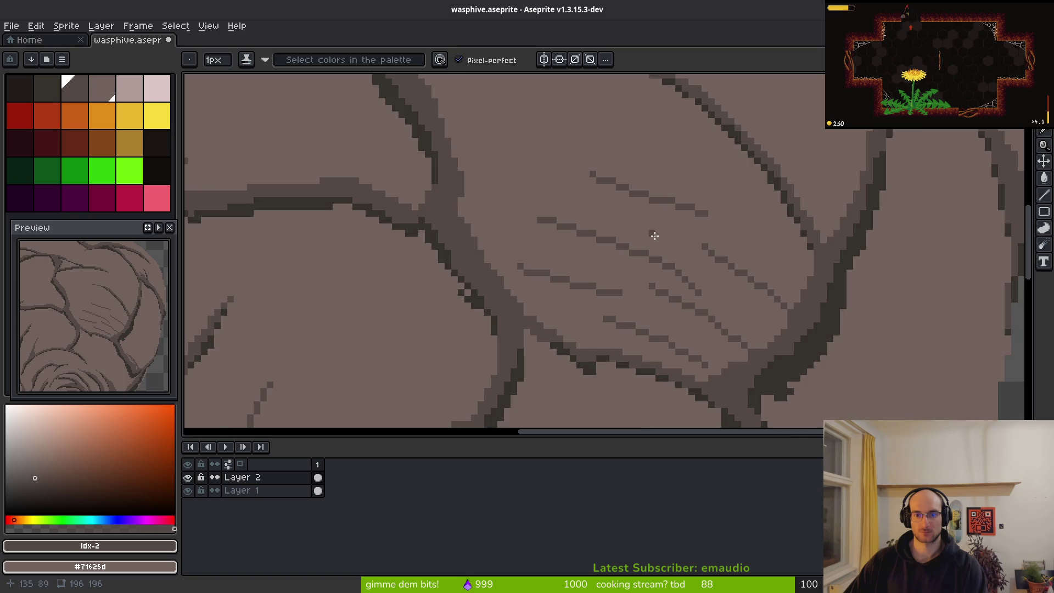
drag(645, 233, 783, 312)
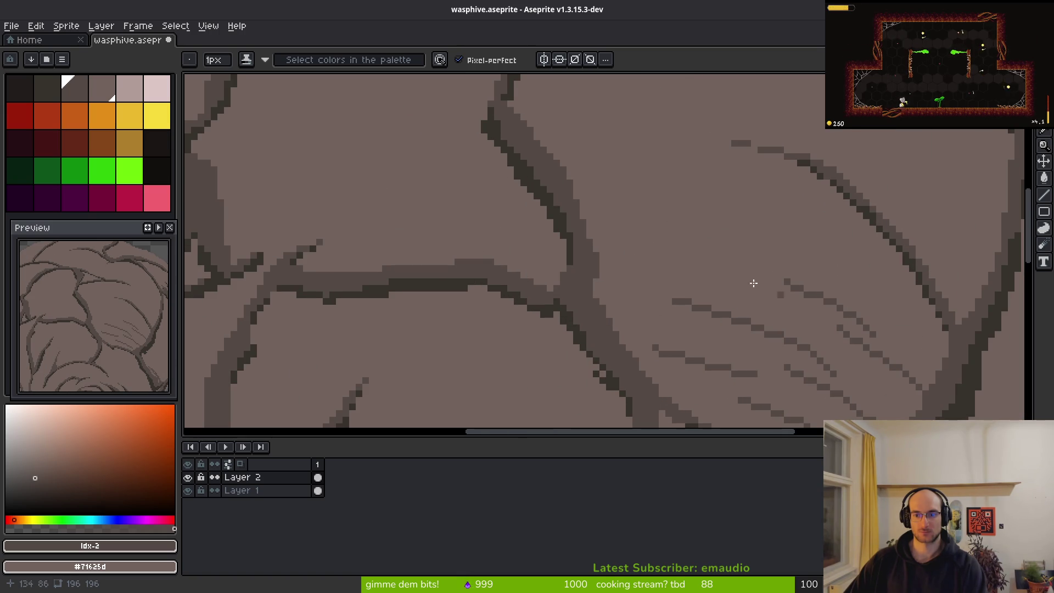
drag(632, 202, 711, 217)
drag(659, 162, 821, 237)
drag(777, 235, 896, 278)
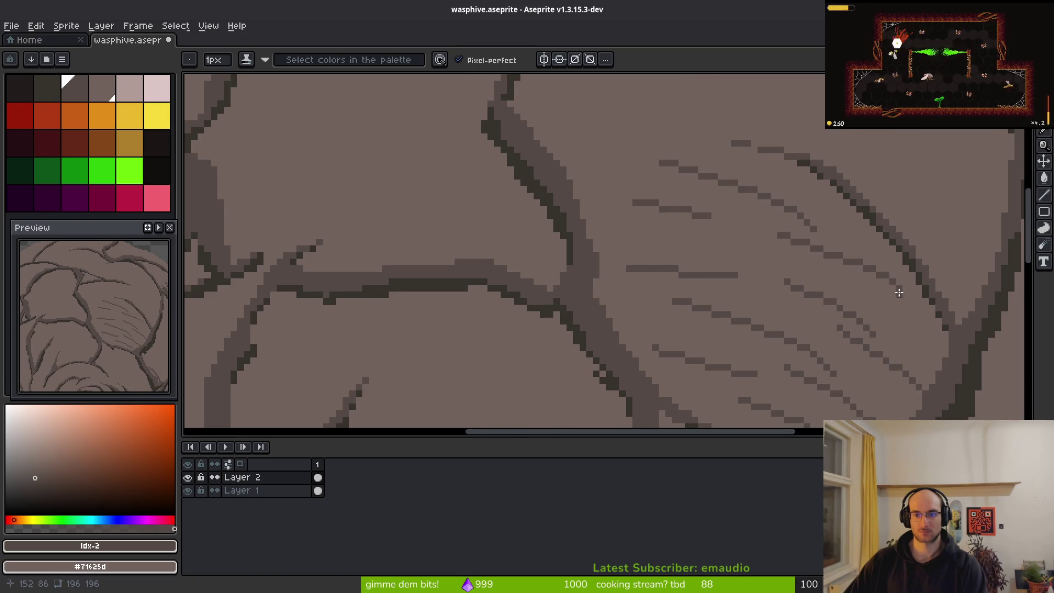
Add hatch strokes near the lobe's top, redrawing overly long or shallow strokes shorter and steeper
scroll(692, 299, up, 3)
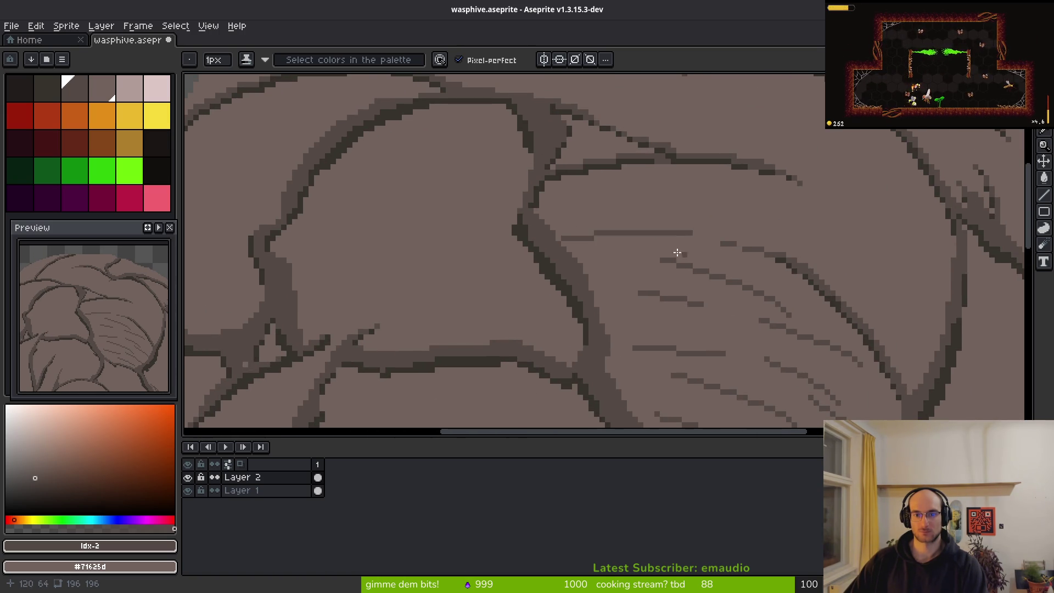
scroll(645, 257, up, 2)
drag(492, 184, 835, 176)
key(ctrl+z)
drag(633, 157, 773, 165)
click(786, 183)
scroll(734, 188, right, 5)
mouse_move(686, 147)
mouse_down()
mouse_move(795, 213)
mouse_move(887, 323)
mouse_up()
scroll(790, 205, down, 4)
key(ctrl+z)
drag(674, 124, 780, 237)
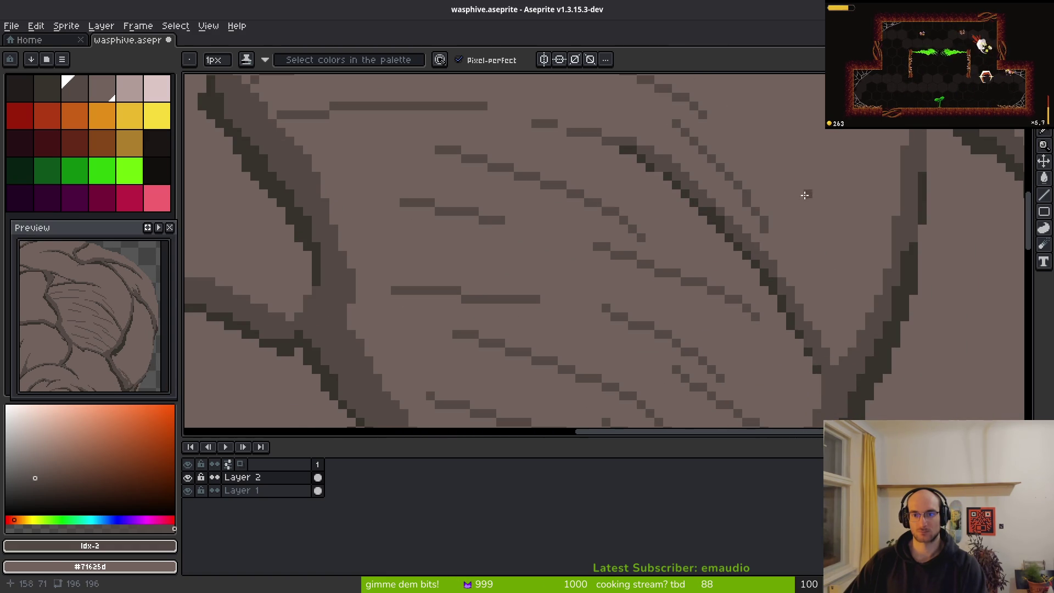
Add diagonal hatch strokes along the lobe's right side up to its upper edge
scroll(747, 167, up, 3)
mouse_move(756, 174)
mouse_down()
mouse_move(839, 274)
mouse_move(872, 392)
mouse_up()
scroll(833, 300, down, 3)
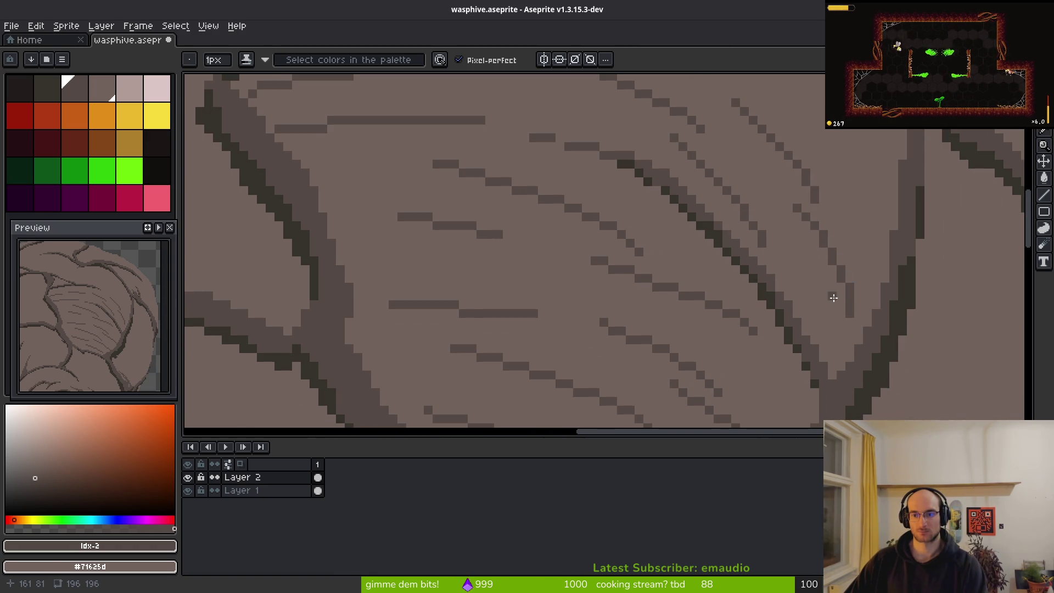
scroll(865, 341, up, 3)
drag(925, 277, 810, 137)
scroll(786, 246, up, 3)
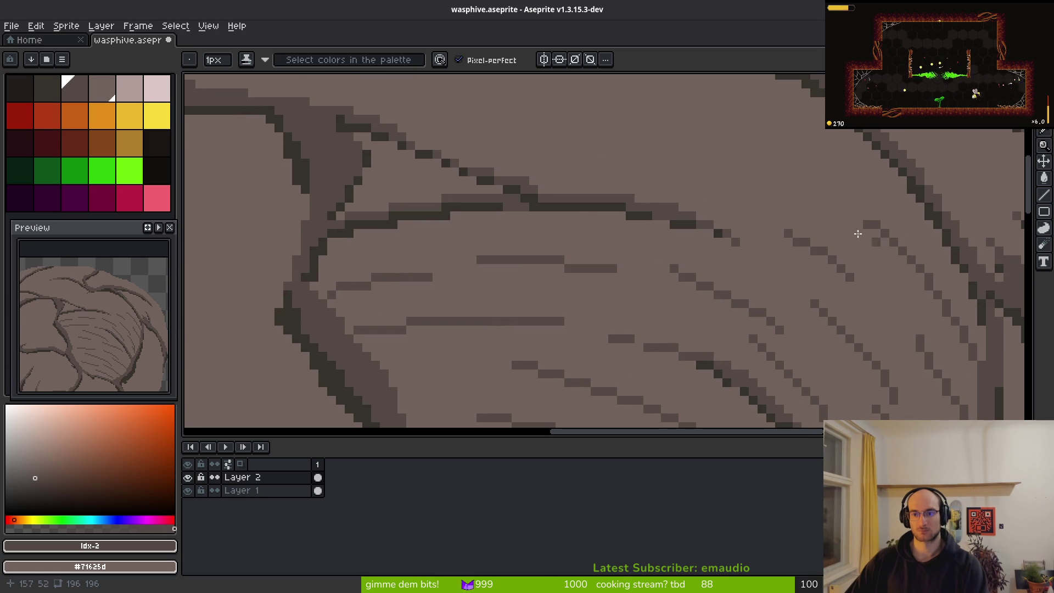
scroll(840, 246, left, 3)
drag(795, 248, 937, 283)
drag(899, 231, 940, 254)
scroll(878, 236, right, 3)
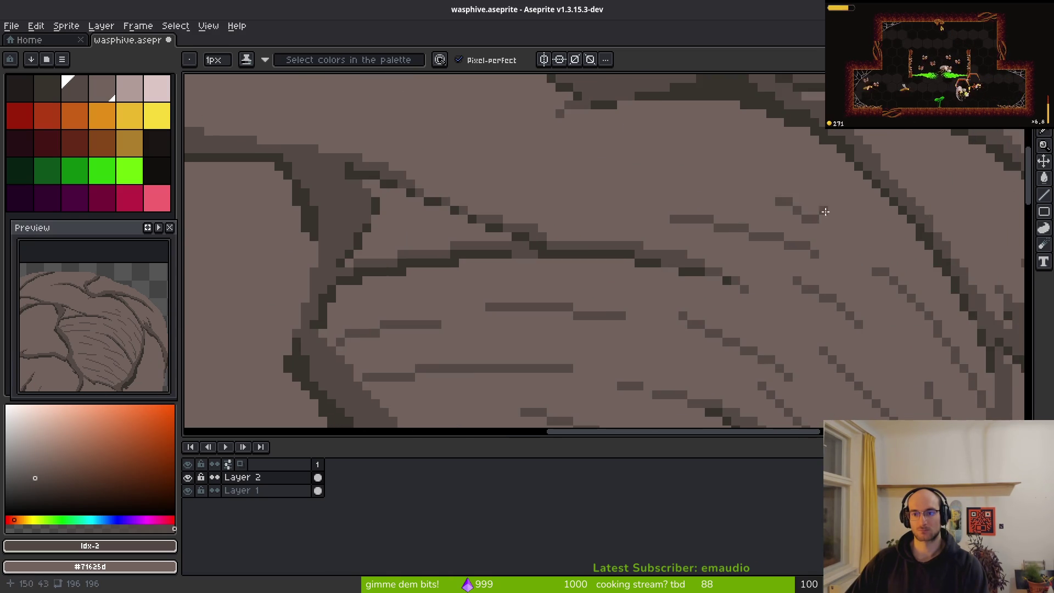
Lengthen a short stroke and fill in the remaining hatch lines across the lobe
drag(775, 191, 887, 248)
drag(583, 166, 705, 185)
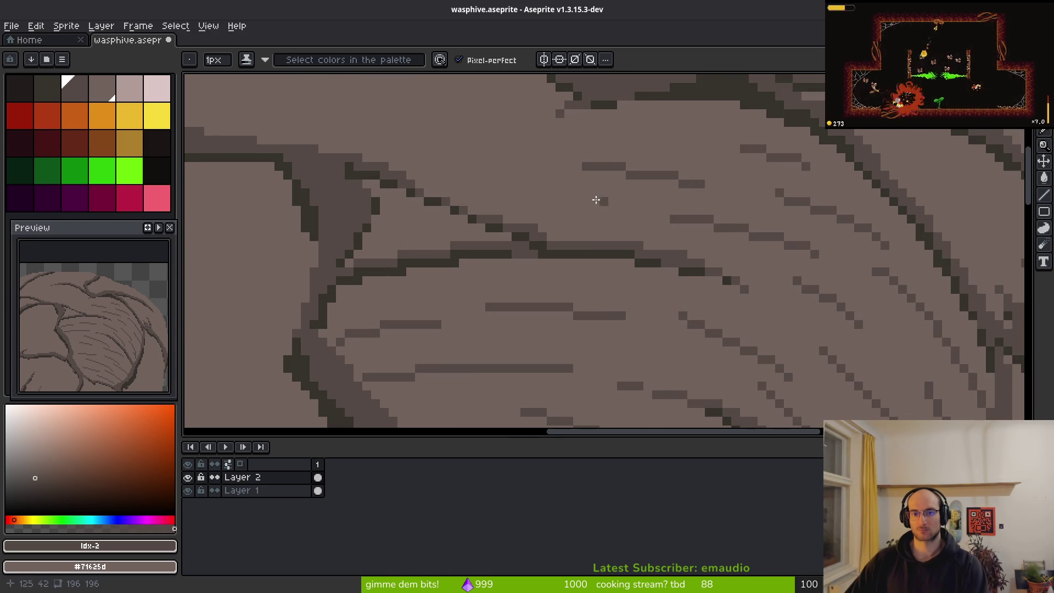
drag(626, 220, 566, 211)
drag(459, 175, 730, 142)
scroll(722, 285, down, 8)
scroll(723, 303, up, 1)
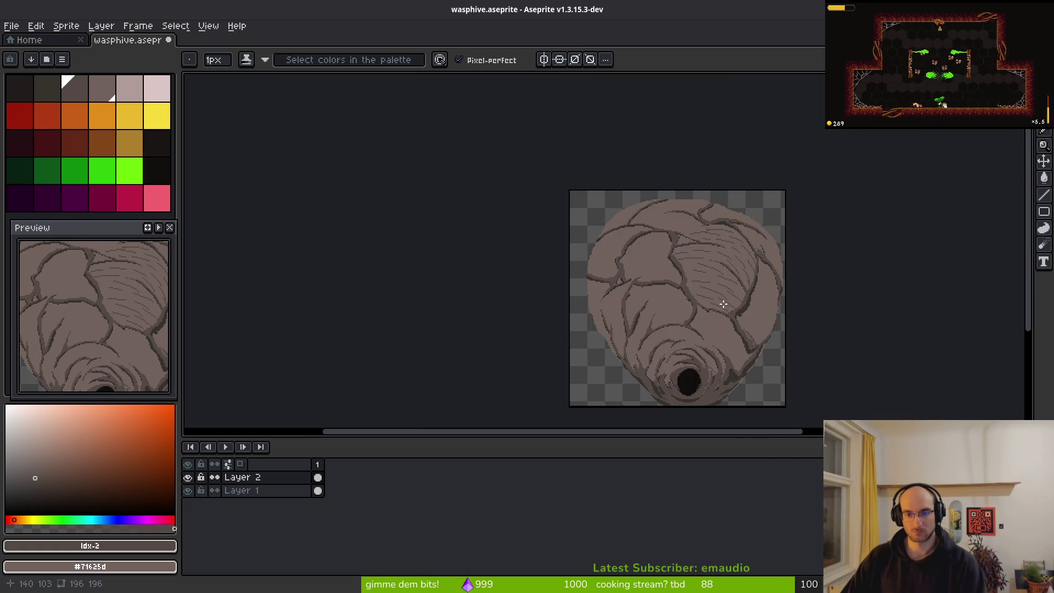
Switch to Layer 1 with a light two-colour shading range and a larger brush
scroll(719, 301, up, 4)
scroll(713, 302, down, 2)
scroll(705, 310, down, 2)
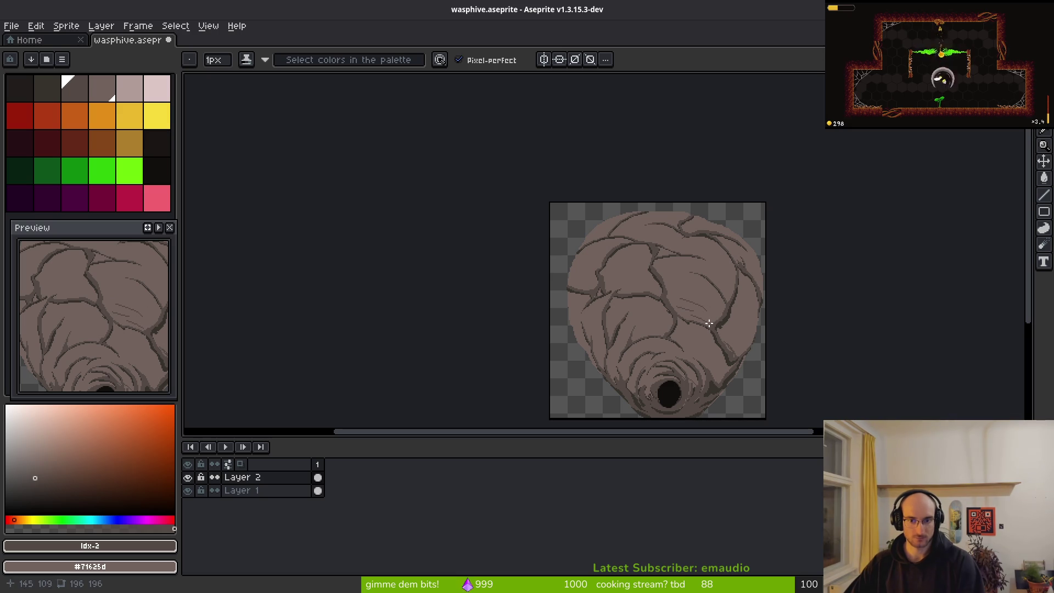
scroll(700, 309, up, 2)
click(130, 88)
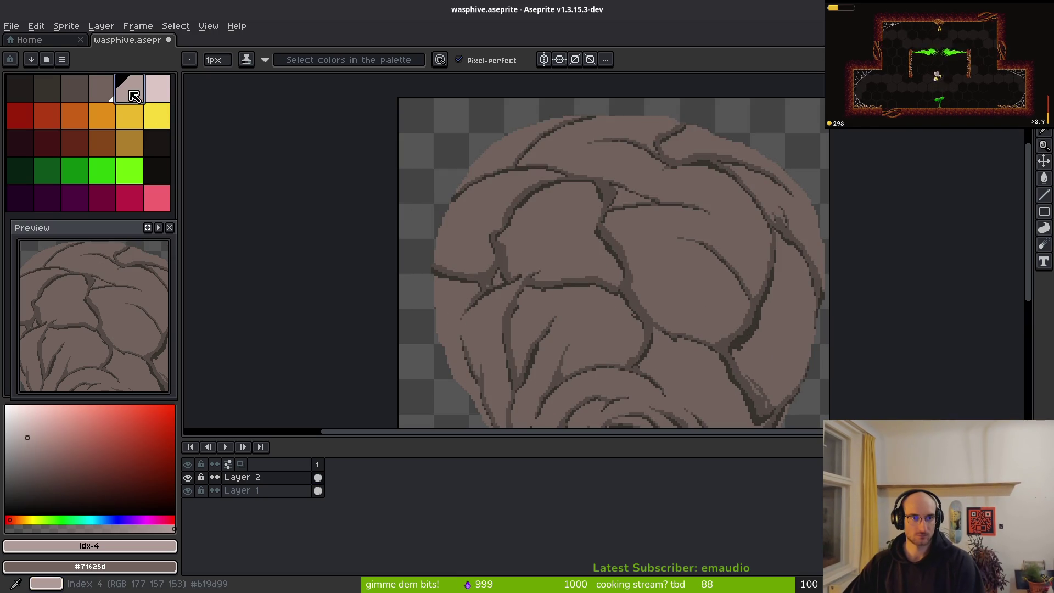
scroll(687, 313, up, 3)
scroll(620, 335, up, 1)
scroll(621, 335, up, 1)
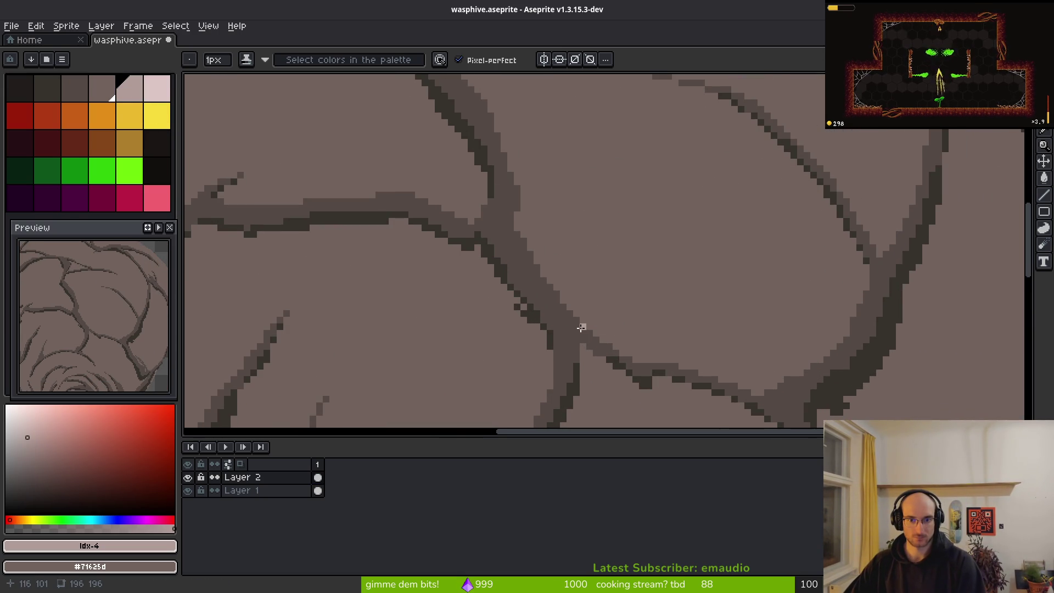
drag(621, 300, 602, 277)
click(319, 491)
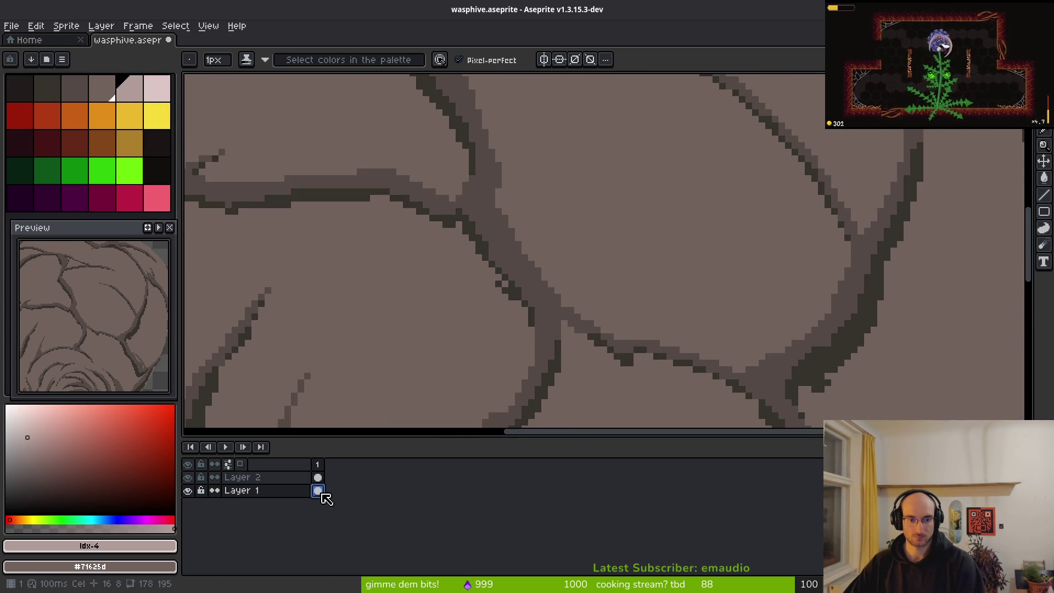
shift+click(102, 89)
key(plus)
key(plus)
Paint a light highlight along the diagonal central crack and the right-hand crack
mouse_move(497, 192)
mouse_down()
mouse_move(545, 282)
mouse_move(571, 299)
mouse_up()
key(ctrl+z)
mouse_move(511, 211)
mouse_down()
mouse_move(596, 316)
mouse_move(730, 387)
mouse_up()
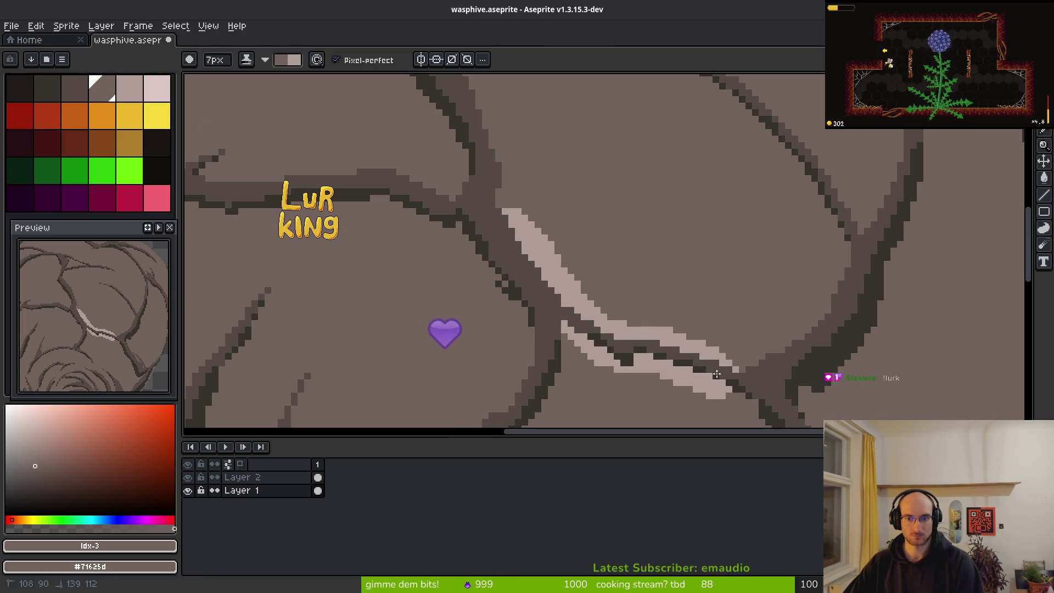
drag(582, 360, 720, 393)
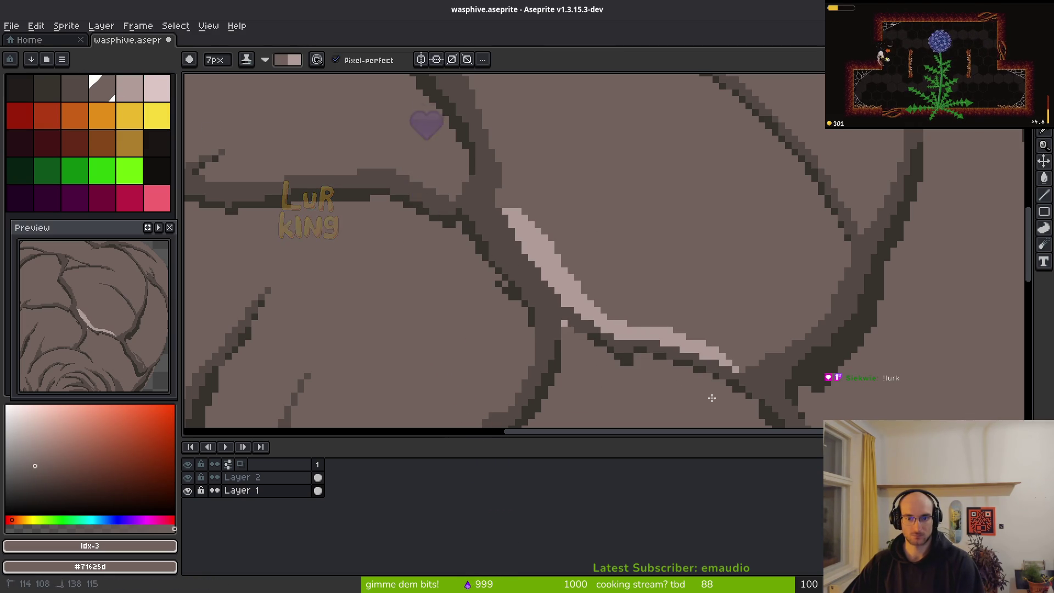
scroll(798, 372, down, 3)
scroll(617, 326, up, 3)
drag(631, 404, 698, 345)
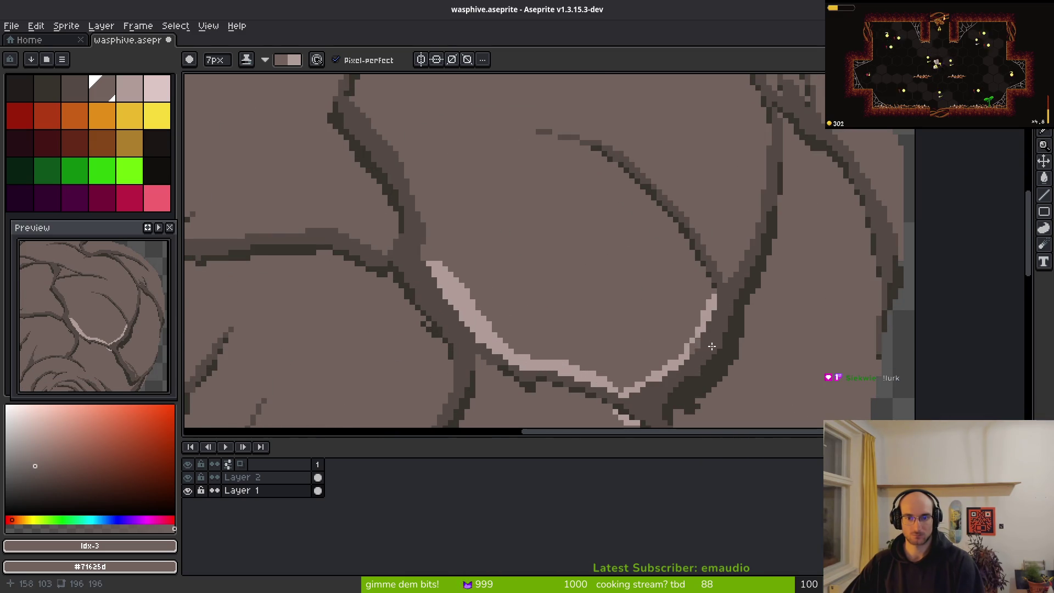
drag(667, 260, 654, 336)
mouse_move(549, 212)
mouse_down()
mouse_move(678, 291)
mouse_move(716, 372)
mouse_up()
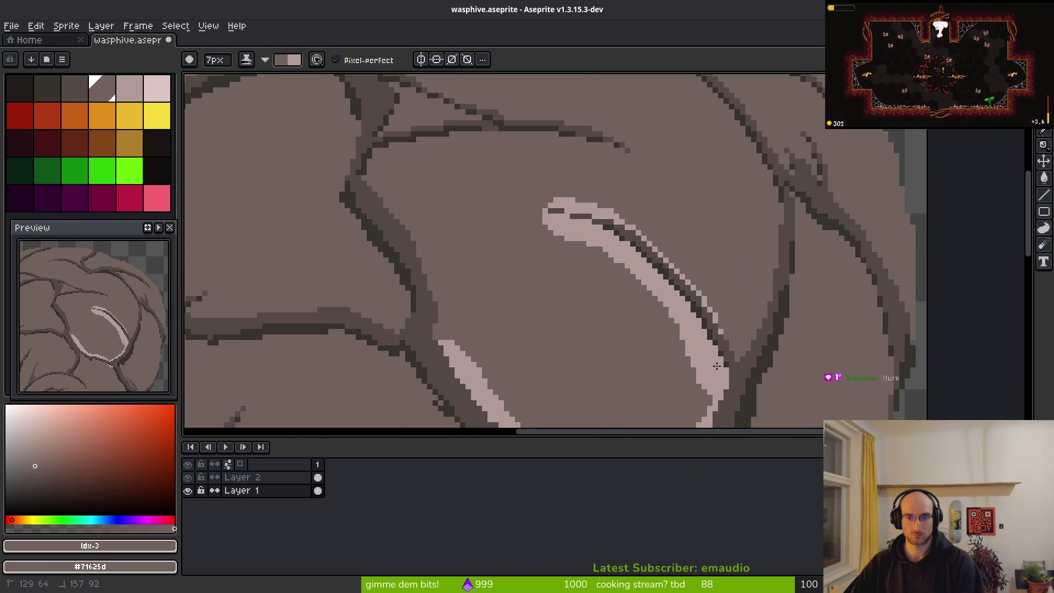
drag(697, 288, 625, 237)
mouse_move(728, 372)
mouse_down()
mouse_move(769, 340)
mouse_move(763, 297)
mouse_move(780, 203)
mouse_move(746, 231)
mouse_move(743, 304)
mouse_move(802, 263)
mouse_move(818, 218)
mouse_up()
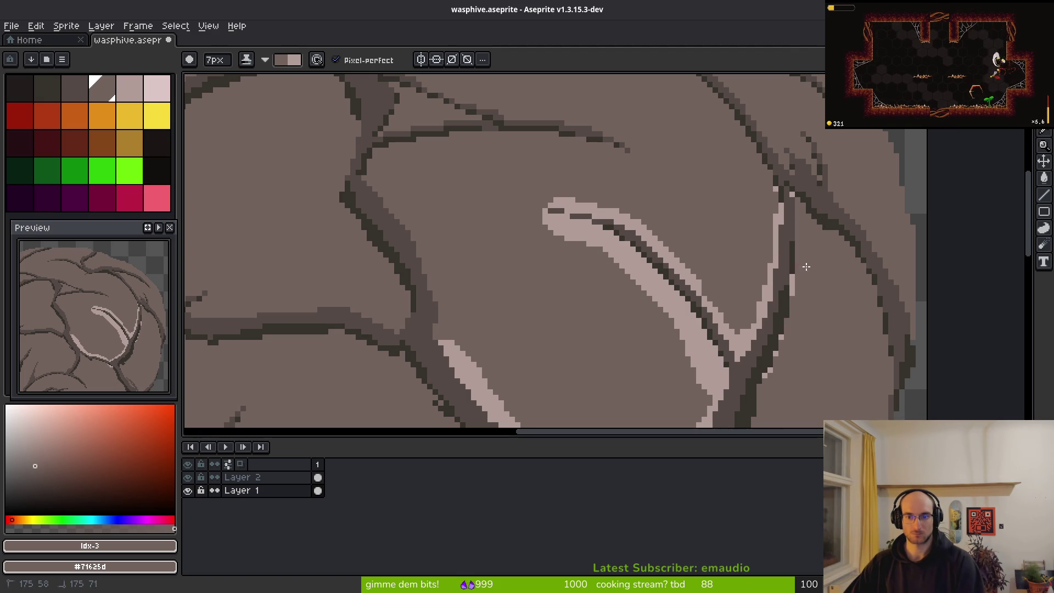
Cover the highlight's upper part, undo edits, drop the brush to 2px, and extend it upward
mouse_move(582, 236)
mouse_down()
mouse_move(557, 223)
mouse_move(609, 244)
mouse_move(653, 285)
mouse_move(716, 387)
mouse_move(705, 332)
mouse_up()
scroll(683, 362, down, 5)
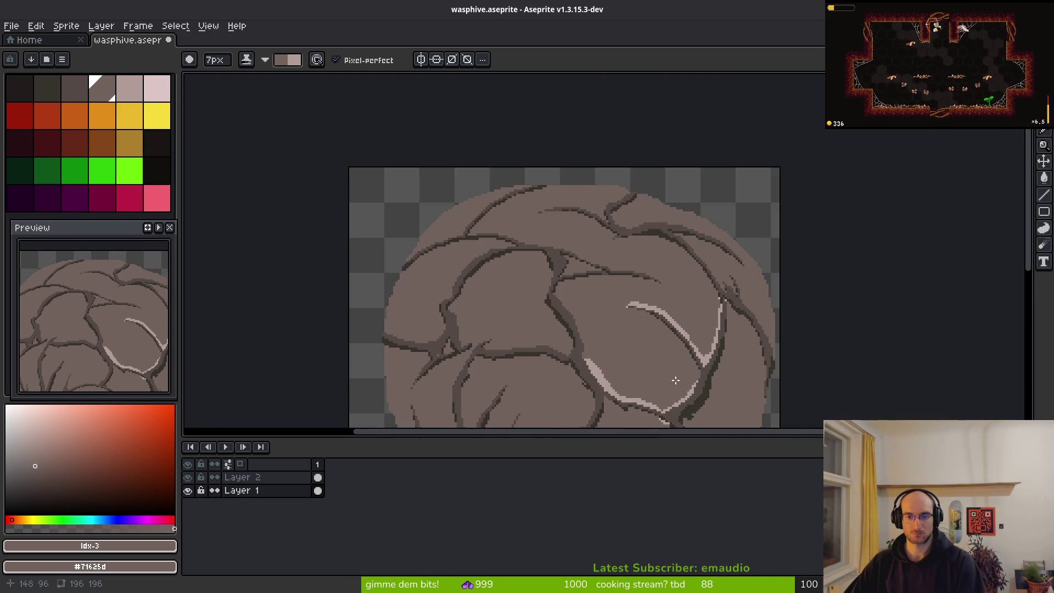
scroll(679, 369, up, 5)
scroll(678, 264, up, 2)
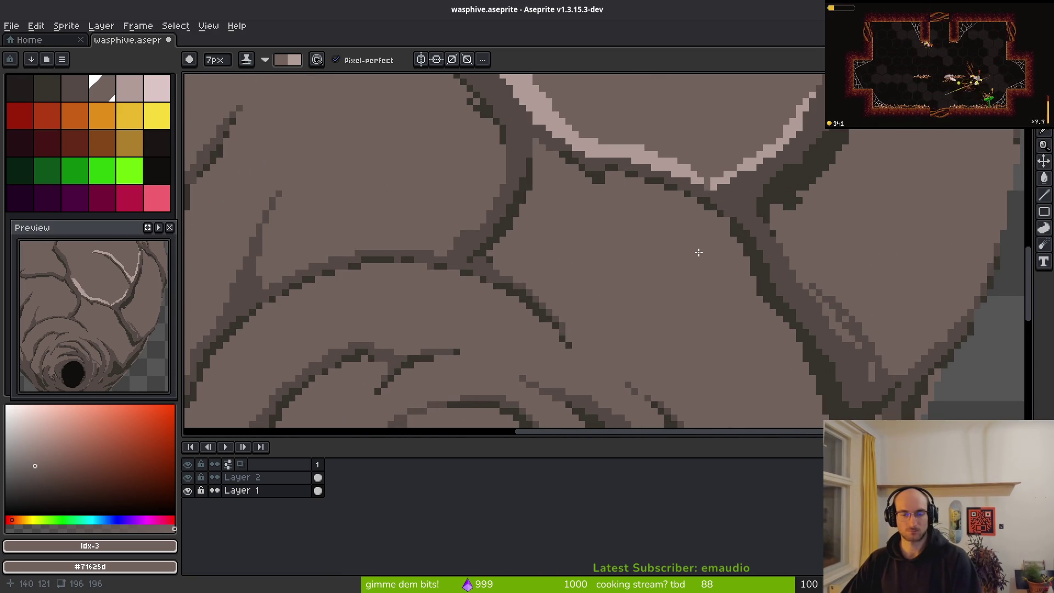
scroll(687, 281, down, 1)
scroll(687, 281, down, 4)
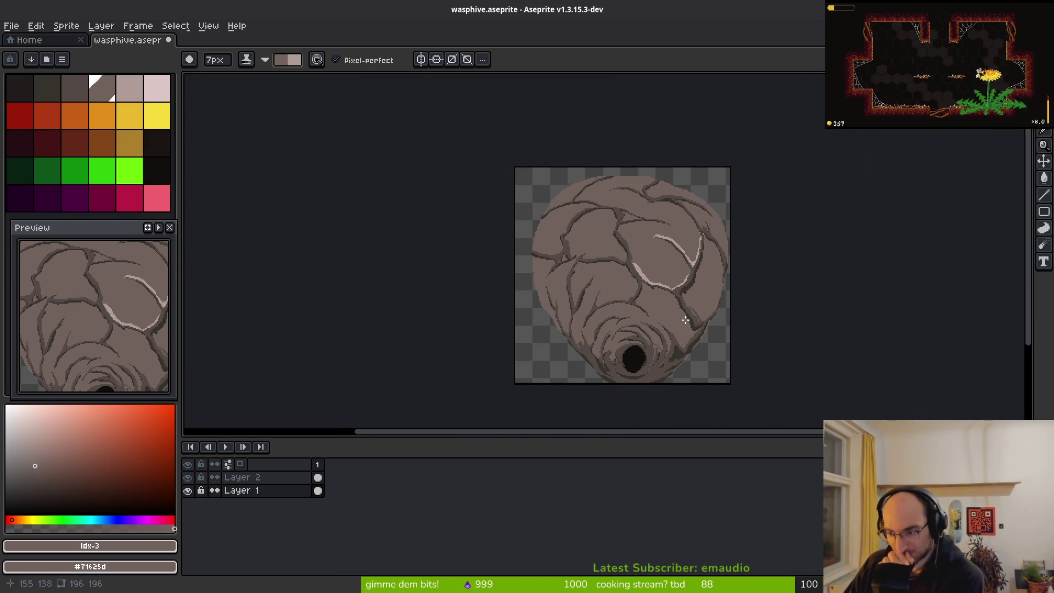
scroll(662, 293, up, 2)
scroll(687, 262, up, 3)
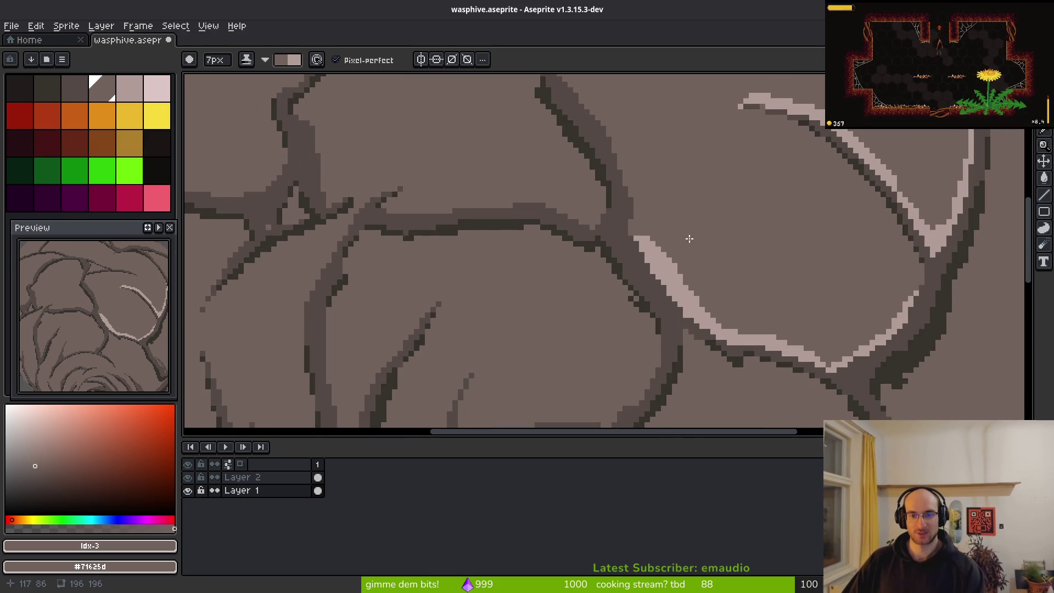
key(ctrl+z)
key(ctrl+z)
key(minus)
key(minus)
key(minus)
scroll(630, 234, up, 2)
drag(653, 275, 626, 217)
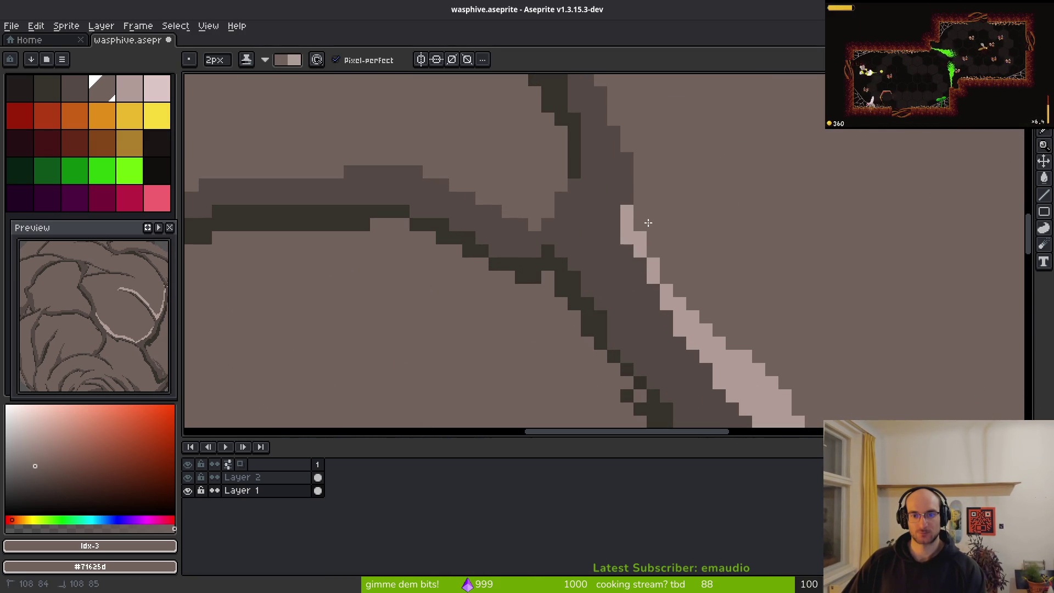
Undo the highlight extension, resize the brush from 1px to 3px, and discard a trial stroke
key(ctrl+z)
key(ctrl+z)
scroll(763, 231, down, 4)
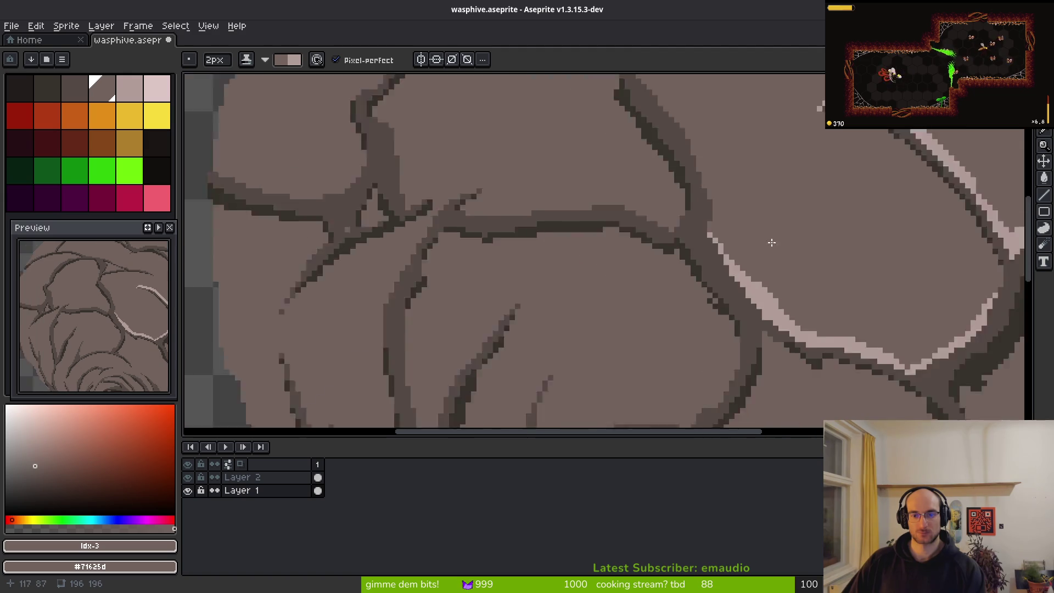
scroll(818, 266, up, 3)
key(minus)
scroll(719, 276, up, 1)
scroll(708, 258, down, 3)
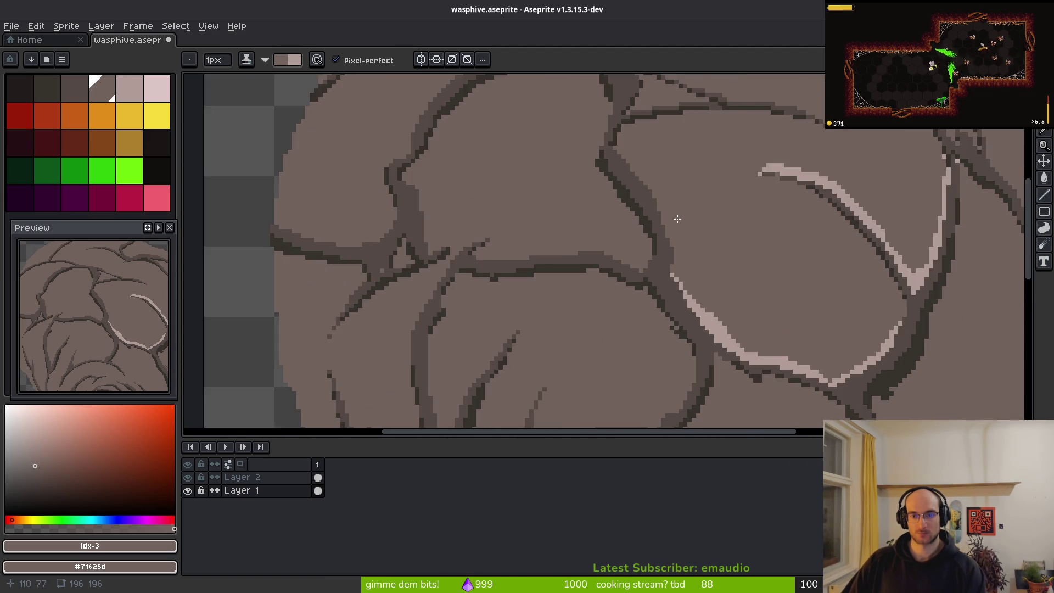
scroll(661, 261, up, 4)
key(plus)
key(plus)
mouse_move(555, 176)
mouse_down()
mouse_move(615, 217)
mouse_move(672, 296)
mouse_up()
key(ctrl+z)
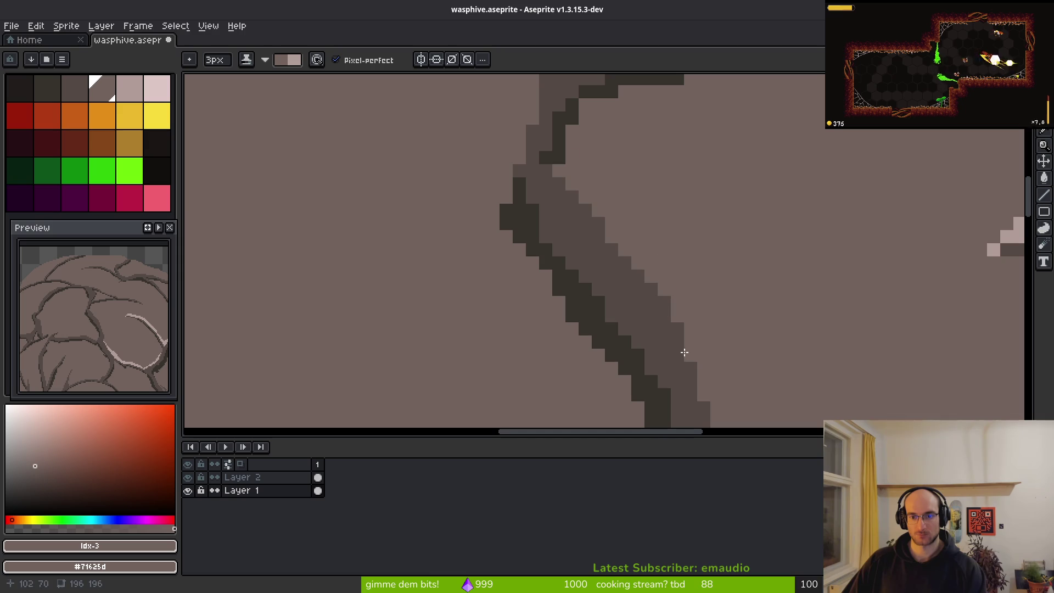
Draw a thin light-pink edge down the crack's right side and remove a stray pixel
mouse_move(558, 170)
mouse_down()
mouse_move(615, 229)
mouse_move(690, 351)
mouse_move(618, 232)
mouse_move(562, 177)
mouse_up()
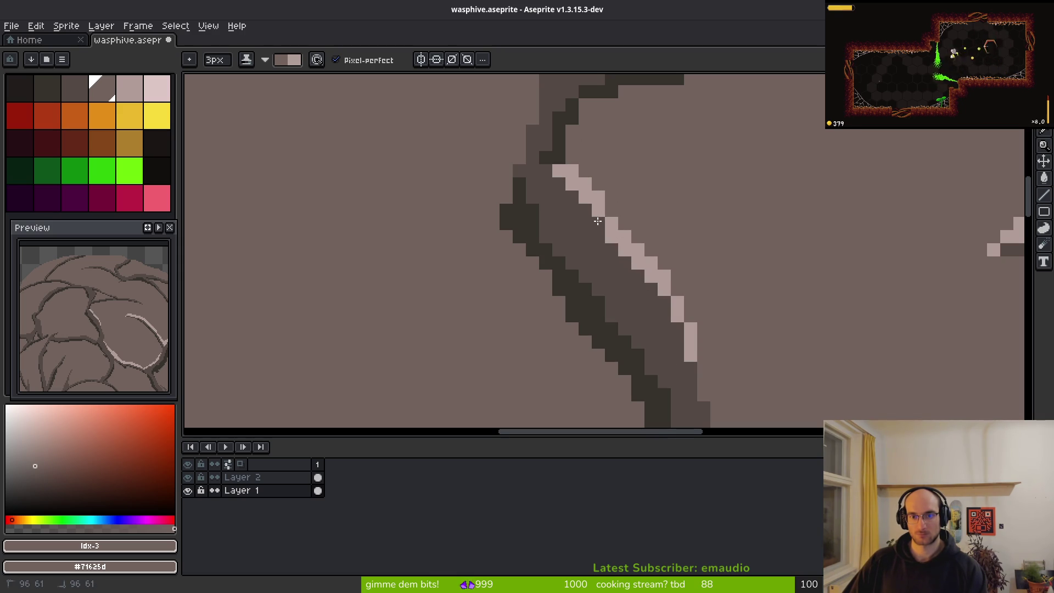
scroll(712, 274, down, 3)
scroll(603, 219, up, 2)
scroll(600, 219, down, 1)
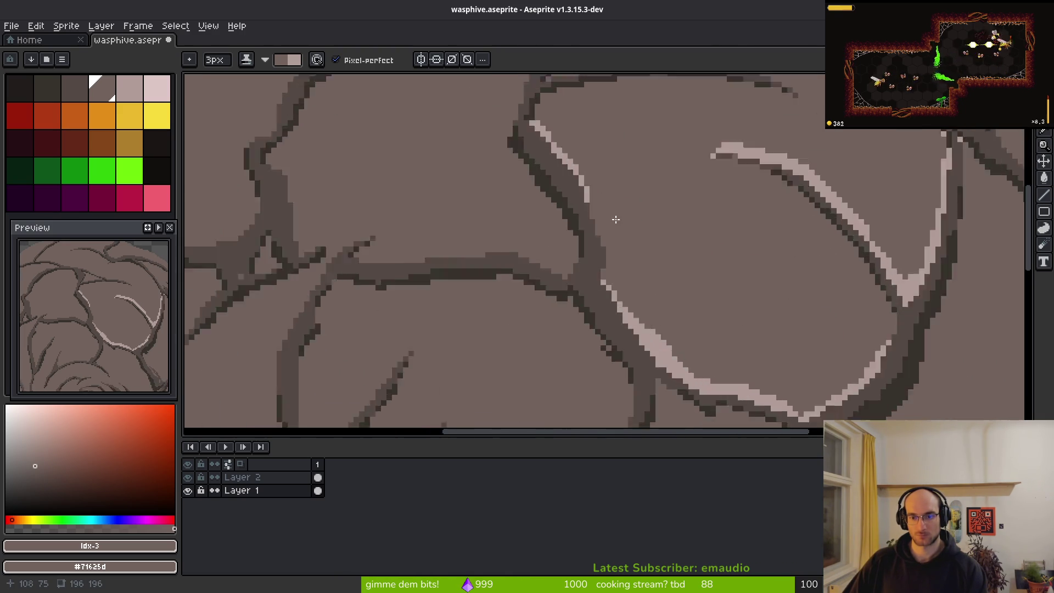
scroll(533, 215, up, 2)
drag(558, 213, 597, 319)
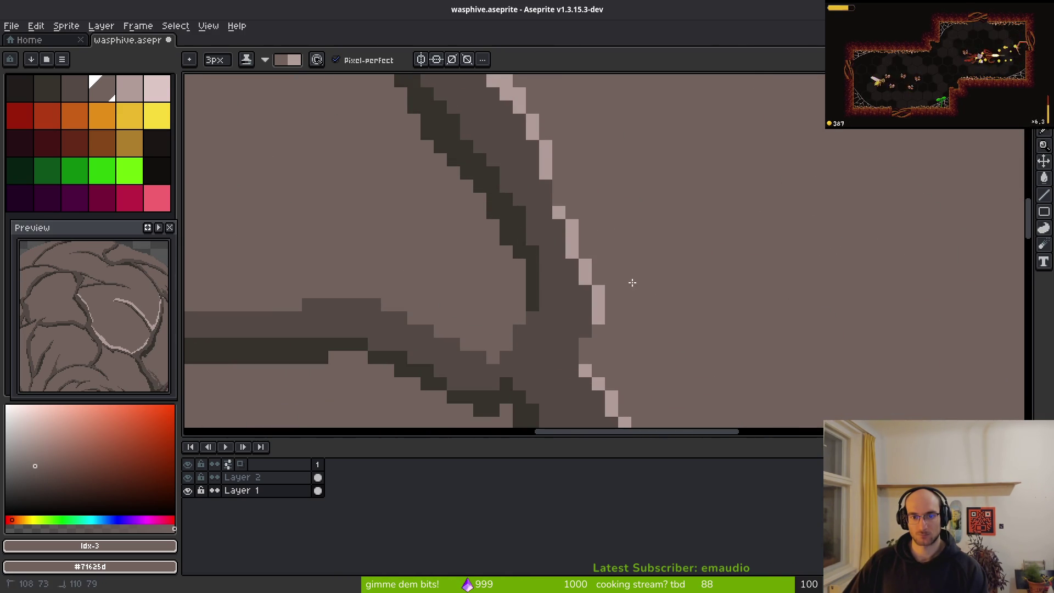
click(606, 281)
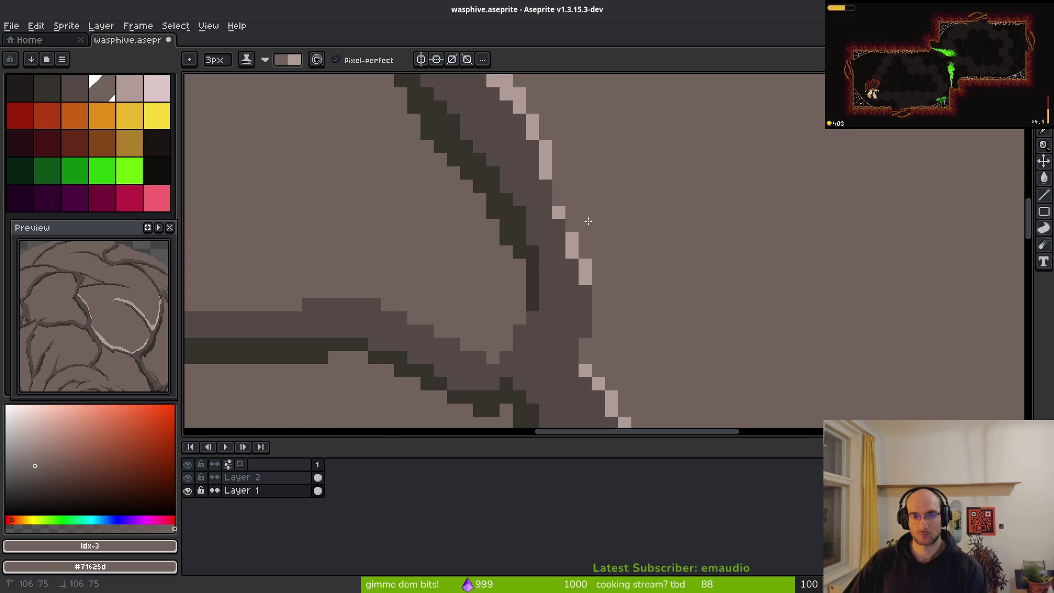
Select Layer 1's frame-1 cel and switch to the Eyedropper with I
scroll(586, 221, down, 5)
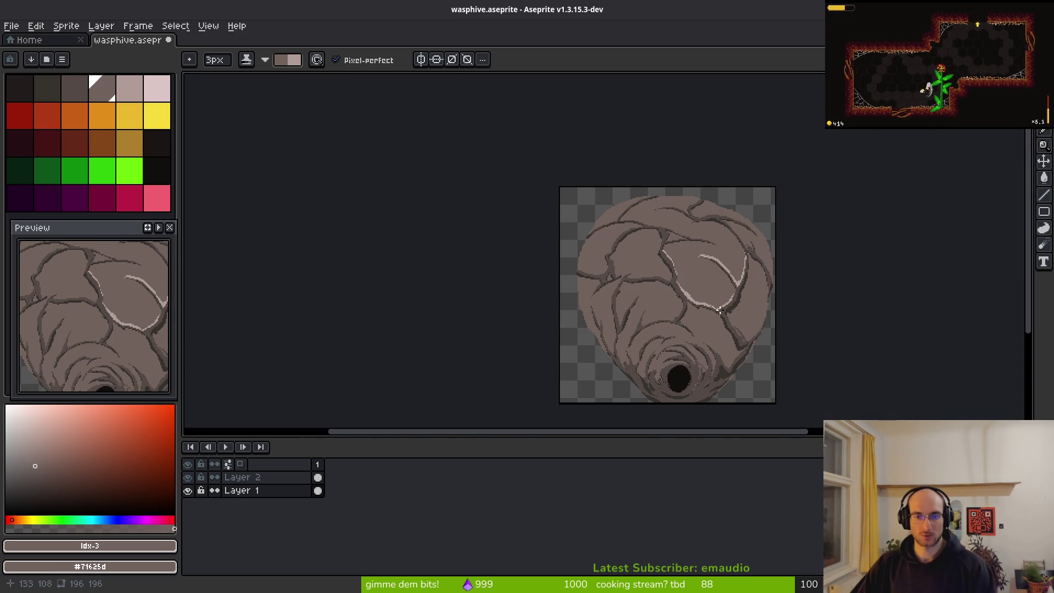
scroll(713, 309, up, 3)
scroll(666, 313, down, 1)
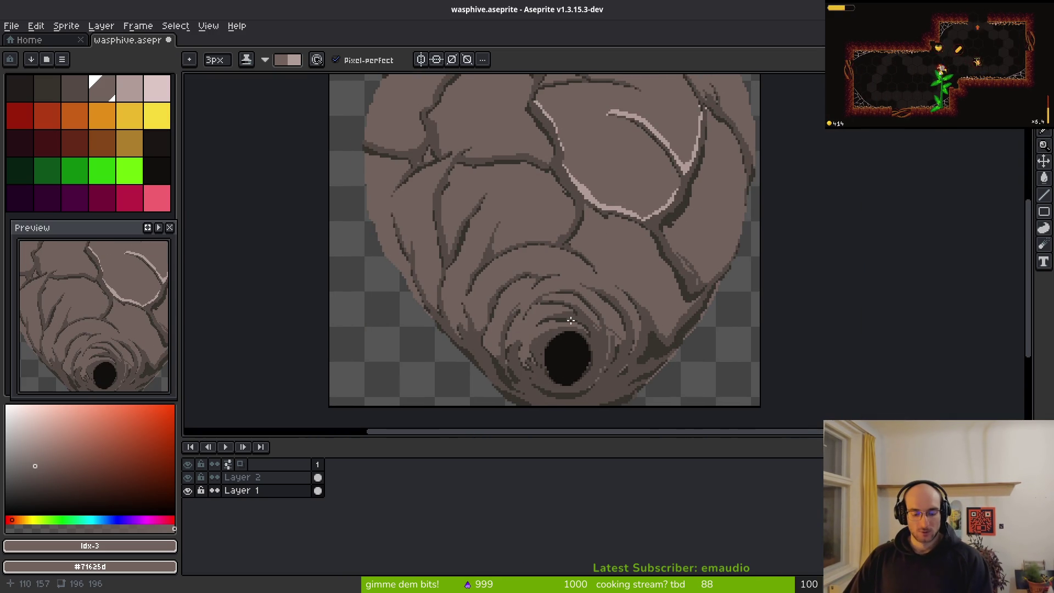
click(317, 491)
scroll(636, 338, down, 1)
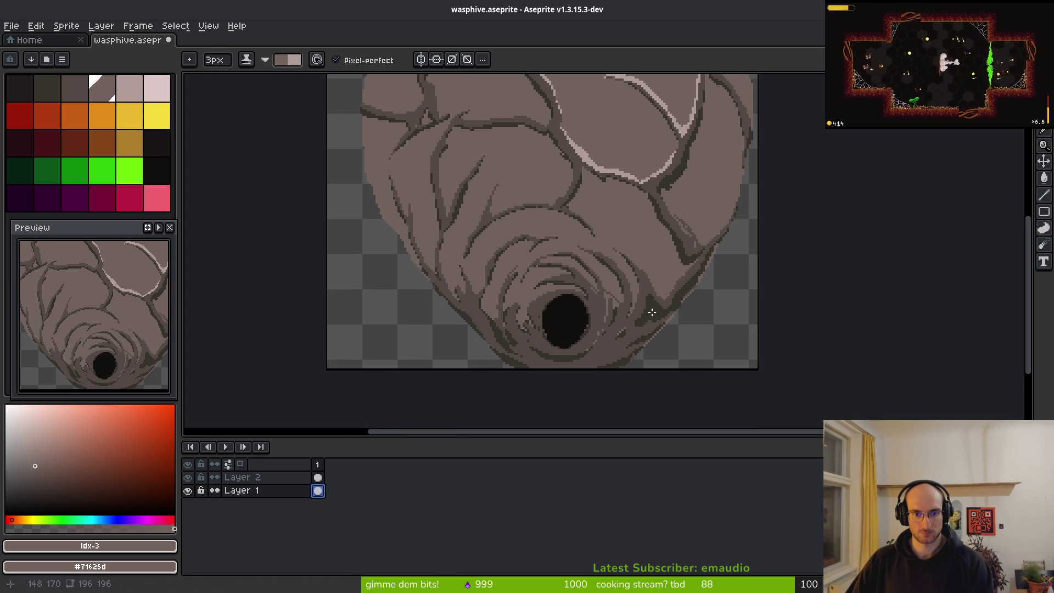
key(i)
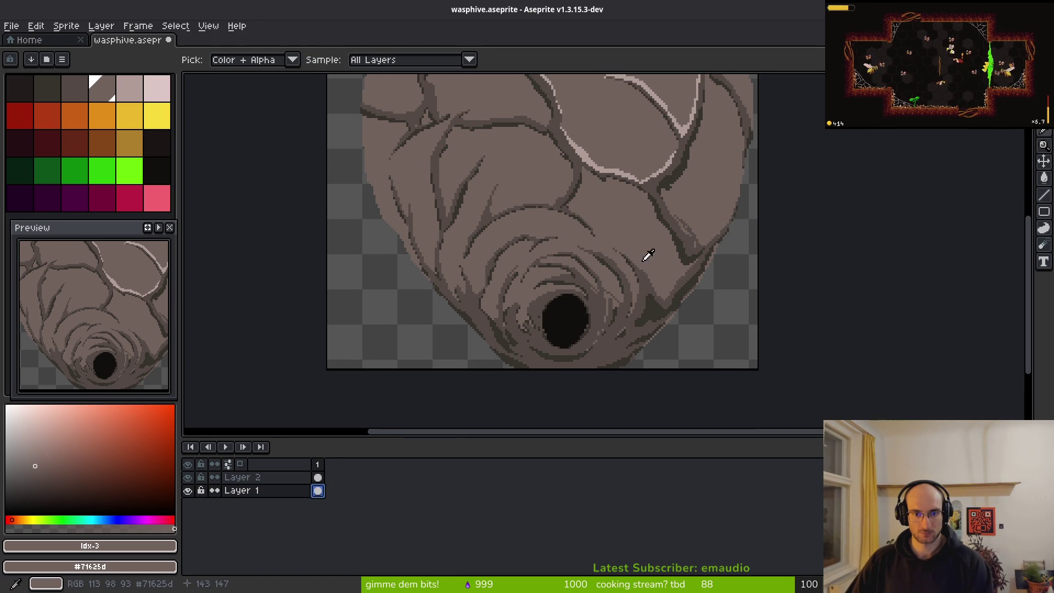
Replace the base brown #71625d with palette colour Idx-2 using Replace Color
key(b)
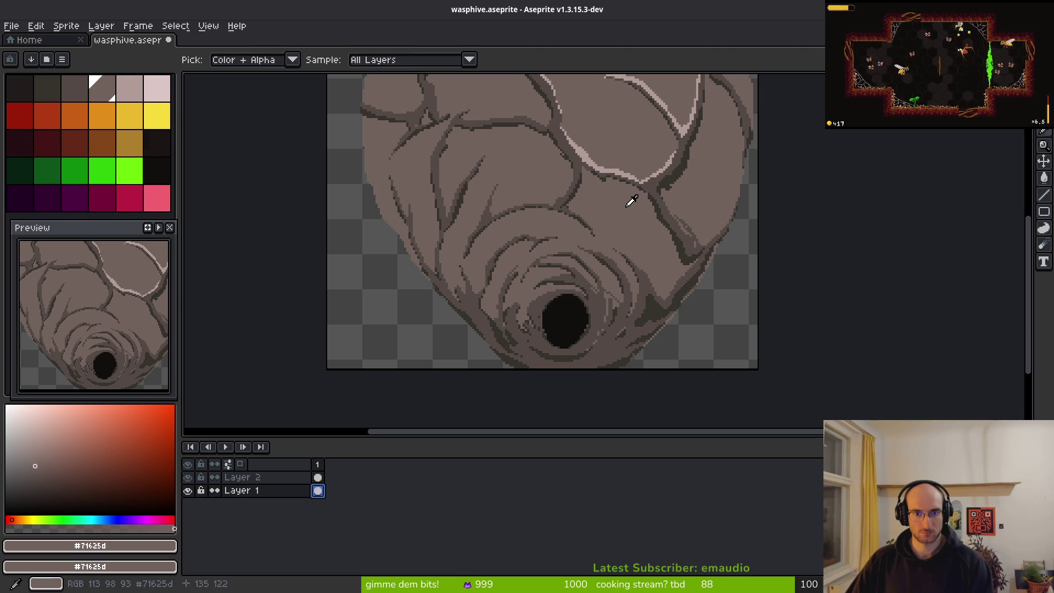
right_click(74, 87)
key(shift+r)
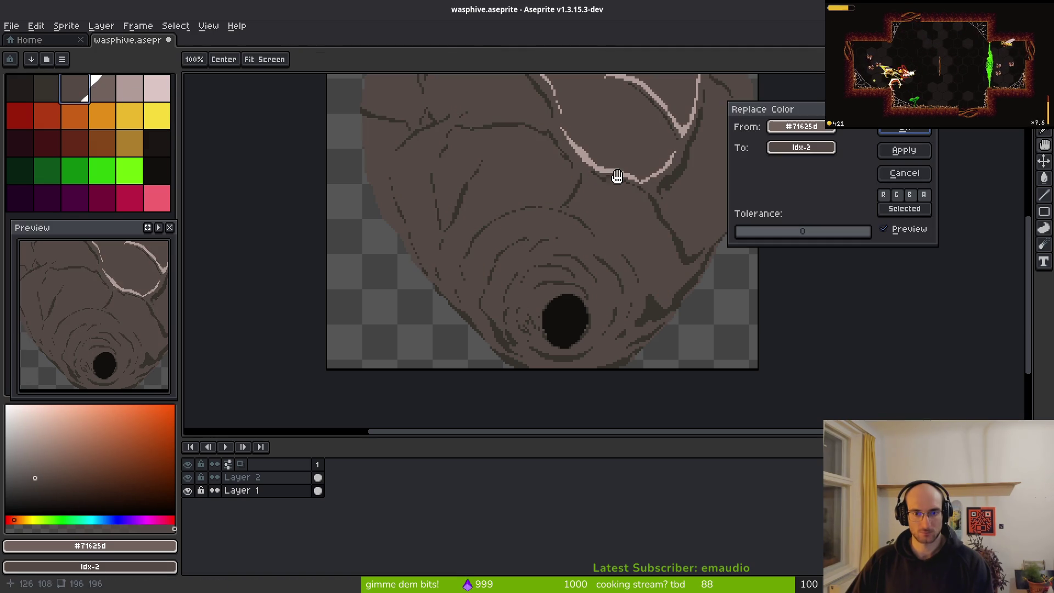
key(Return)
Replace the light highlight #b19d99 with darker brown, then hide Layer 1
alt+click(632, 175)
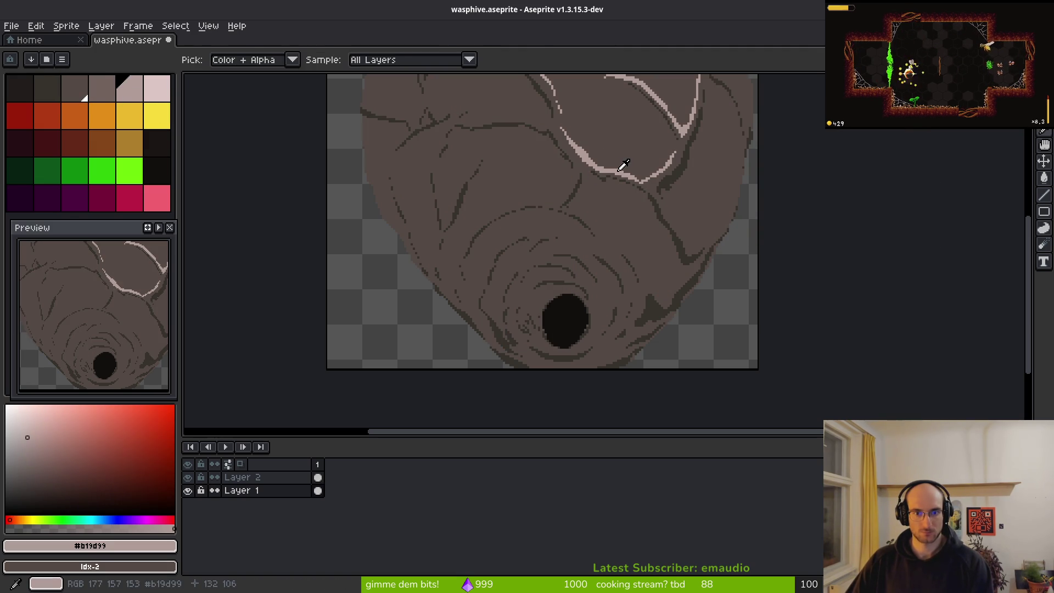
key(shift+r)
click(903, 152)
click(188, 490)
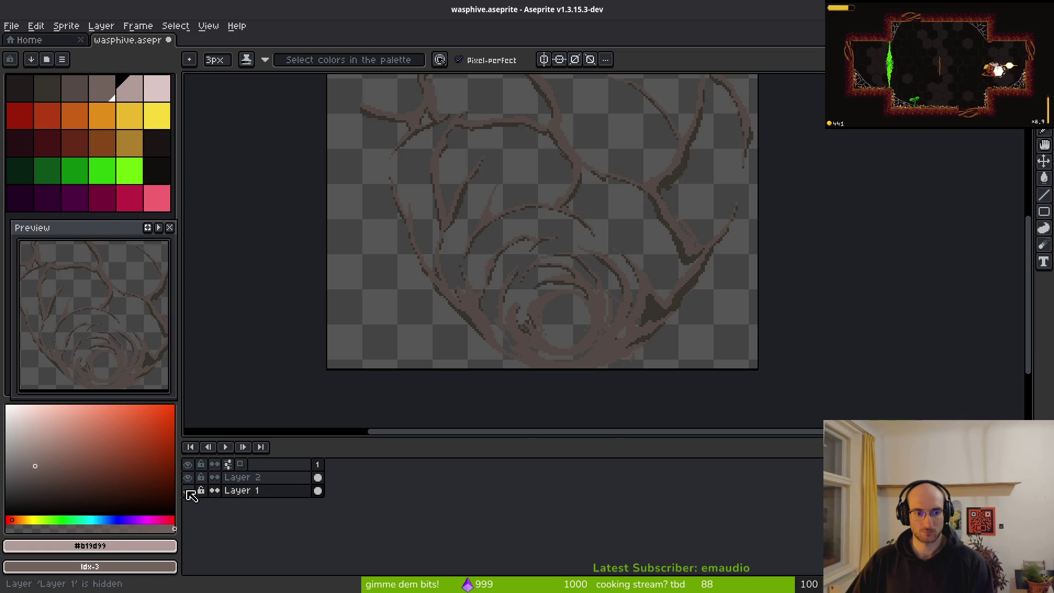
On Layer 2, replace the outline colour #36312c with palette colour idx-0
scroll(681, 261, up, 2)
alt+click(687, 250)
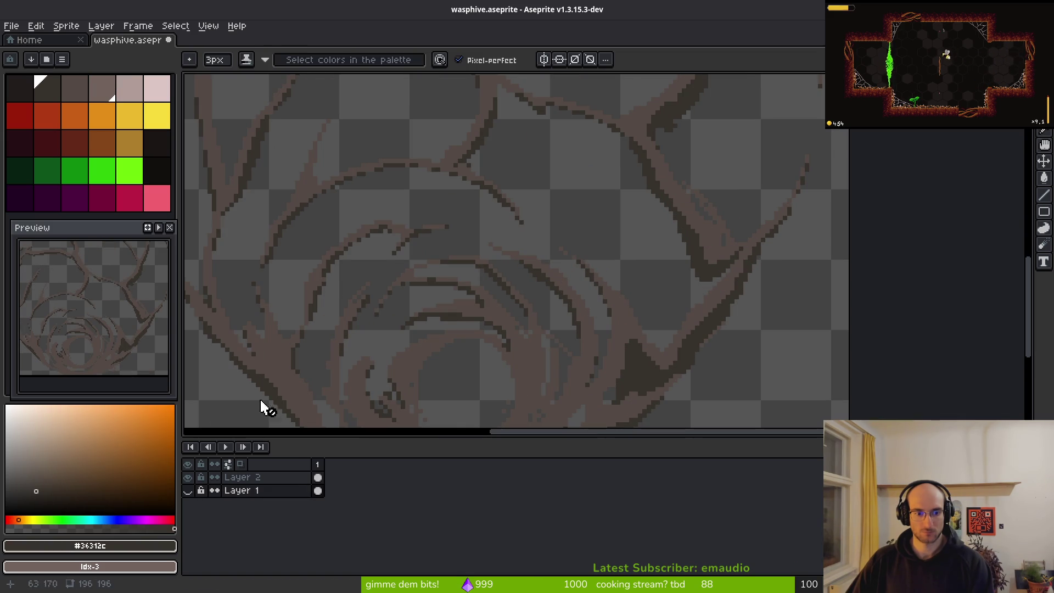
click(318, 477)
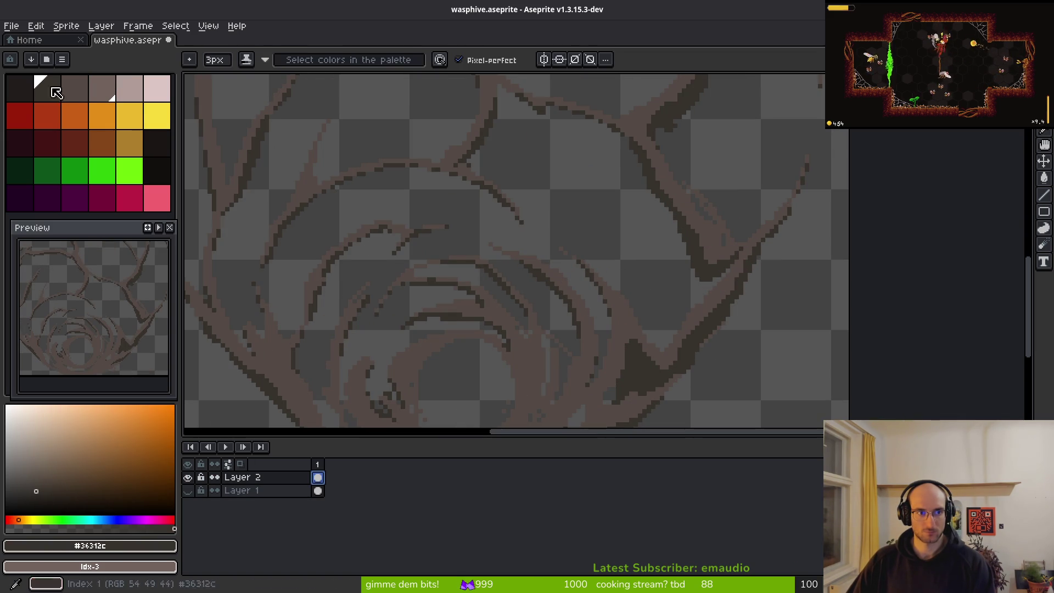
right_click(19, 88)
key(shift+r)
click(896, 135)
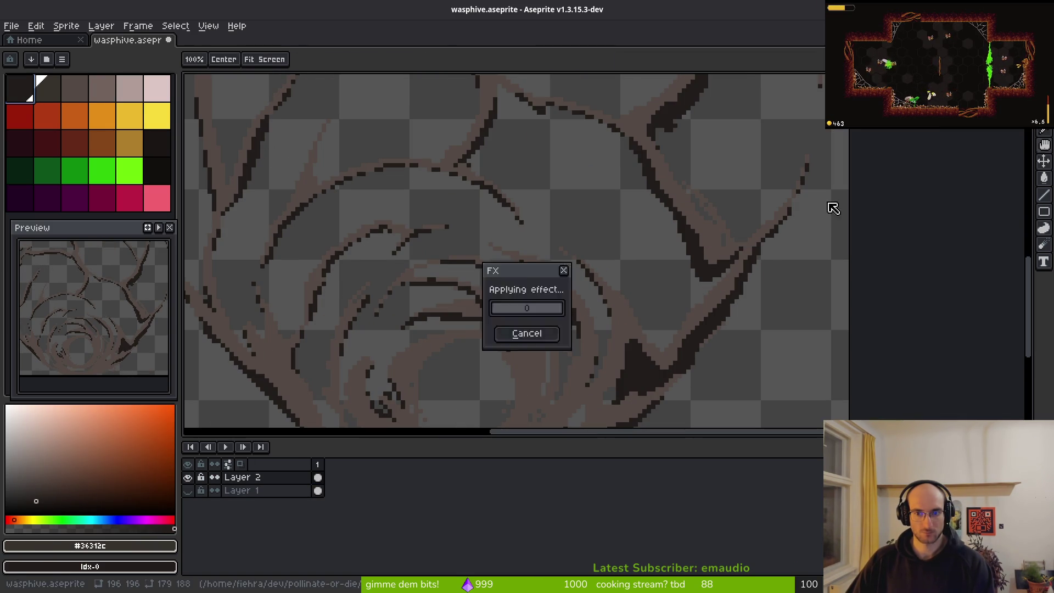
Recolour the #544a45 brown lines to palette idx-1 and save the sprite
alt+click(447, 271)
right_click(54, 88)
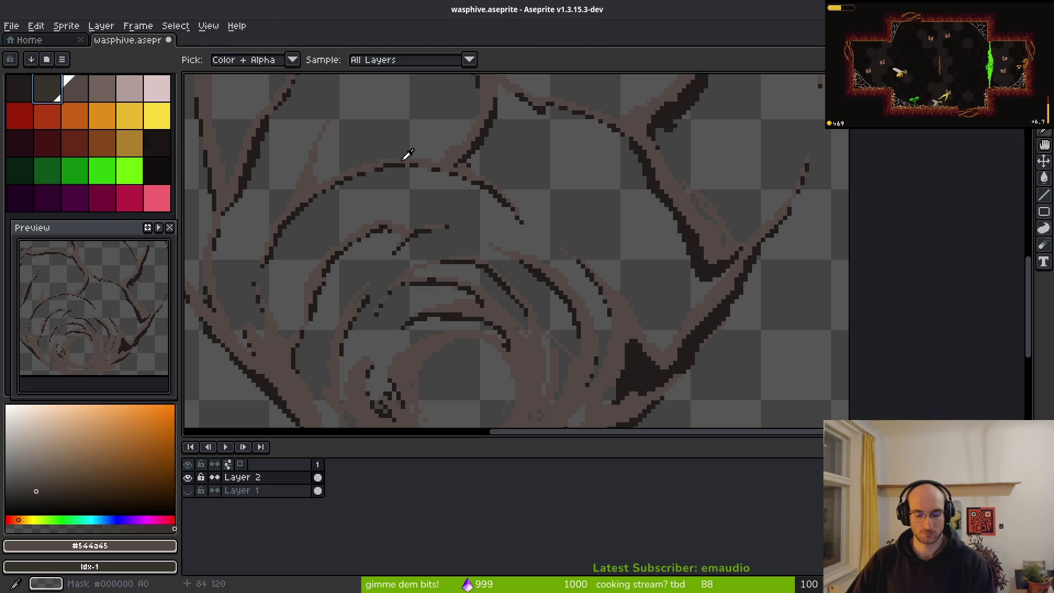
key(shift+r)
click(903, 148)
key(ctrl+s)
Compare the layers and leave Layer 2 hidden so Layer 1's fill shows
click(188, 491)
scroll(532, 287, down, 6)
scroll(531, 286, up, 1)
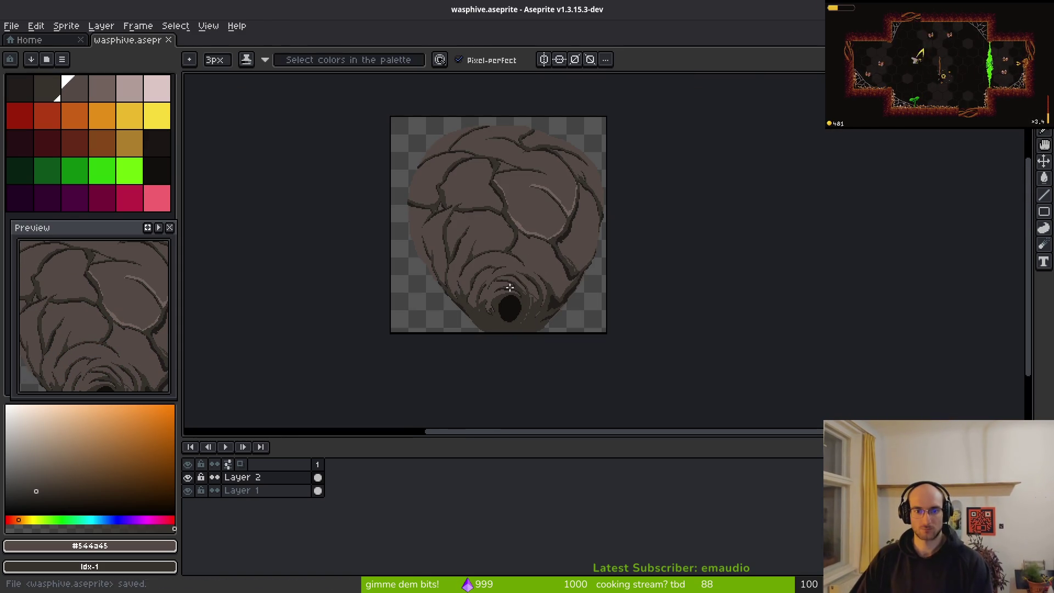
scroll(532, 287, up, 4)
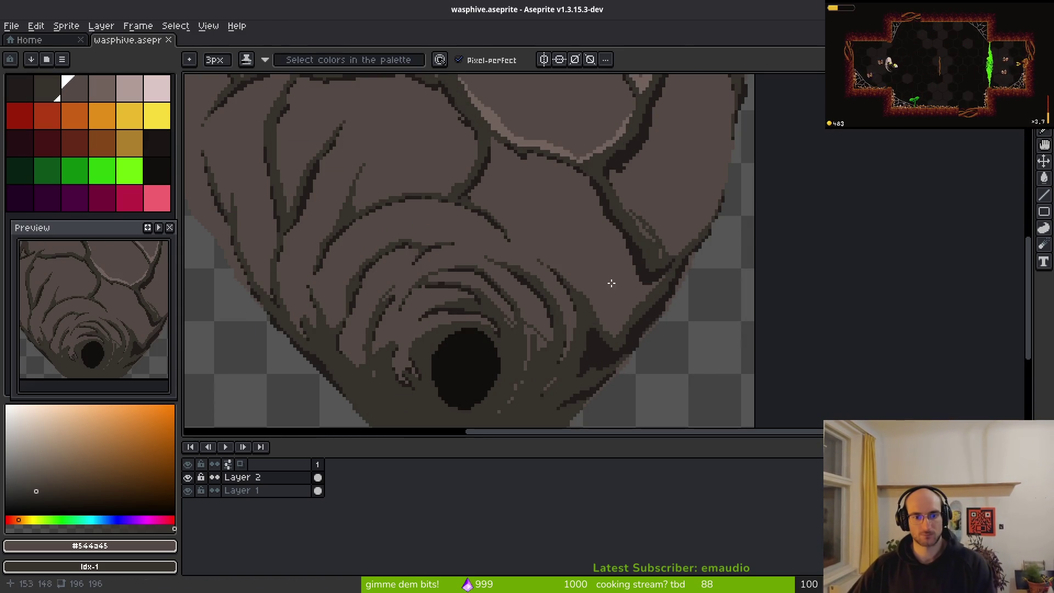
scroll(609, 285, down, 1)
scroll(571, 315, down, 1)
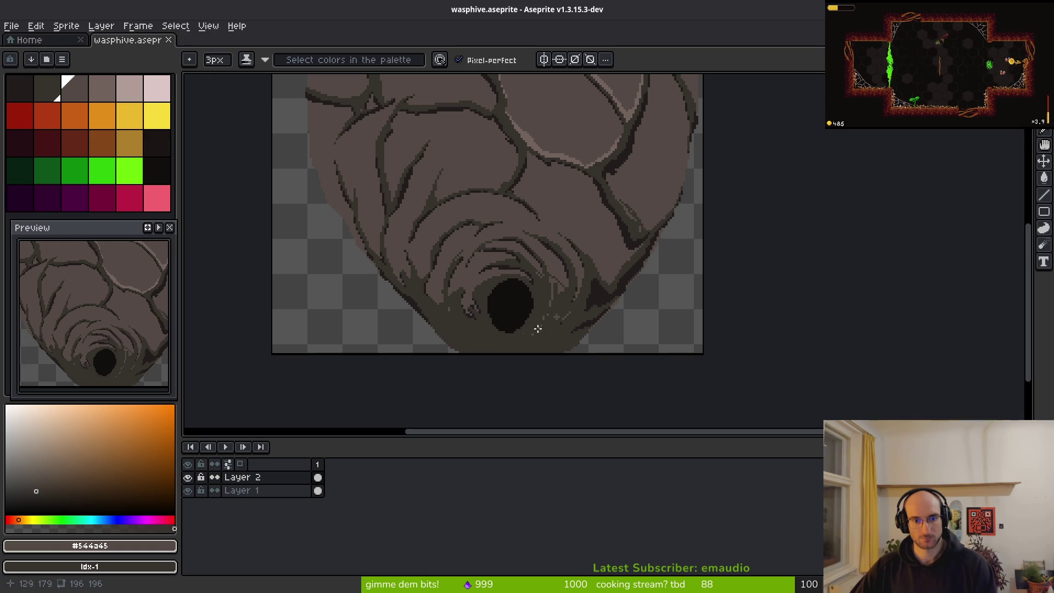
click(188, 478)
click(189, 478)
click(188, 478)
scroll(444, 329, up, 1)
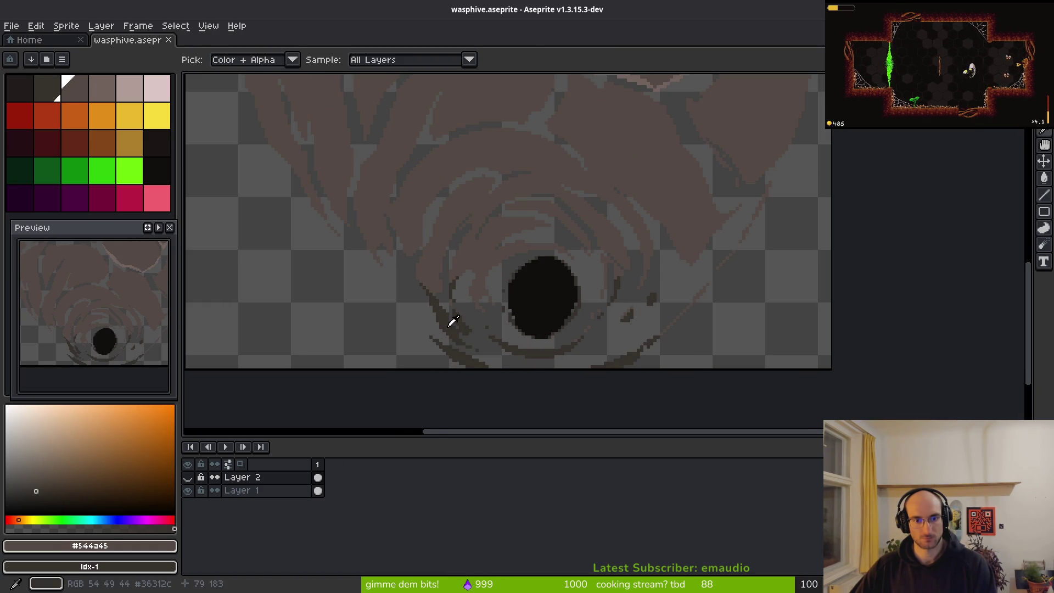
Replace the dark colour #36312c near the hole with palette colour idx-0
alt+click(447, 318)
scroll(450, 316, up, 1)
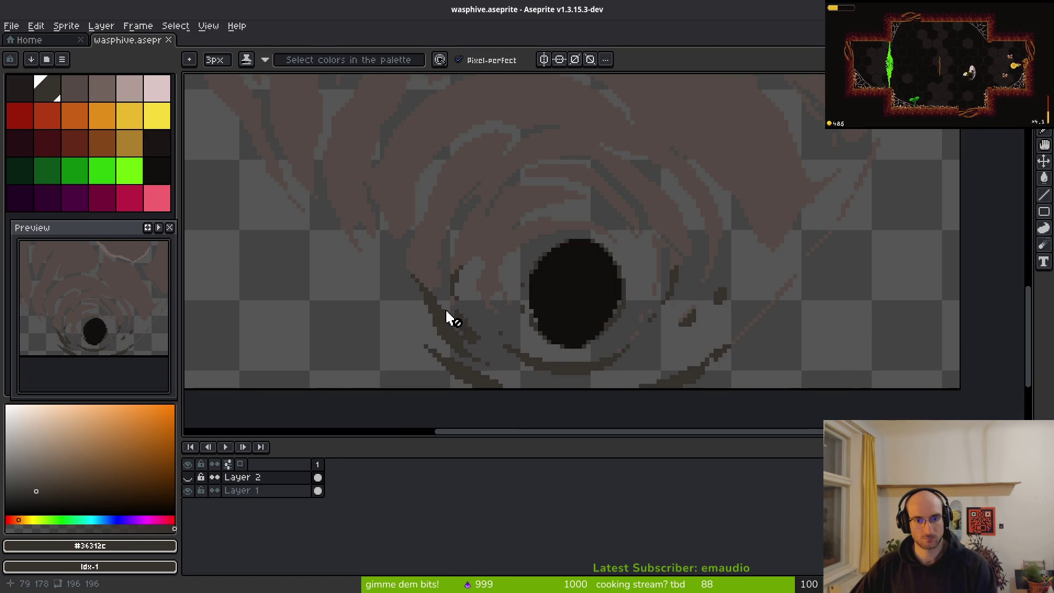
right_click(26, 102)
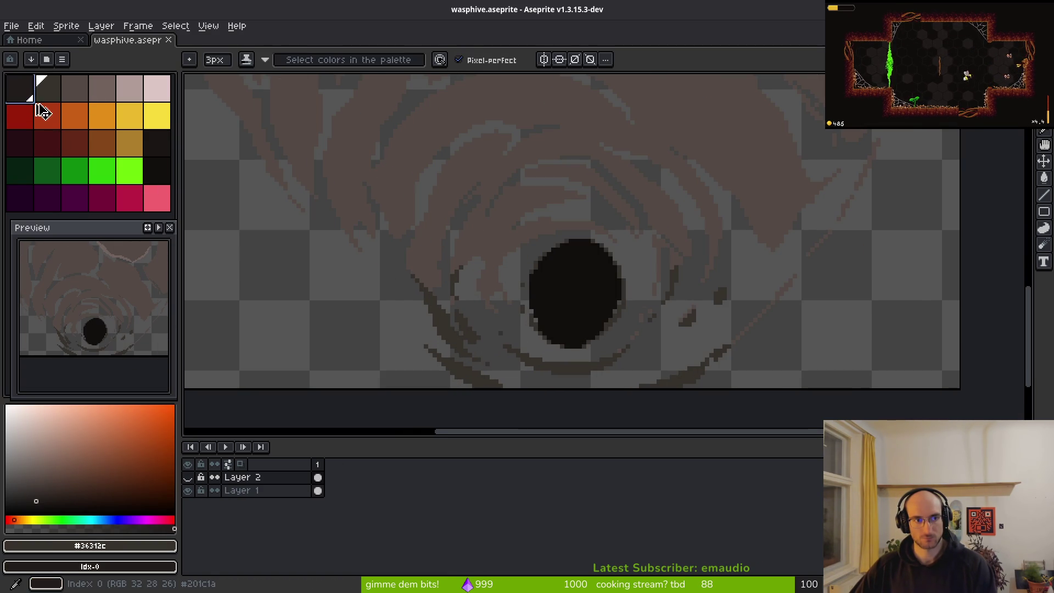
key(shift+r)
click(893, 150)
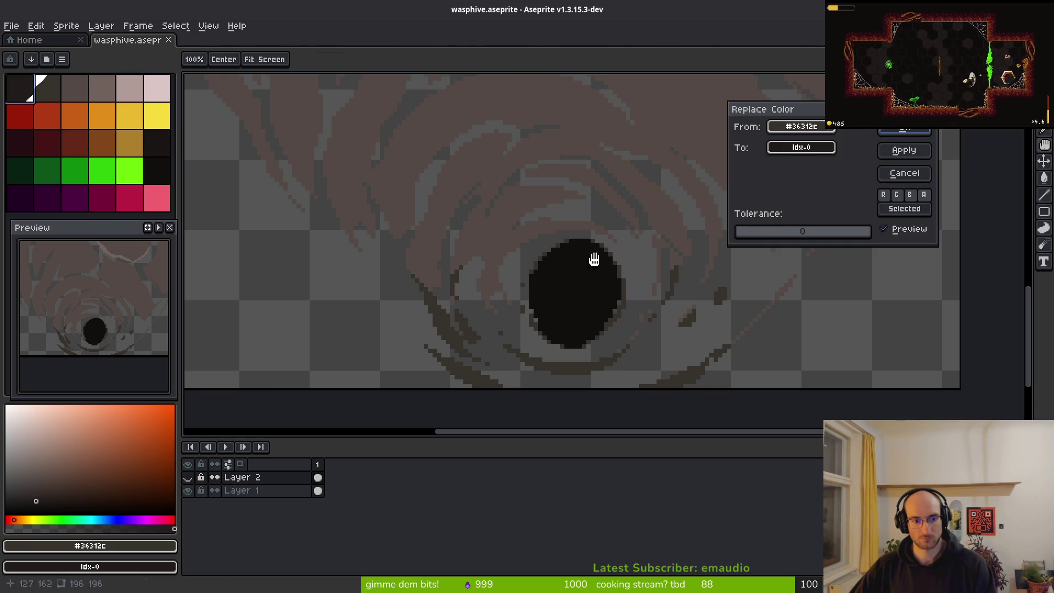
On Layer 1, swap the light line colour for a darker one and save wasphive
click(187, 490)
click(188, 490)
click(187, 490)
click(188, 491)
click(317, 490)
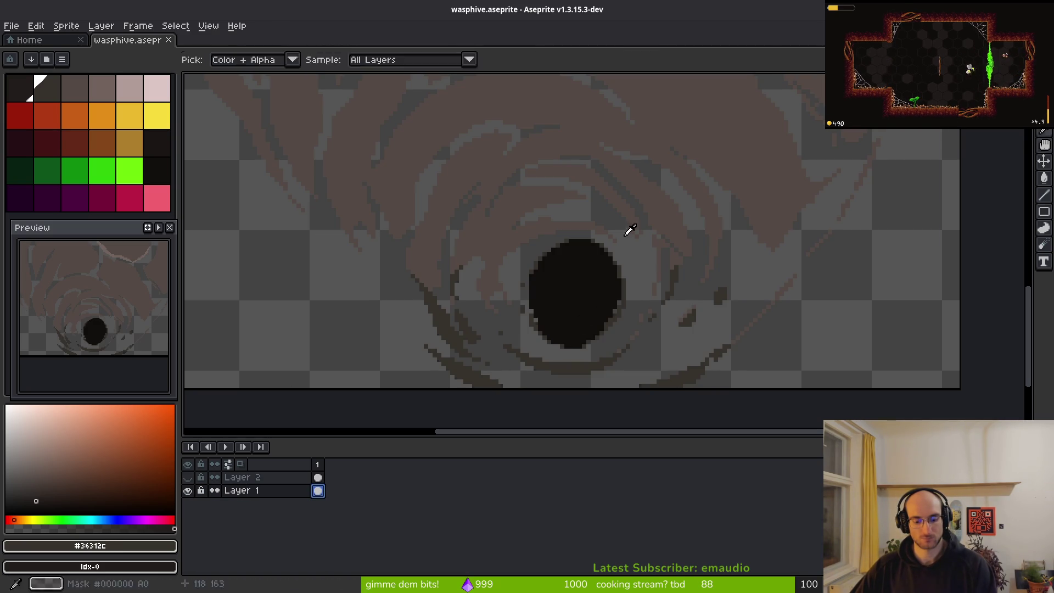
key(shift+r)
click(905, 146)
key(ctrl+s)
Zoom out, show Layer 2 again, and centre the whole hive in view
key(minus)
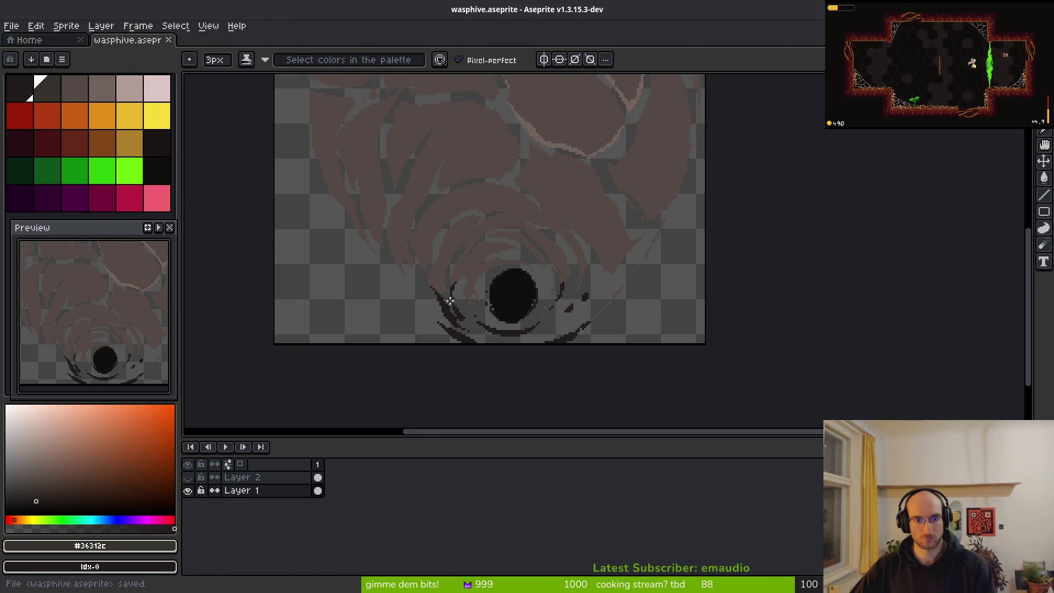
click(187, 478)
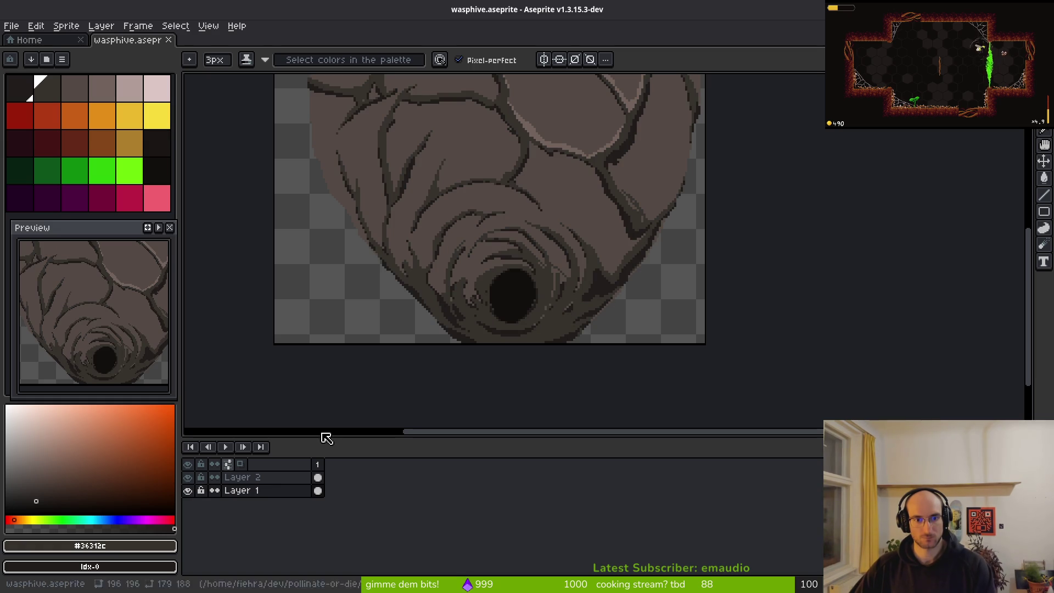
scroll(562, 304, down, 3)
scroll(543, 308, up, 1)
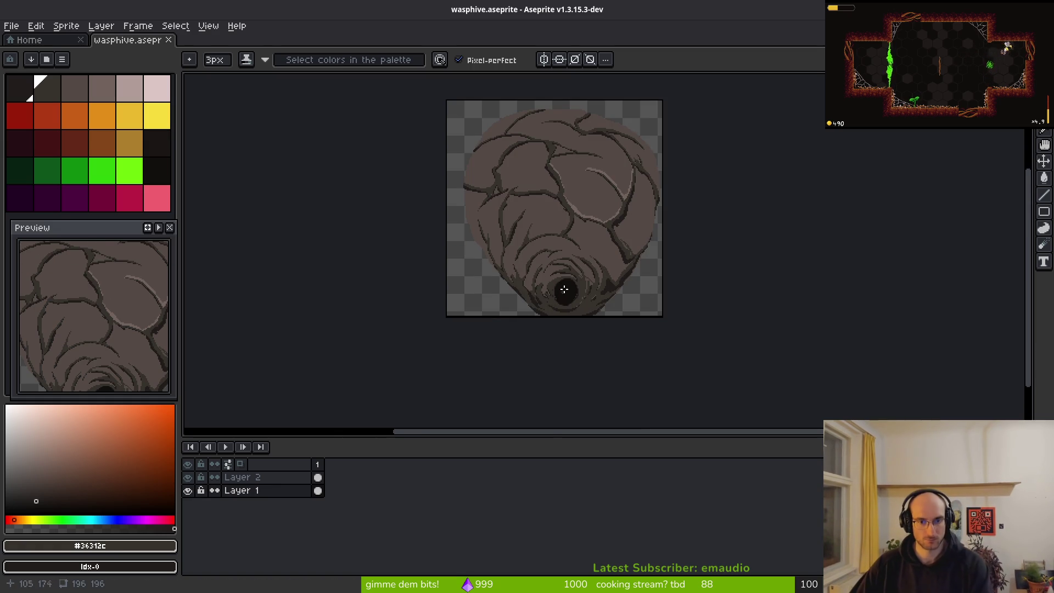
scroll(589, 244, down, 1)
scroll(589, 250, up, 1)
drag(581, 230, 565, 325)
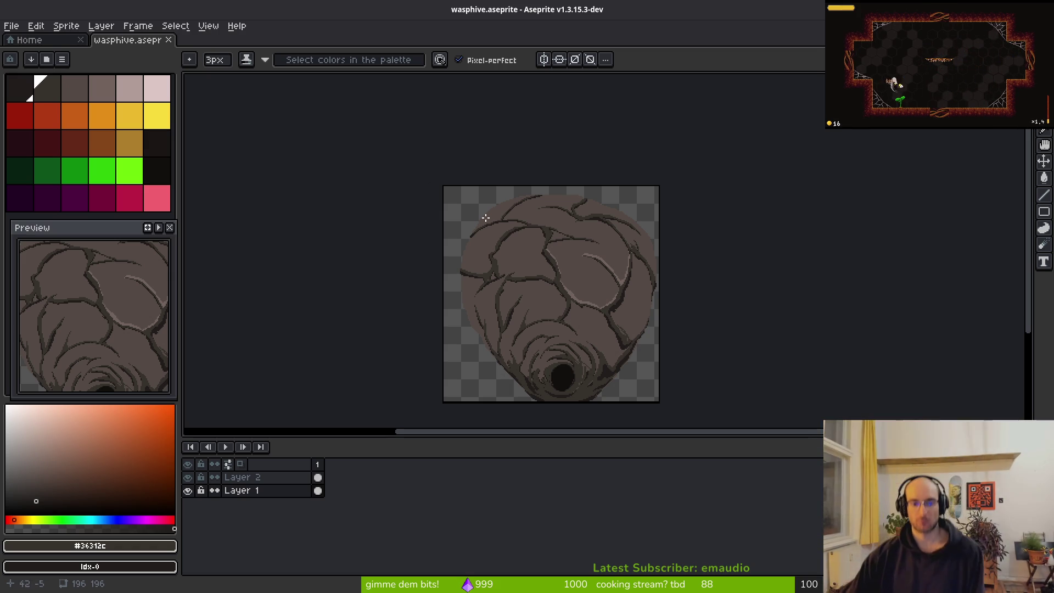
scroll(581, 242, up, 1)
Select the hive artwork with a rectangle and check Canvas Size, leaving it unchanged
scroll(549, 245, down, 2)
scroll(549, 236, down, 1)
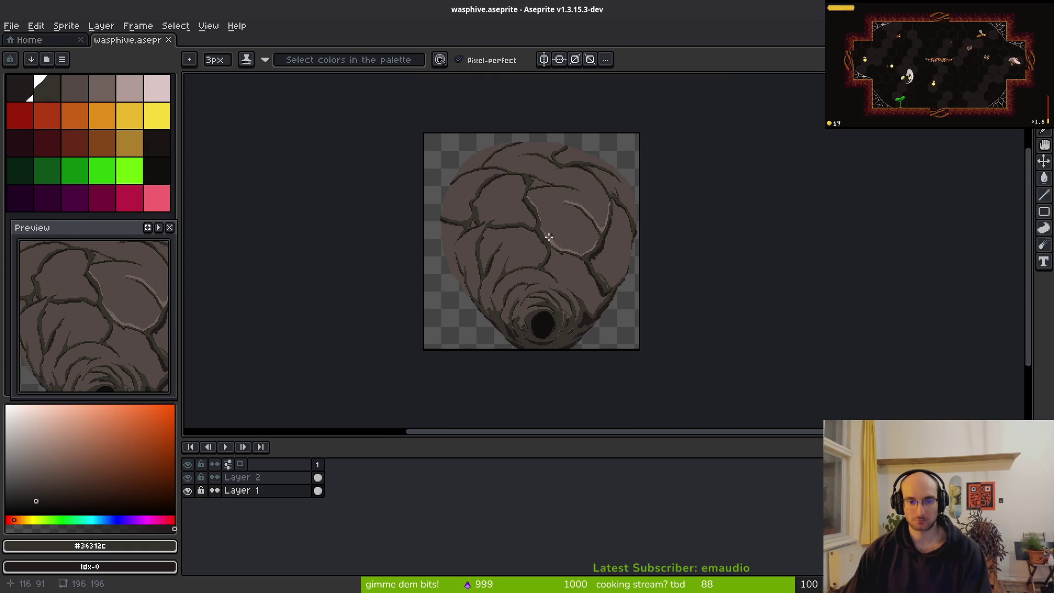
key(m)
drag(444, 132, 699, 398)
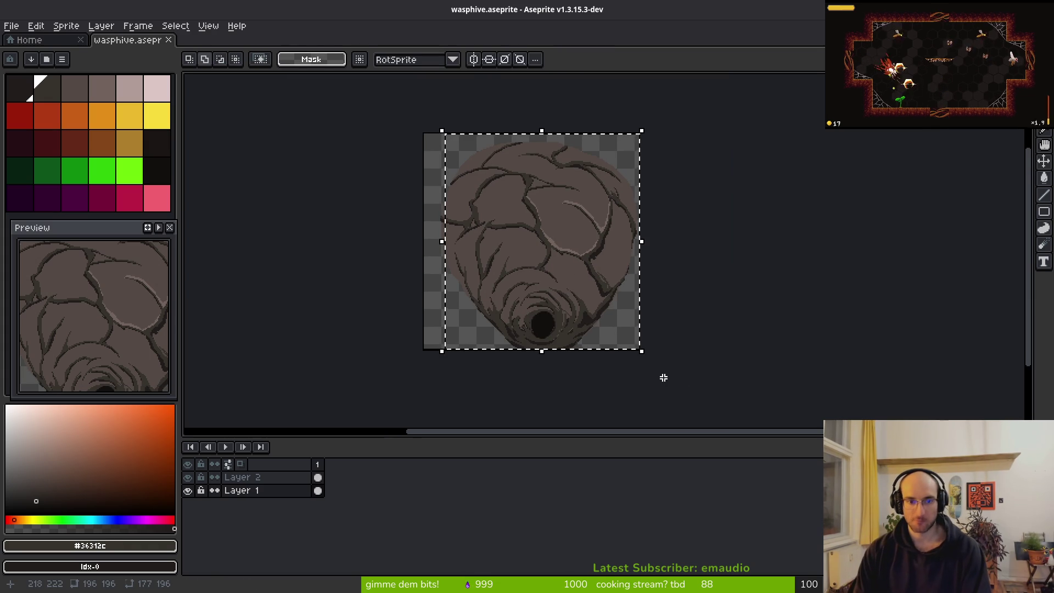
key(ctrl+alt+c)
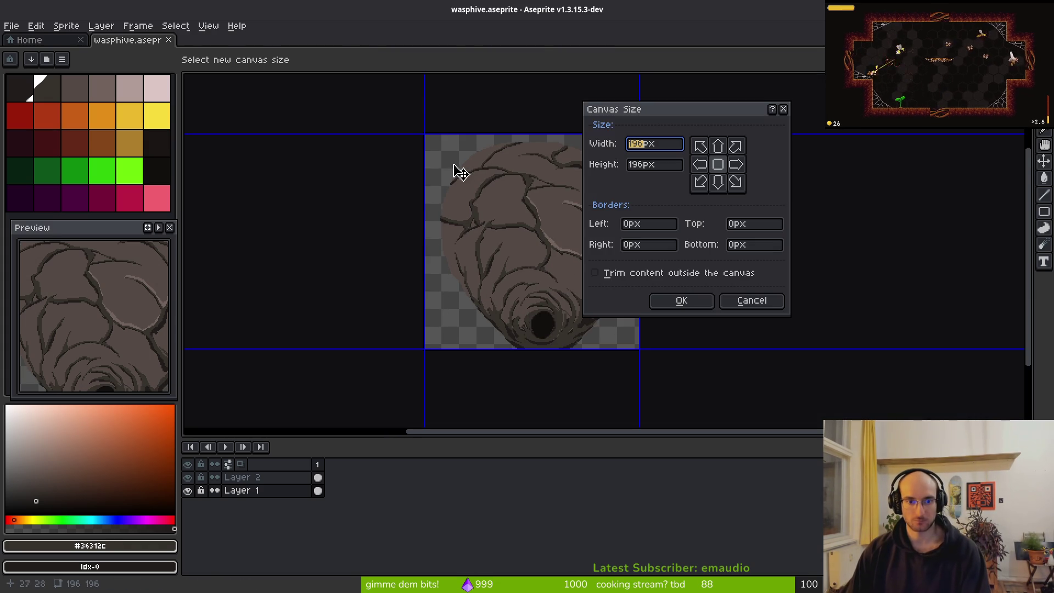
key(Escape)
Select the whole sprite, nudge the artwork left a few pixels, and commit
key(ctrl+a)
key(ctrl+t)
key(Left)
key(Left)
key(Left)
key(Right)
key(Right)
key(Right)
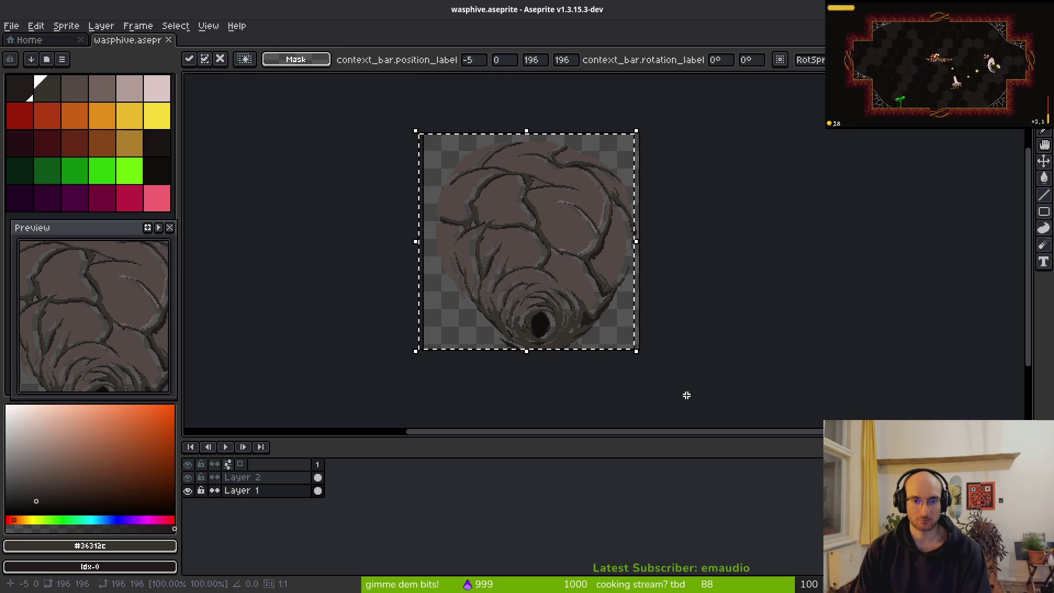
key(Return)
click(318, 486)
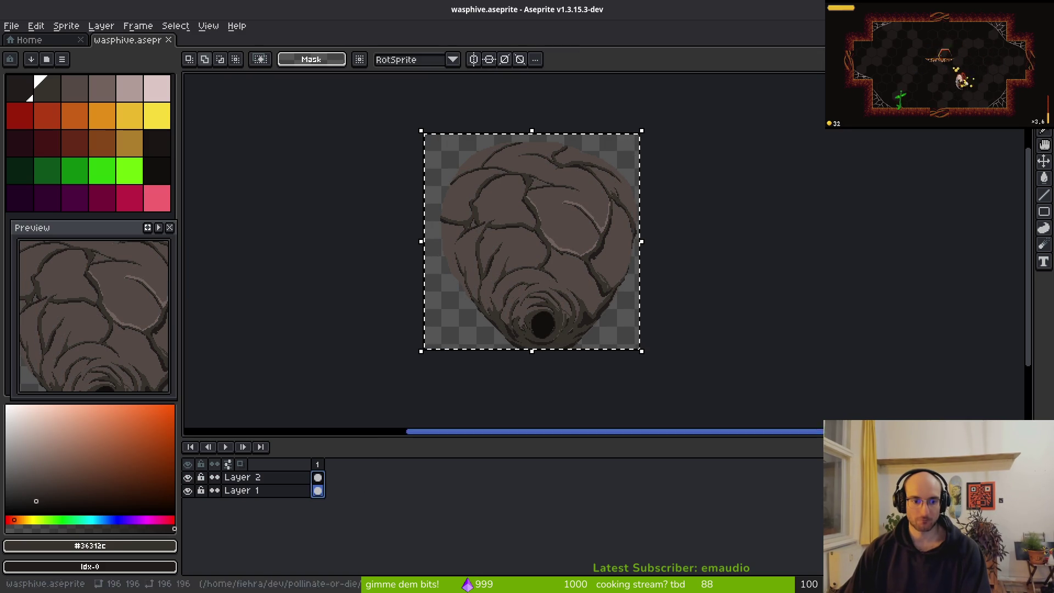
key(Left)
key(Left)
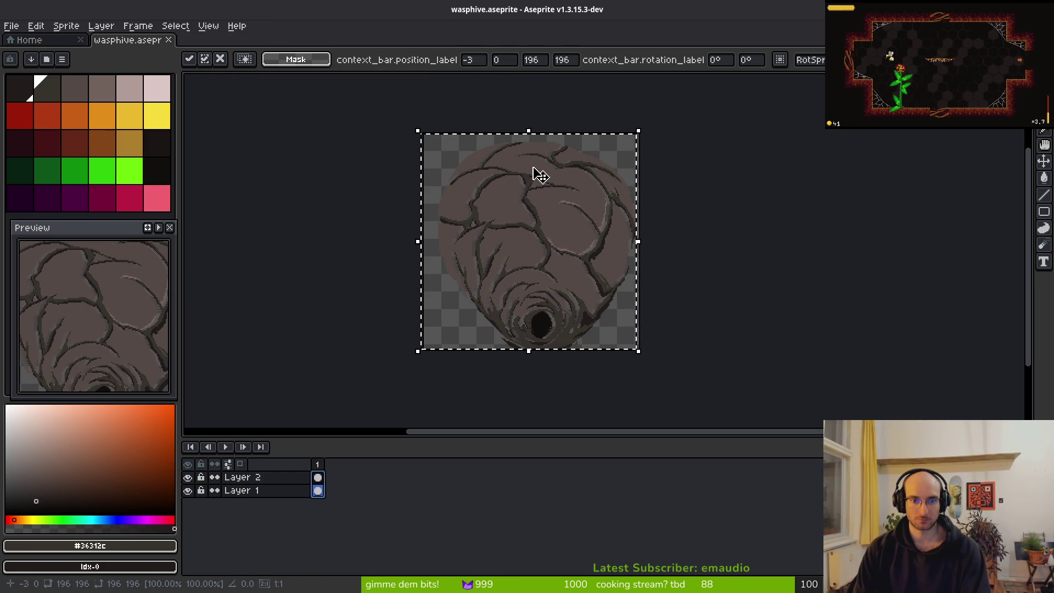
key(Left)
key(Left)
key(Left)
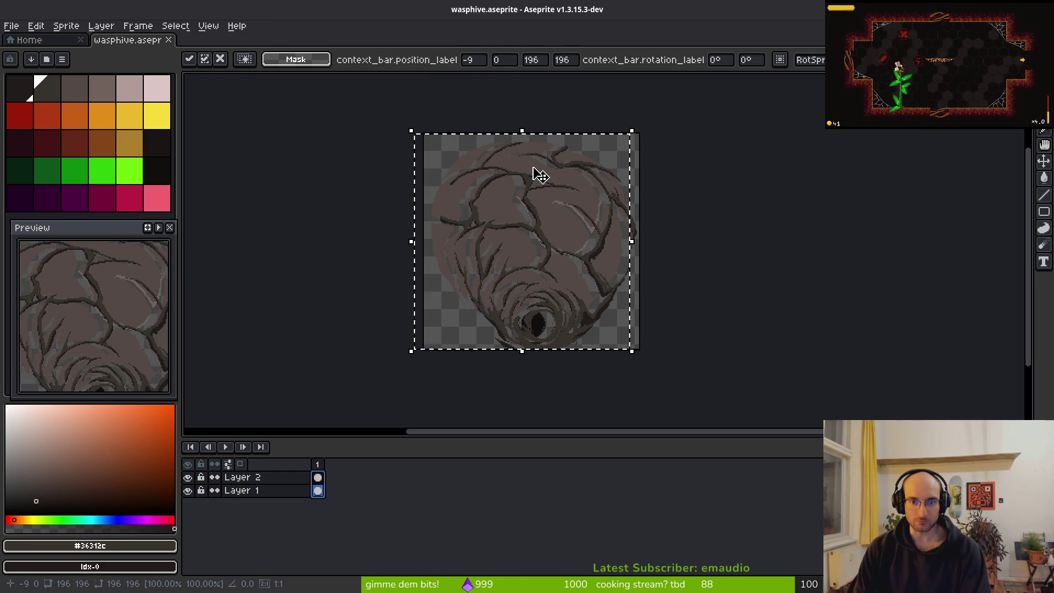
key(ctrl+d)
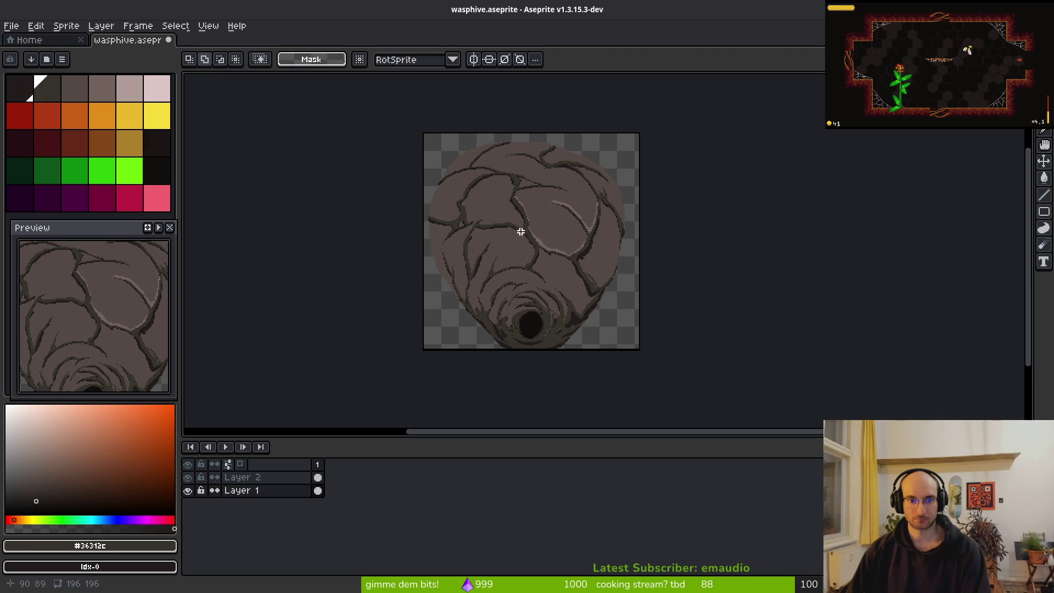
With both layers' cels selected, nudge the artwork right and save wasphive.aseprite
key(ctrl+a)
drag(317, 490, 318, 480)
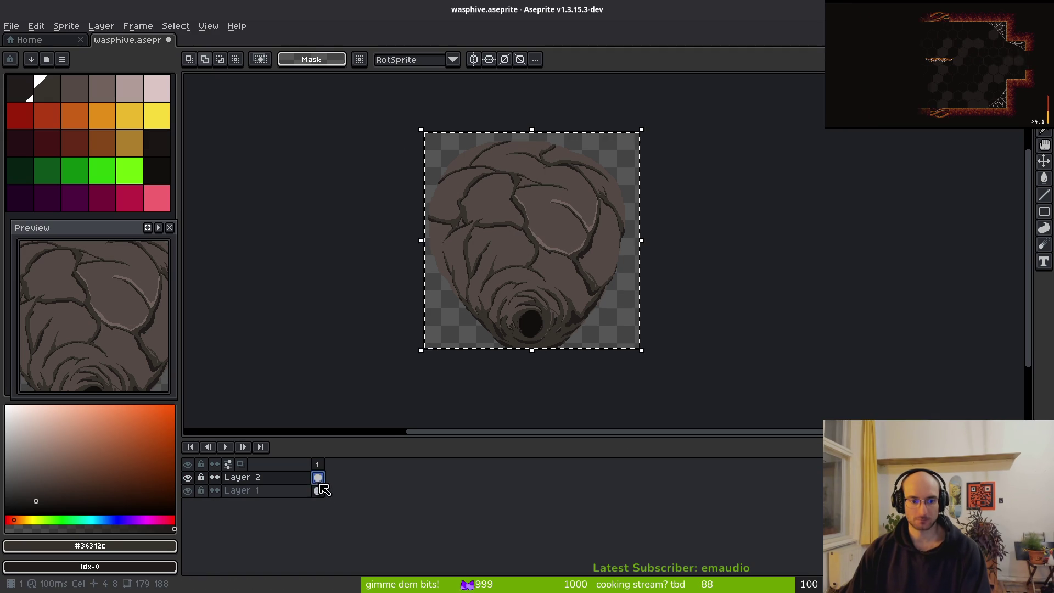
key(Right)
key(Right)
key(Right)
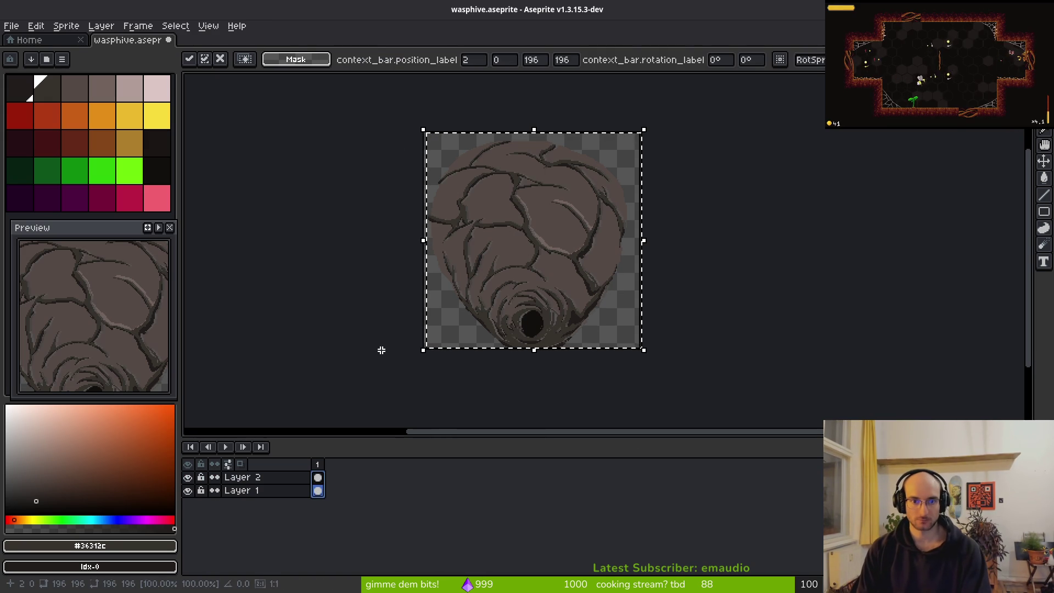
key(ctrl+d)
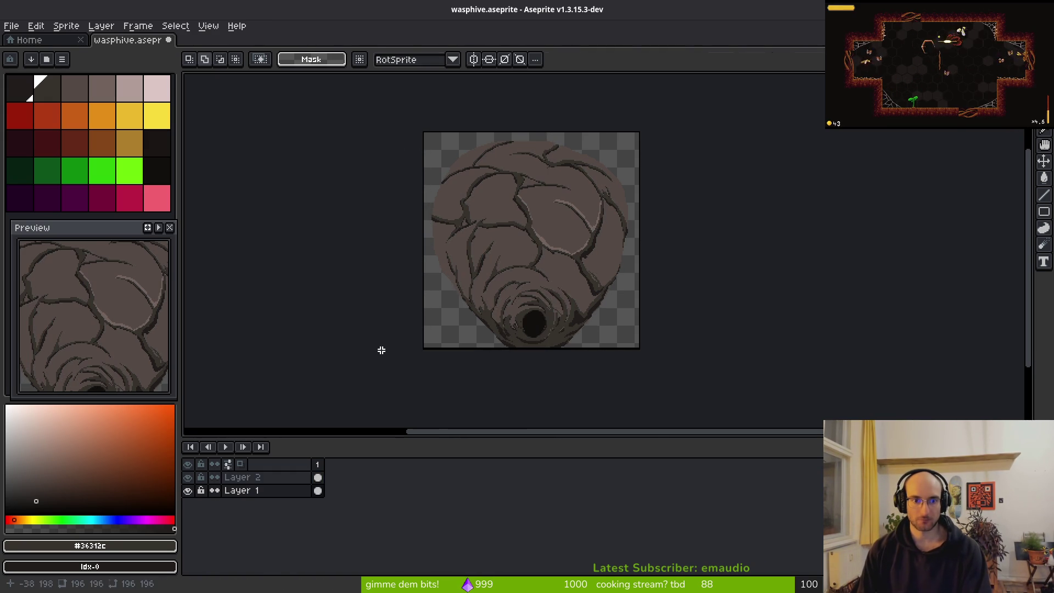
key(ctrl+s)
scroll(527, 241, up, 2)
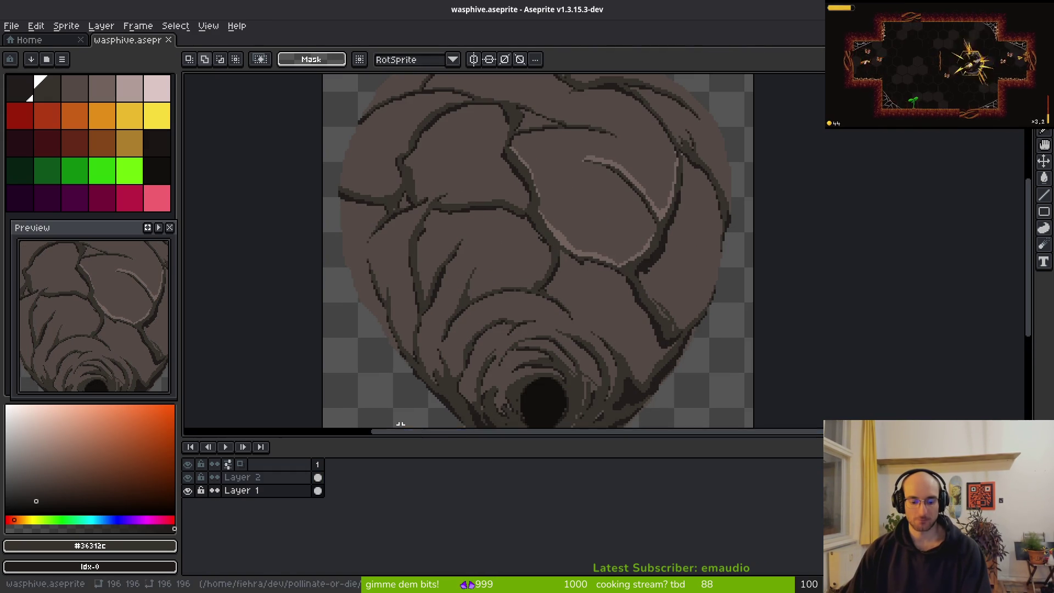
Try resizing the canvas to 192×192, then undo back to 196×196
key(ctrl+alt+c)
text(18)
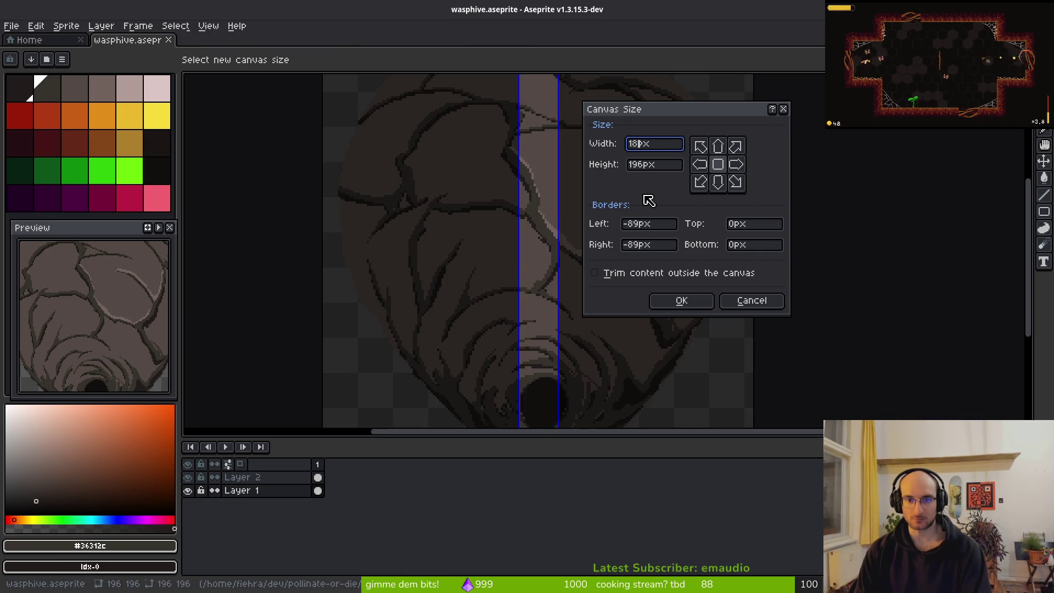
key(BackSpace)
text(92)
key(Tab)
text(192)
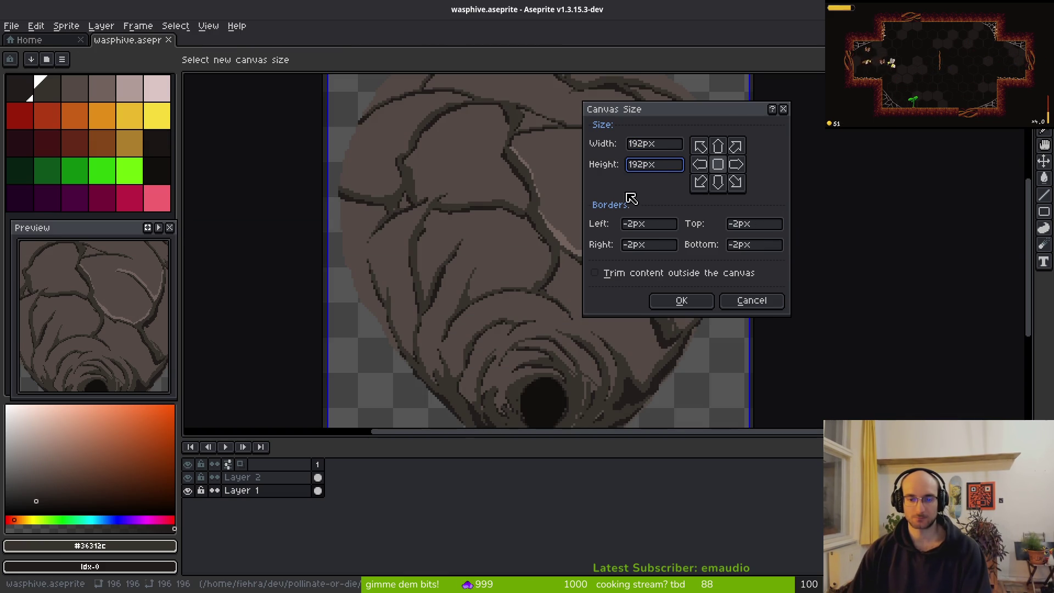
click(680, 300)
key(ctrl+z)
Select the hive, try nudging it up, then cancel the move
scroll(526, 188, down, 2)
scroll(539, 257, up, 4)
scroll(539, 259, down, 2)
scroll(535, 247, down, 2)
drag(615, 312, 661, 364)
key(Up)
key(Up)
key(Up)
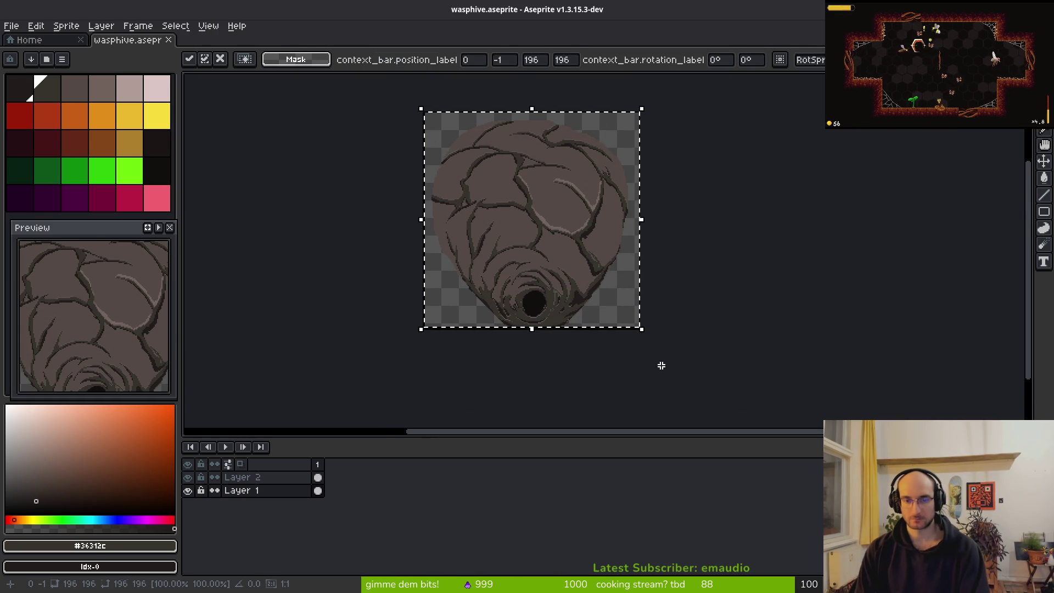
key(Escape)
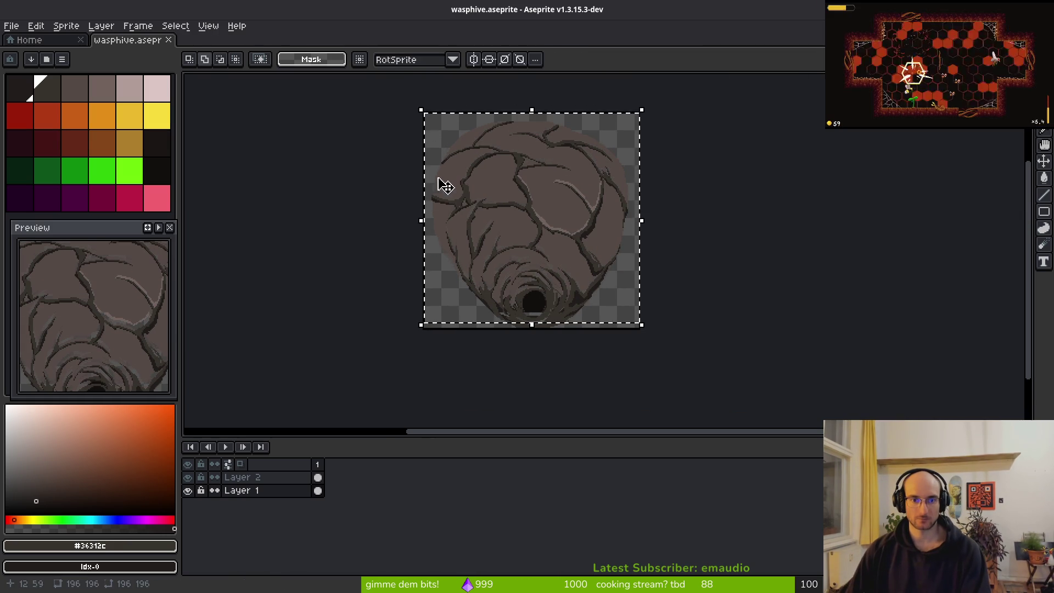
Select both layers' cels and the hive, nudge it up about 5 pixels, commit, and save
shift+click(318, 478)
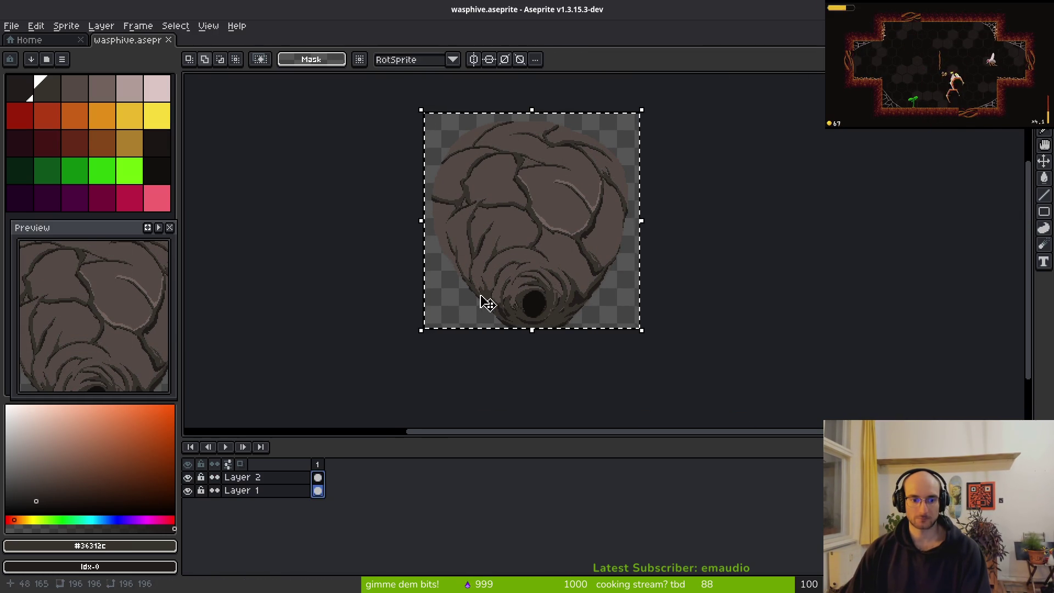
drag(477, 298, 513, 357)
key(Up)
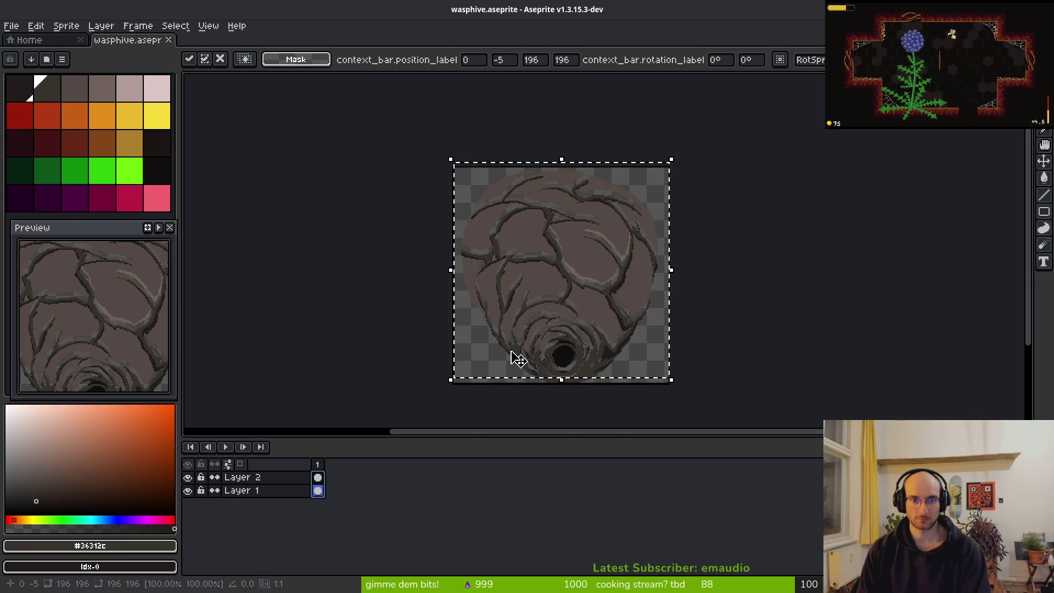
key(ctrl+d)
key(ctrl+s)
scroll(540, 286, up, 4)
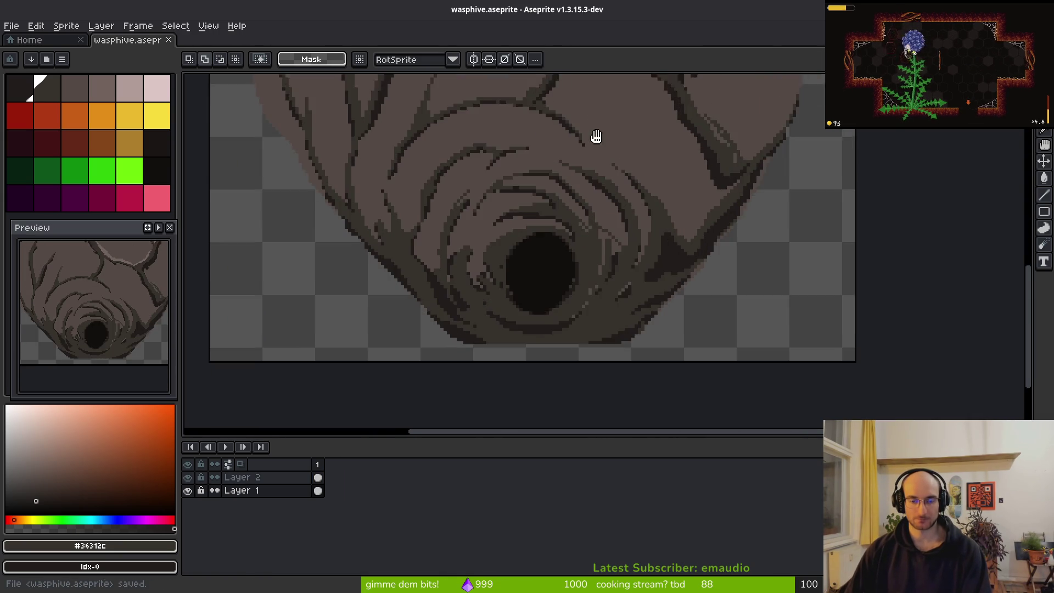
Paint over the pink edge pixels along the hive's diagonal with the pencil
key(b)
scroll(714, 253, up, 2)
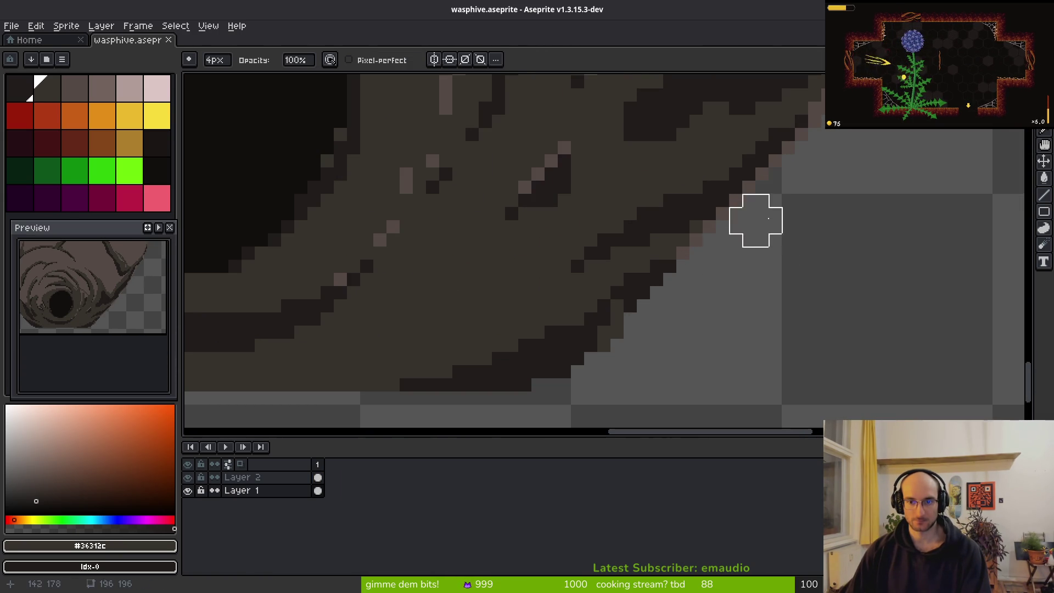
mouse_move(741, 221)
mouse_down()
mouse_move(664, 325)
mouse_move(541, 390)
mouse_move(650, 311)
mouse_move(486, 420)
mouse_up()
click(190, 491)
click(190, 492)
On Layer 2, clean up dark pixels along the lower diagonal and bottom edges
alt+click(189, 478)
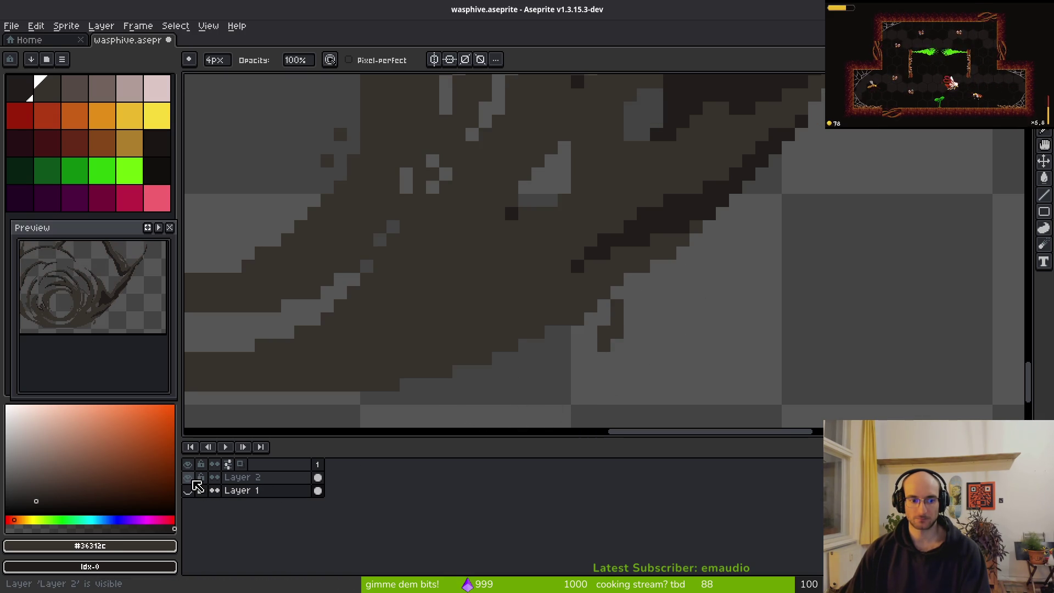
click(318, 479)
mouse_move(701, 259)
mouse_down()
mouse_move(581, 353)
mouse_move(423, 400)
mouse_move(531, 367)
mouse_up()
scroll(439, 384, down, 2)
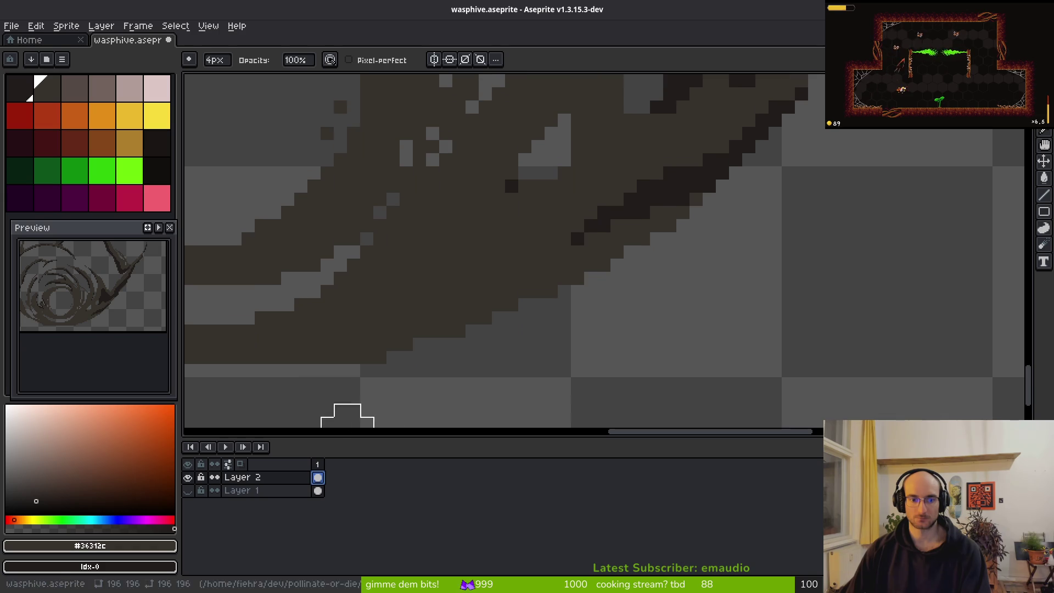
mouse_move(358, 383)
mouse_down()
mouse_move(731, 365)
mouse_move(663, 358)
mouse_move(688, 364)
mouse_up()
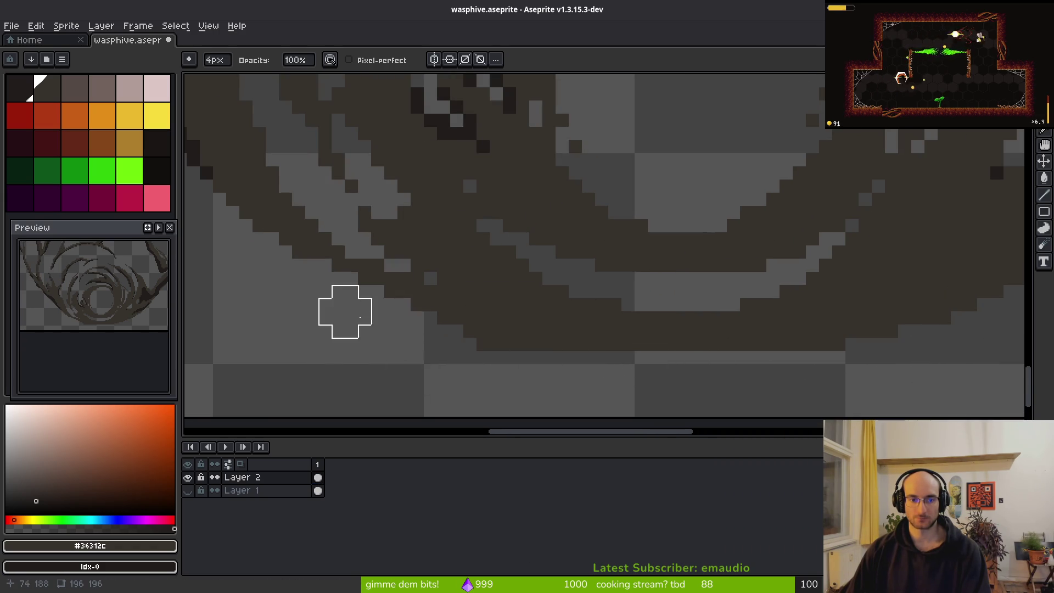
drag(341, 311, 629, 393)
scroll(358, 312, left, 5)
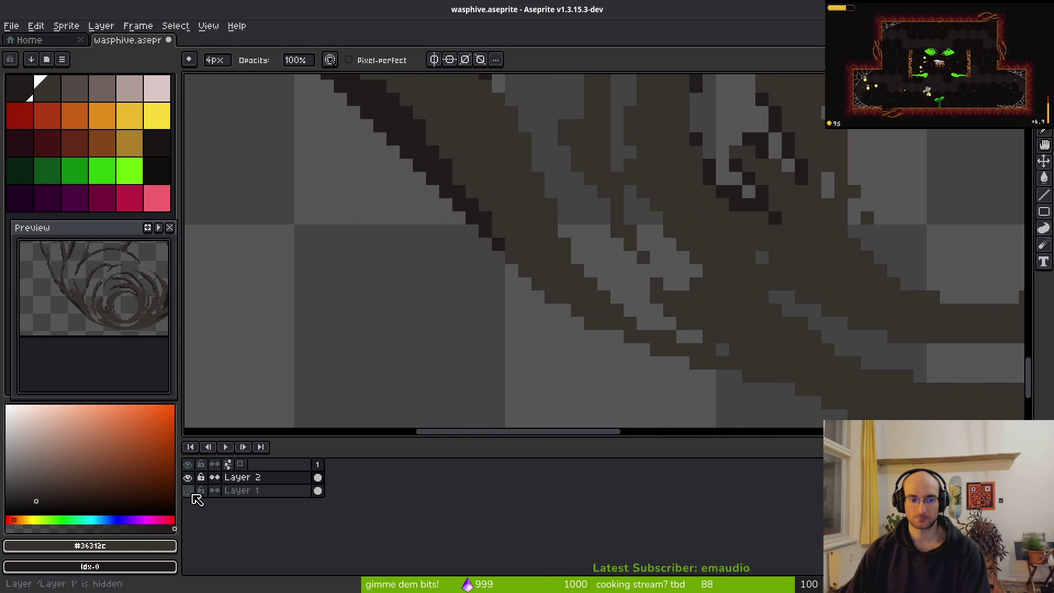
On Layer 1, erase dark outline pixels along the hole's lower rim
click(187, 491)
click(319, 491)
scroll(544, 353, down, 3)
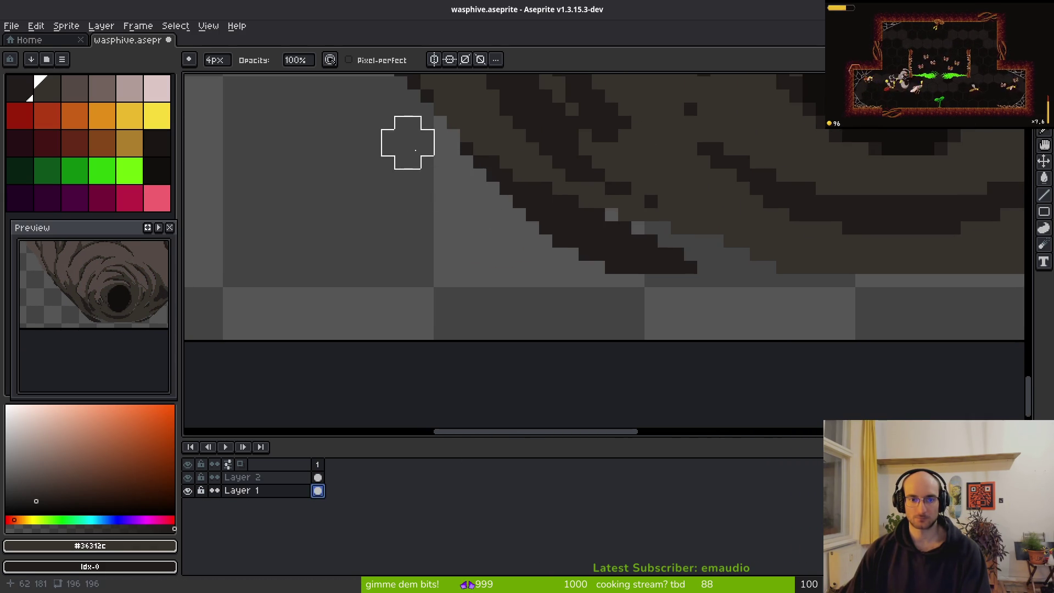
scroll(724, 301, down, 4)
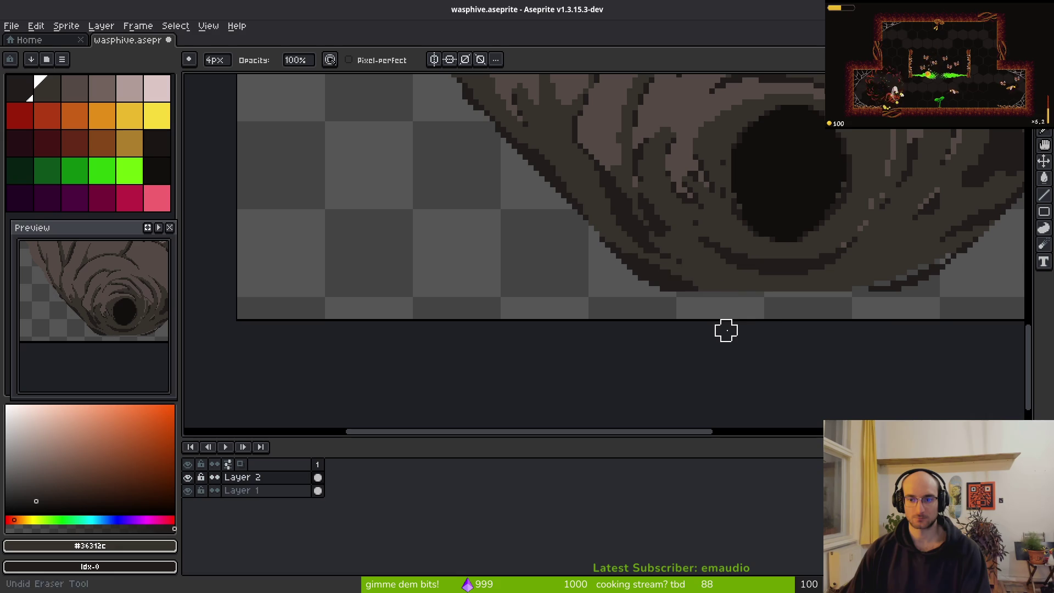
scroll(807, 322, up, 2)
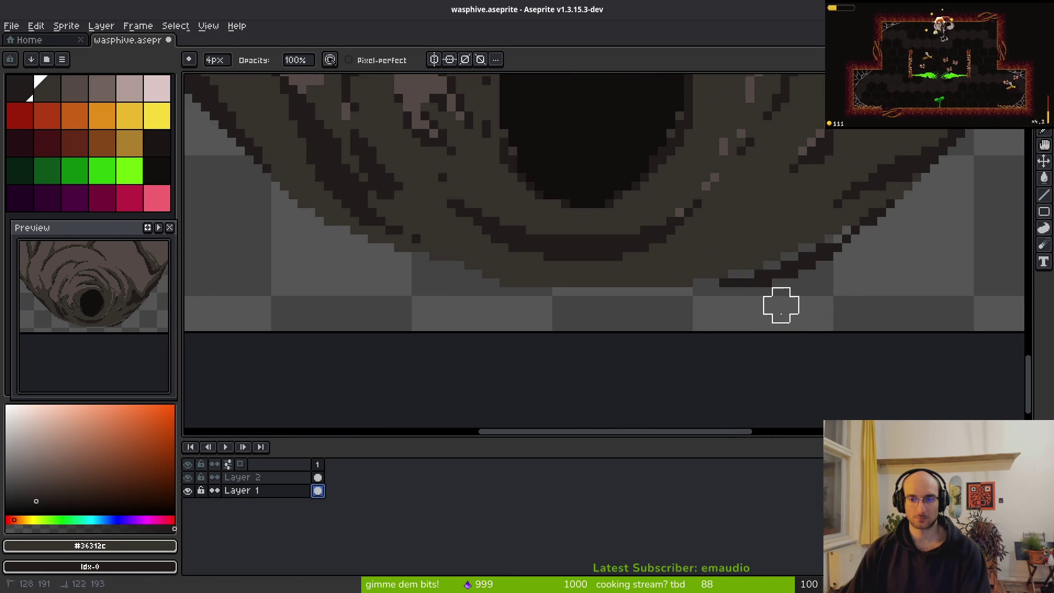
mouse_move(737, 297)
mouse_down()
mouse_move(878, 244)
mouse_move(719, 294)
mouse_move(763, 332)
mouse_up()
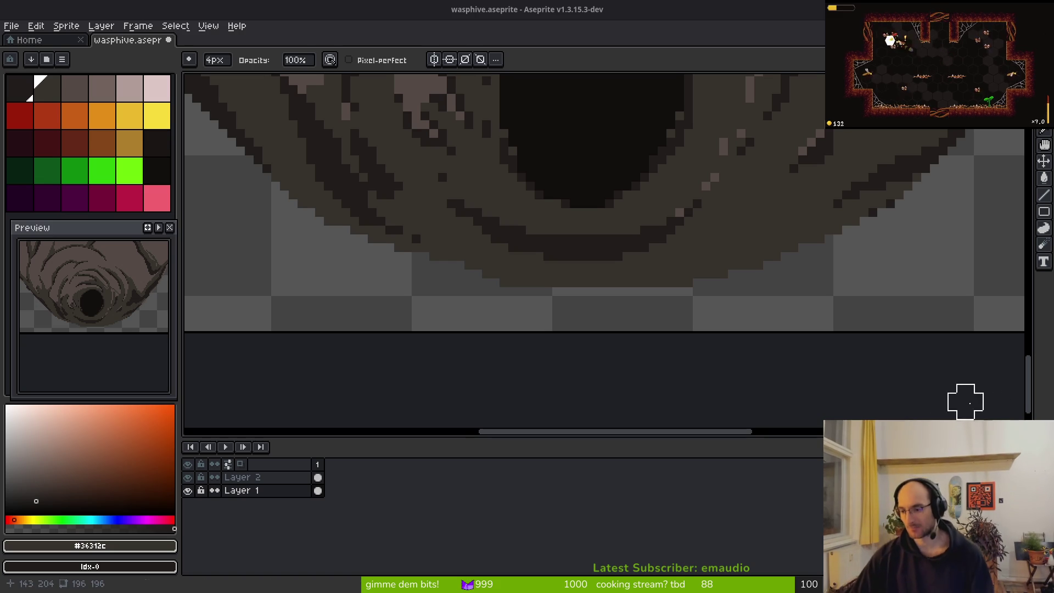
scroll(713, 247, left, 3)
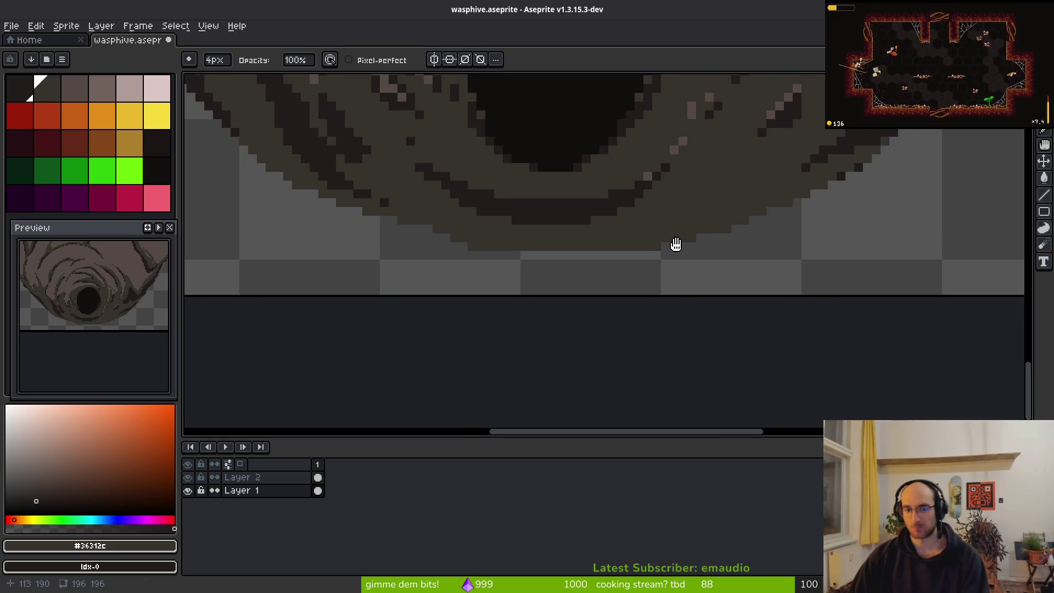
Pick dark brown #201c1a from the canvas and make Layer 2 active
key(alt)
alt+click(682, 245)
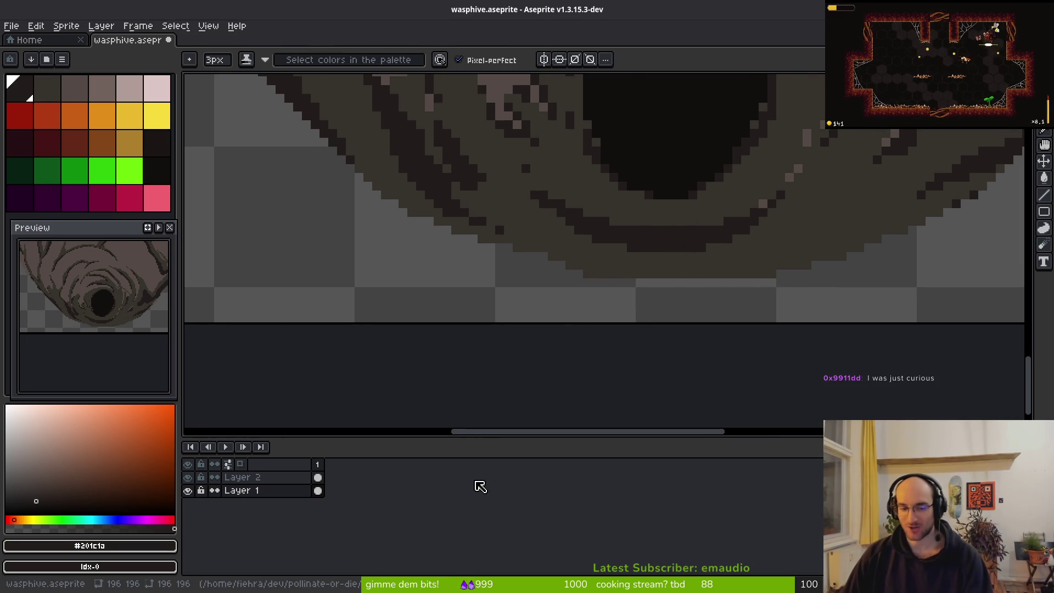
click(318, 478)
scroll(681, 297, right, 2)
scroll(681, 297, up, 1)
Compare the layers and leave Layer 1 hidden, showing only Layer 2's strokes
click(190, 493)
click(189, 493)
click(189, 492)
click(190, 493)
click(189, 493)
scroll(671, 313, down, 2)
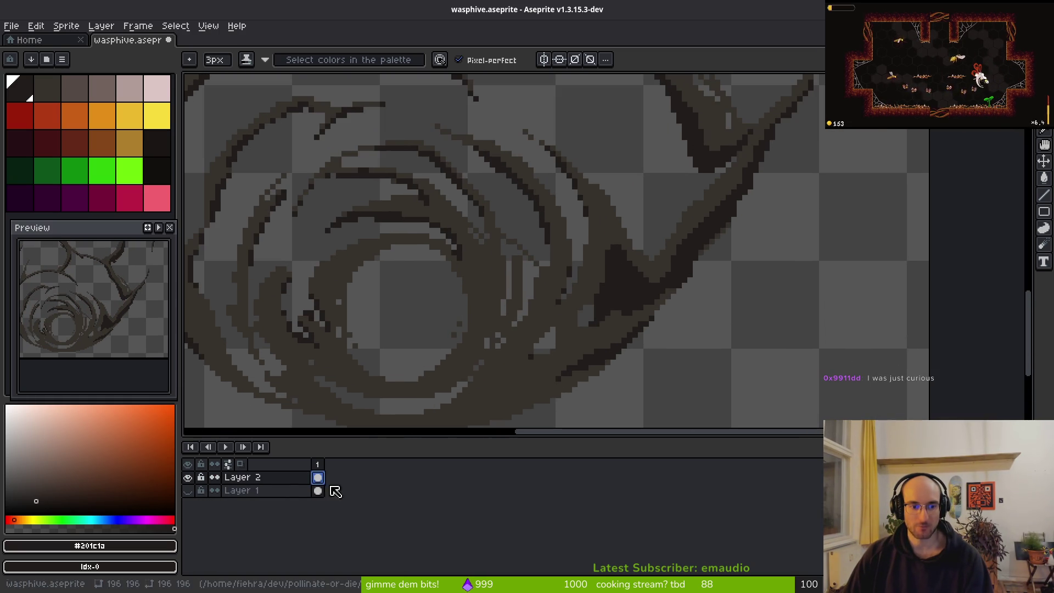
Make Layer 1 active and toggle the layers' visibility to compare their contents
click(317, 490)
click(188, 477)
click(188, 477)
scroll(527, 329, down, 3)
scroll(470, 336, down, 2)
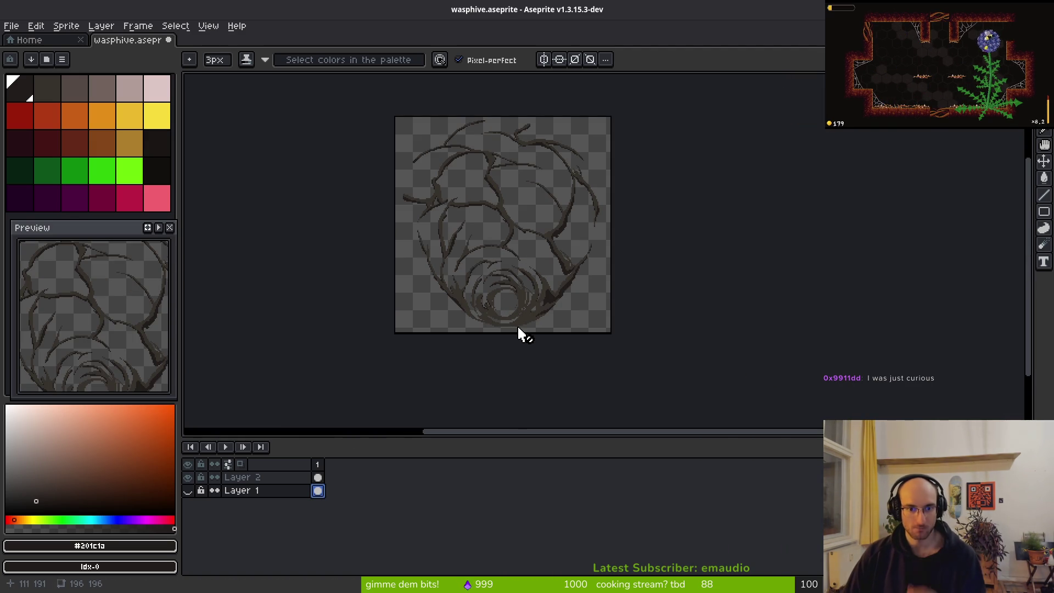
scroll(538, 326, up, 4)
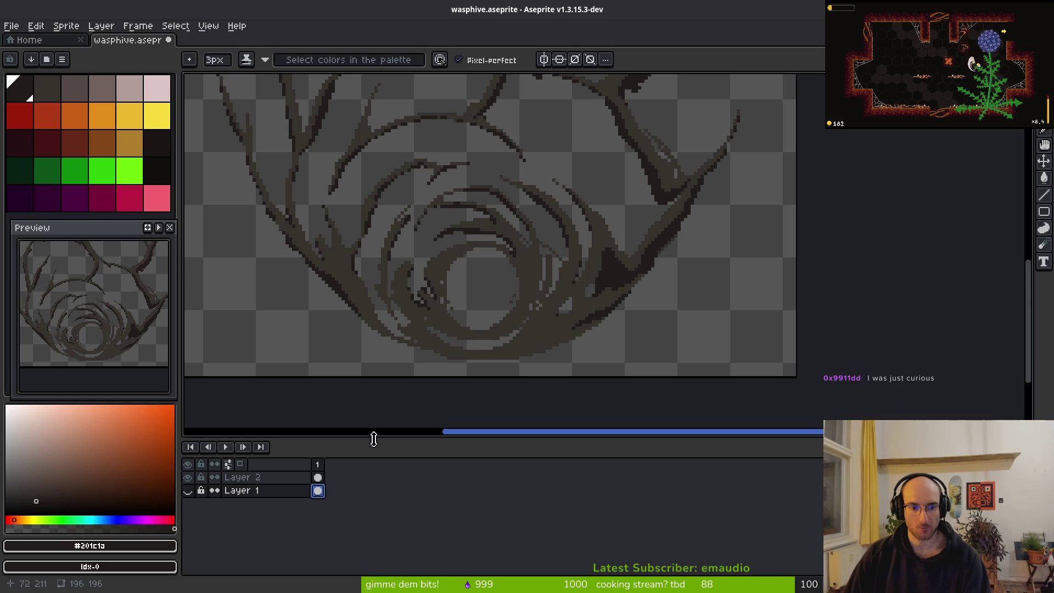
click(188, 490)
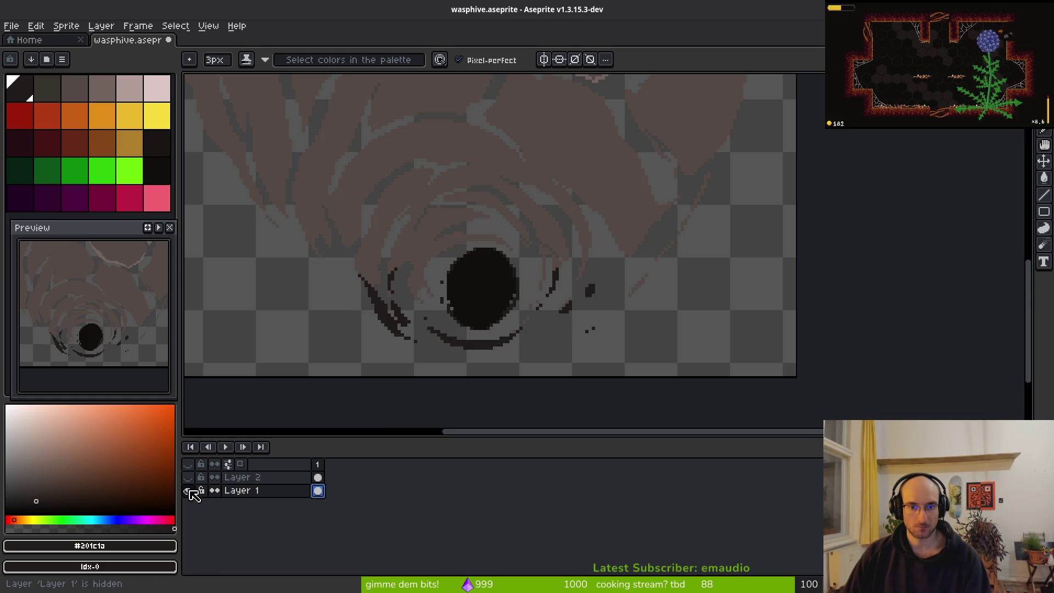
scroll(411, 329, up, 1)
Replace the dark #201c1a pixels with brown #544a45
alt+click(505, 233)
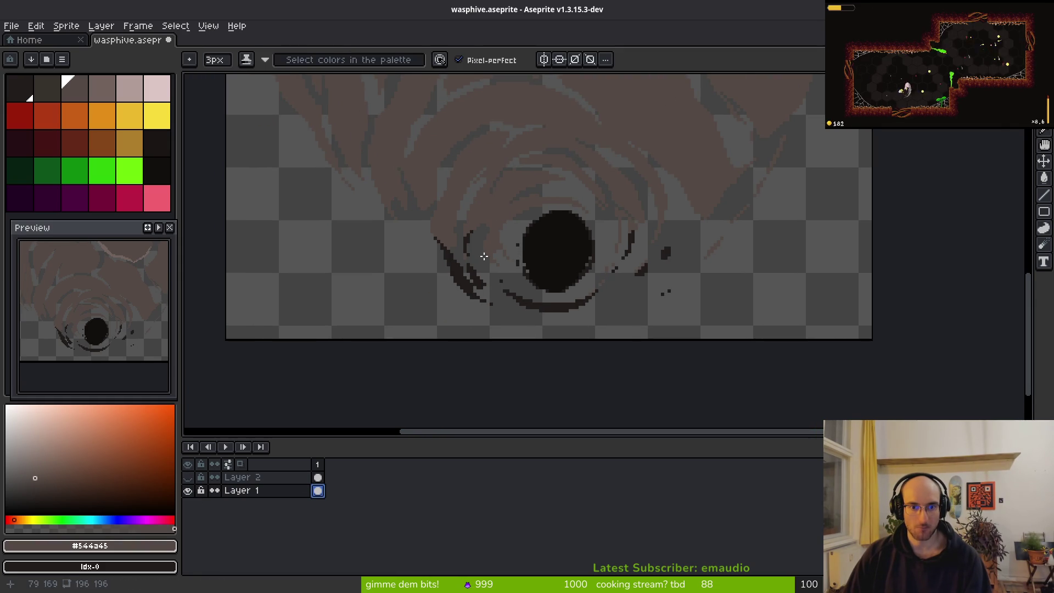
scroll(459, 298, up, 1)
scroll(459, 298, up, 1)
alt+click(454, 301)
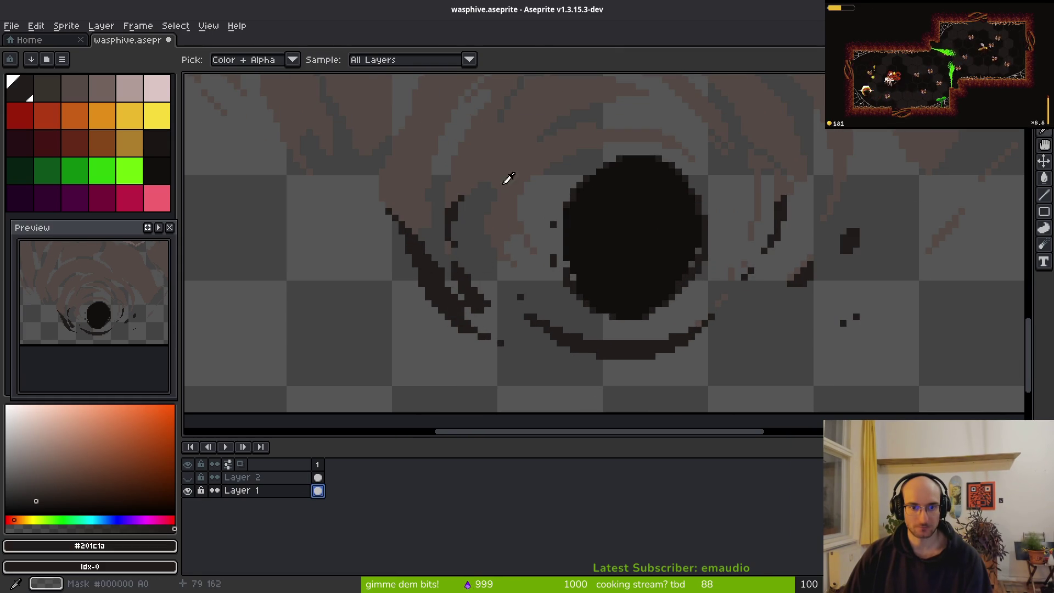
alt+right_click(510, 170)
key(shift+r)
click(903, 144)
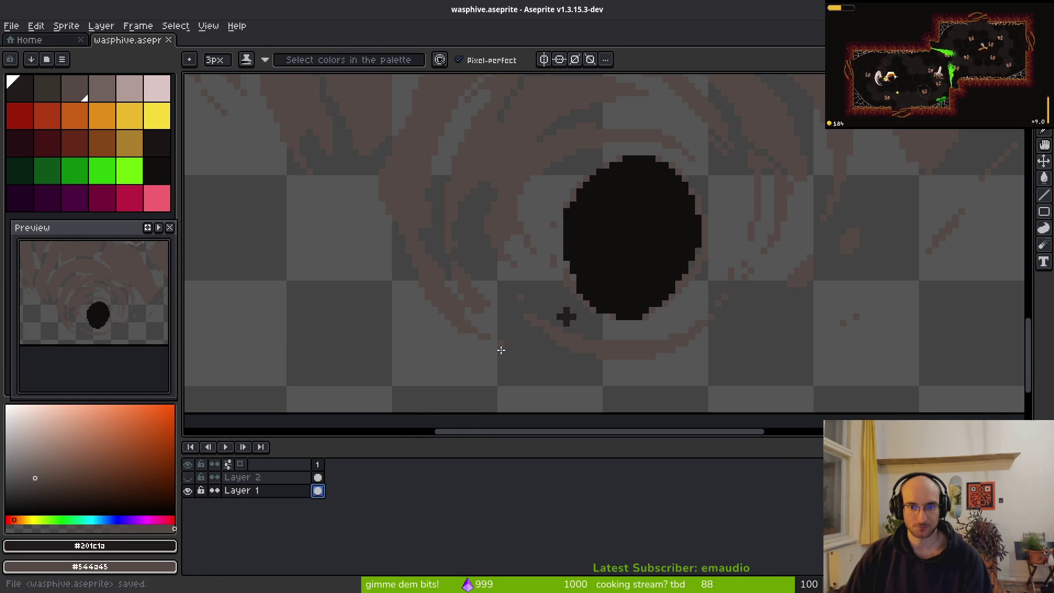
Show Layer 2 again and undo the colour replacement to restore the dark strokes
click(188, 477)
drag(664, 334, 630, 328)
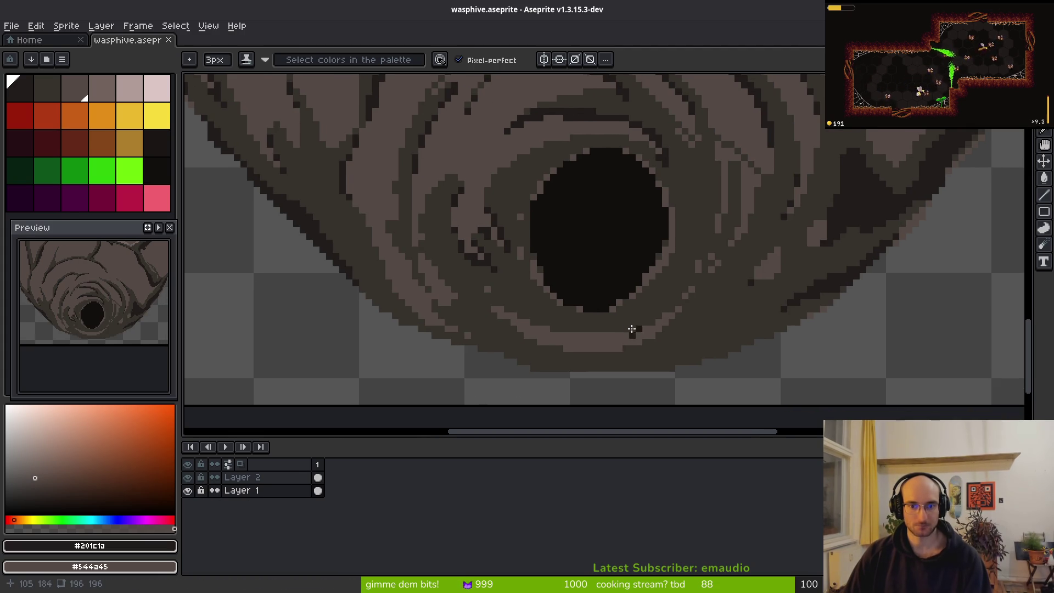
key(i)
key(b)
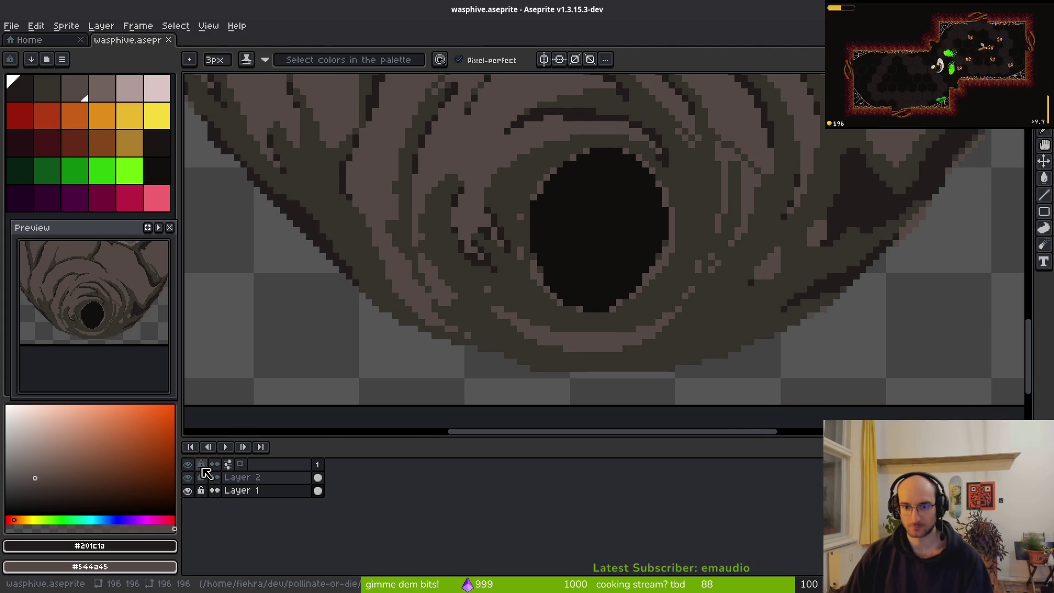
key(ctrl+z)
With Layer 2 hidden, Magic Wand-select the dark strokes around the hole and cut them from Layer 1
click(188, 478)
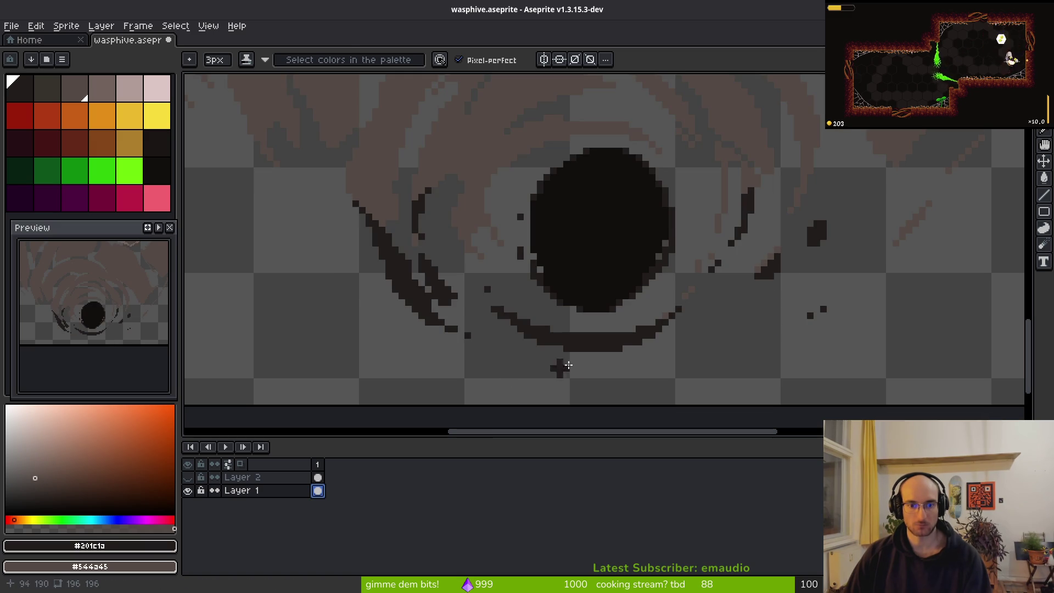
key(w)
click(598, 343)
key(Delete)
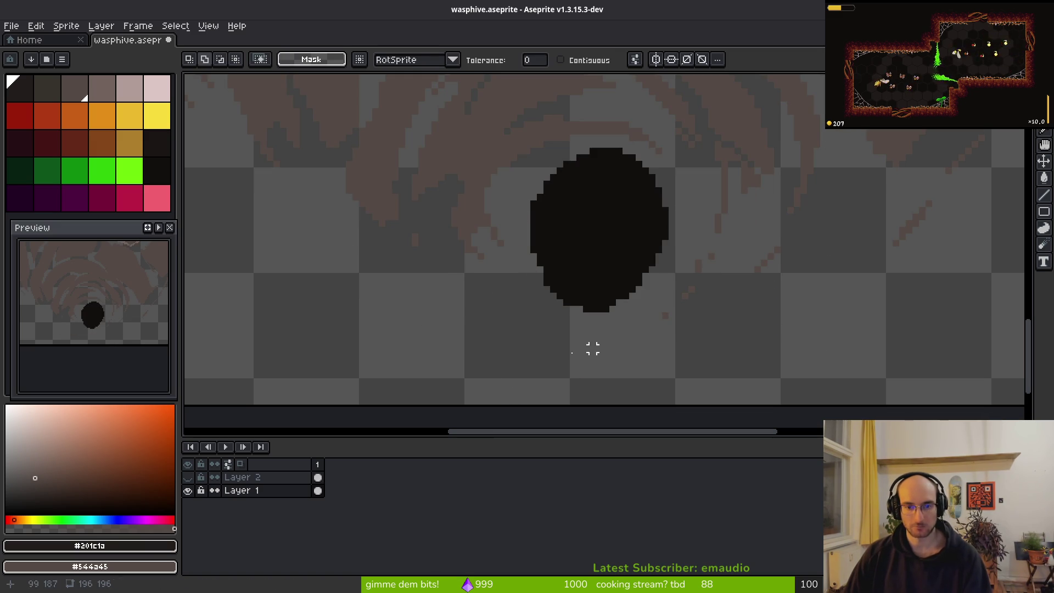
Show Layer 2, make it the active layer, and put the dark strokes on it
click(188, 477)
click(318, 478)
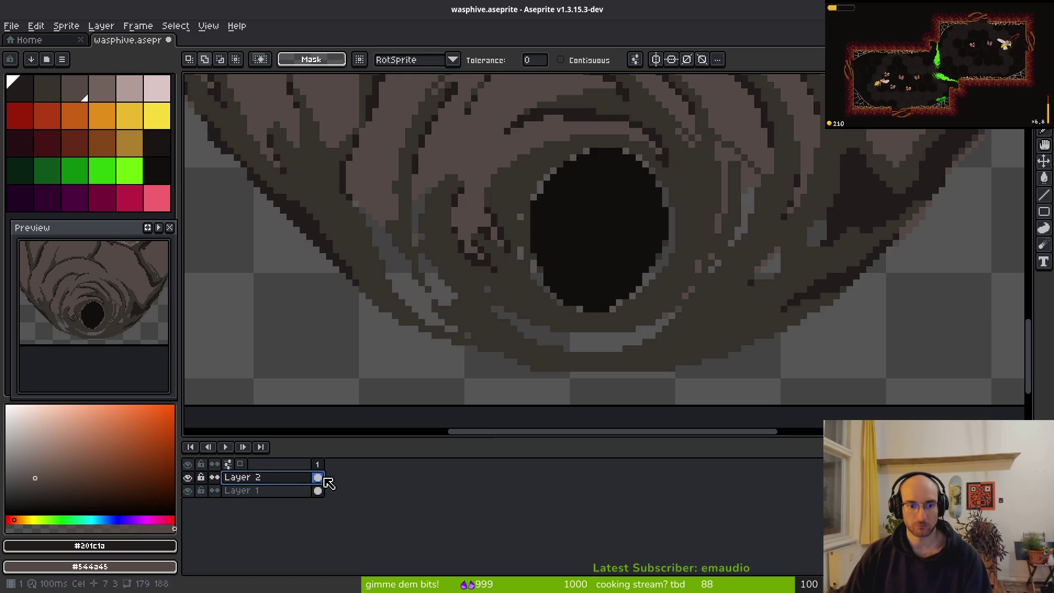
key(ctrl+z)
key(ctrl+z)
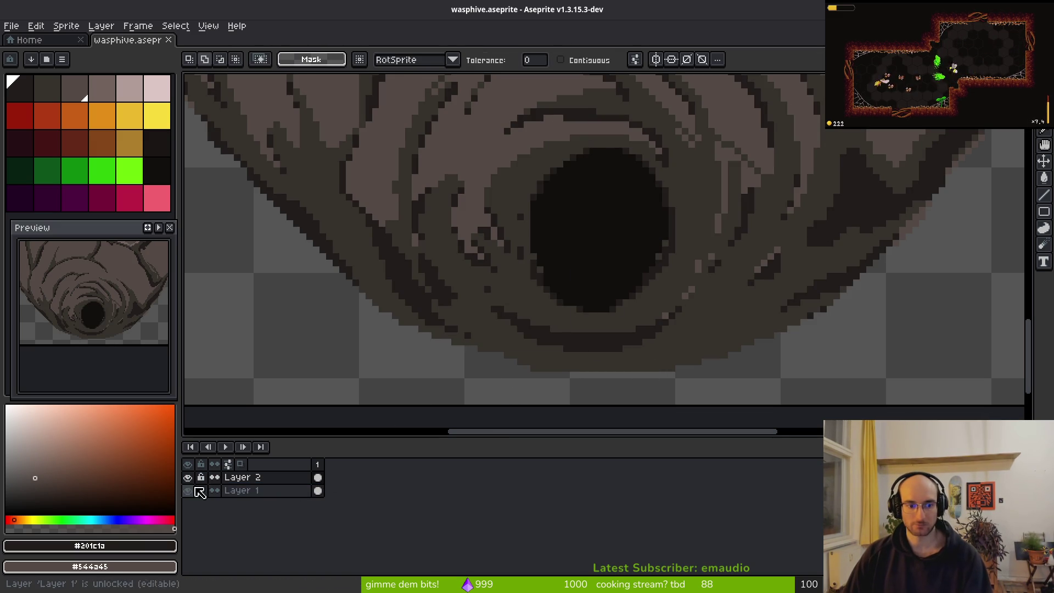
scroll(565, 330, down, 1)
scroll(604, 315, down, 1)
scroll(651, 317, down, 1)
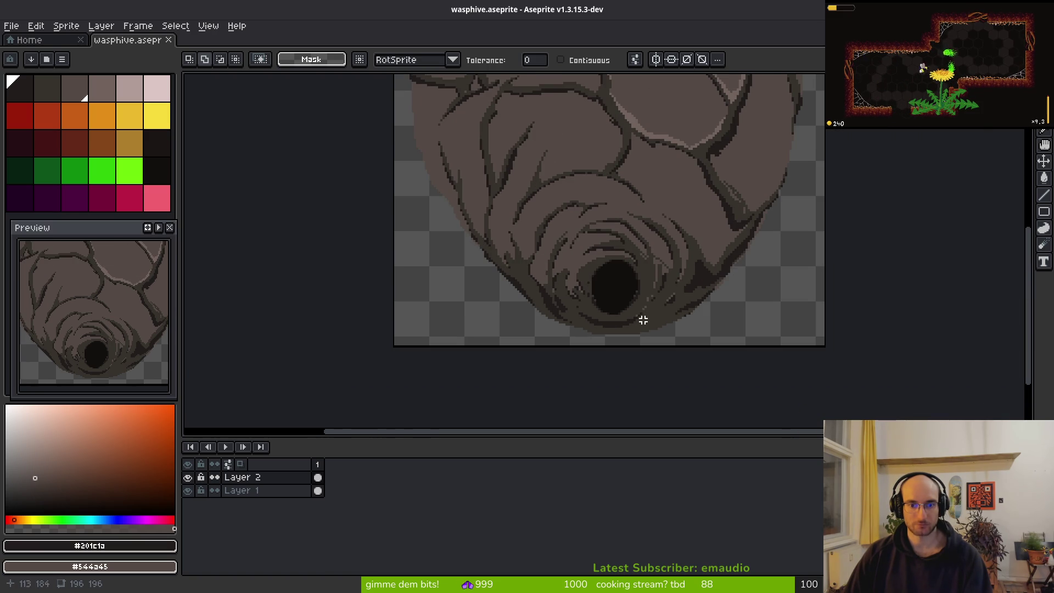
scroll(645, 320, up, 2)
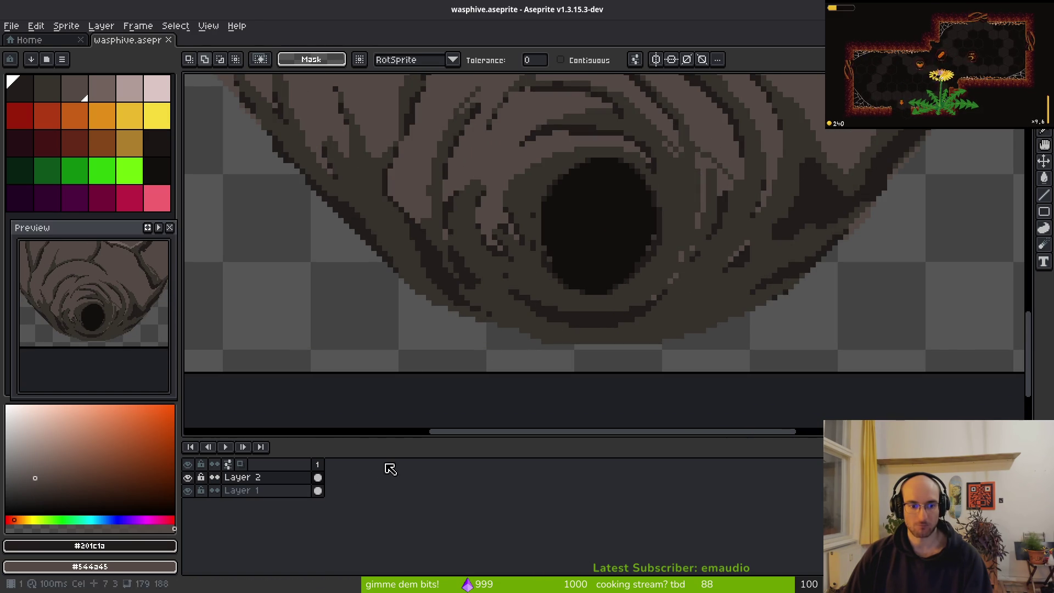
click(318, 478)
scroll(659, 341, up, 2)
With a 1px pencil, darken pixels along the hive's lower right and lower edges
key(f)
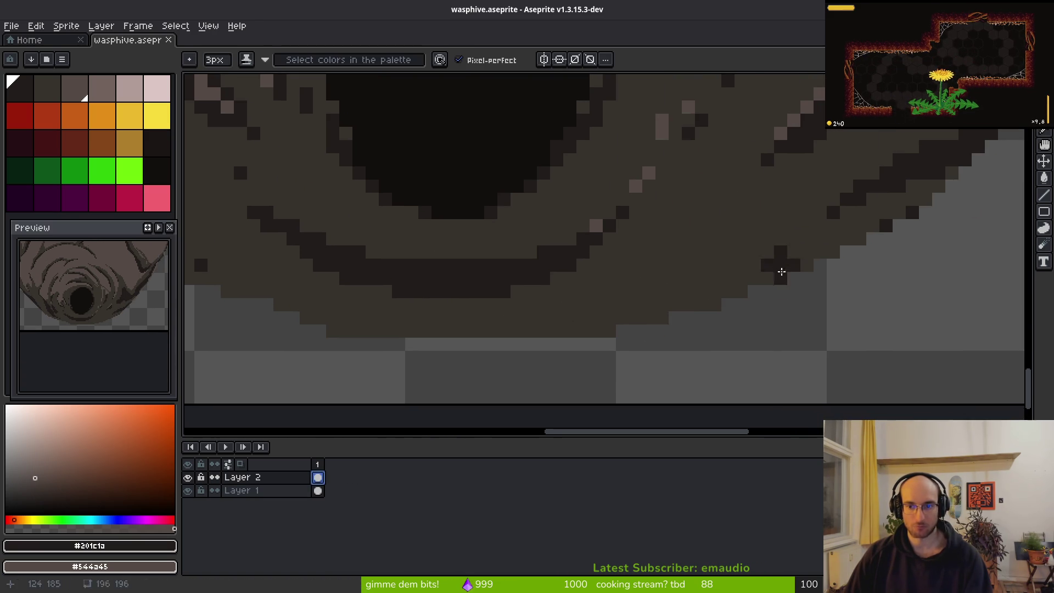
key(minus)
key(minus)
drag(834, 252, 797, 267)
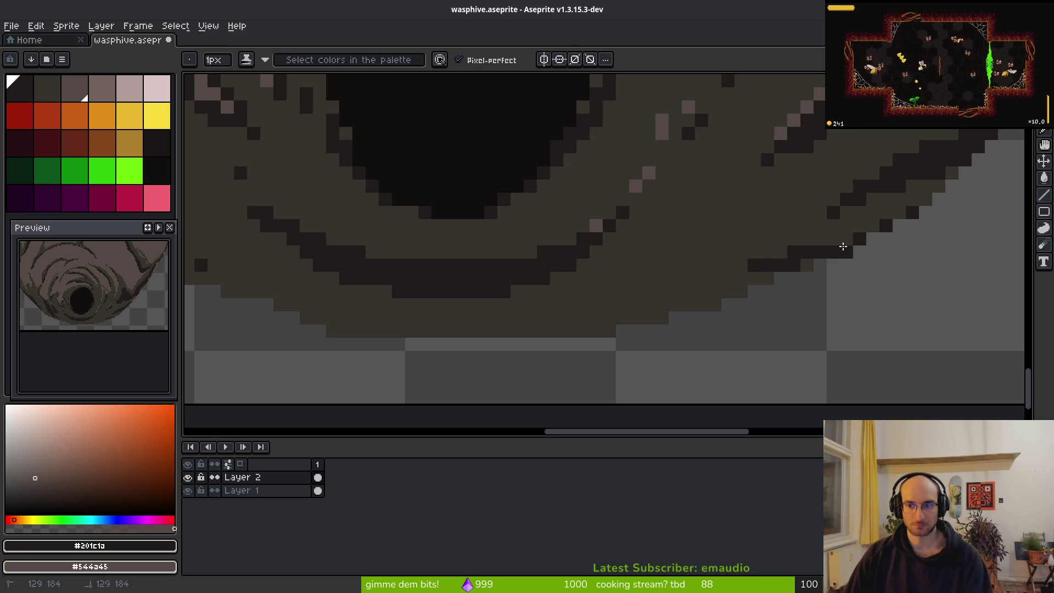
mouse_move(746, 272)
mouse_down()
mouse_move(494, 324)
mouse_move(378, 326)
mouse_move(602, 324)
mouse_up()
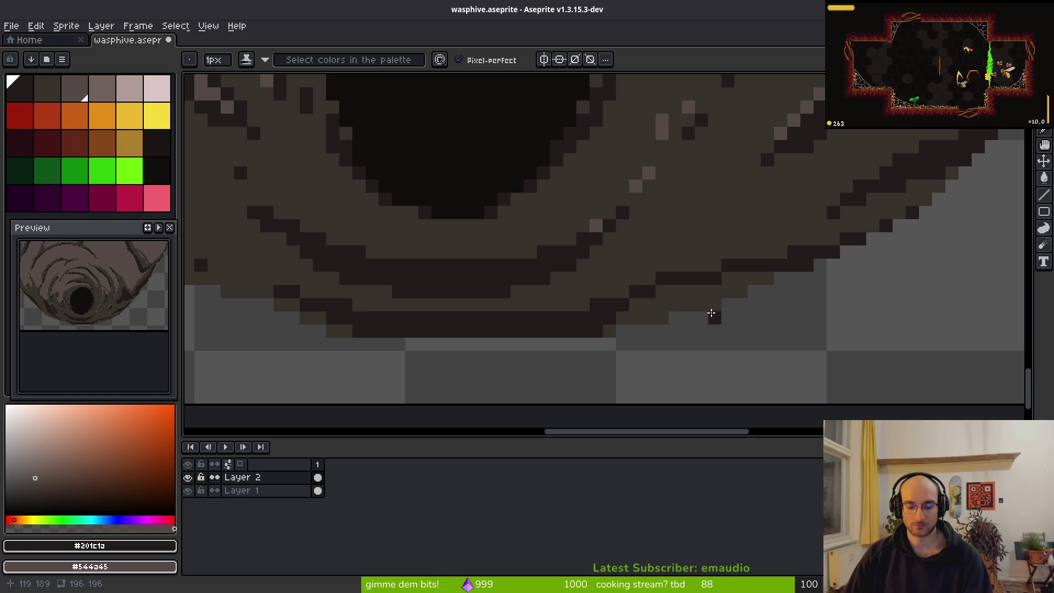
Try filling the brown band along the edge dark, undoing each attempt
key(g)
click(684, 299)
click(665, 317)
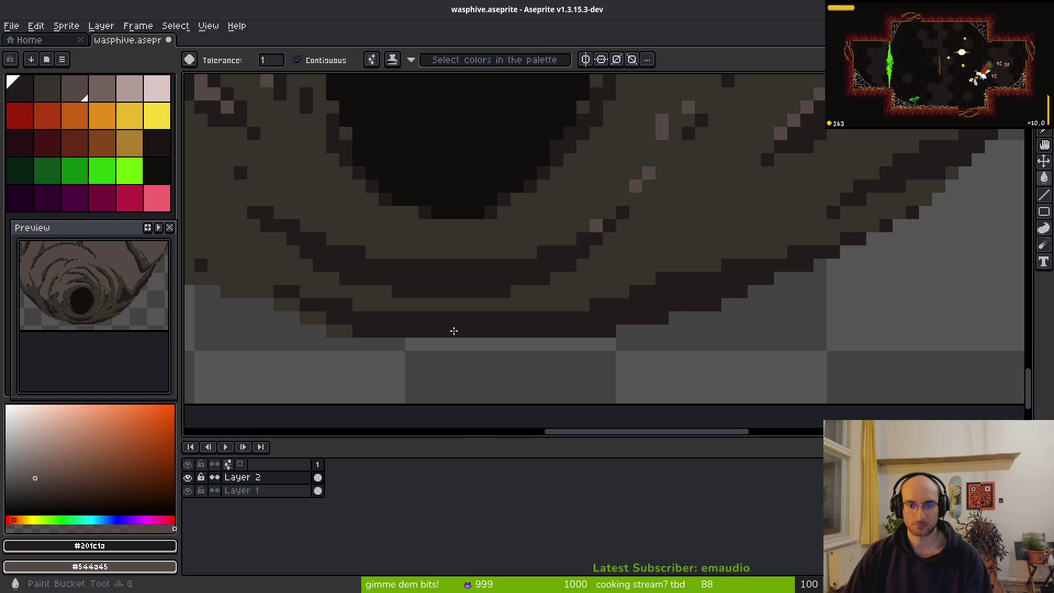
scroll(450, 332, left, 2)
scroll(649, 329, left, 2)
key(ctrl+z)
click(602, 278)
key(ctrl+z)
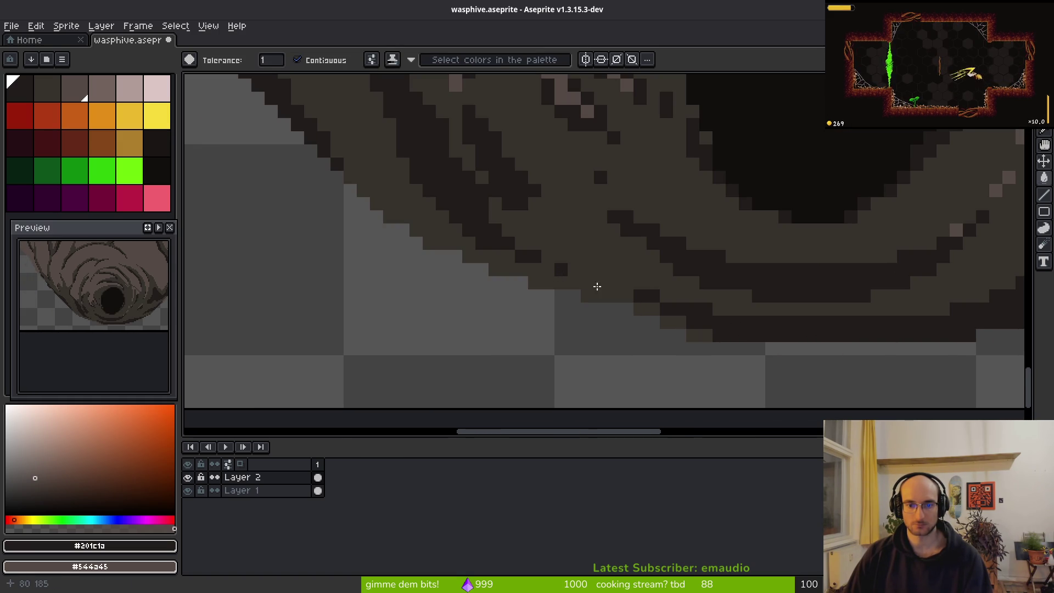
click(583, 291)
key(ctrl+z)
Darken two single pixels on the hive's lower edge
key(b)
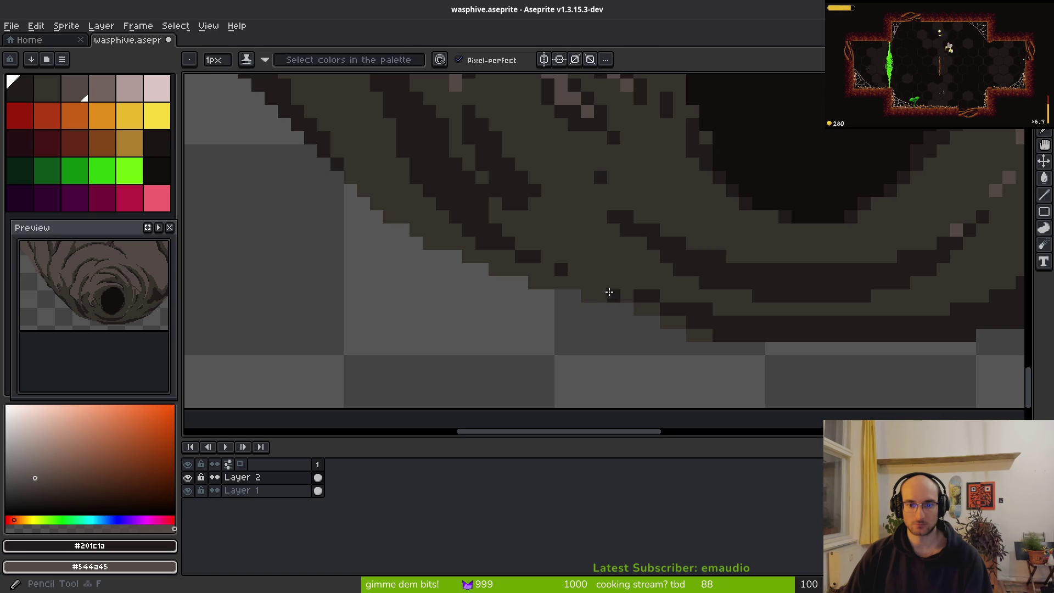
click(693, 332)
click(668, 323)
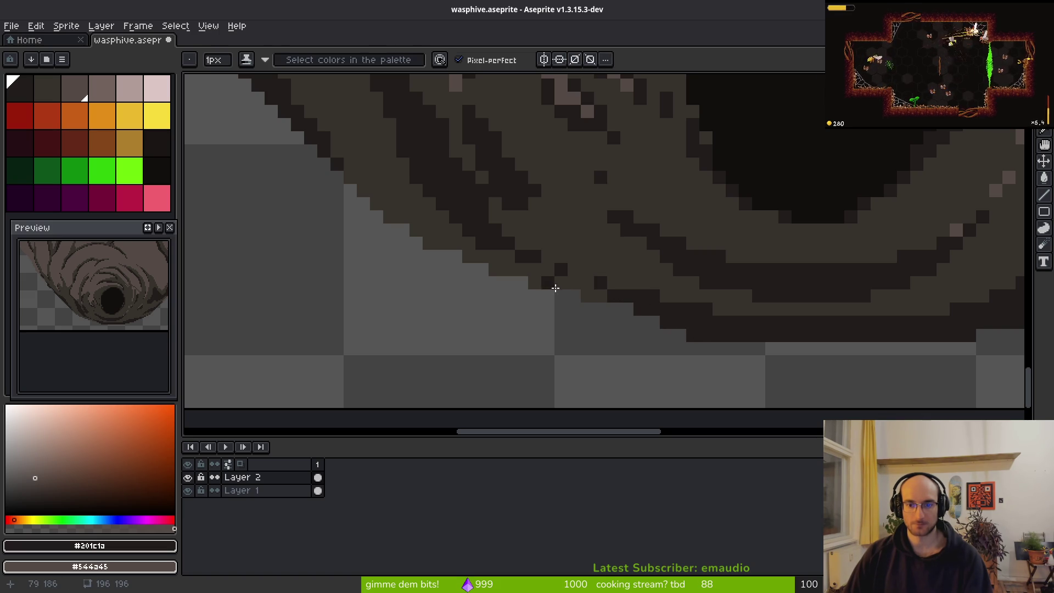
scroll(606, 284, down, 1)
scroll(686, 299, down, 3)
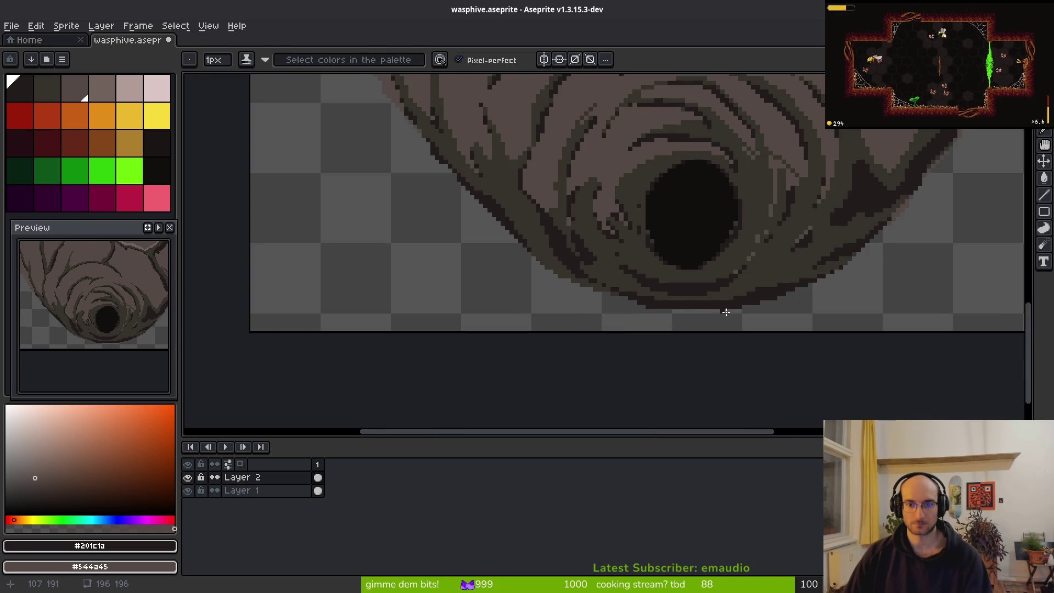
scroll(747, 310, up, 3)
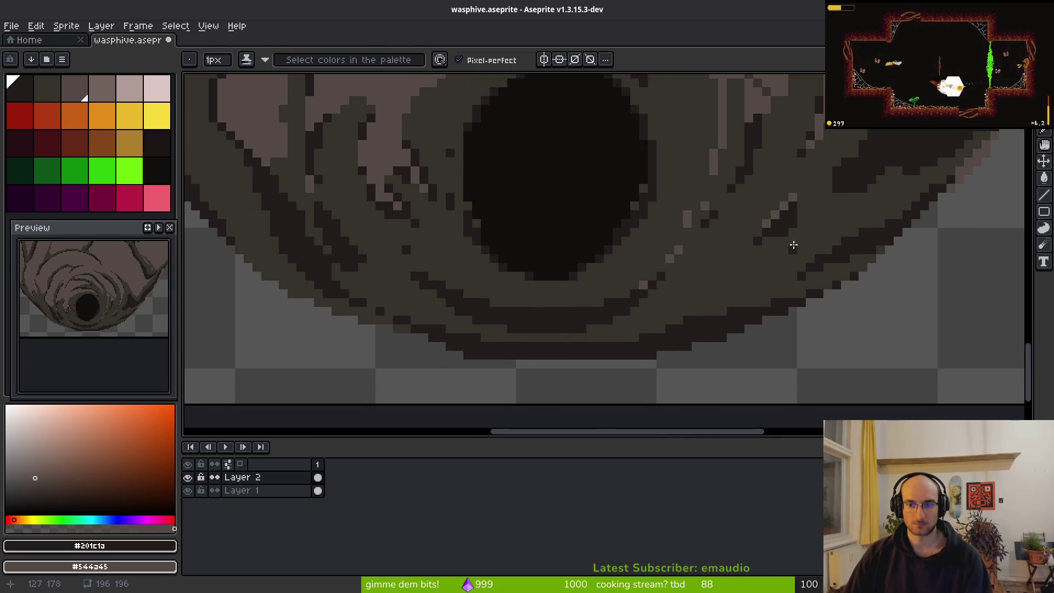
scroll(793, 246, up, 3)
Set #36312c as the secondary colour and paint it over the light pixels
alt+right_click(725, 238)
mouse_move(728, 235)
mouse_down()
mouse_move(694, 275)
mouse_move(713, 247)
mouse_move(693, 246)
mouse_up()
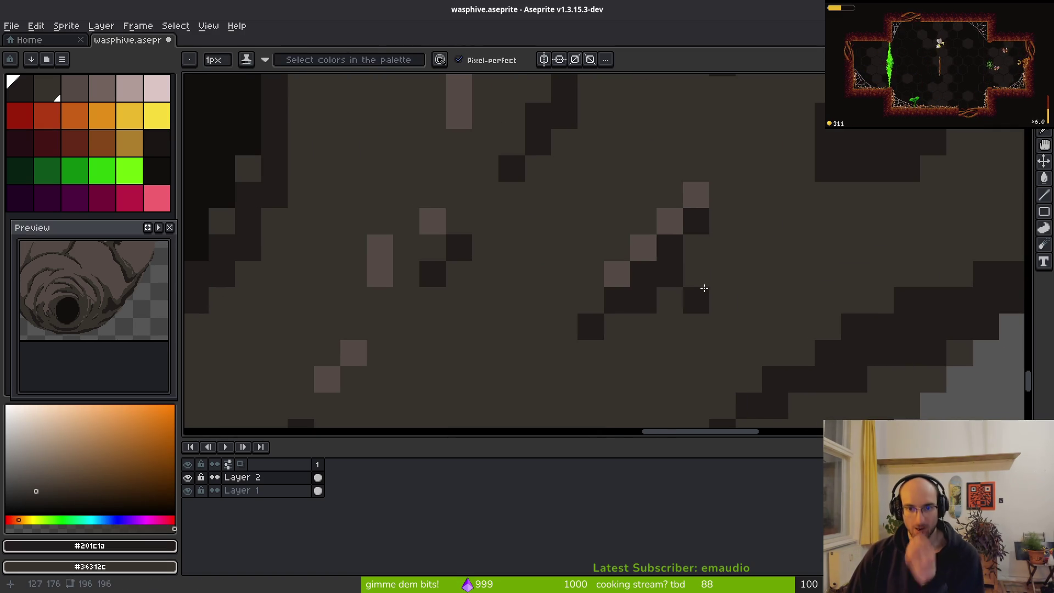
scroll(630, 273, down, 5)
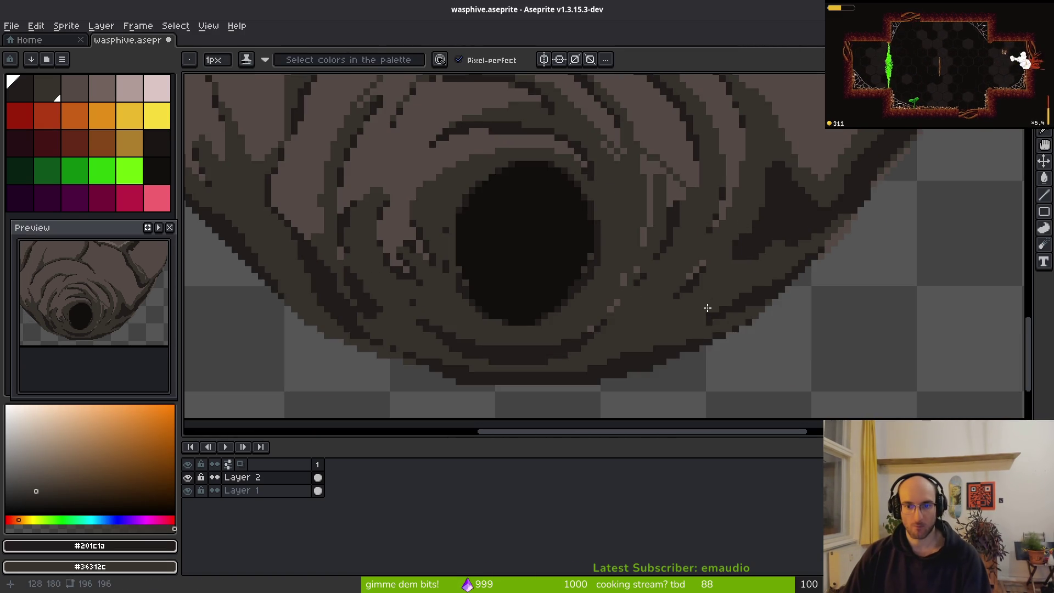
scroll(706, 316, up, 4)
scroll(705, 307, down, 4)
scroll(675, 299, up, 5)
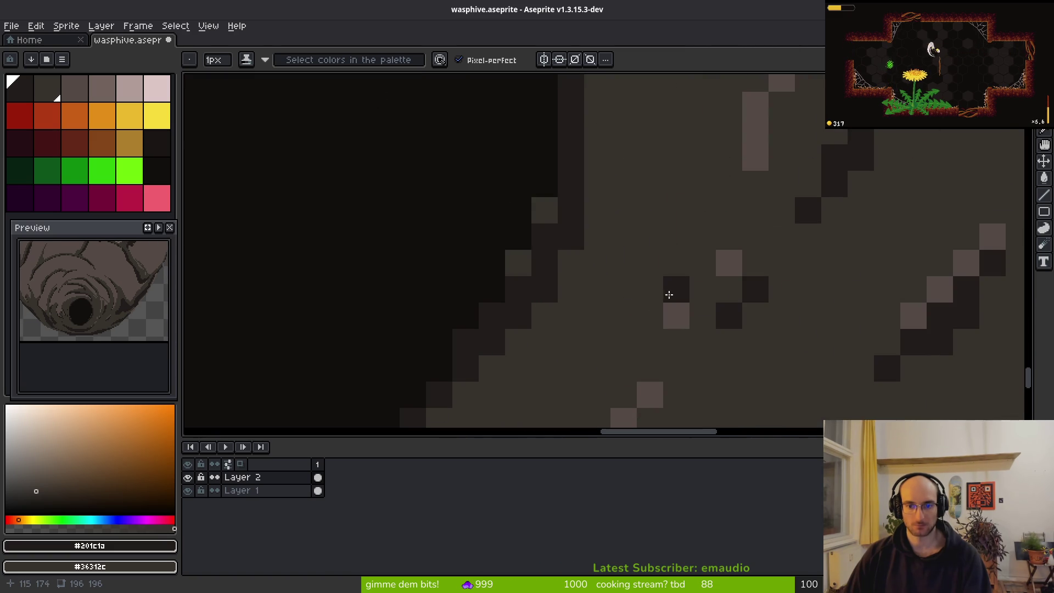
scroll(675, 291, down, 5)
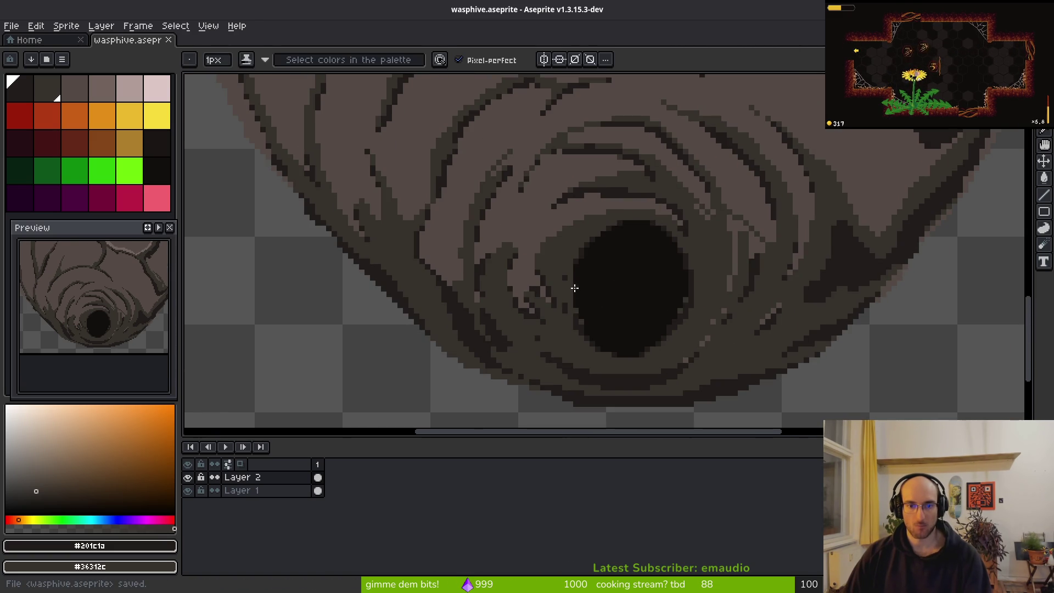
scroll(574, 289, down, 3)
scroll(601, 294, left, 2)
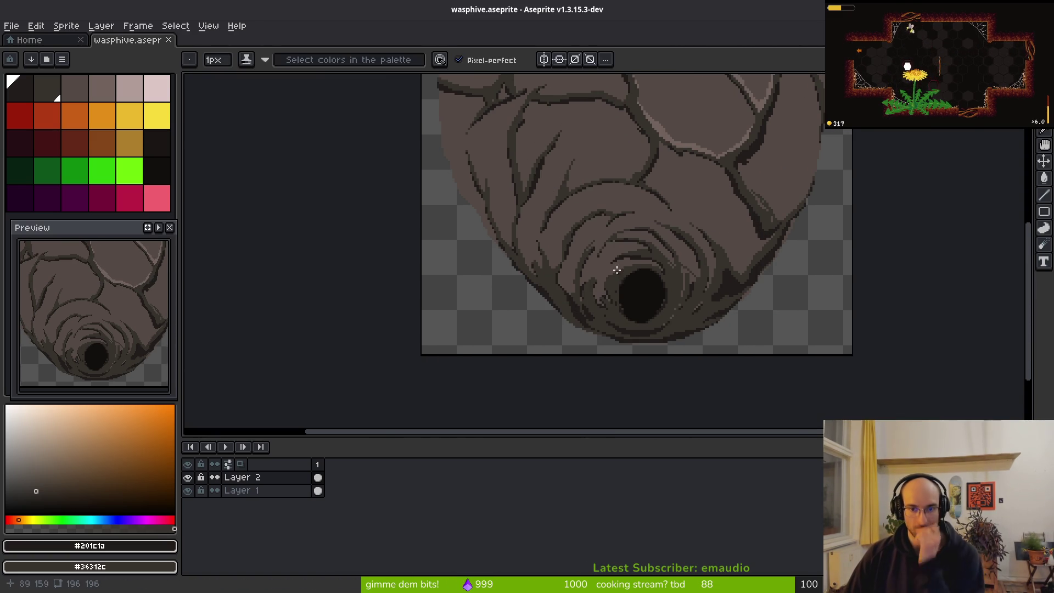
scroll(605, 253, up, 4)
scroll(607, 172, up, 1)
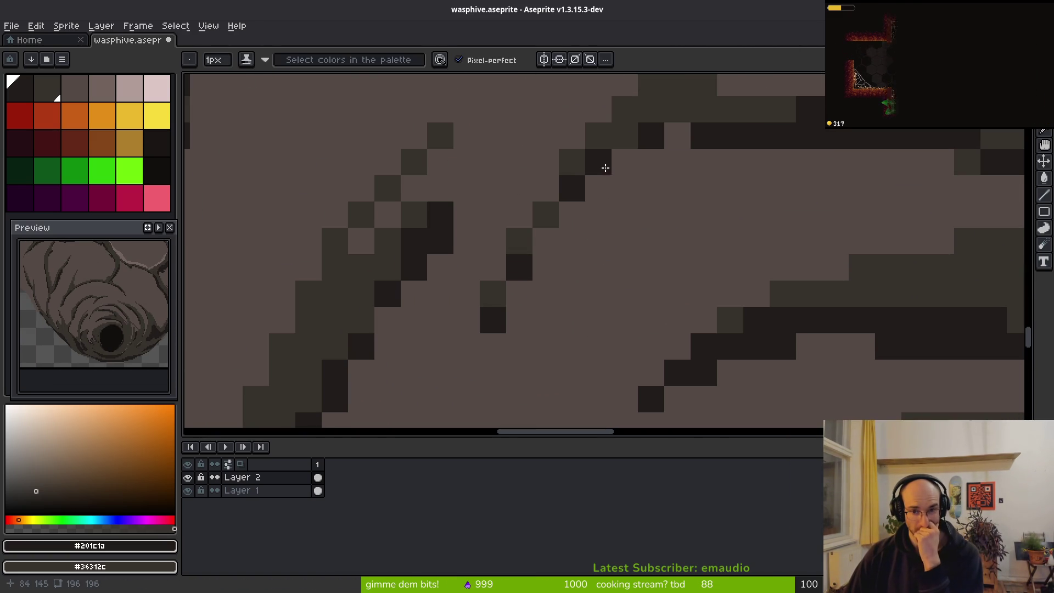
Add two dark pixels to the hive's swirl line and save wasphive.aseprite
click(609, 172)
click(651, 216)
scroll(656, 261, down, 5)
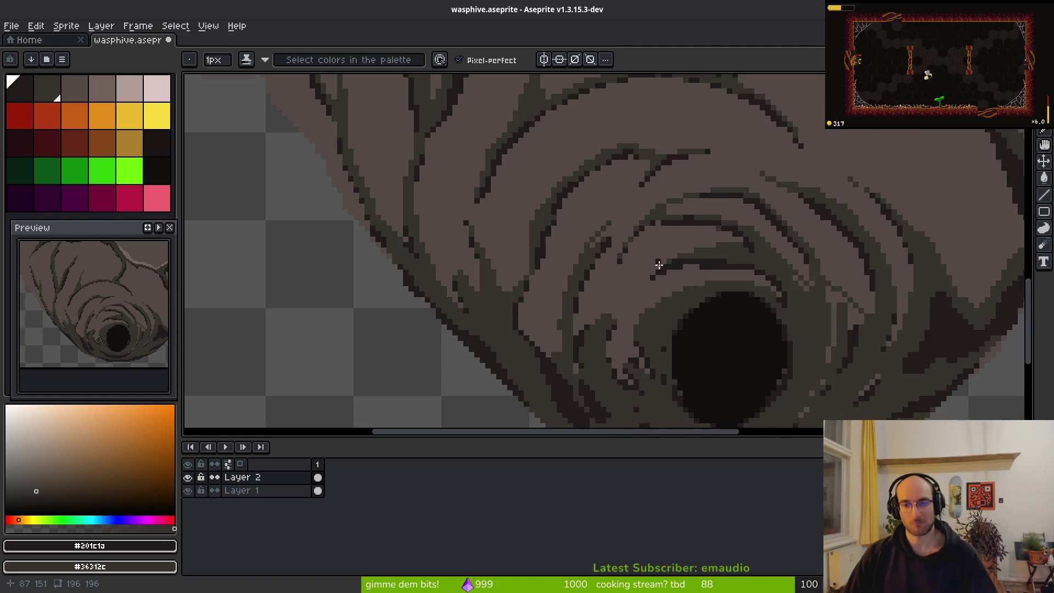
scroll(672, 250, up, 4)
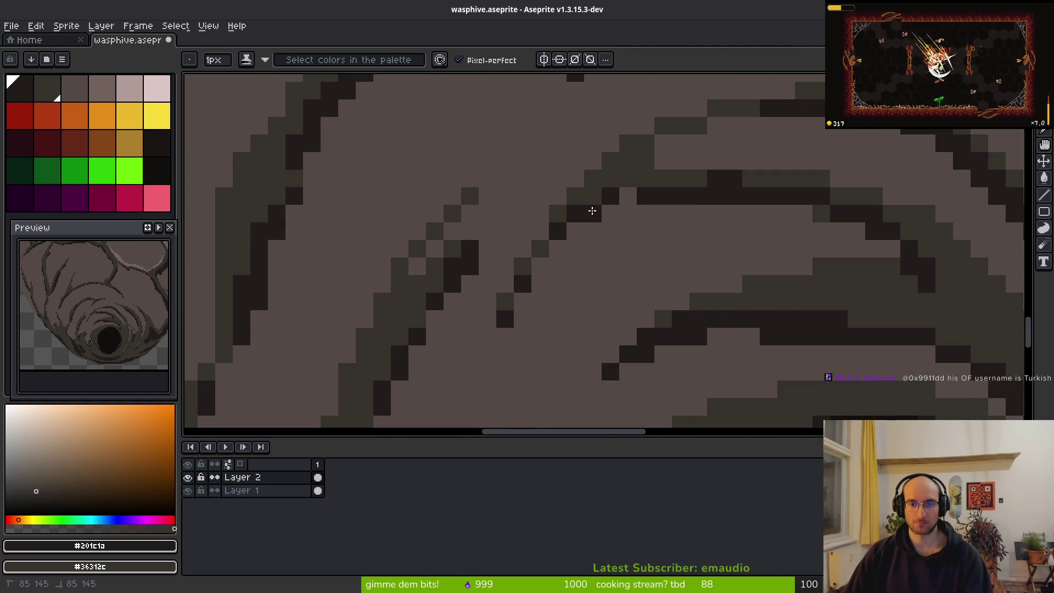
key(ctrl+s)
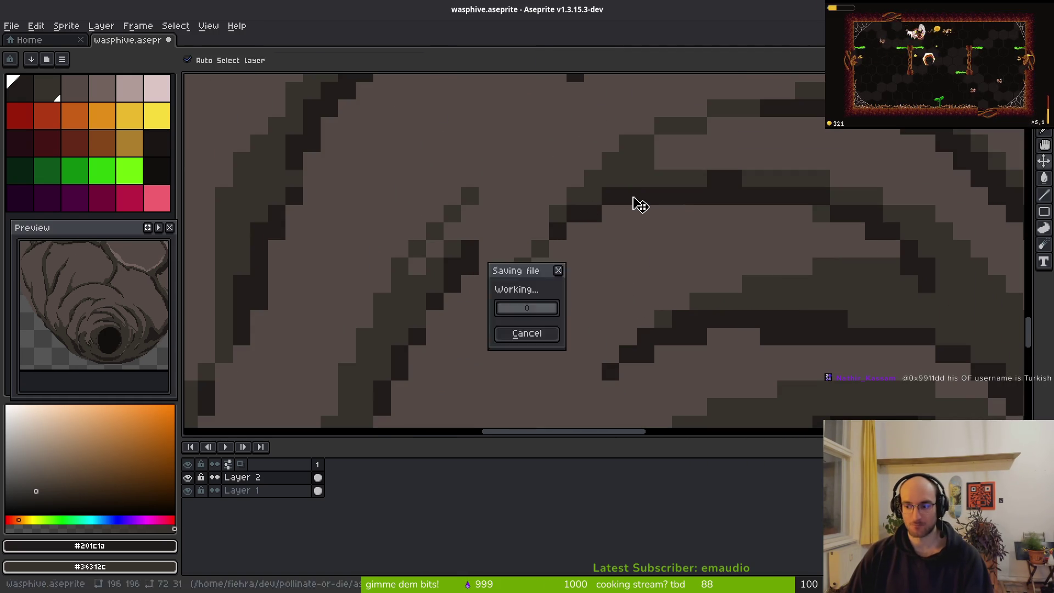
Recolour a stray black pixel dark grey and save the sprite again
scroll(674, 266, down, 5)
scroll(664, 264, up, 4)
right_click(632, 231)
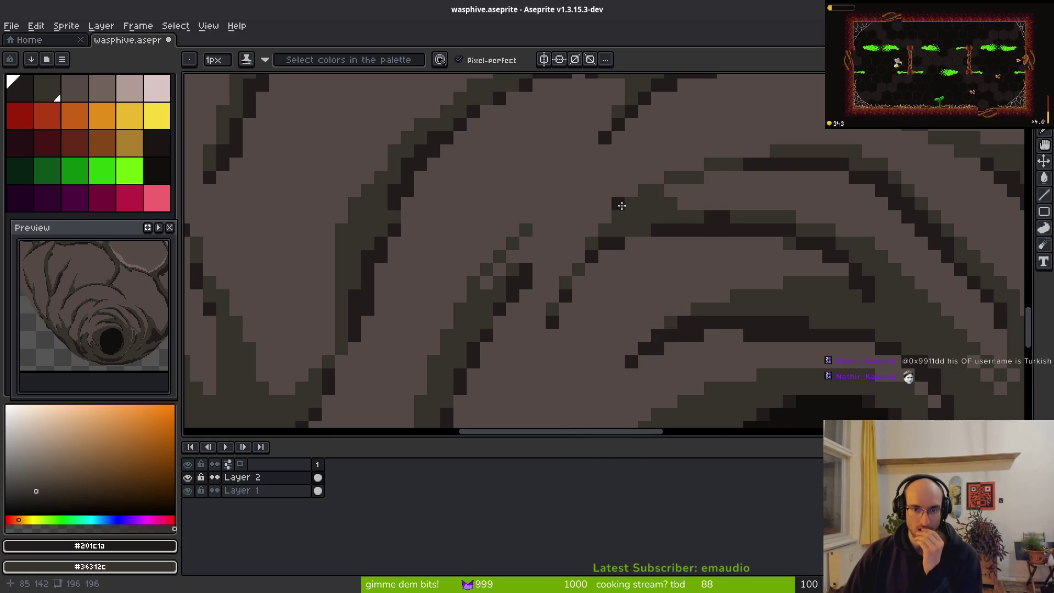
scroll(690, 274, down, 4)
scroll(690, 273, down, 5)
key(ctrl+s)
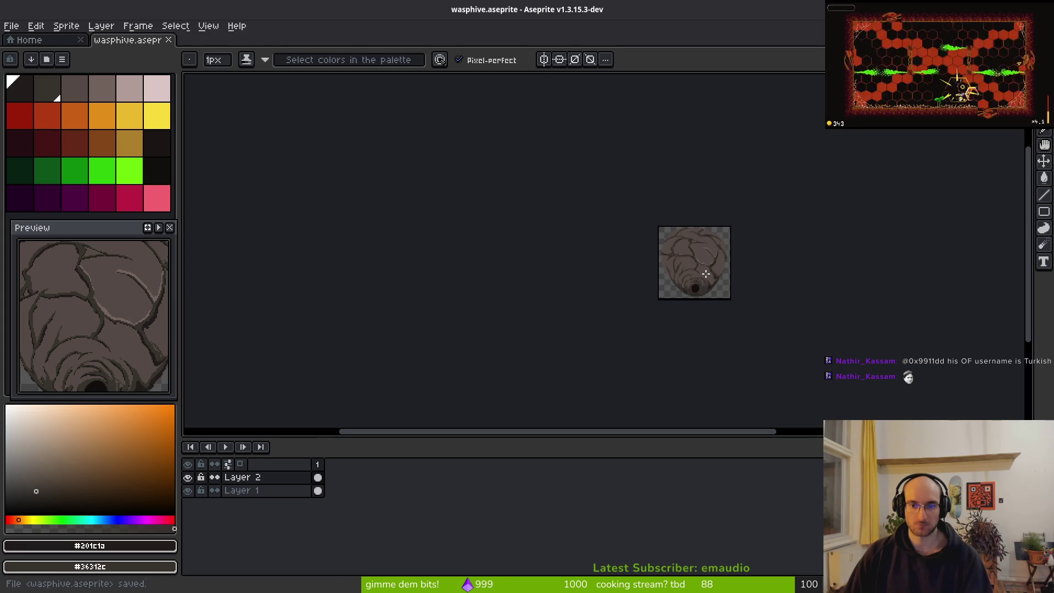
scroll(673, 289, up, 3)
scroll(656, 291, down, 1)
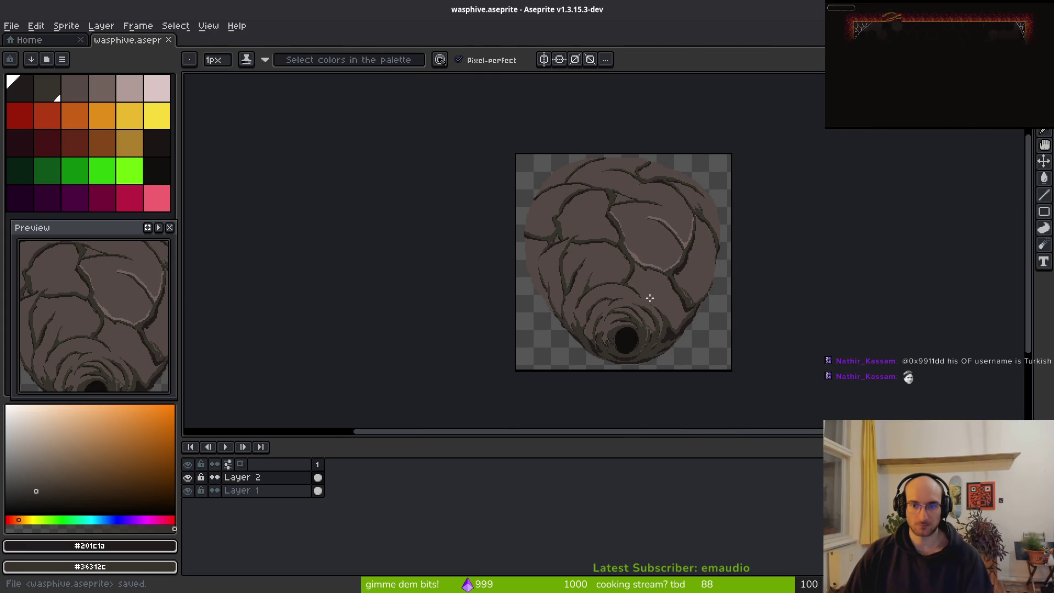
Resize the canvas to 192×192 px
key(m)
key(ctrl+alt+c)
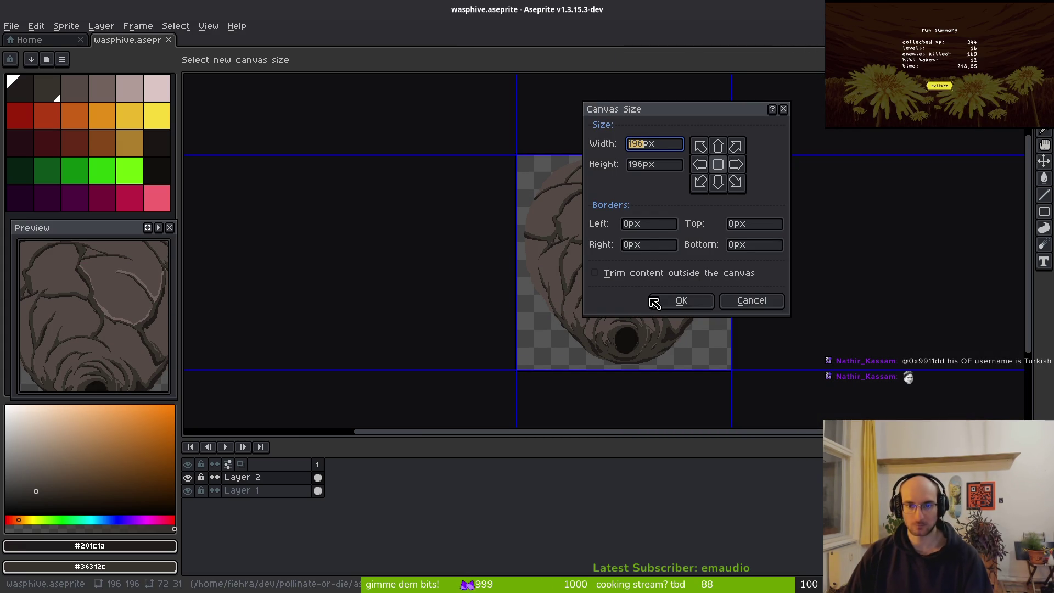
text(192)
key(Tab)
text(192)
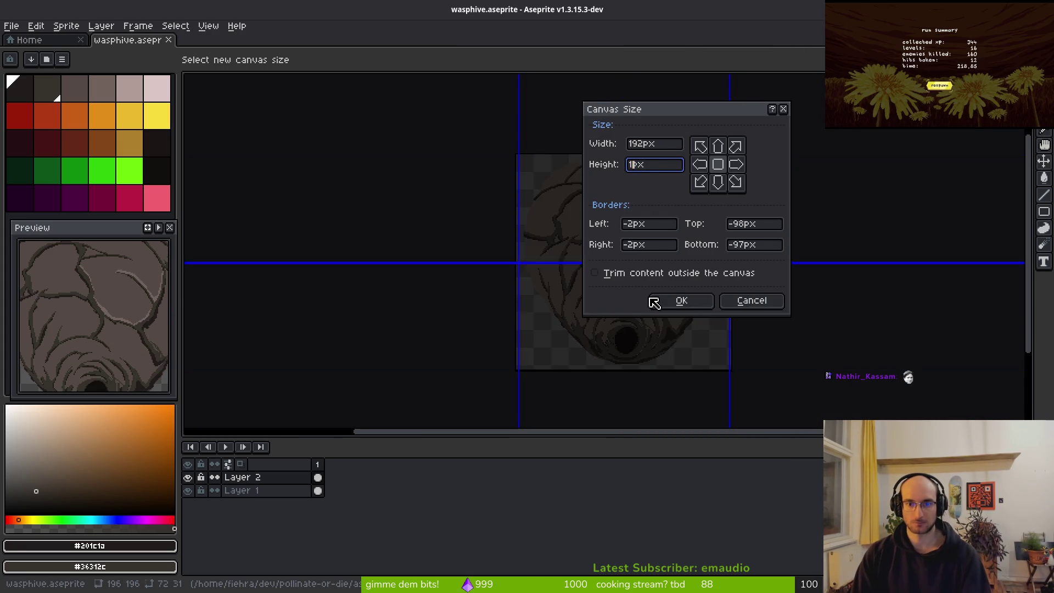
click(651, 300)
drag(653, 296, 632, 284)
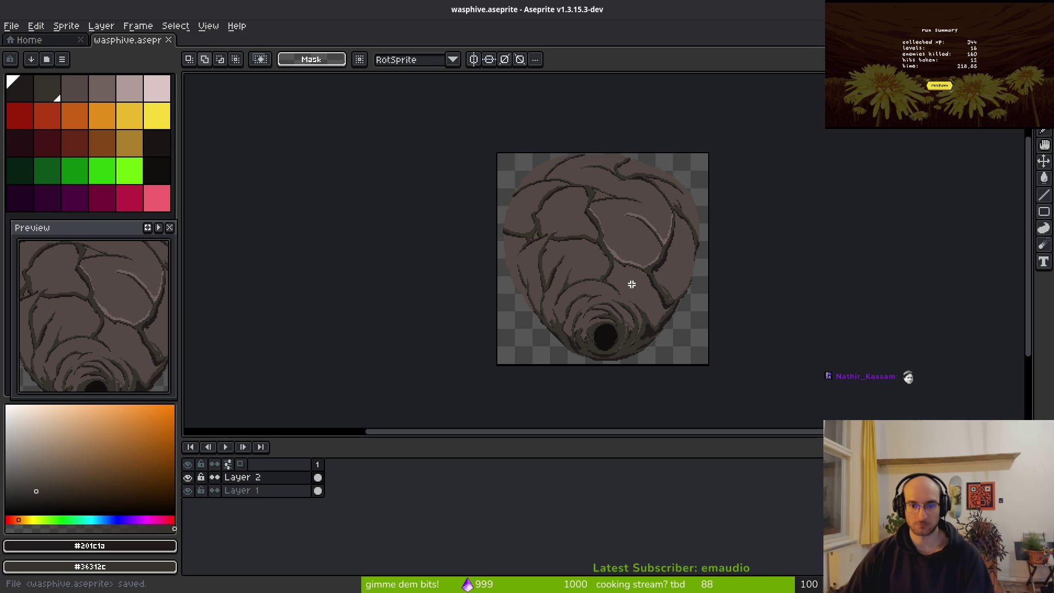
Generate the hive sprite sheet and choose to browse for its output file
key(ctrl+e)
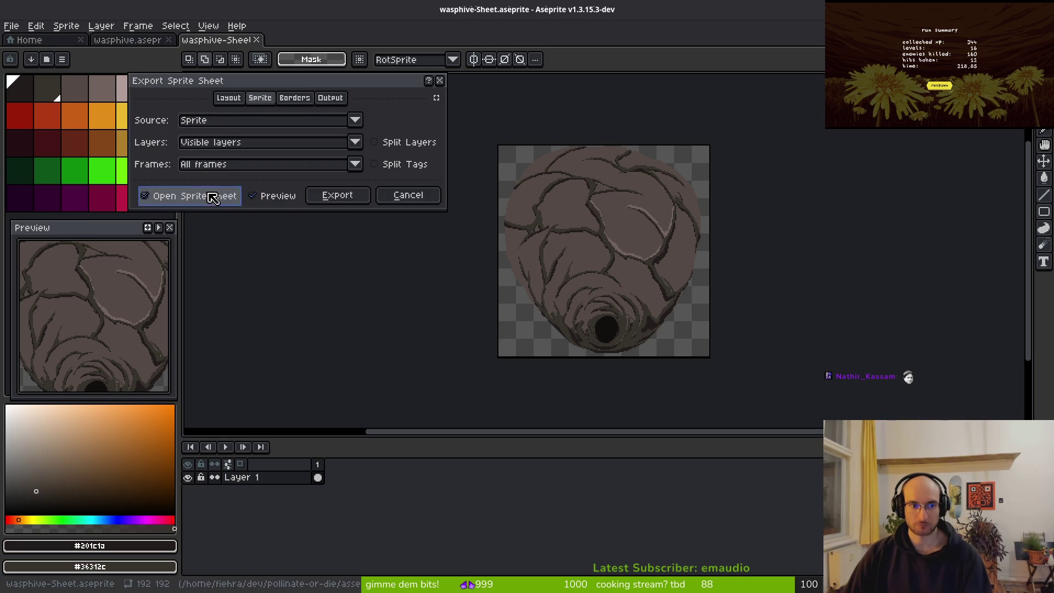
click(346, 195)
key(ctrl+alt+shift+s)
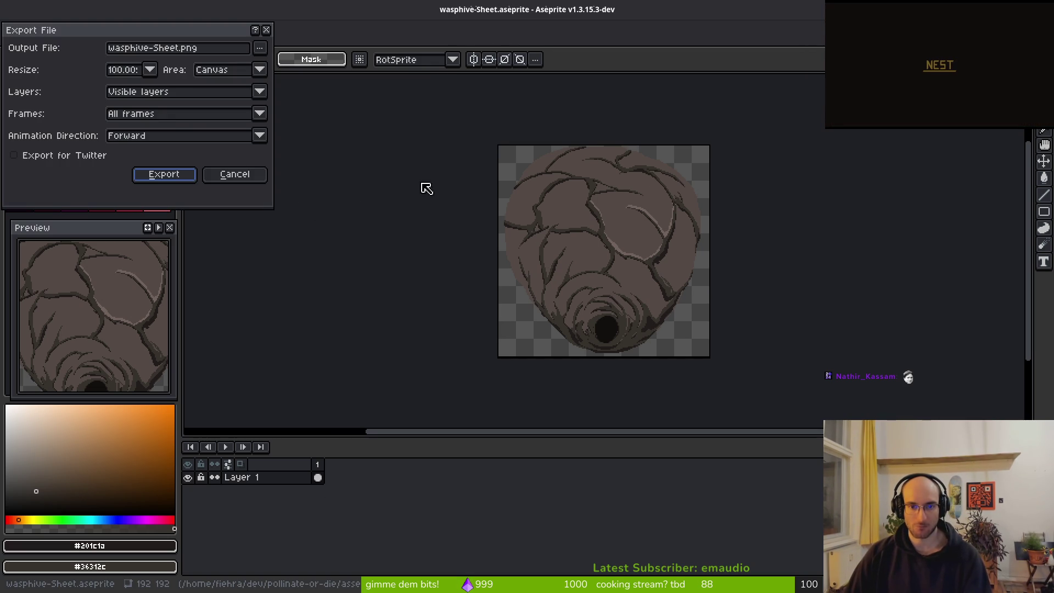
click(261, 55)
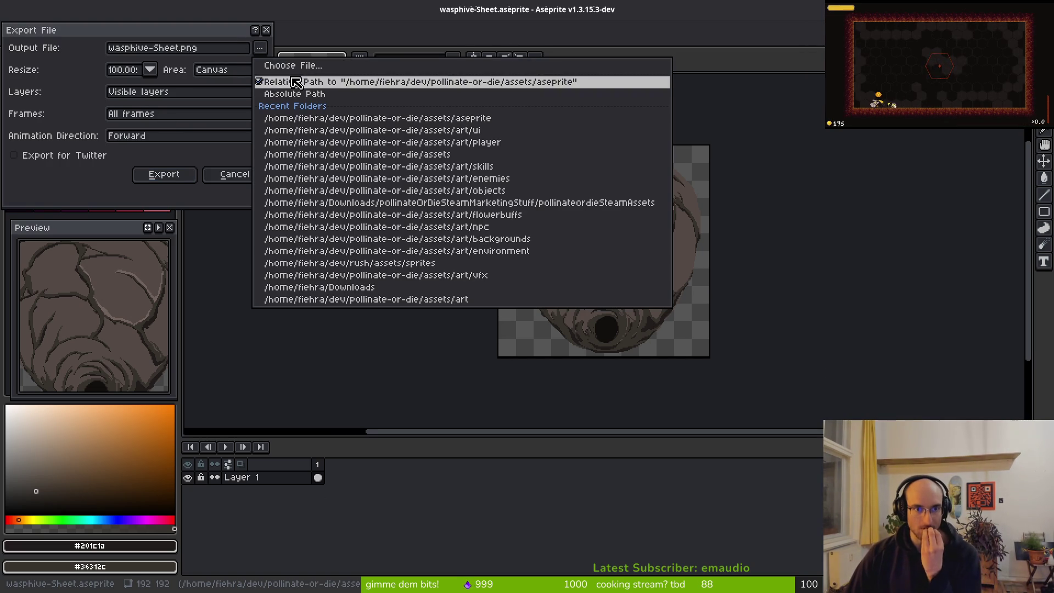
click(260, 78)
In the art/objects folder, name the file waspnest-Sheet.png and export it
click(52, 48)
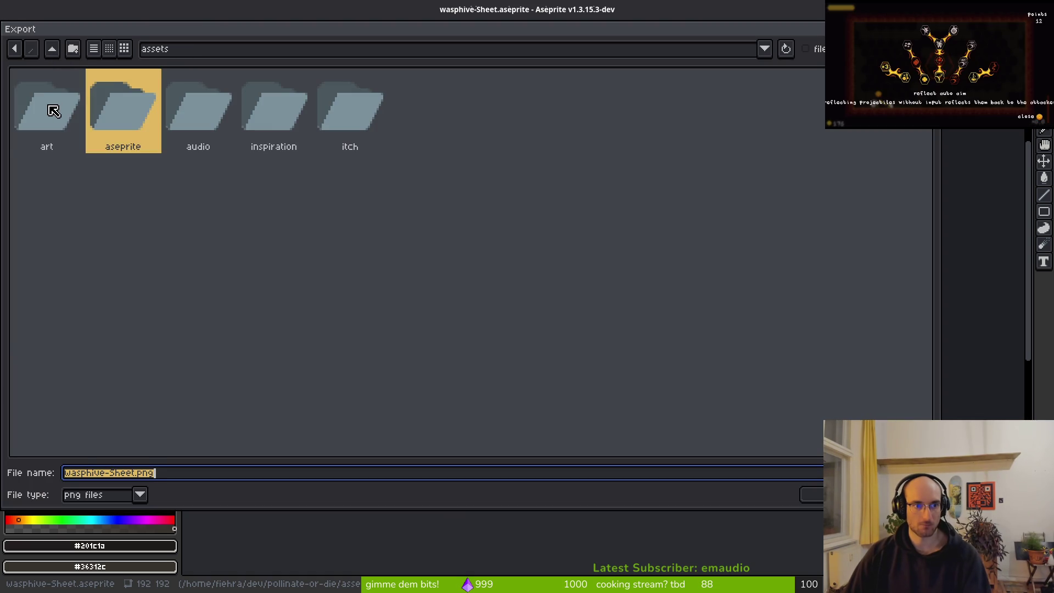
double_click(52, 107)
double_click(212, 110)
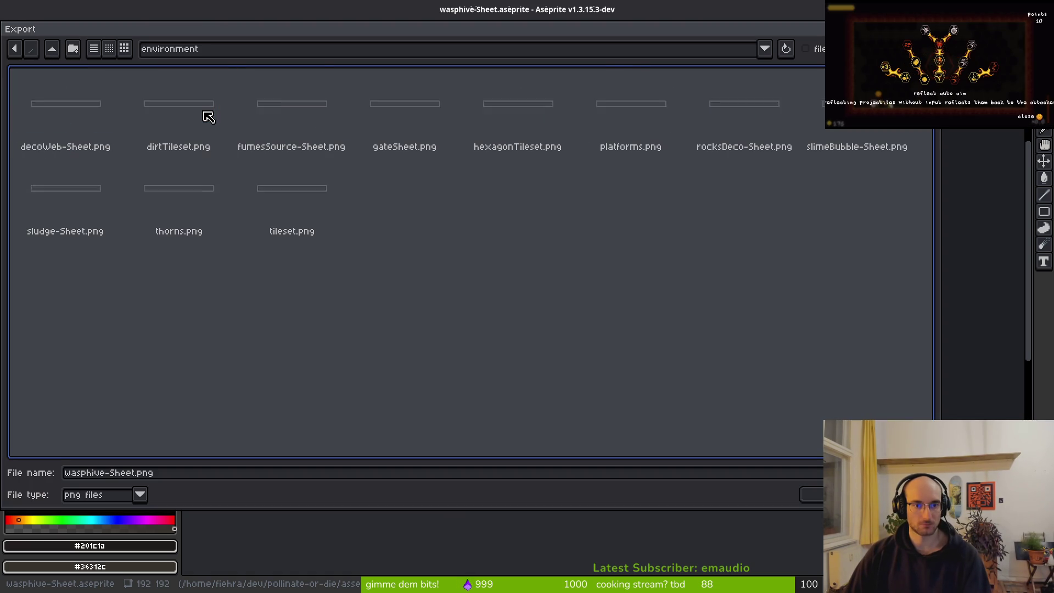
click(52, 49)
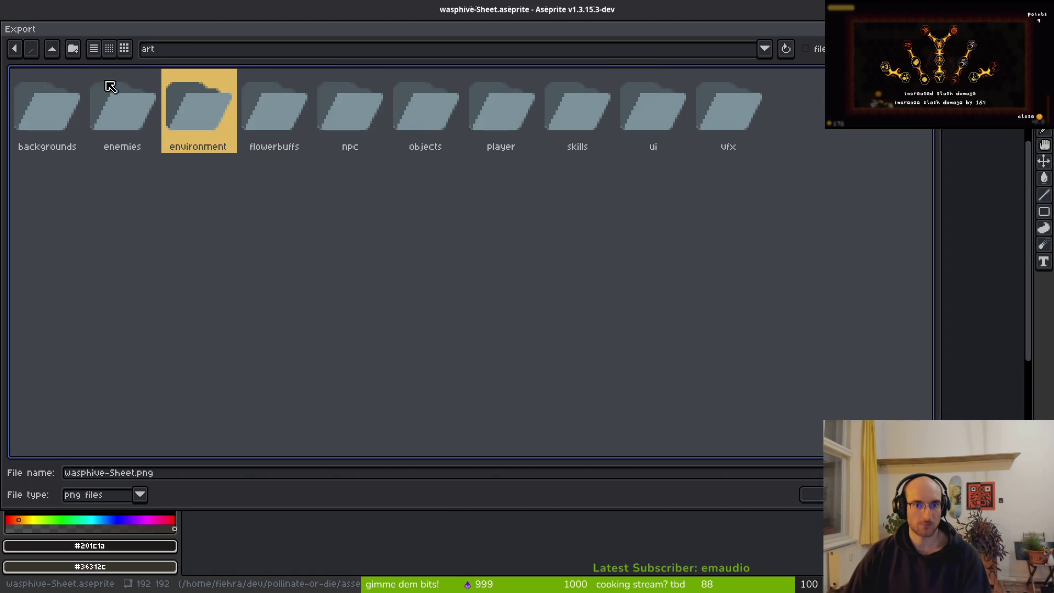
double_click(426, 116)
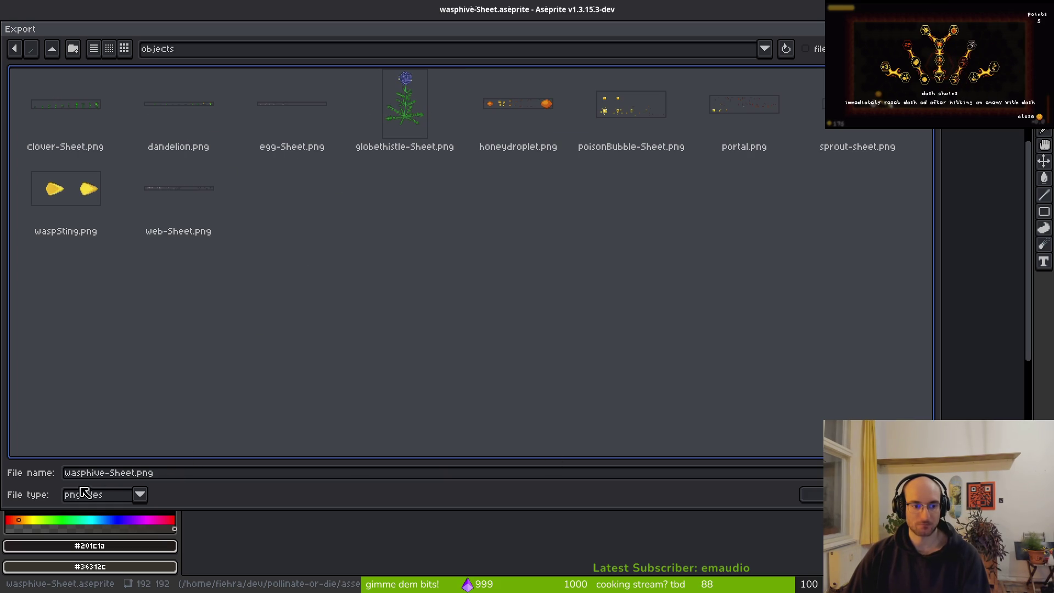
click(122, 473)
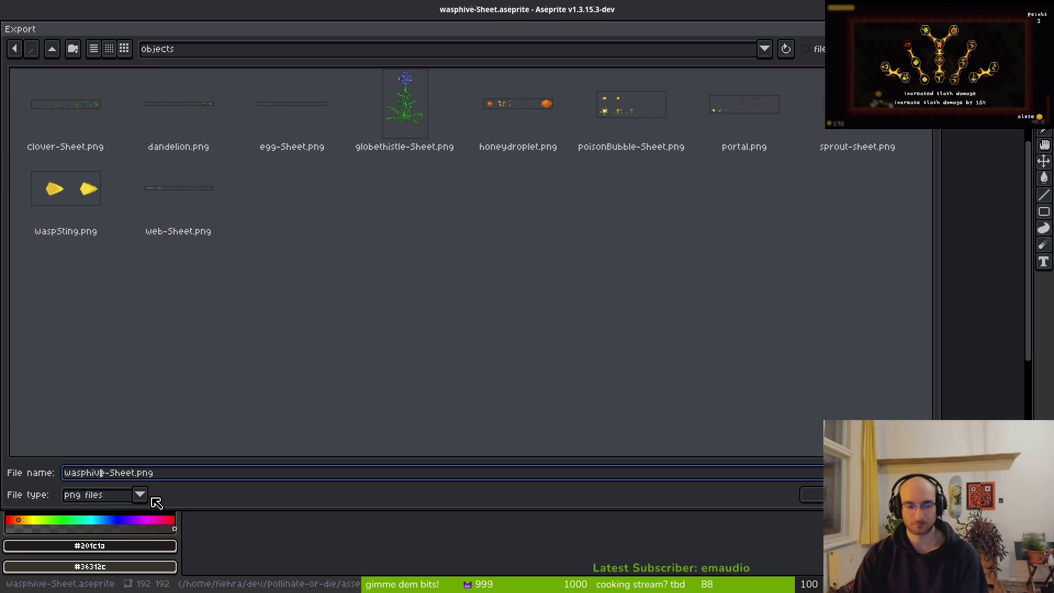
key(BackSpace)
key(BackSpace)
key(BackSpace)
text(nest-)
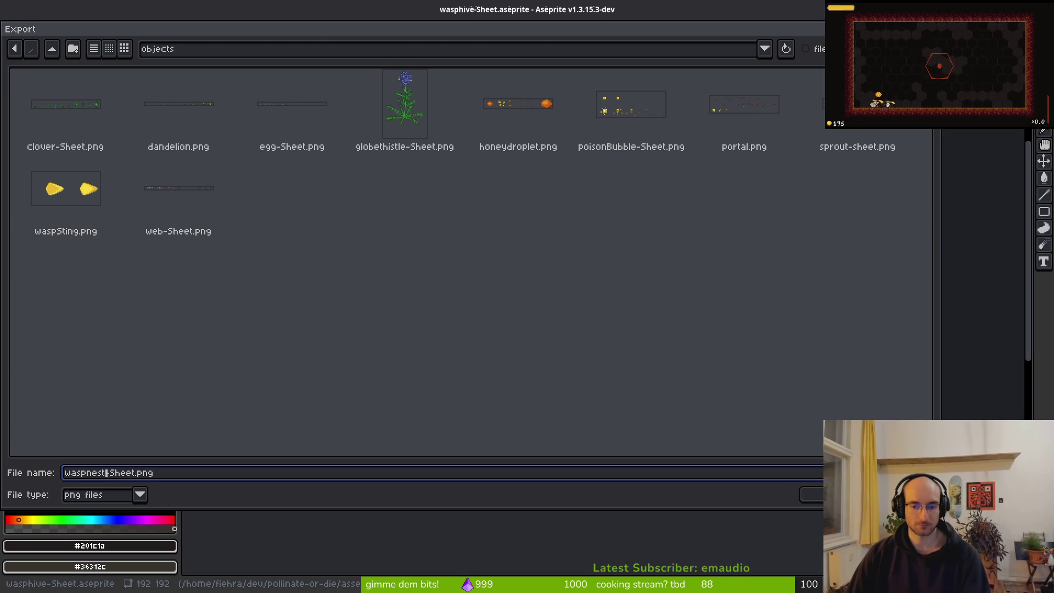
key(Return)
click(193, 172)
key(ctrl+o)
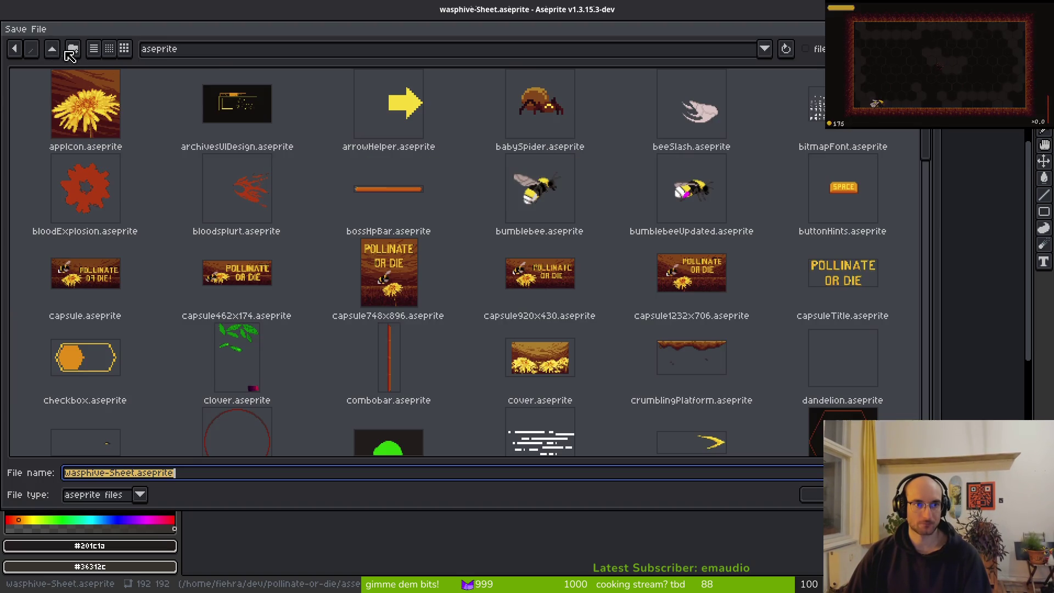
key(Escape)
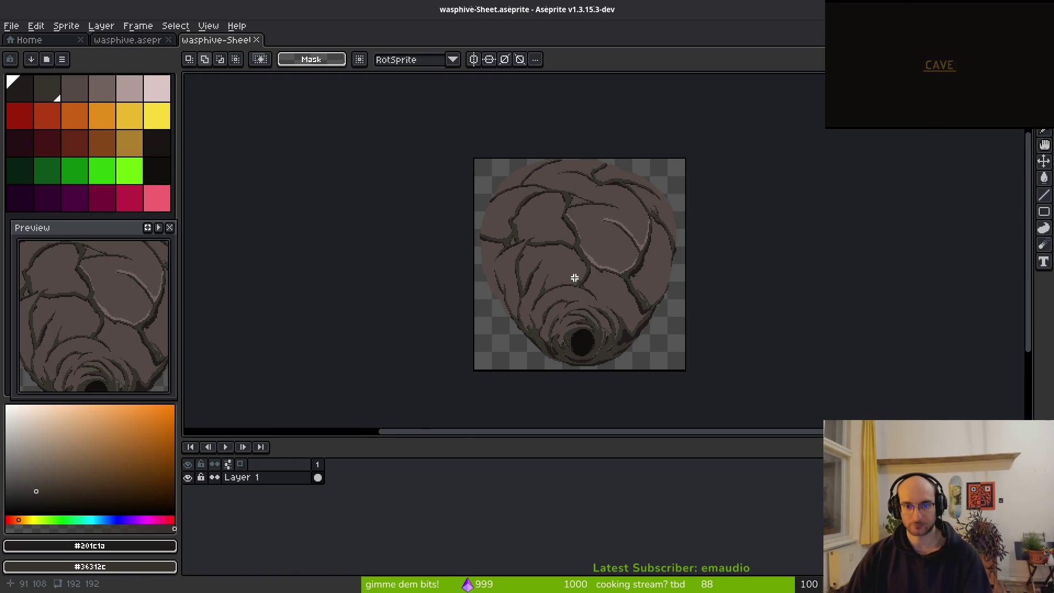
In wasphive.aseprite, select all and inspect both layers' cels, cancelling an accidental nudge
scroll(585, 184, up, 3)
scroll(593, 181, down, 3)
scroll(605, 317, up, 3)
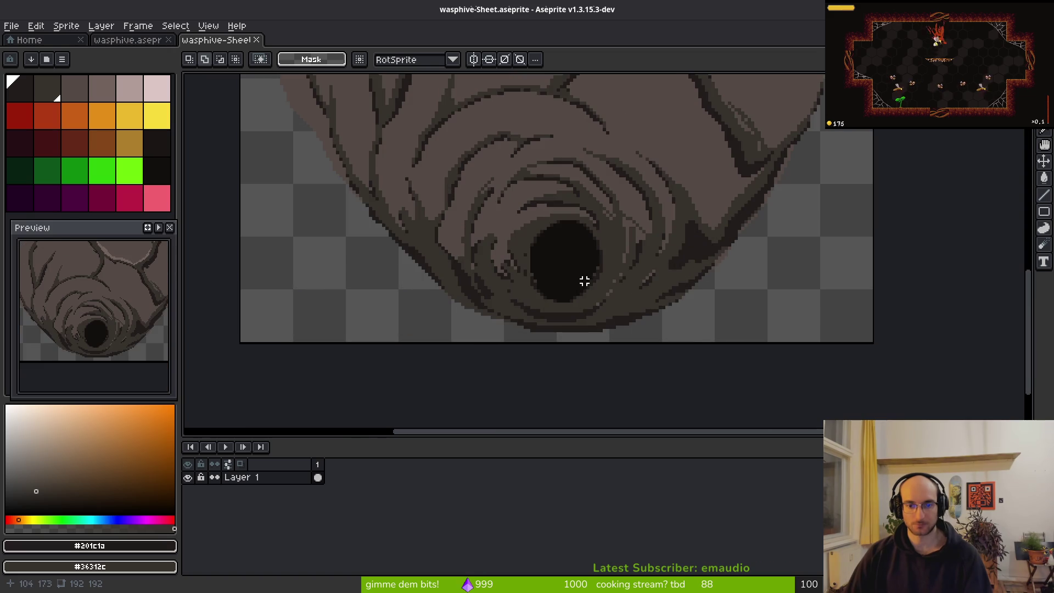
scroll(565, 344, up, 2)
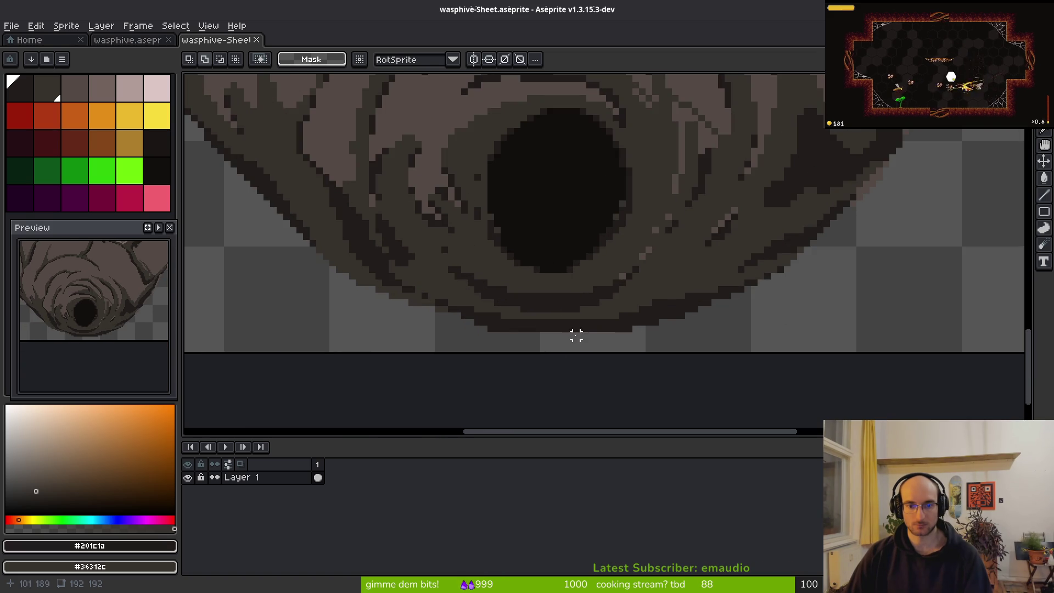
scroll(576, 341, down, 5)
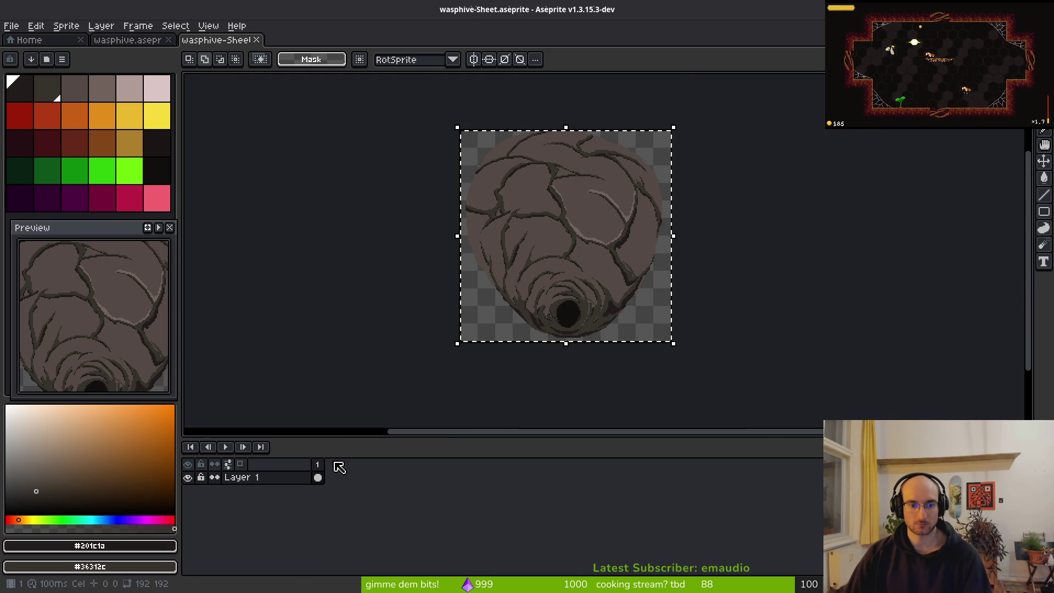
click(146, 40)
key(ctrl+a)
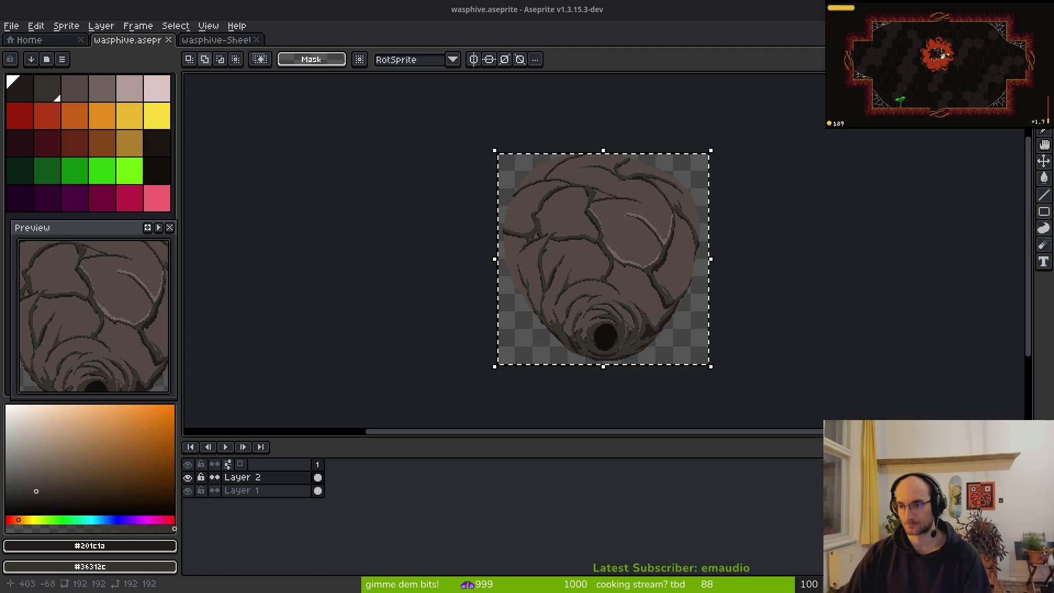
drag(317, 477, 321, 493)
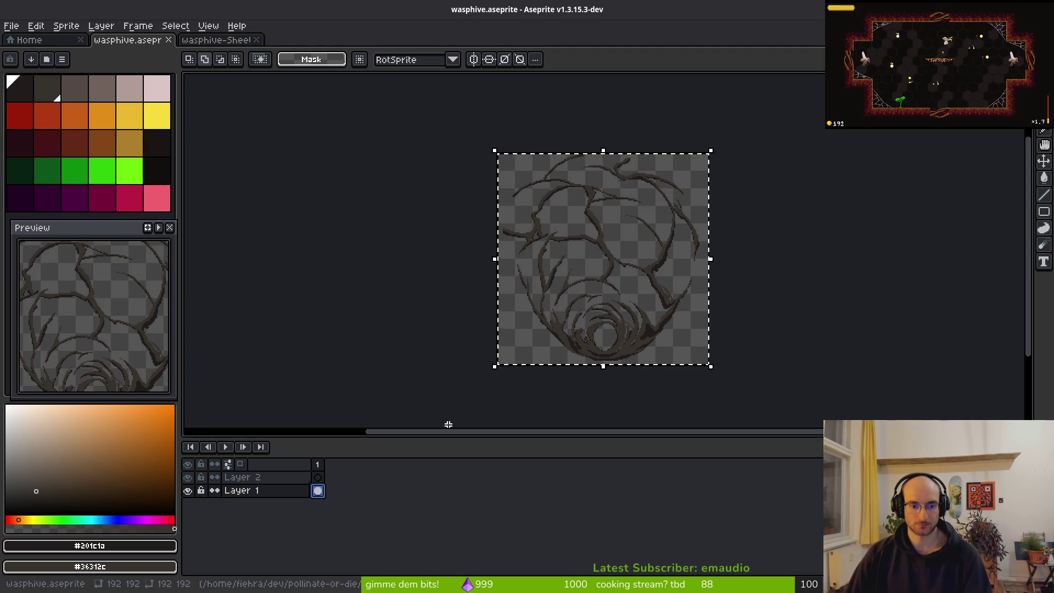
click(321, 478)
click(322, 489)
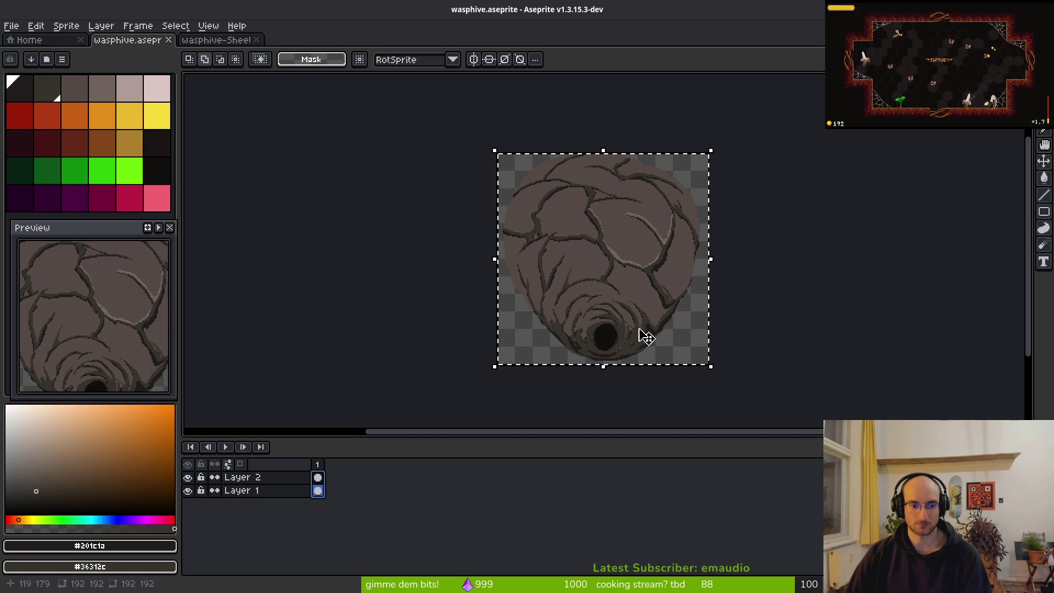
key(Down)
key(Escape)
Close the old wasphive-Sheet document and reopen Export Sprite Sheet
click(209, 40)
key(ctrl+w)
key(ctrl+e)
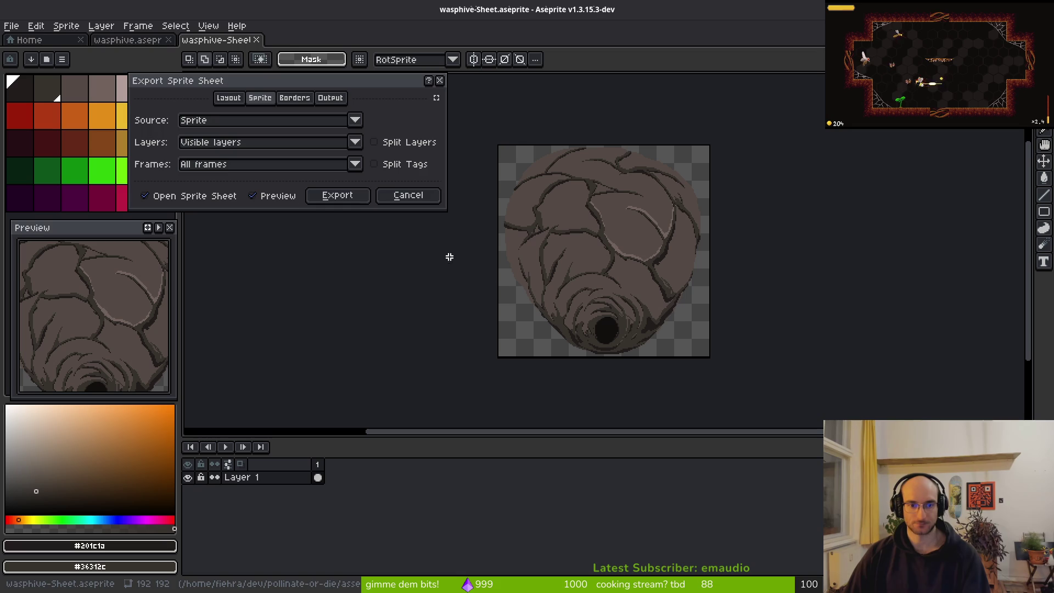
Generate a new hive sprite sheet and choose to browse for its output file
click(336, 195)
key(ctrl+alt+shift+s)
click(261, 52)
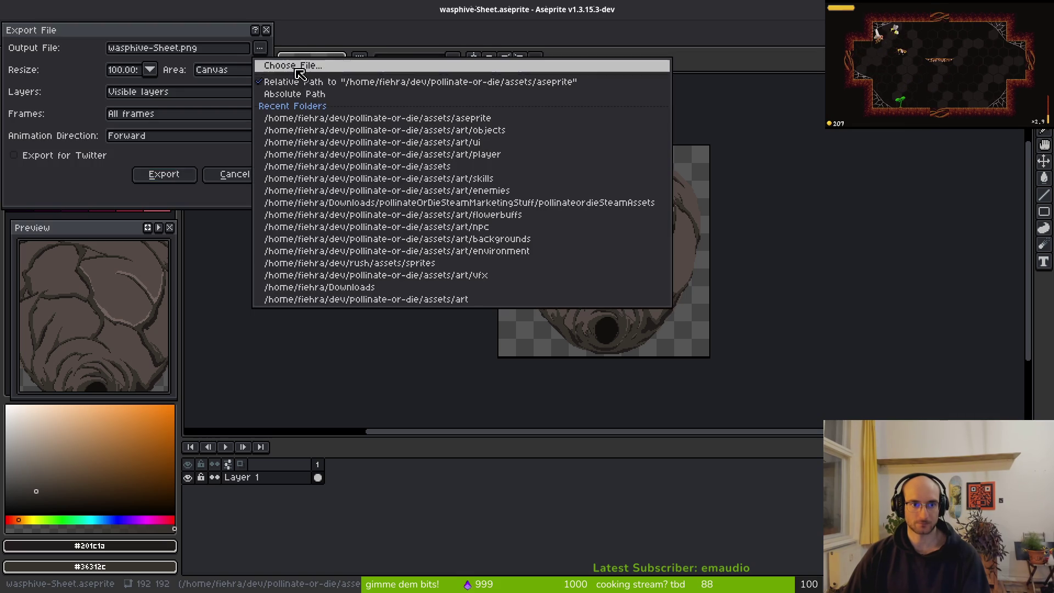
click(285, 66)
key(BackSpace)
Pick art/objects/waspnest-Sheet.png, confirm the overwrite, and export
click(60, 104)
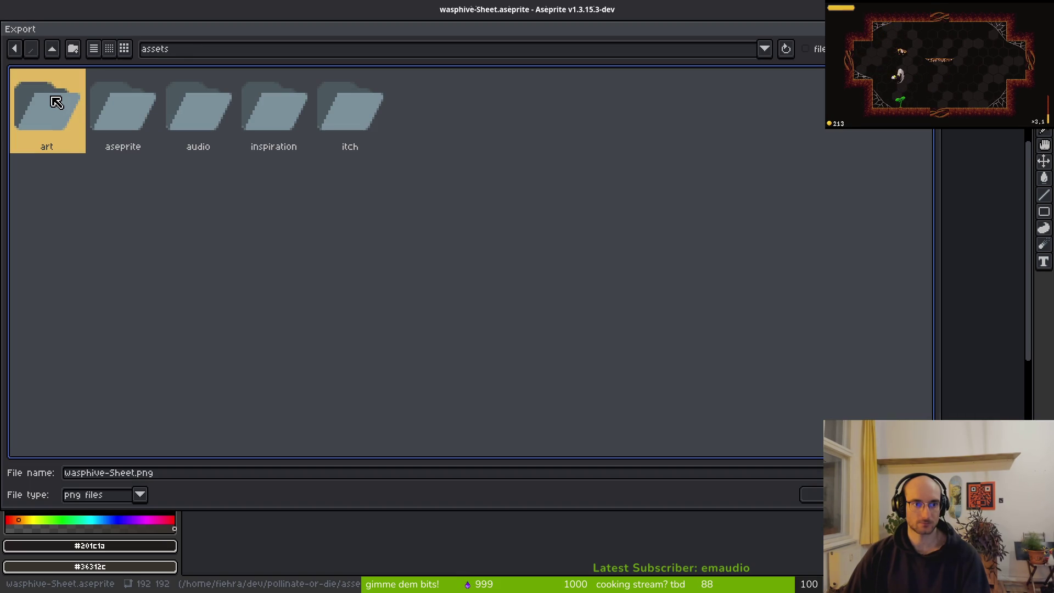
double_click(56, 102)
double_click(443, 104)
click(291, 195)
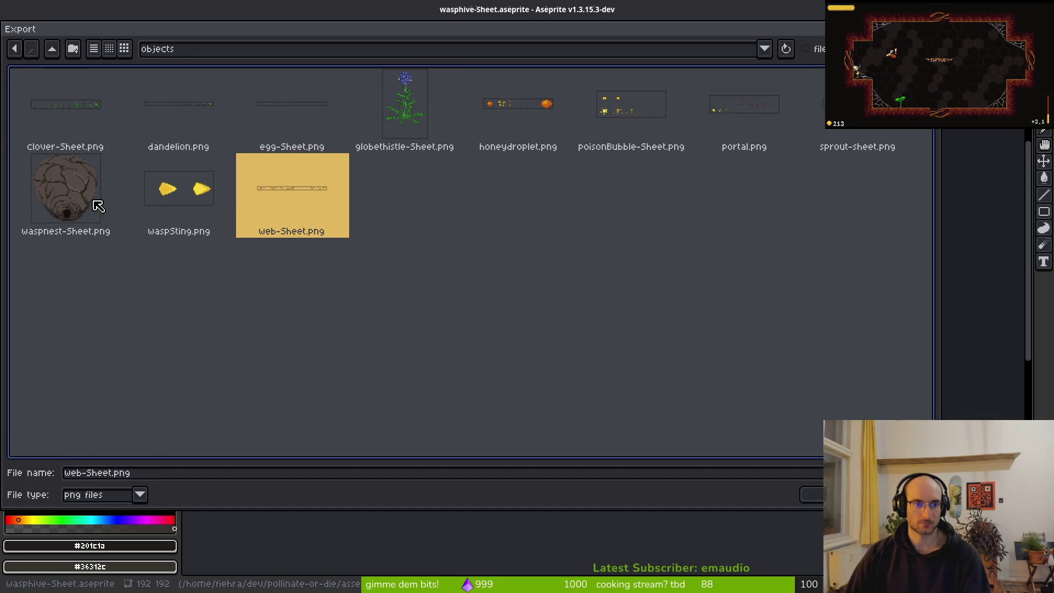
click(69, 192)
key(Return)
click(456, 333)
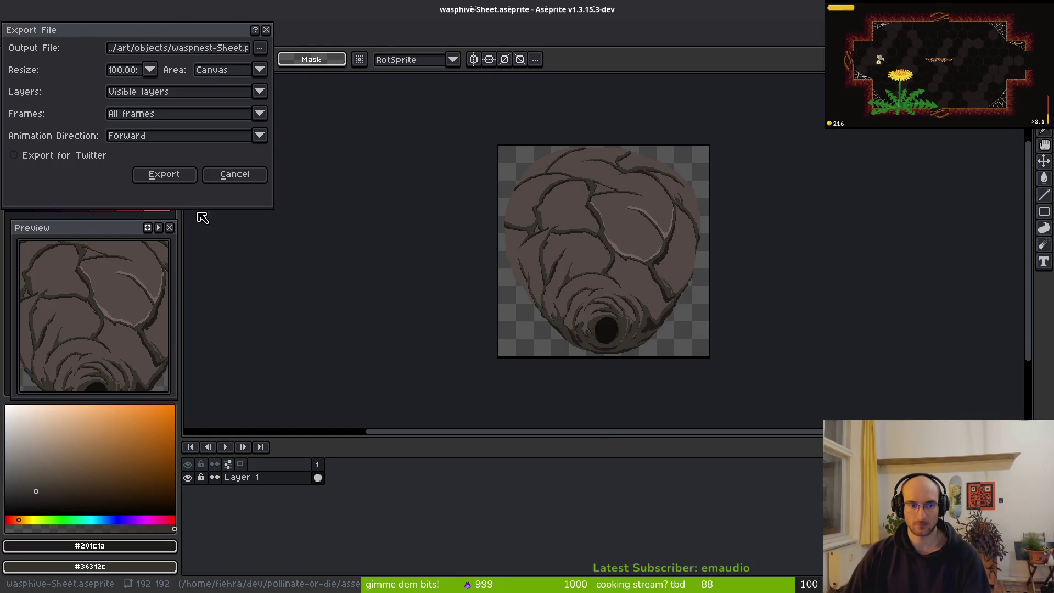
click(165, 174)
key(alt+Tab)
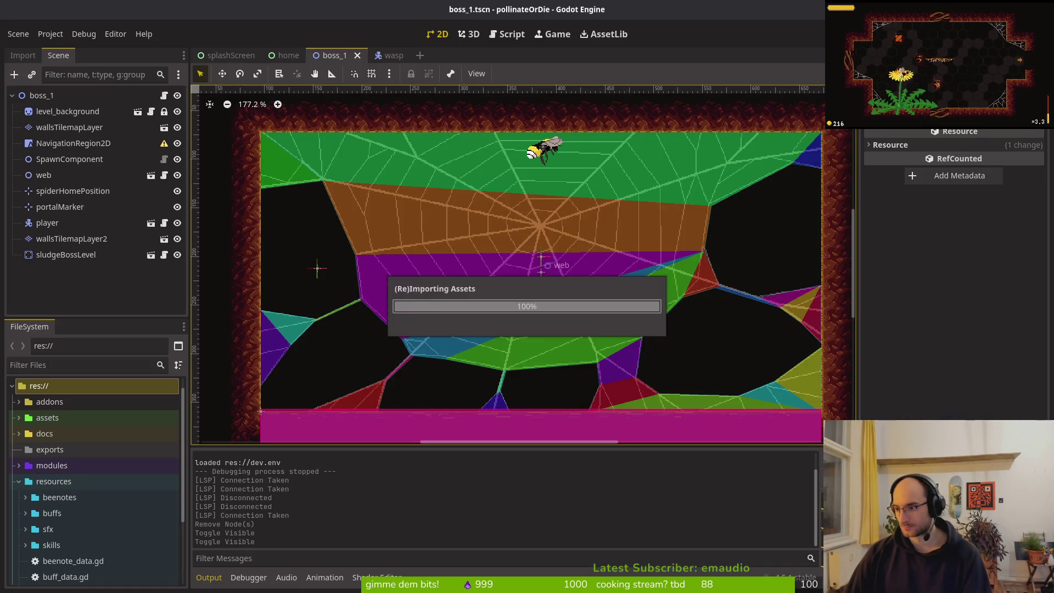
Create a new scene with a 2D Scene (Node2D) root and add a Spider child
click(29, 38)
click(49, 51)
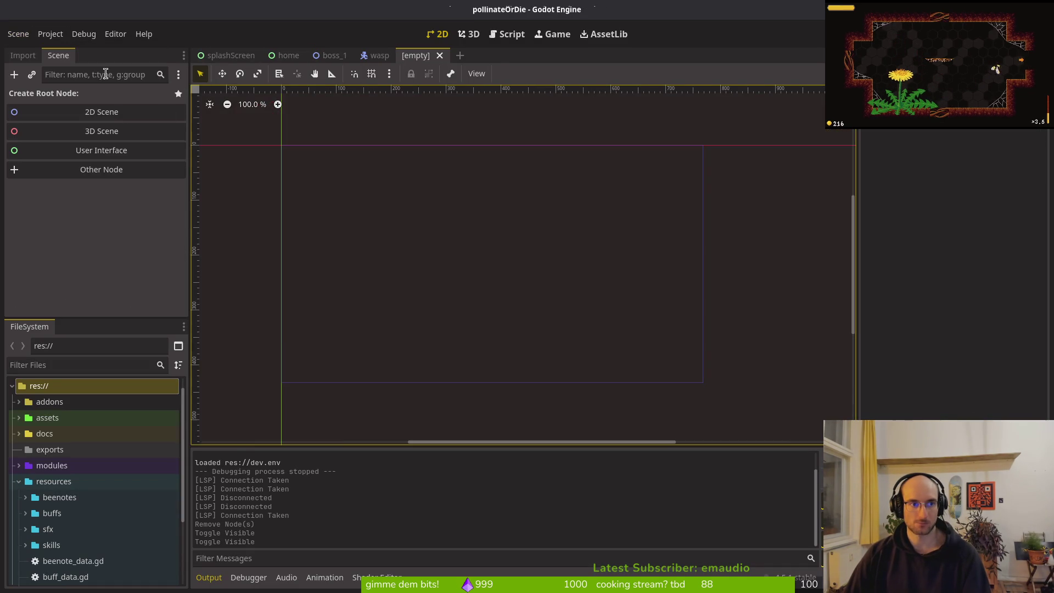
click(115, 112)
key(ctrl+a)
text(sp)
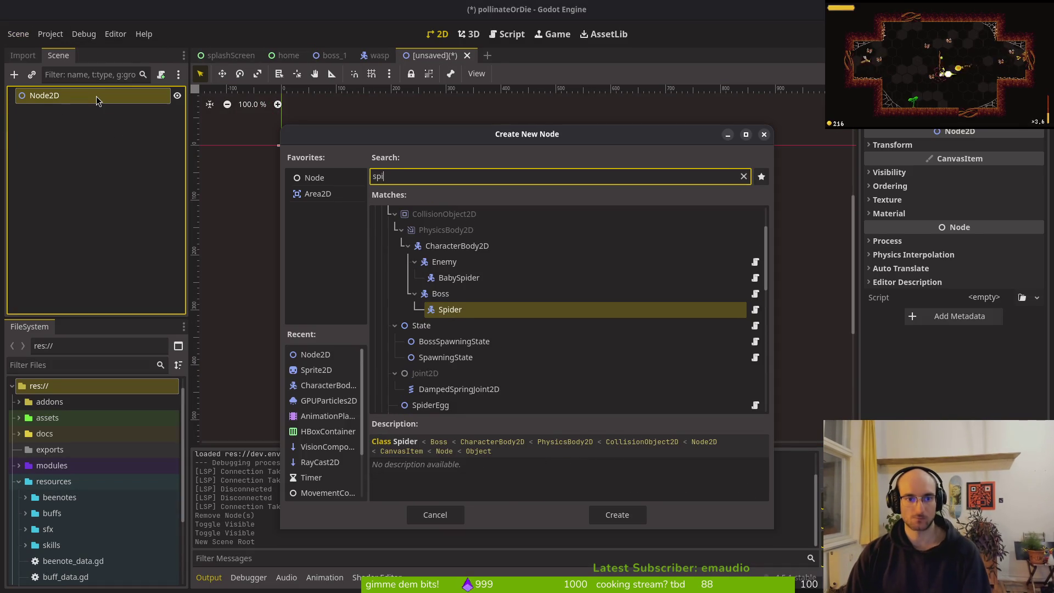
key(Return)
Add a Sprite2D node with an AnimationPlayer child
key(ctrl+a)
text(sprite)
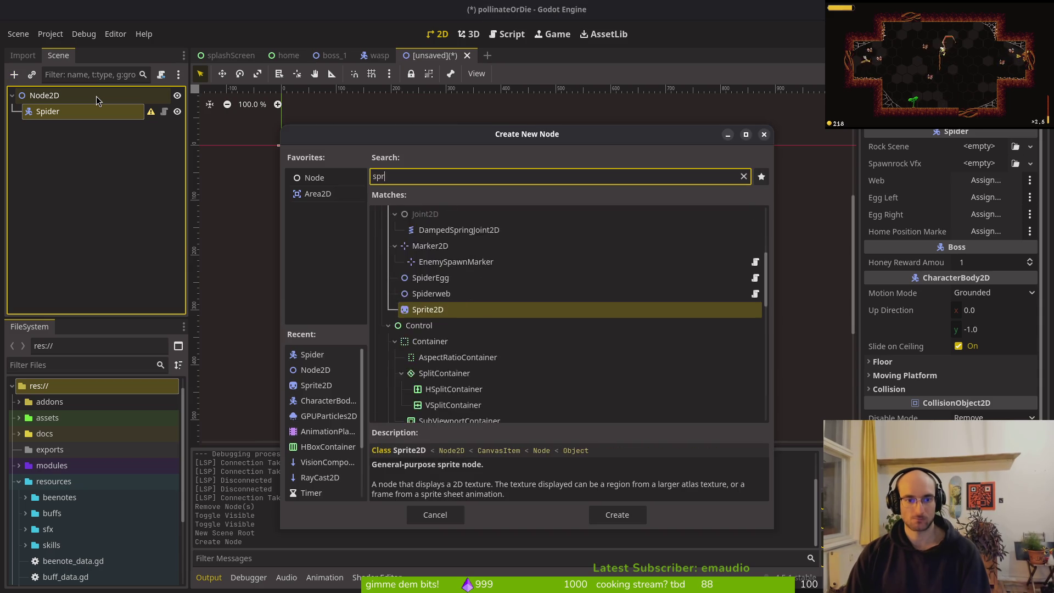
key(Return)
key(ctrl+a)
text(na)
key(BackSpace)
key(BackSpace)
text(anim)
key(Up)
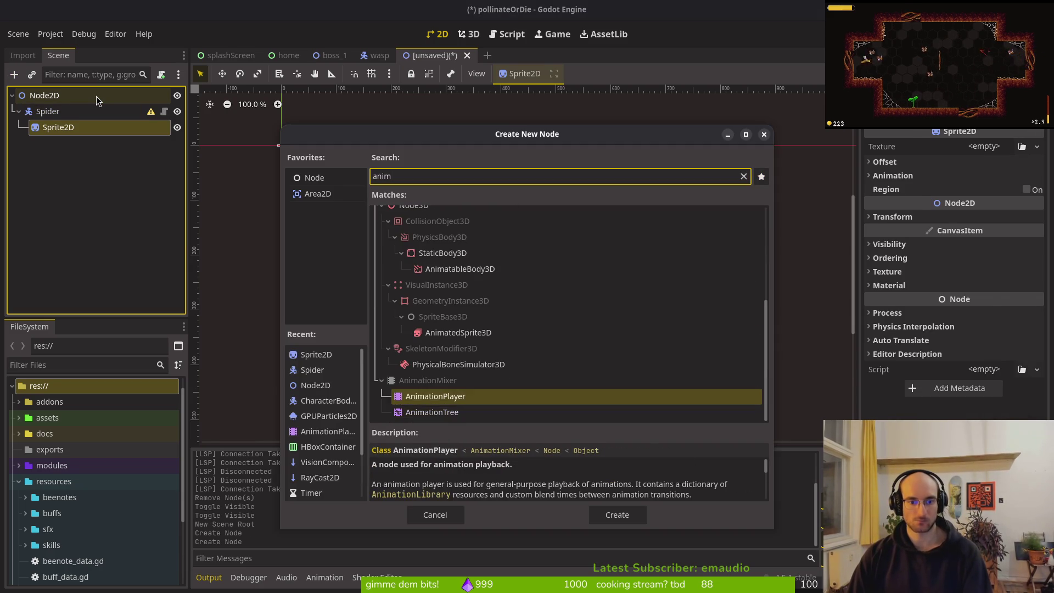
key(Return)
Delete the stray Spider node from the scene
mouse_move(42, 117)
mouse_down()
mouse_move(28, 106)
mouse_move(17, 151)
mouse_up()
key(Delete)
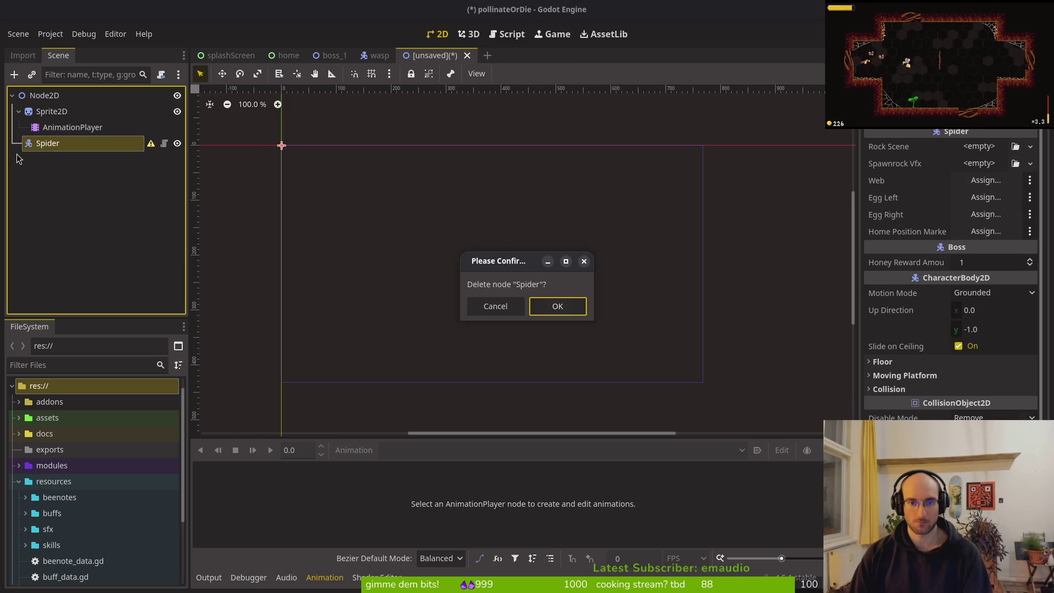
key(Return)
key(ctrl+s)
key(Escape)
scroll(331, 185, up, 2)
scroll(329, 187, up, 5)
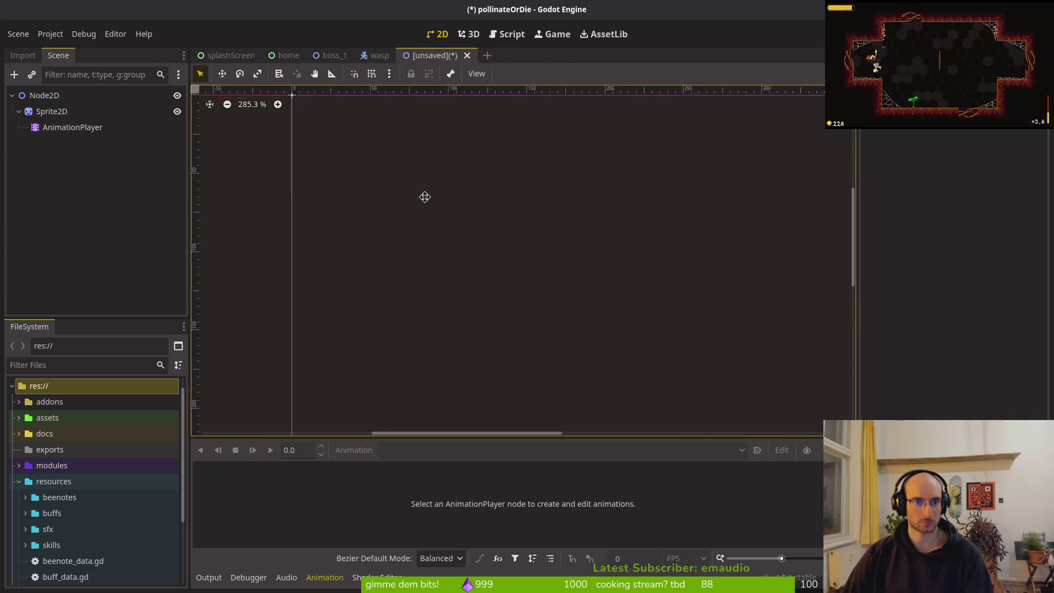
In the save dialog, go to modules/objects and create a new folder named waspNest
key(ctrl+s)
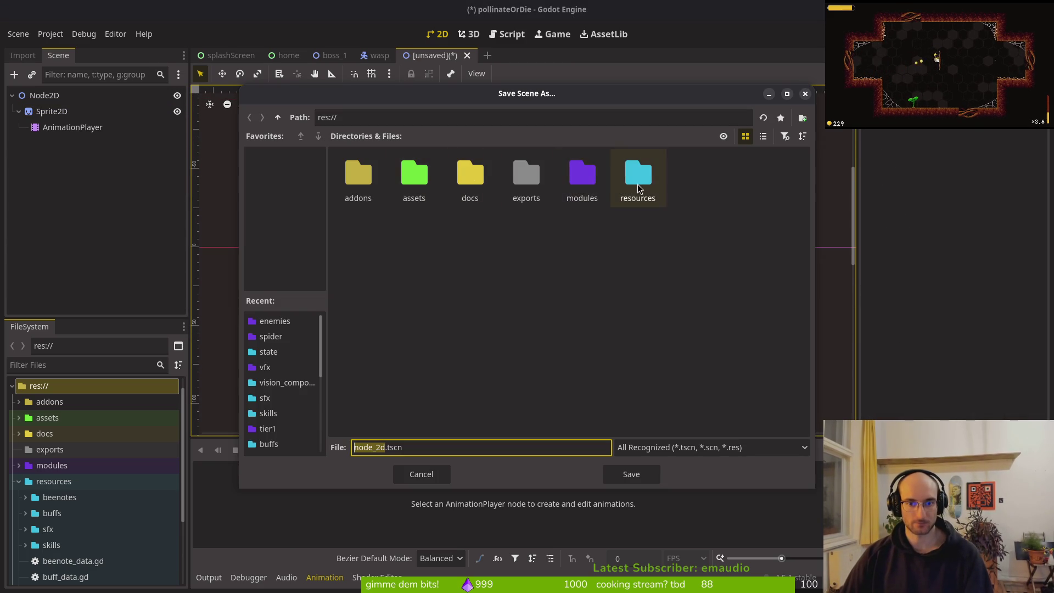
double_click(581, 182)
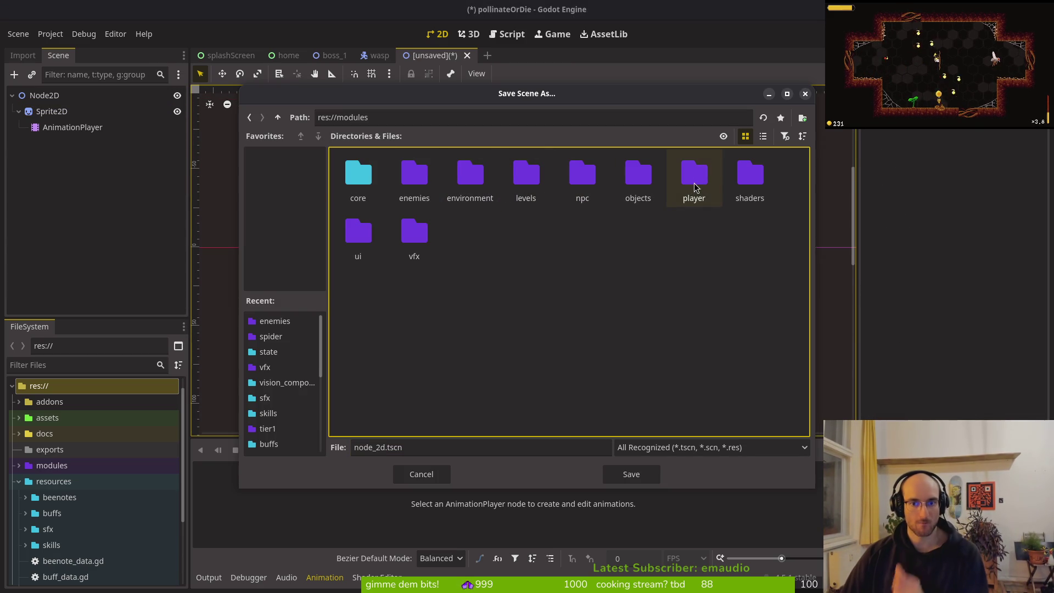
double_click(639, 175)
click(408, 446)
right_click(468, 284)
click(528, 292)
text(waspNest)
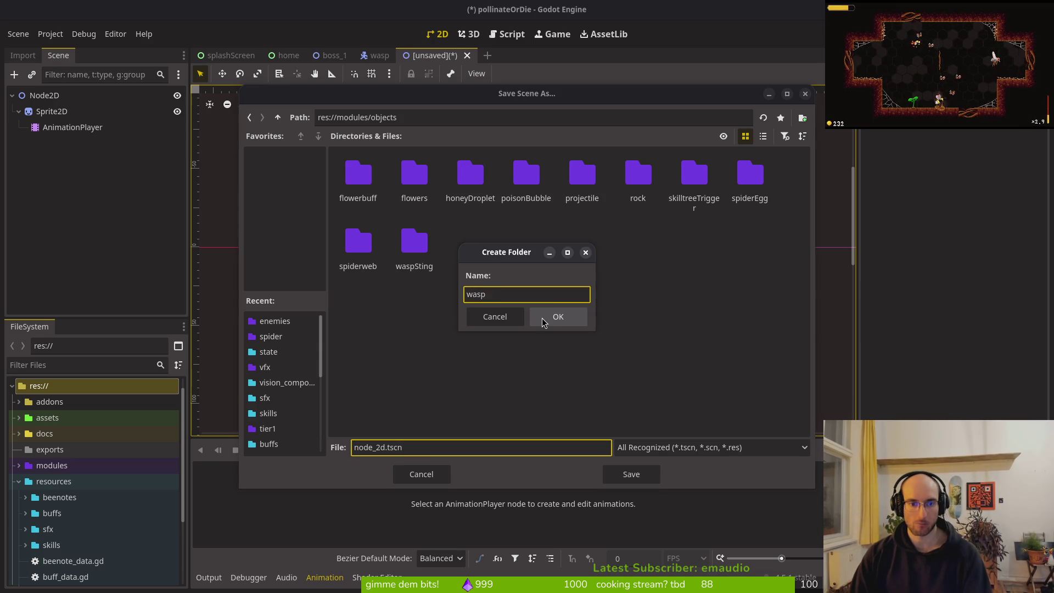
click(557, 317)
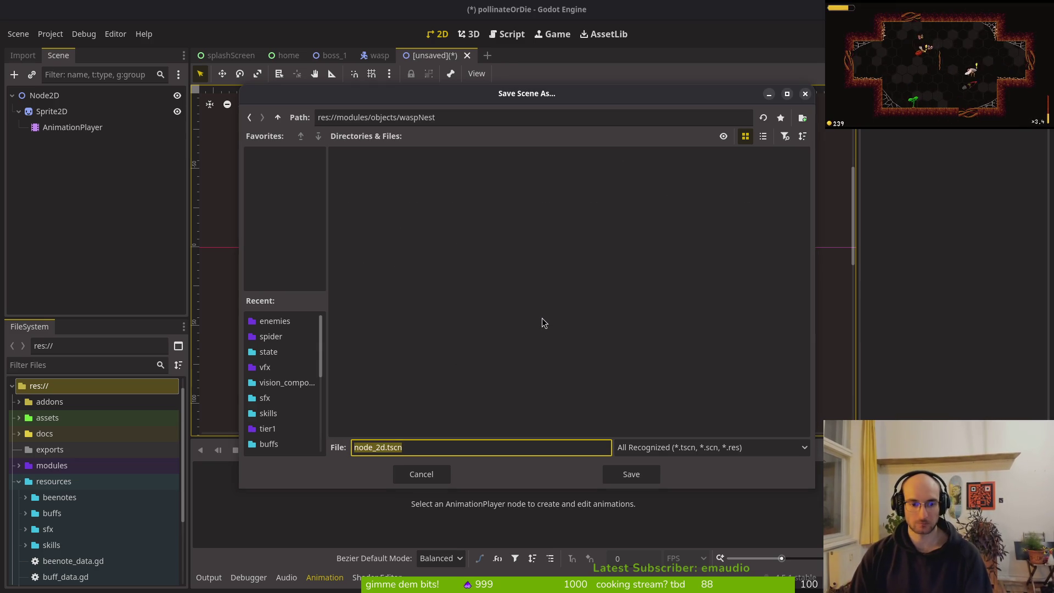
Save the scene in that folder as waspnest.tscn
key(End)
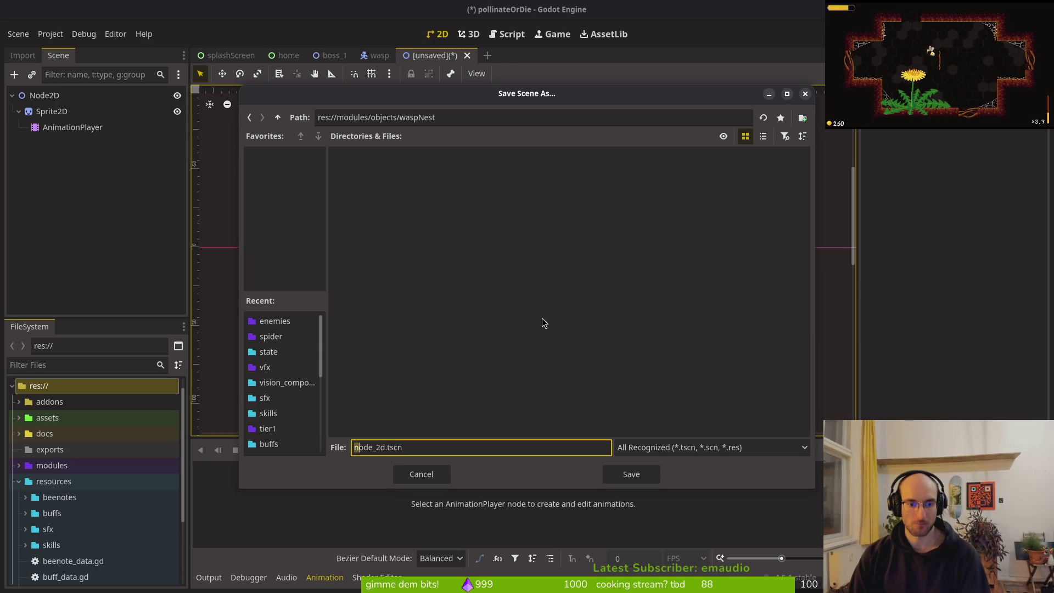
key(BackSpace)
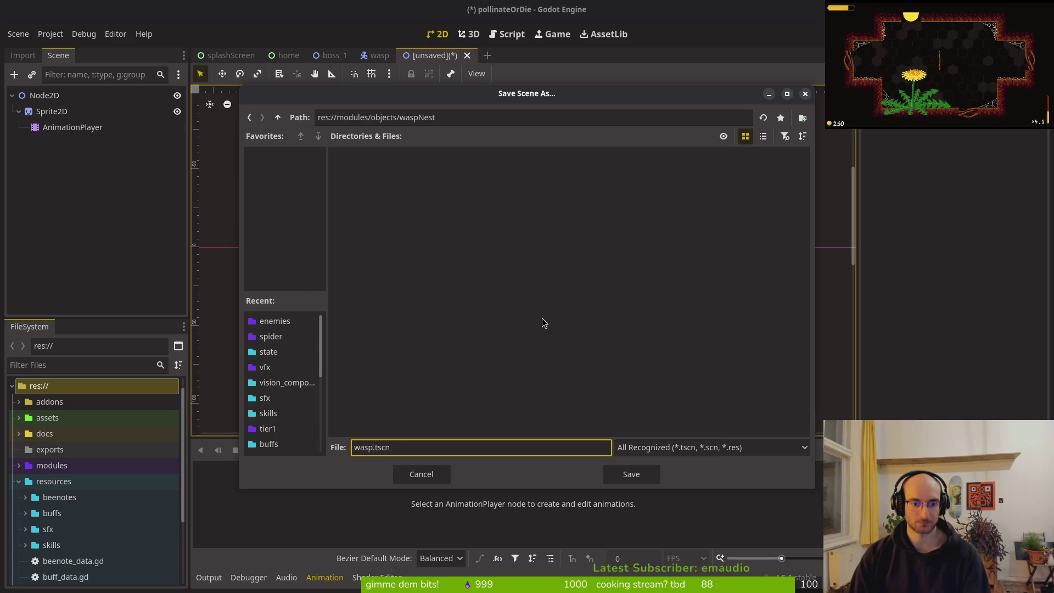
text(st)
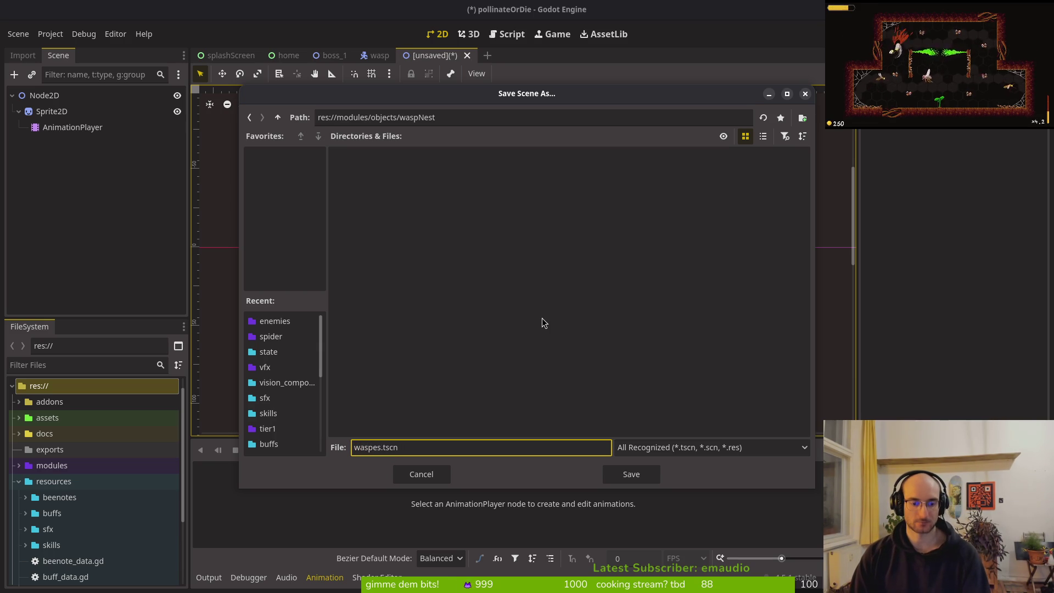
text(es)
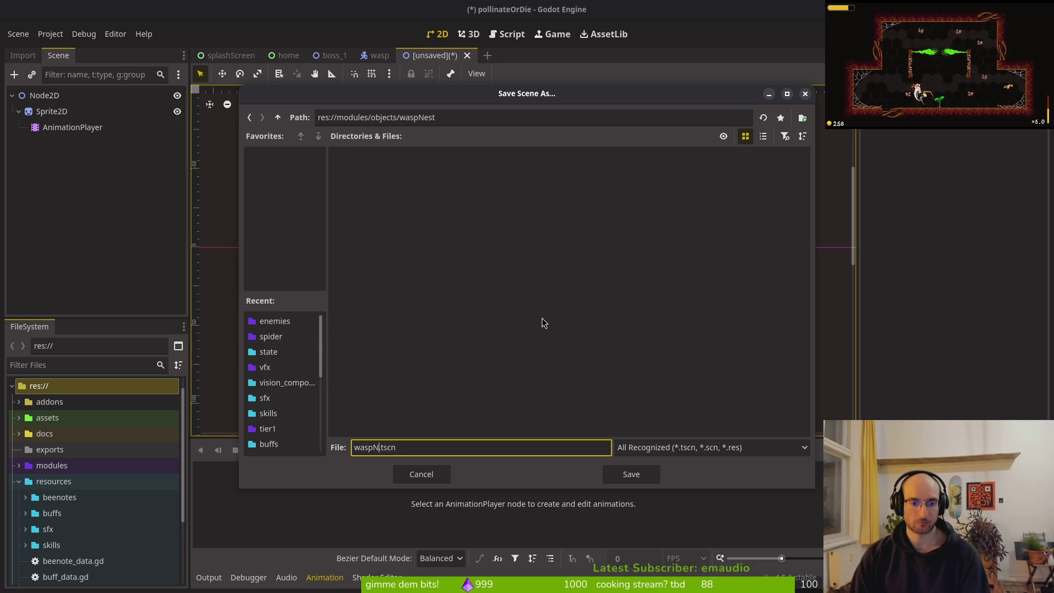
text(nest)
key(Return)
click(38, 101)
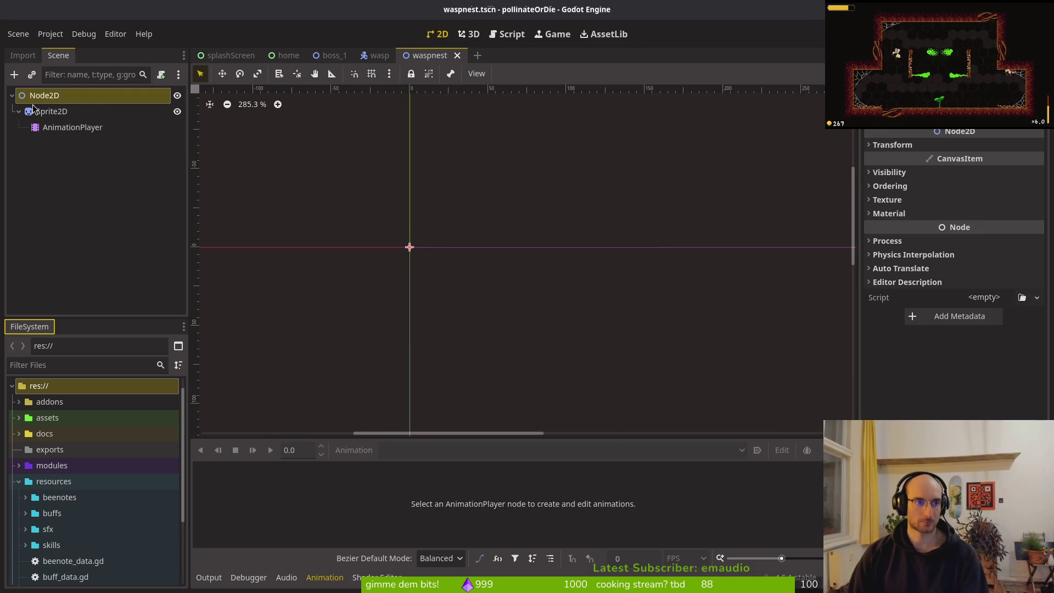
Rename the root node to waspNest and save the scene
double_click(53, 103)
text(wes)
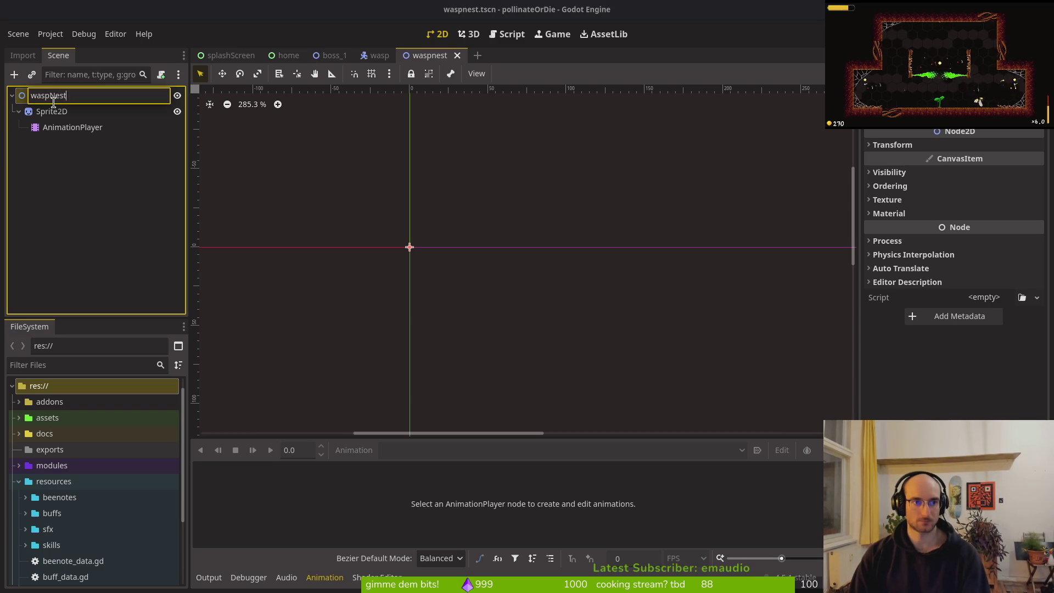
key(Return)
key(ctrl+s)
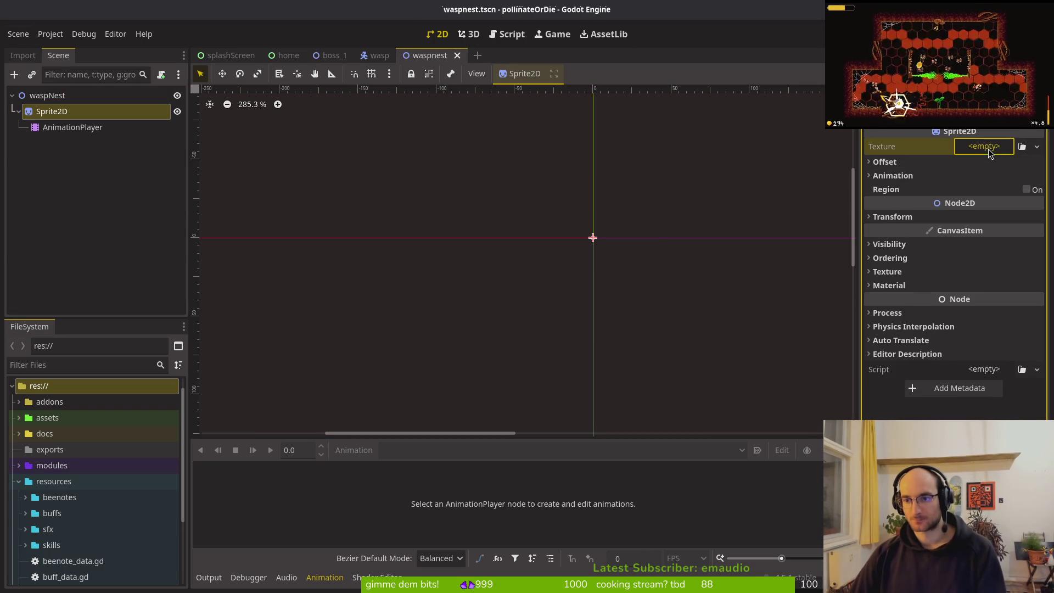
Quick-load the nest image as the Sprite2D texture, save, and return to boss_1
click(984, 146)
click(966, 407)
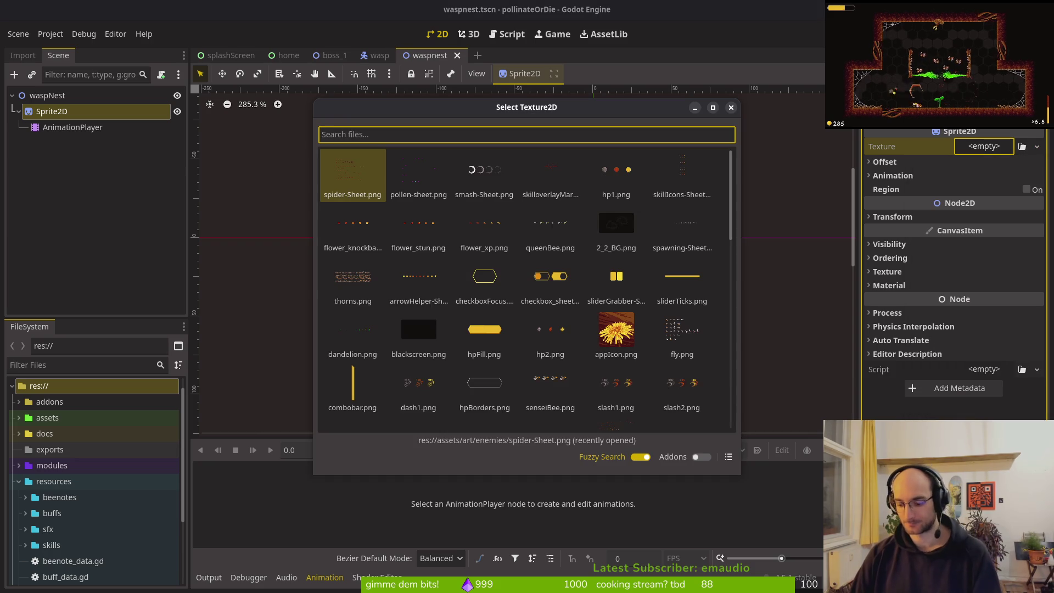
text(nest)
key(Return)
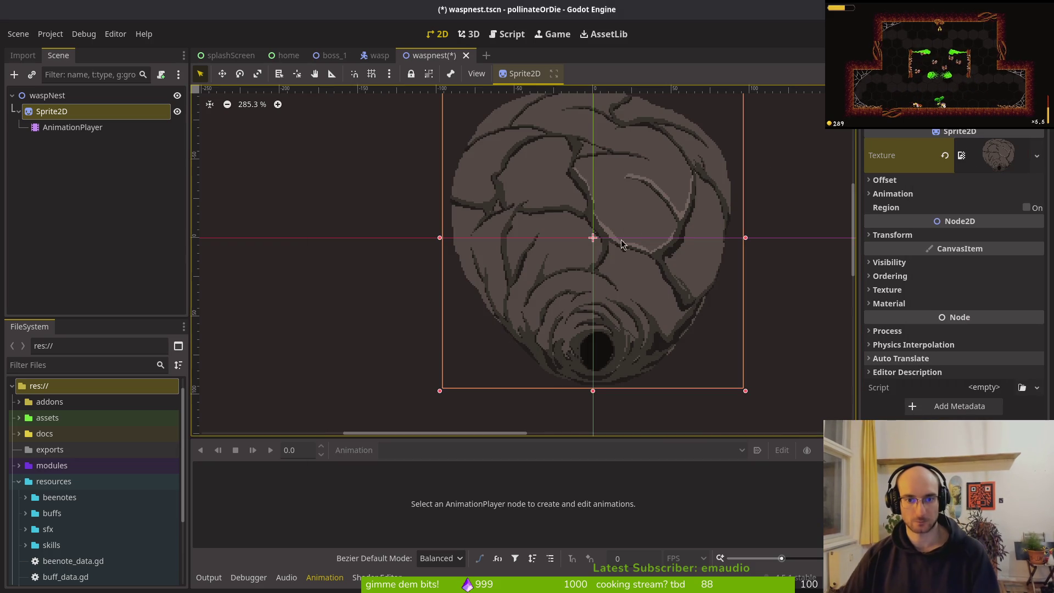
scroll(631, 249, down, 2)
key(ctrl+s)
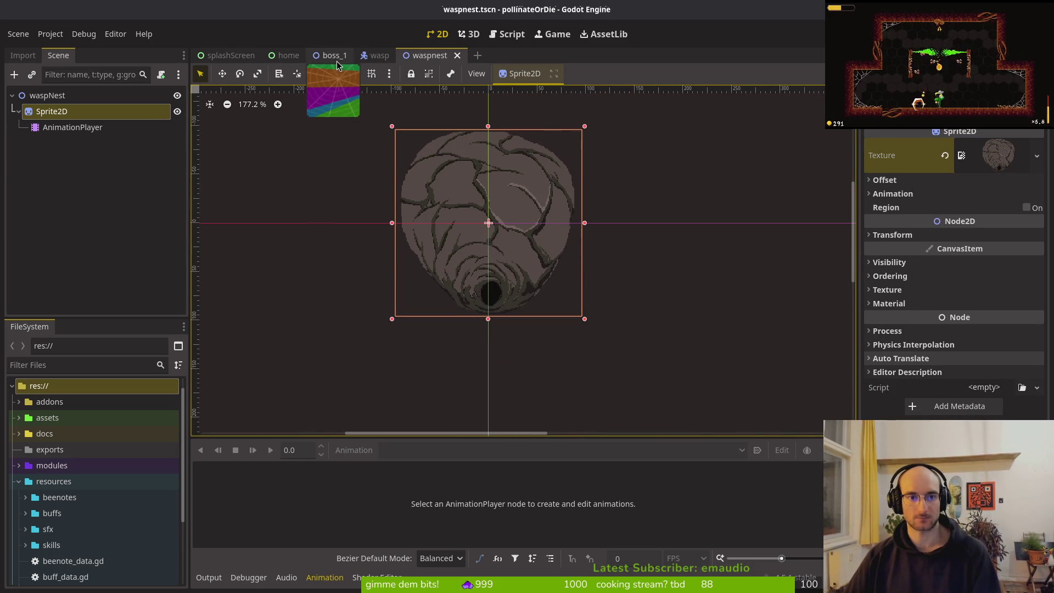
click(332, 55)
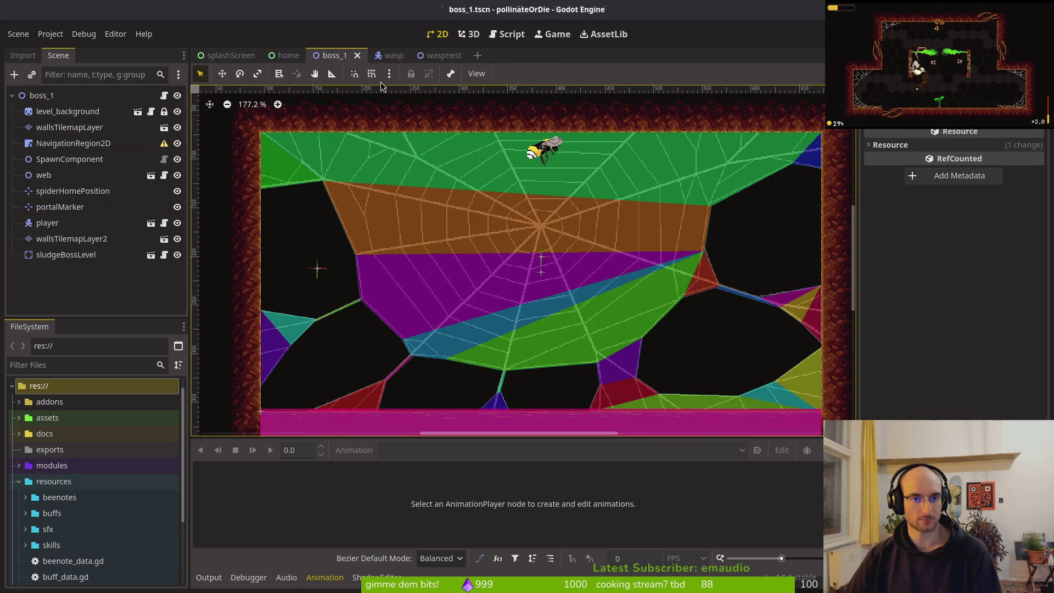
Reveal waspnest.tscn in the FileSystem and drag an instance into the upper middle of boss_1
right_click(438, 56)
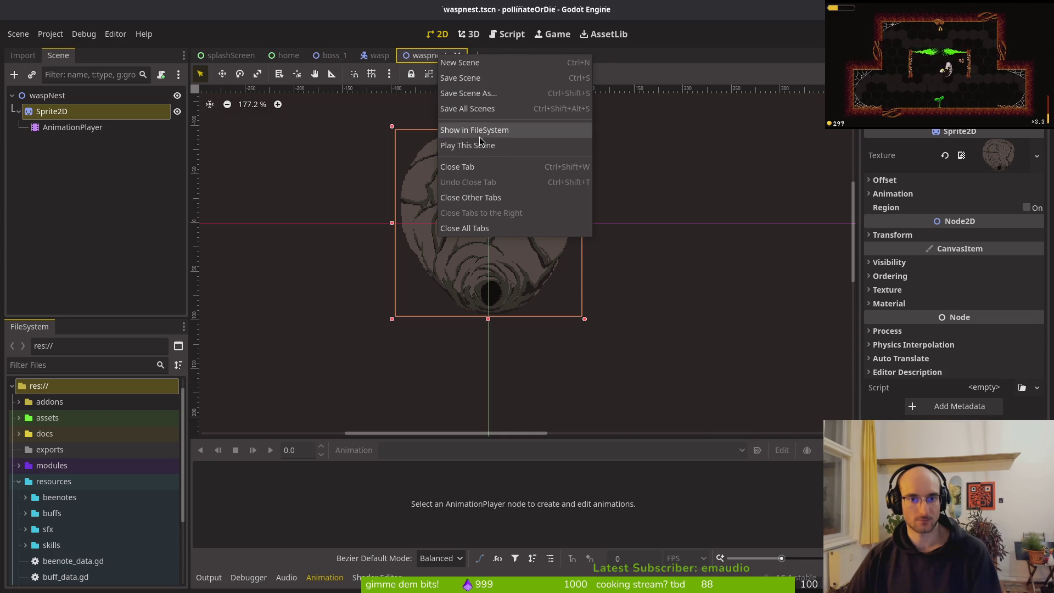
click(474, 130)
click(332, 55)
mouse_move(83, 575)
mouse_down()
mouse_move(176, 483)
mouse_move(527, 222)
mouse_move(517, 227)
mouse_move(534, 241)
mouse_move(543, 230)
mouse_move(527, 233)
mouse_up()
scroll(527, 233, down, 2)
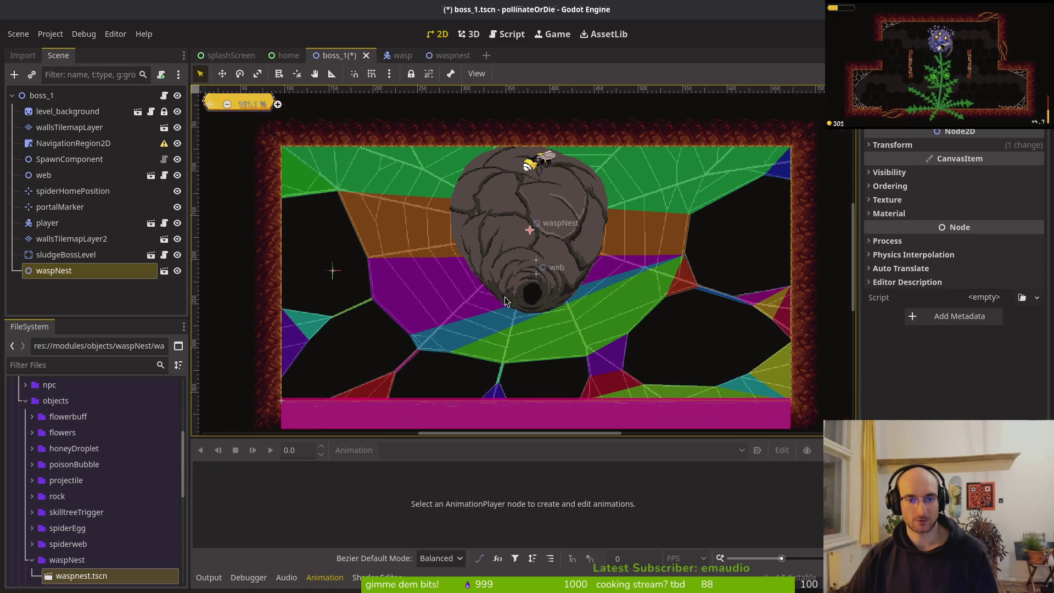
scroll(546, 283, down, 1)
scroll(542, 258, down, 1)
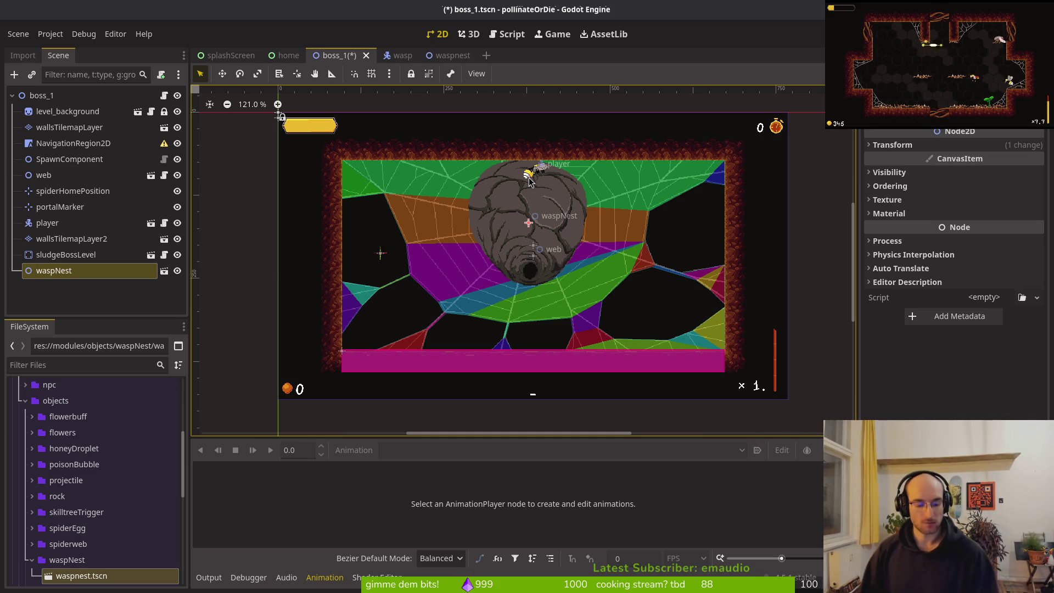
scroll(529, 181, up, 1)
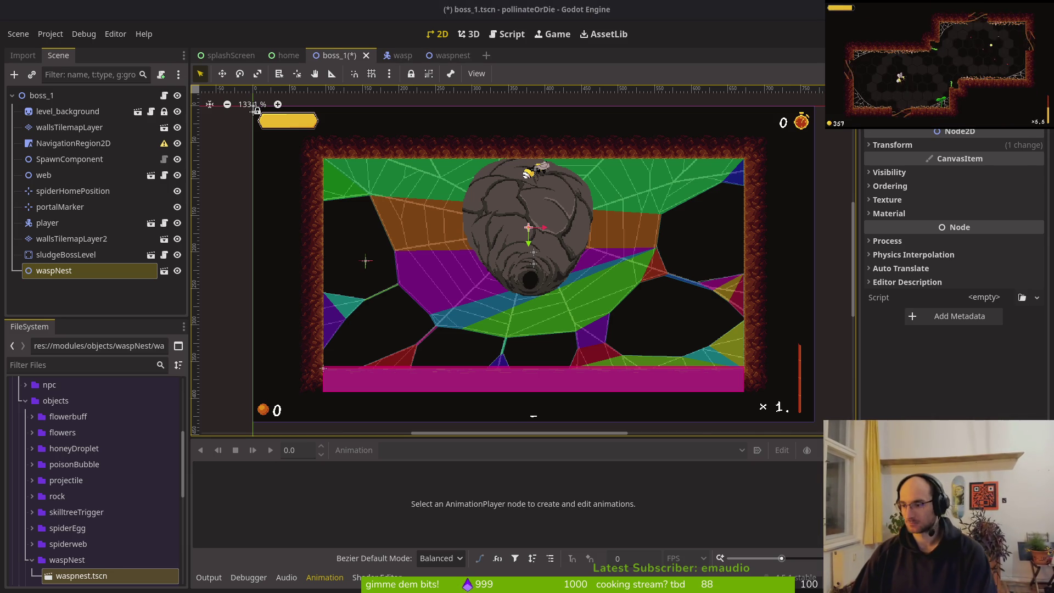
key(alt+Tab)
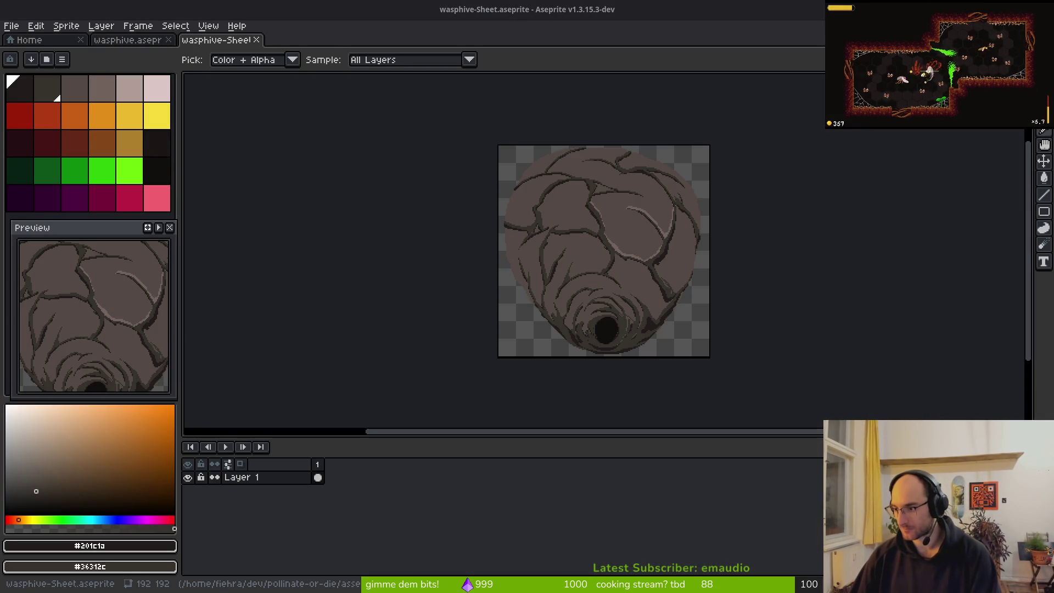
Compare the wasp hive sprite with the reference photos, then bring up the code editor's file finder
key(alt+Tab)
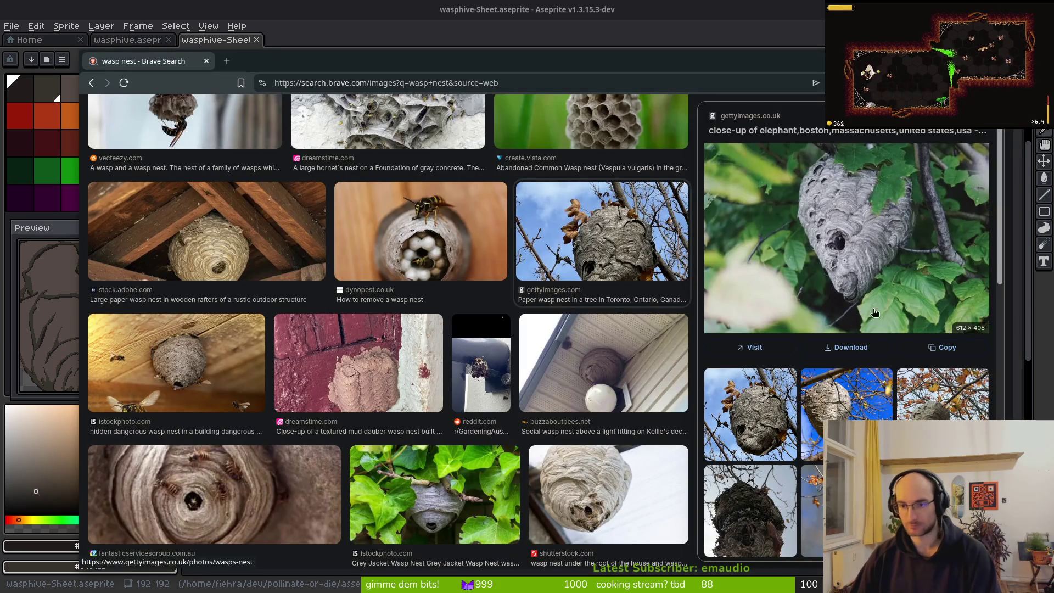
key(alt+Tab)
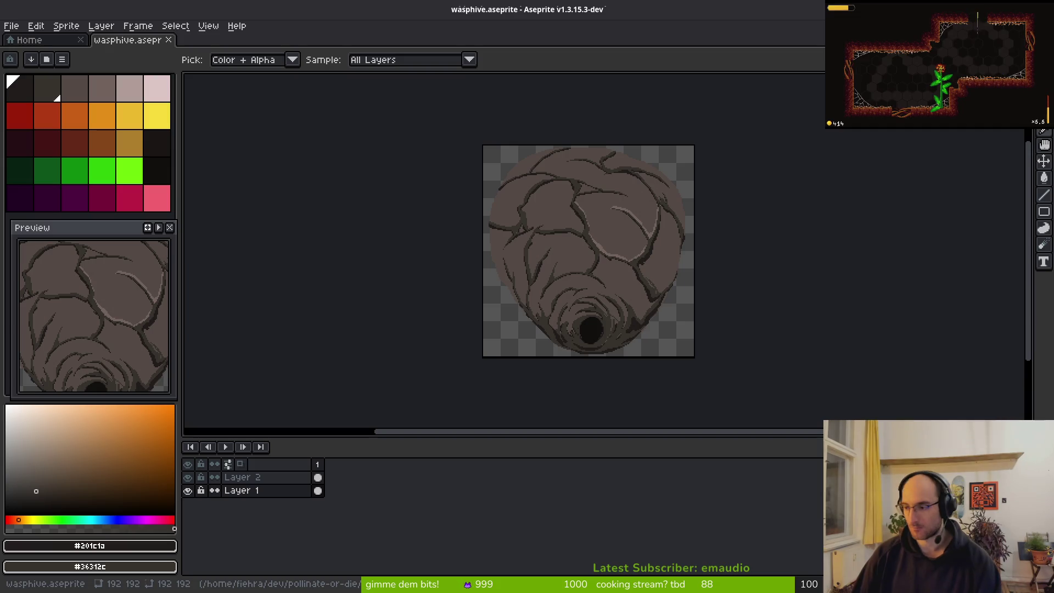
key(alt+Tab)
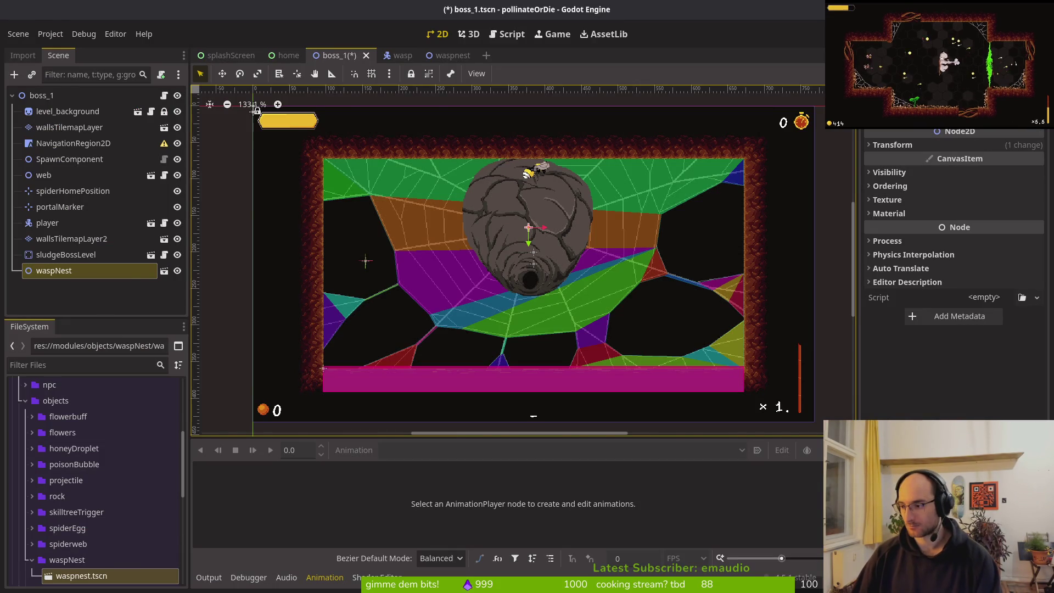
key(alt+Tab)
key(space)
Find and open README.md, then go to the mantis entry in the bosses list
key(f)
key(f)
text(read)
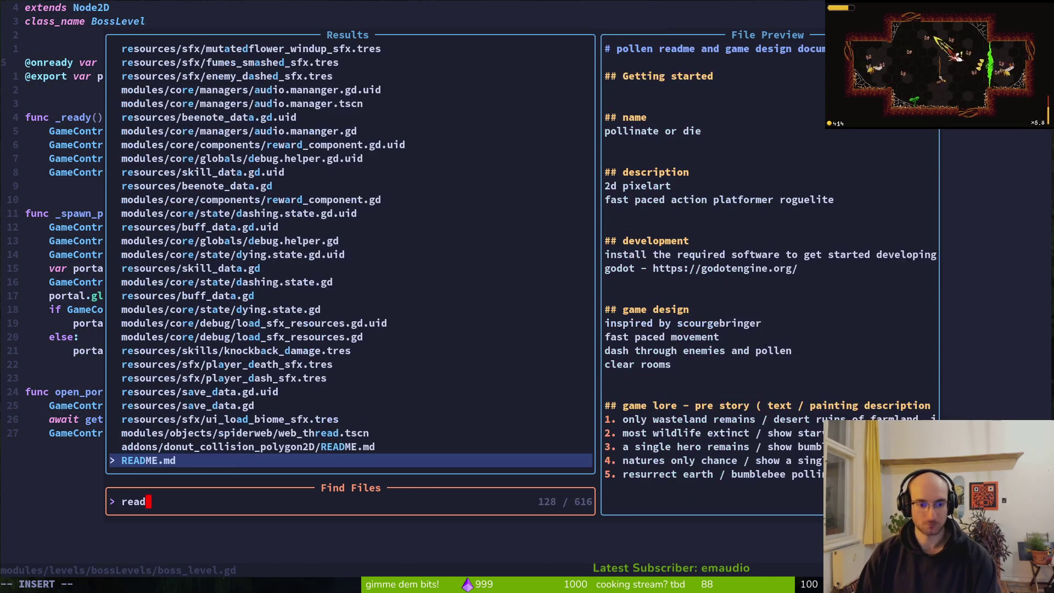
key(Return)
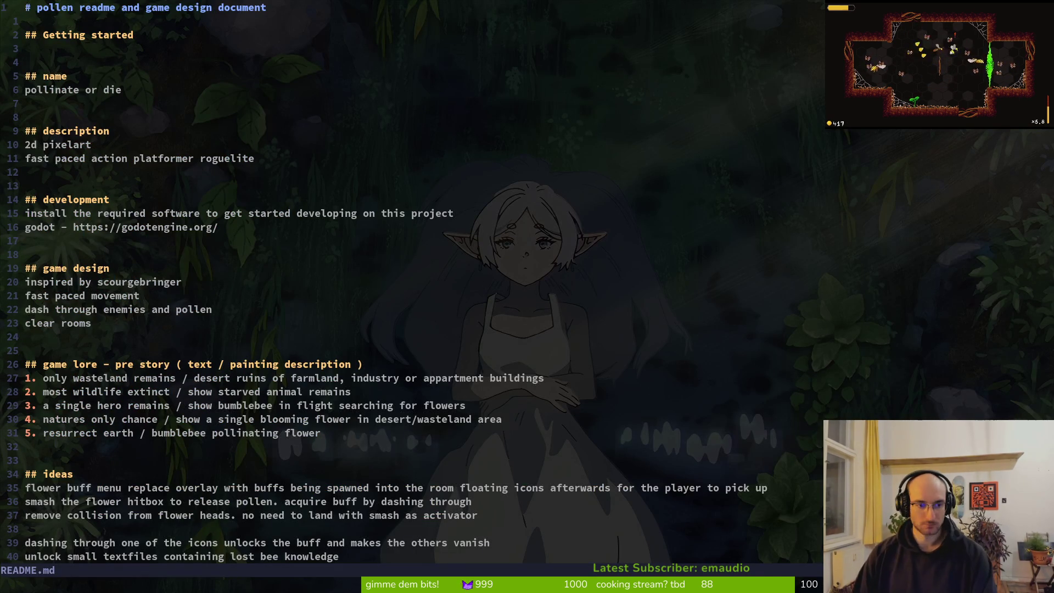
scroll(247, 211, down, 13)
scroll(148, 218, down, 20)
scroll(100, 247, down, 11)
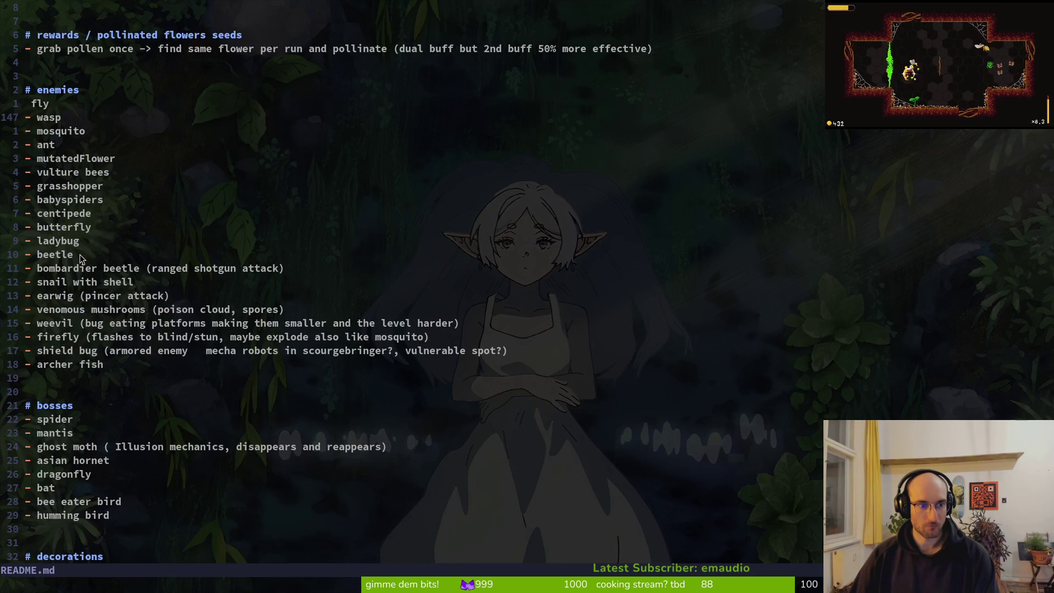
scroll(81, 255, down, 5)
click(87, 228)
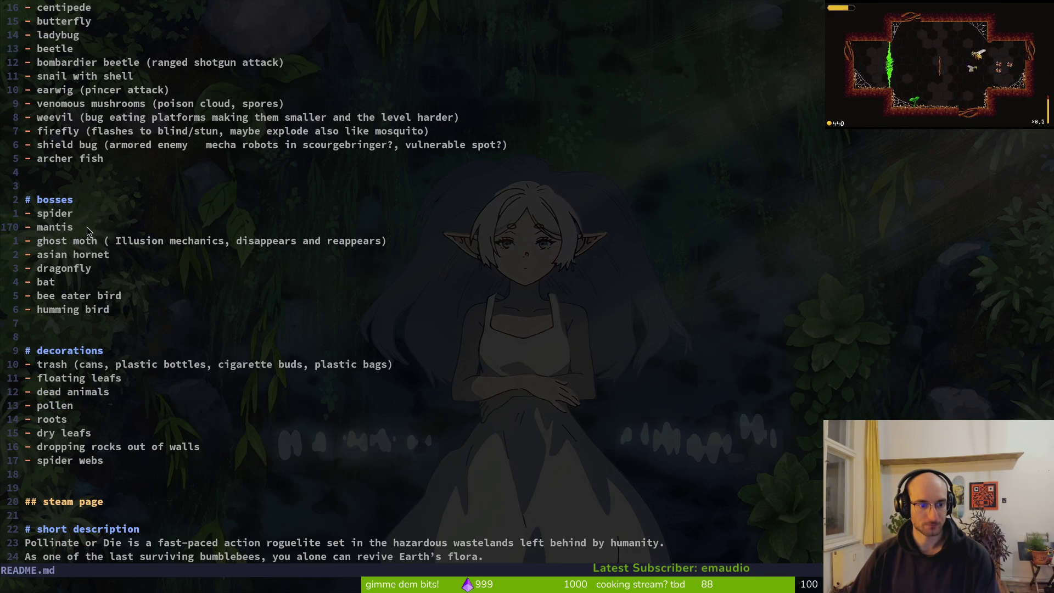
Start a note under mantis: 'jumpslash with velocity. from landing'
key(o)
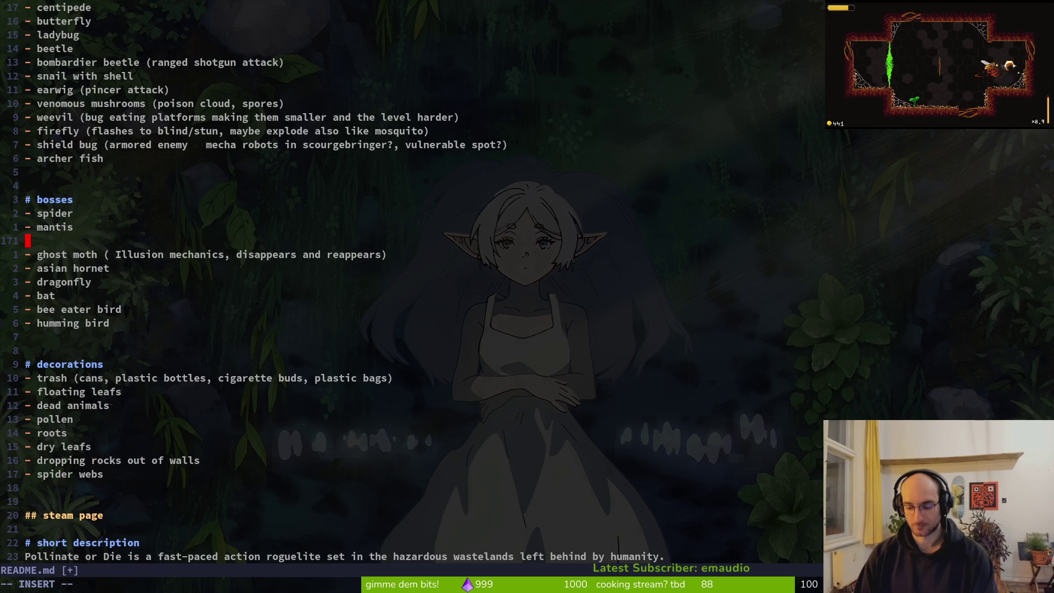
key(Escape)
key(d)
key(d)
text(:w)
key(Return)
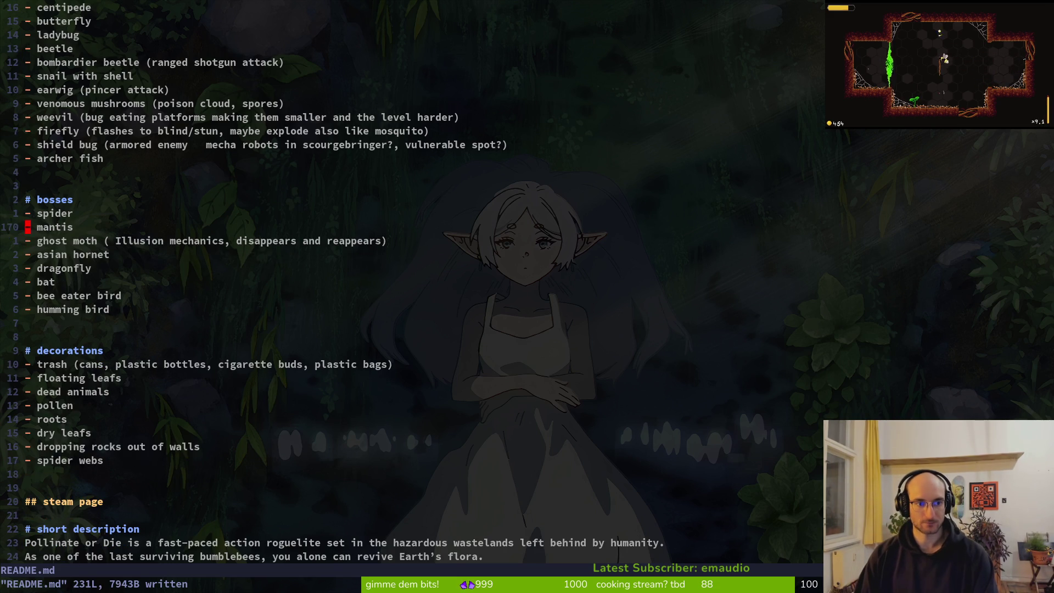
key(o)
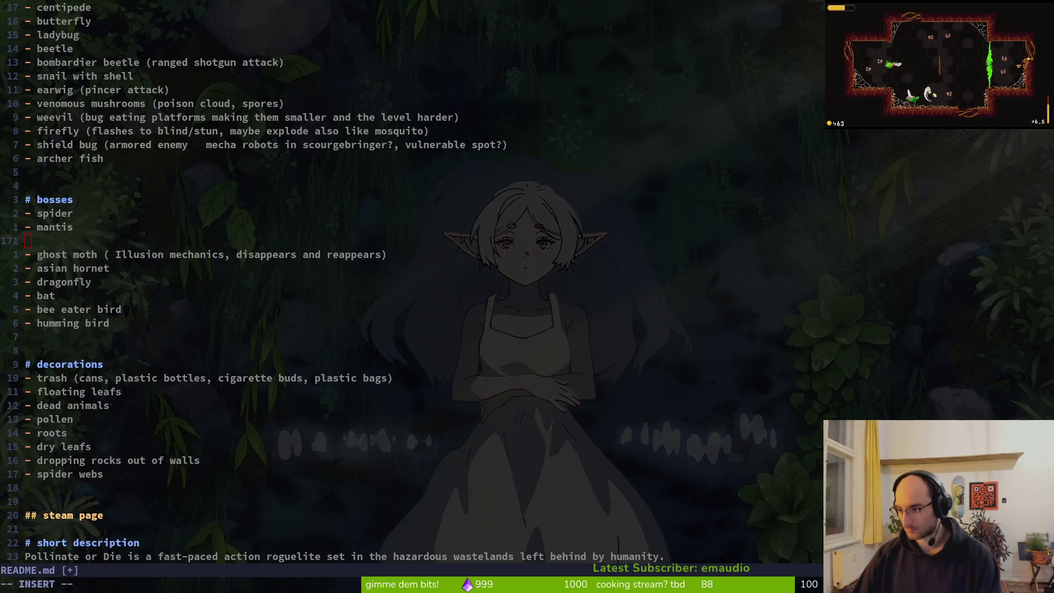
click(43, 234)
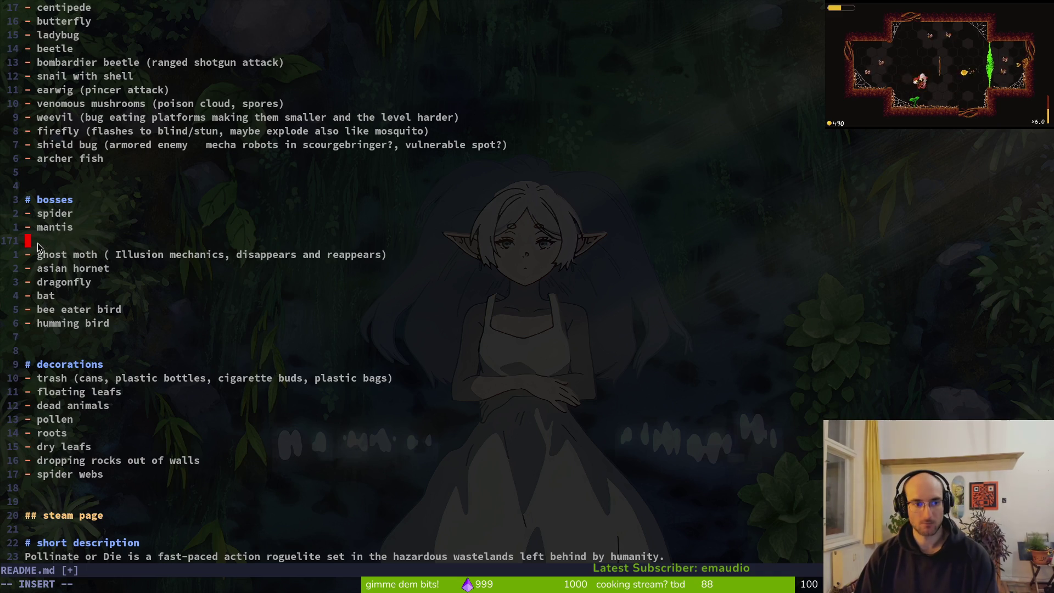
text(i)
key(BackSpace)
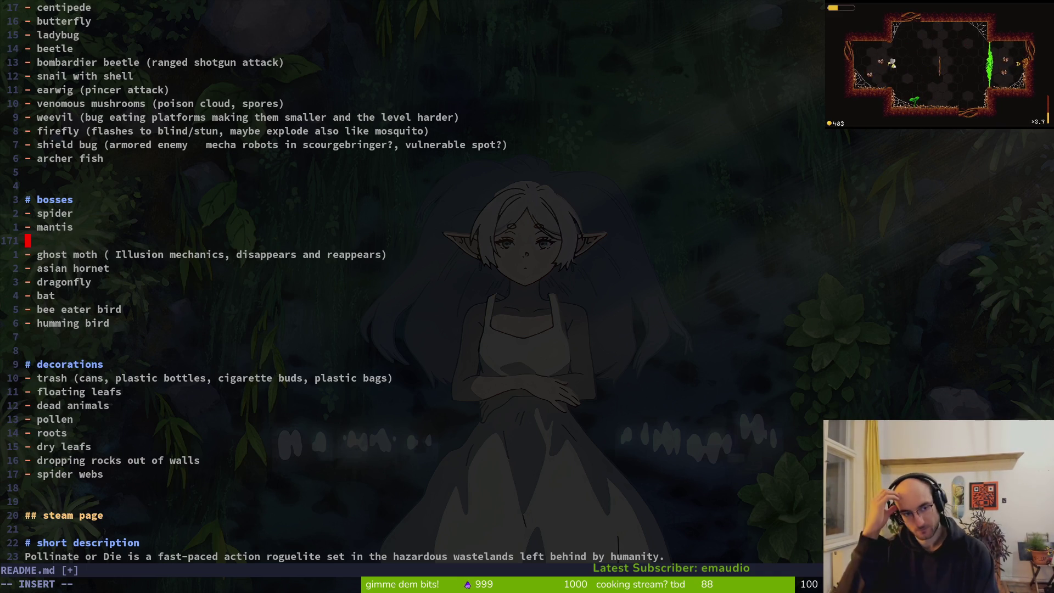
text(as)
key(BackSpace)
key(BackSpace)
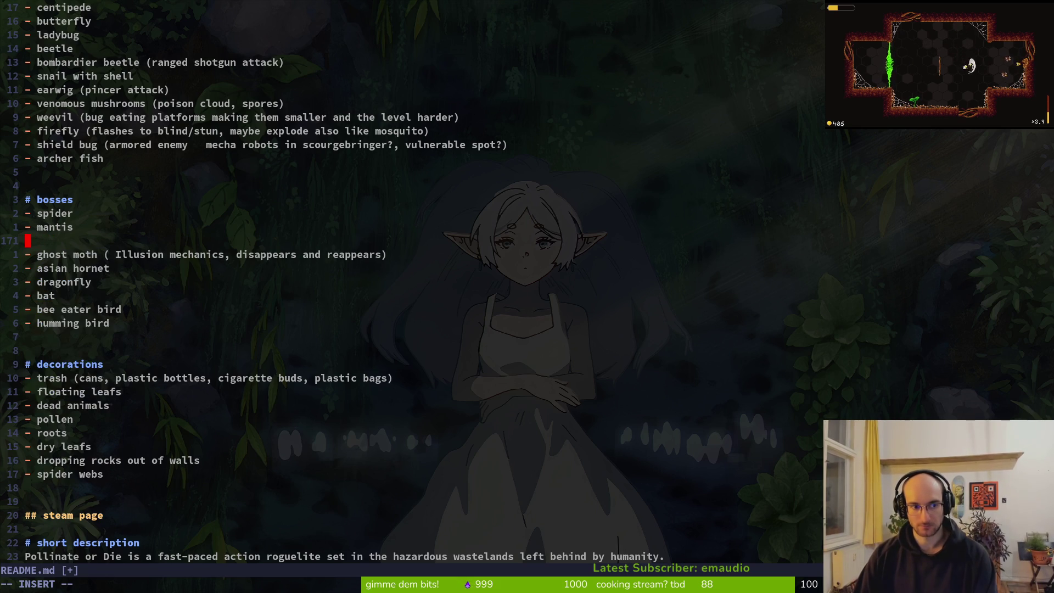
text(jump)
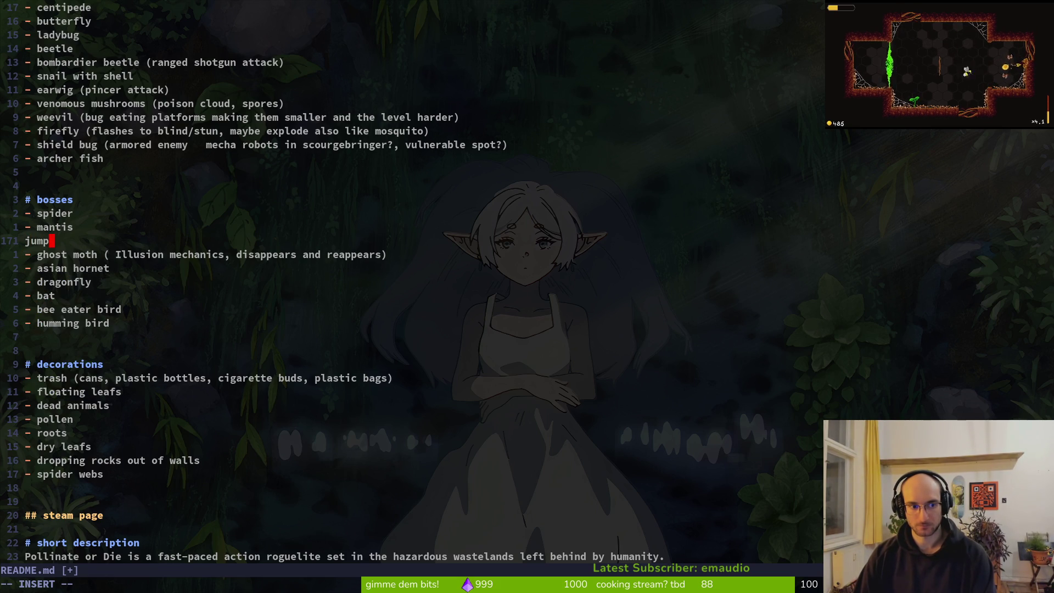
key(BackSpace)
key(BackSpace)
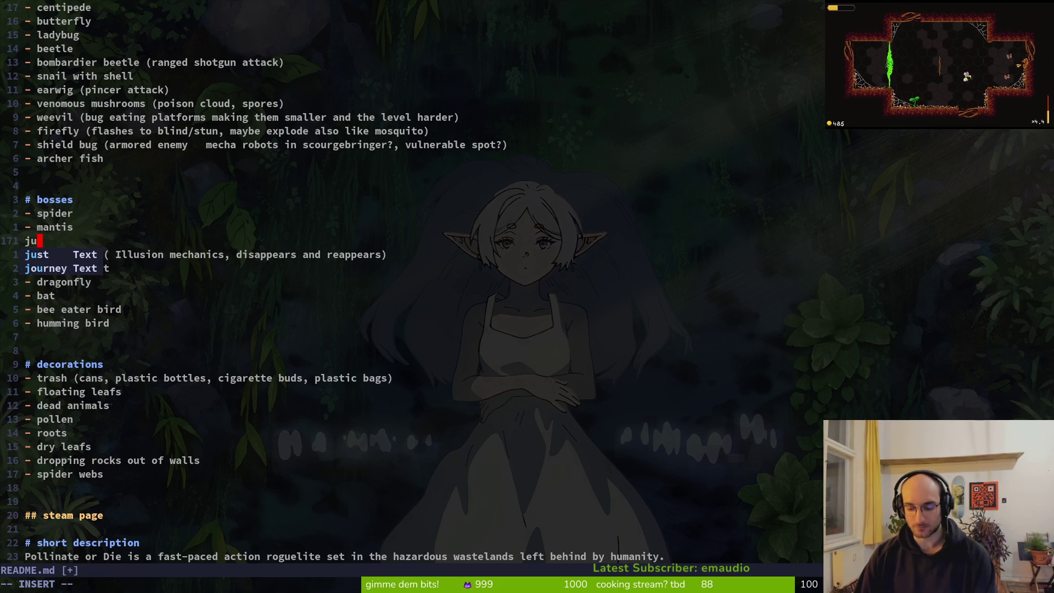
text(mpslash )
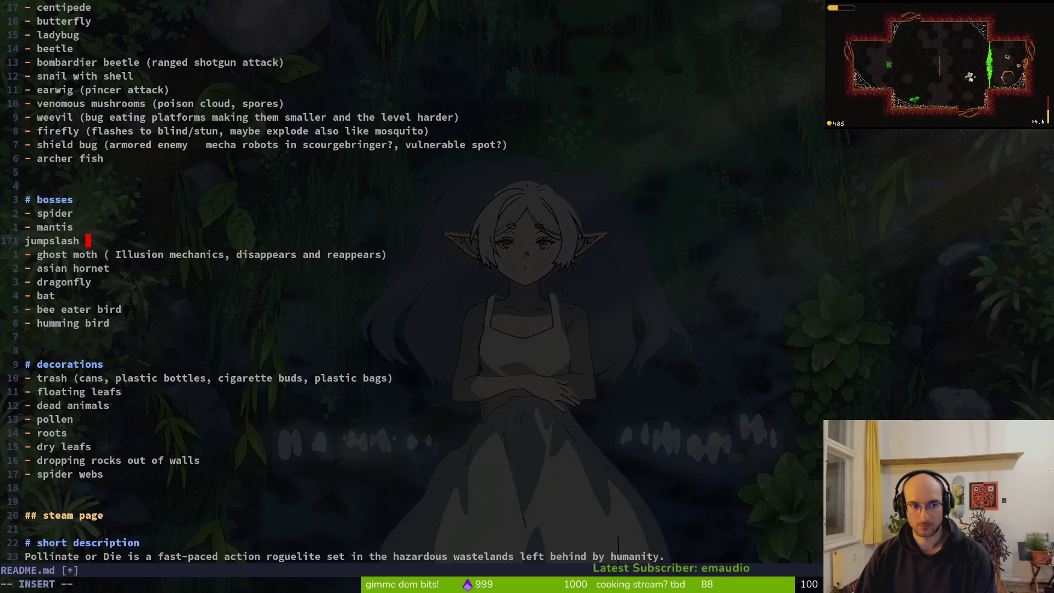
text(with )
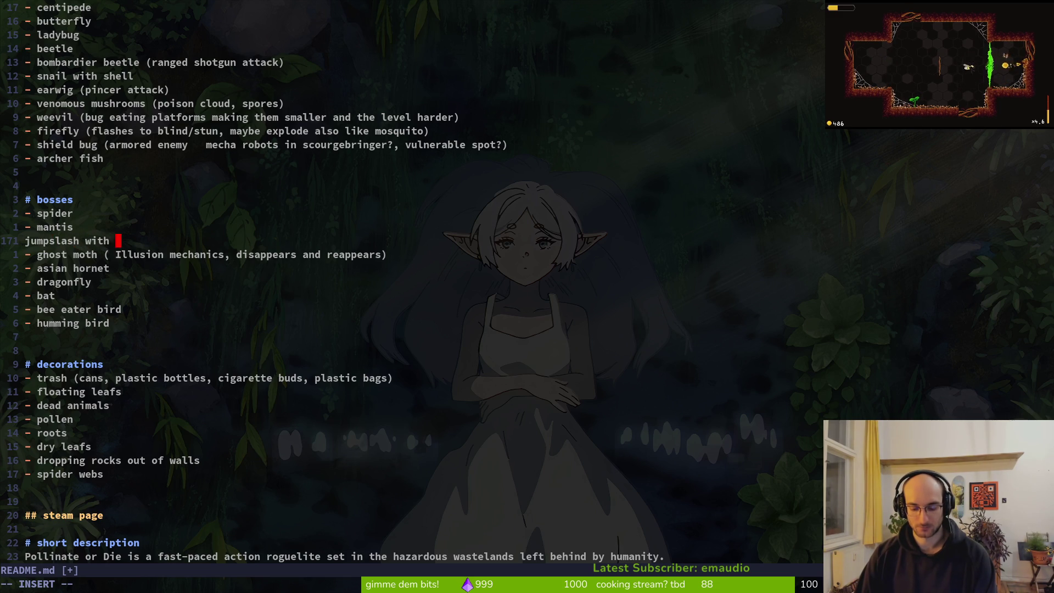
text(velocity. from langi)
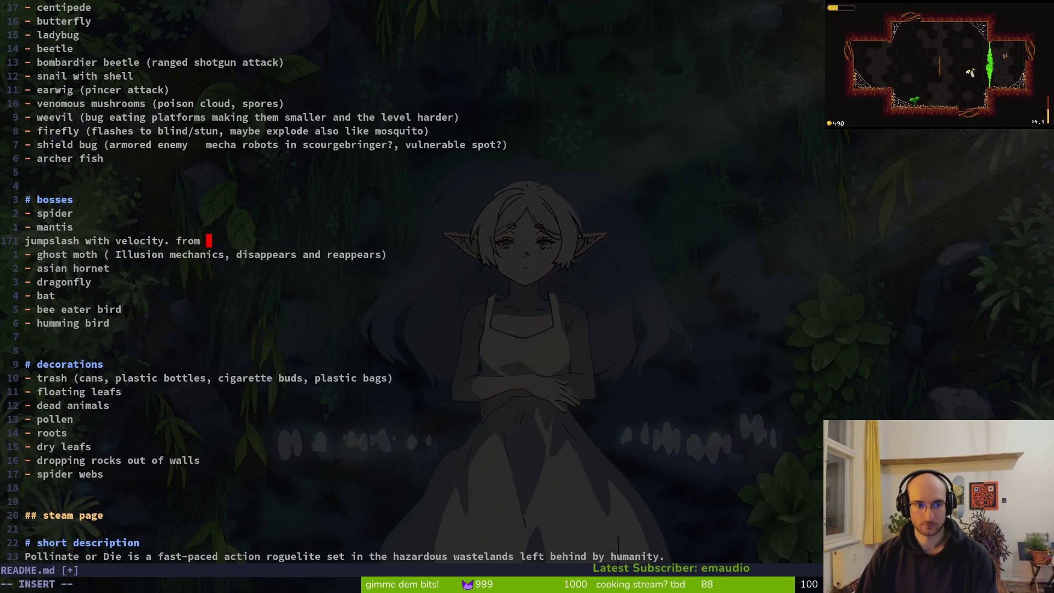
Finish the note with choosing a fly-to option, then jumpslash attacks again, and save
key(BackSpace)
key(BackSpace)
text(ndning)
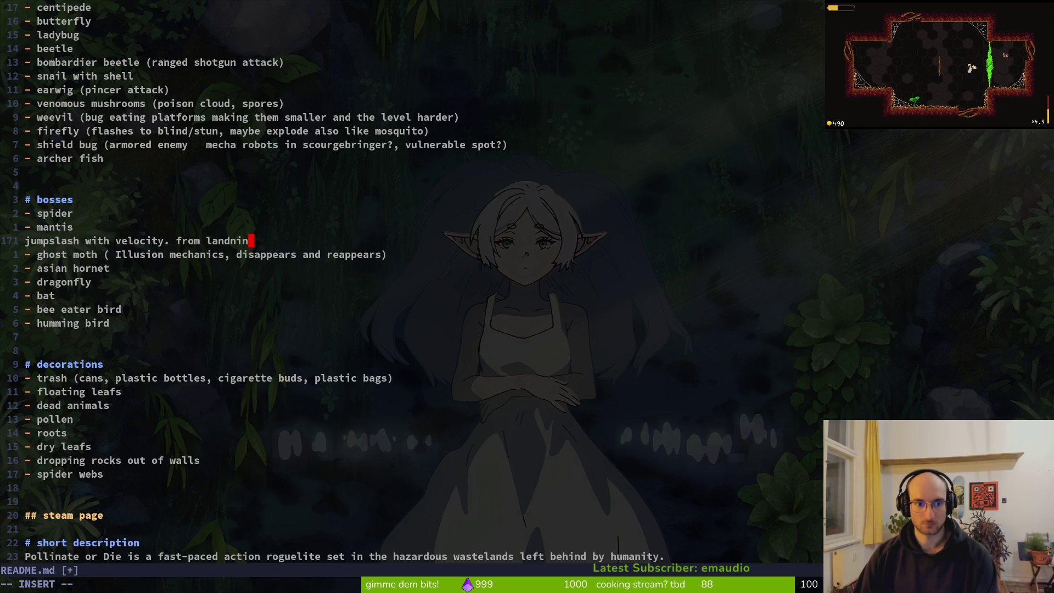
key(BackSpace)
key(BackSpace)
key(BackSpace)
text(ing positi)
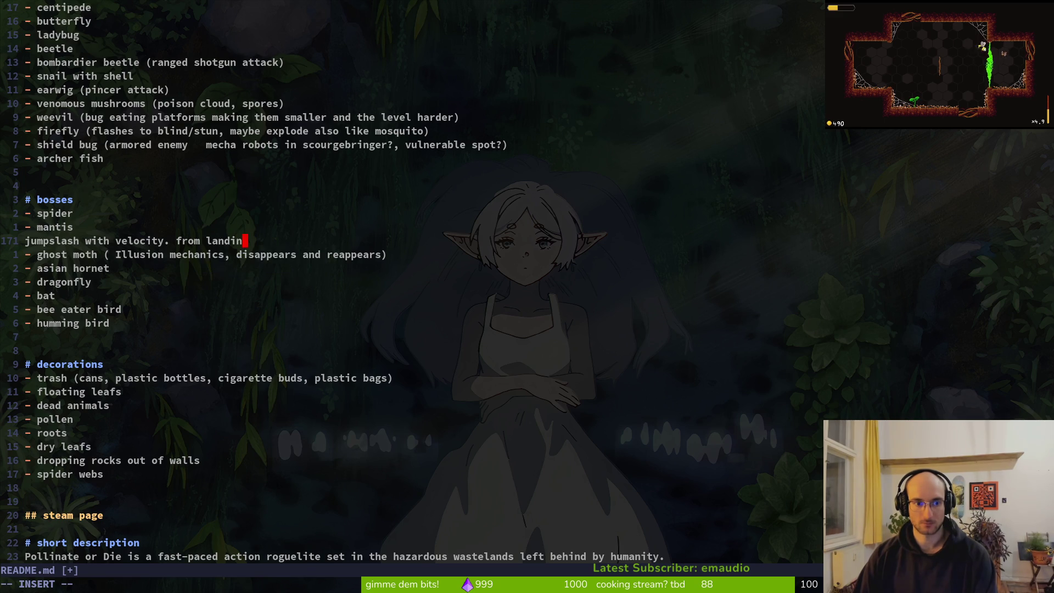
text(on choose a)
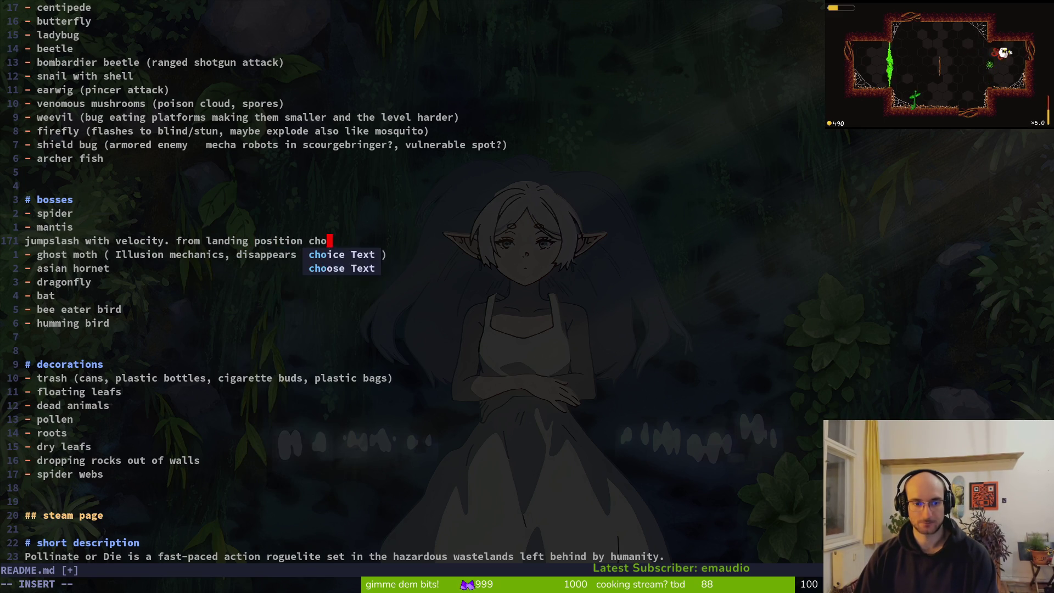
key(BackSpace)
key(BackSpace)
text(one of the optionos)
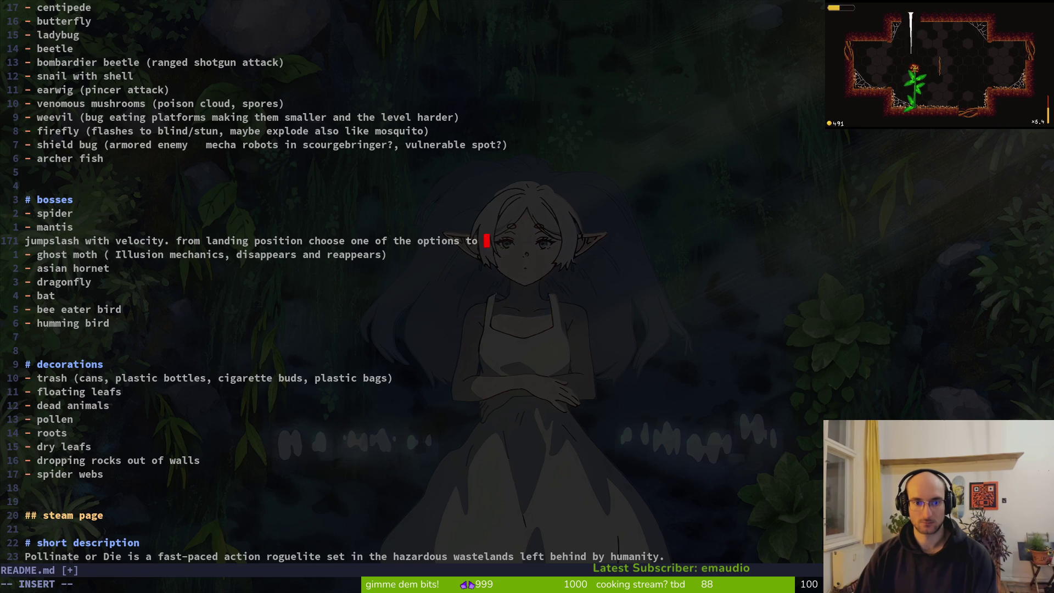
text(fly to then )
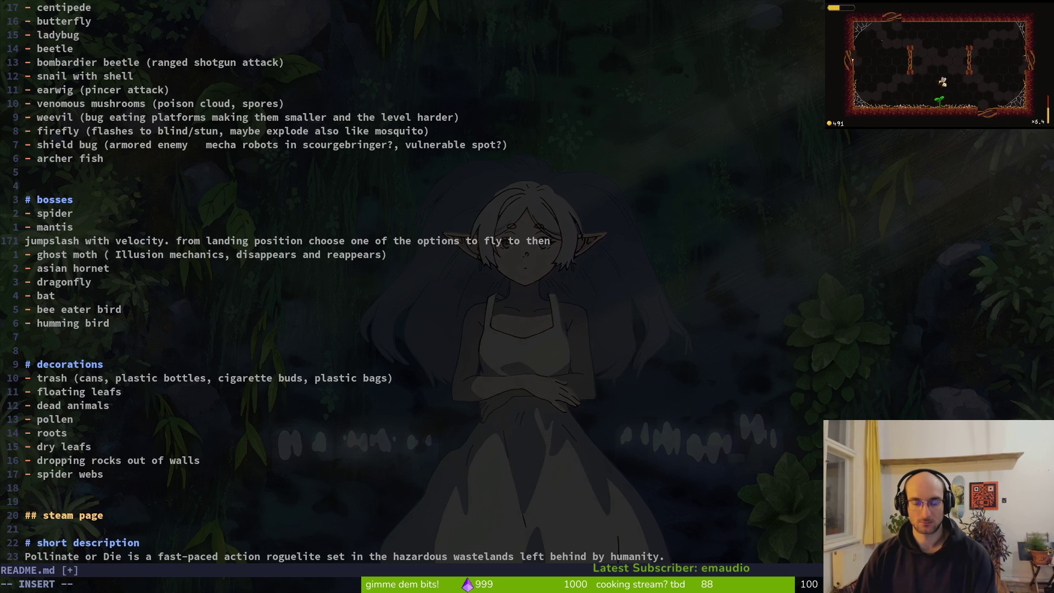
text(get ready f)
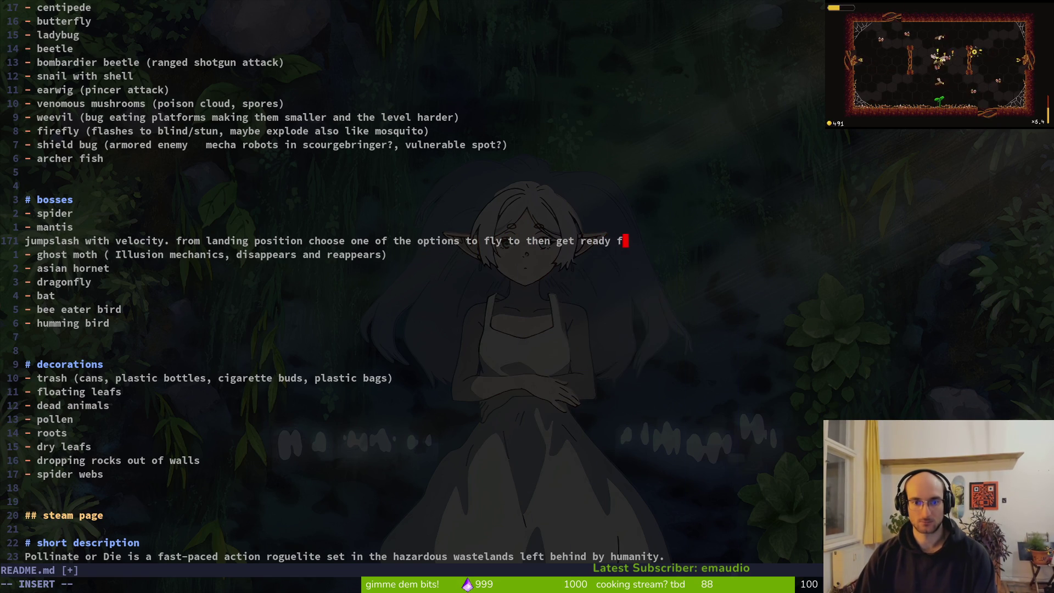
text(or jumpslash ast)
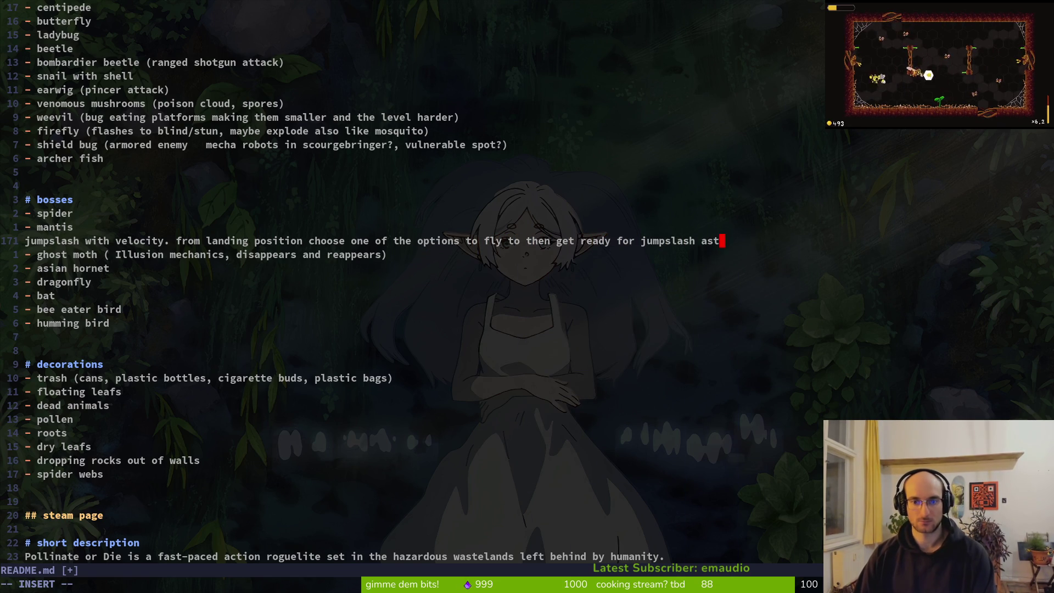
key(BackSpace)
key(BackSpace)
key(BackSpace)
text(ttacks )
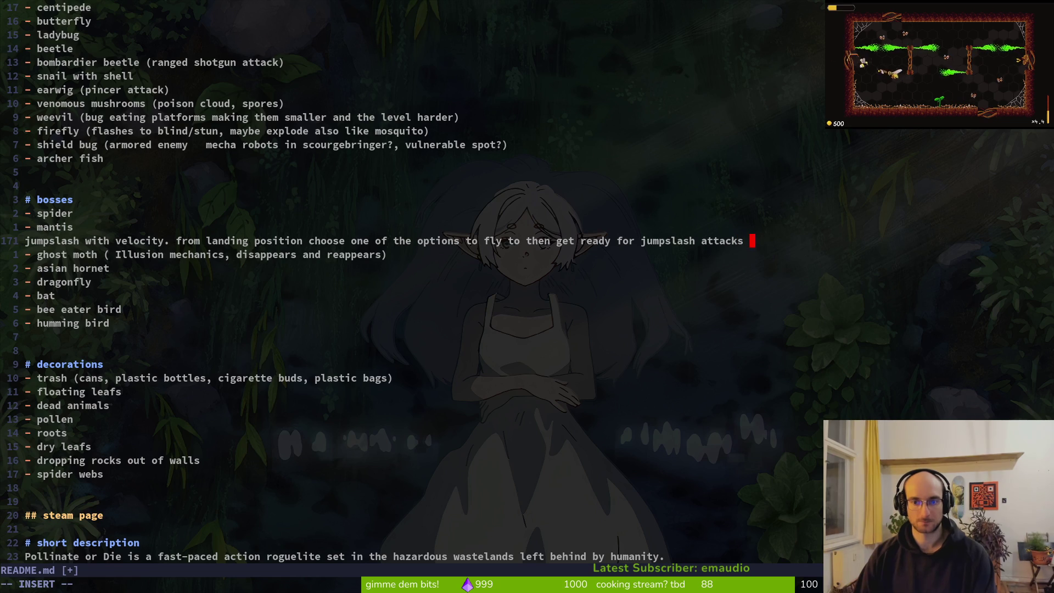
text(again)
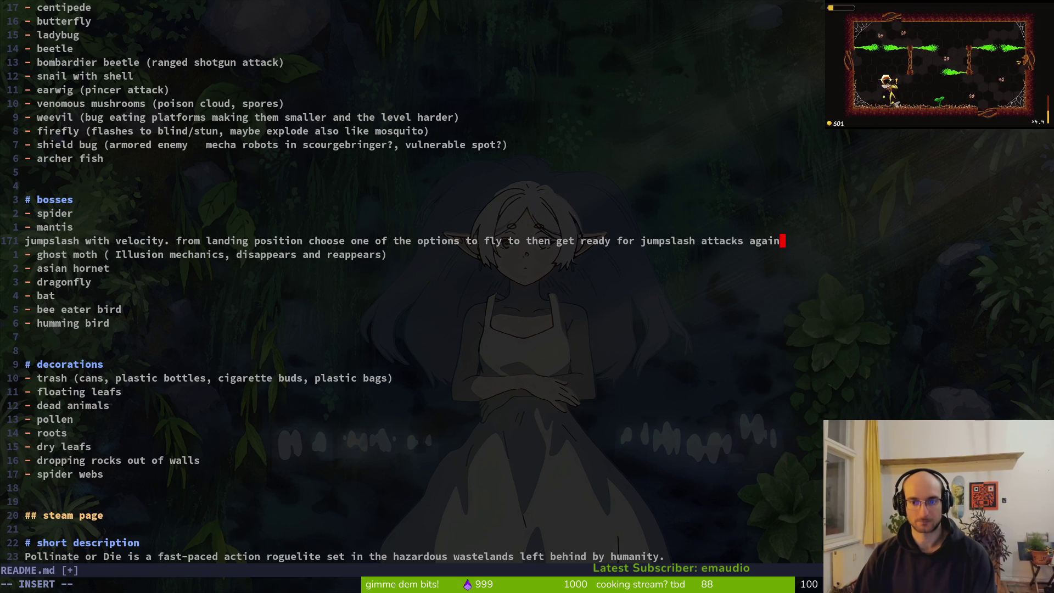
key(Escape)
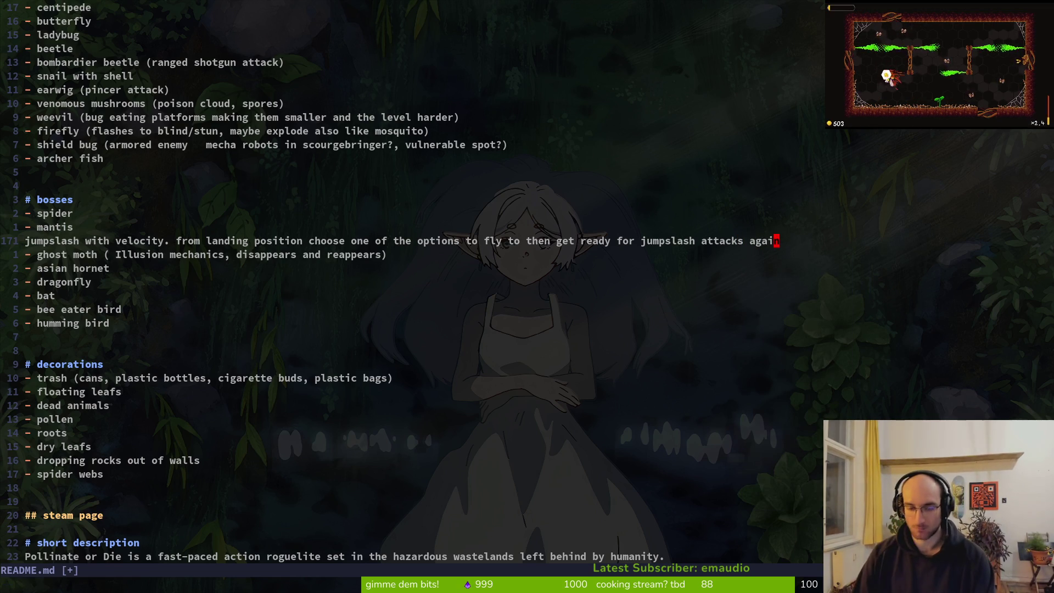
text(:w)
key(Return)
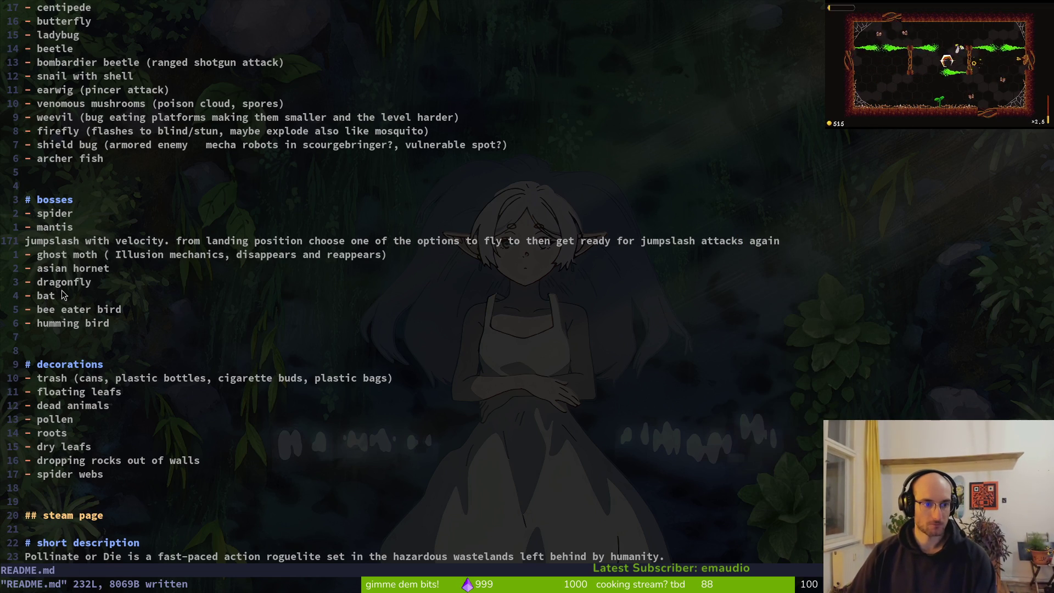
scroll(102, 212, up, 3)
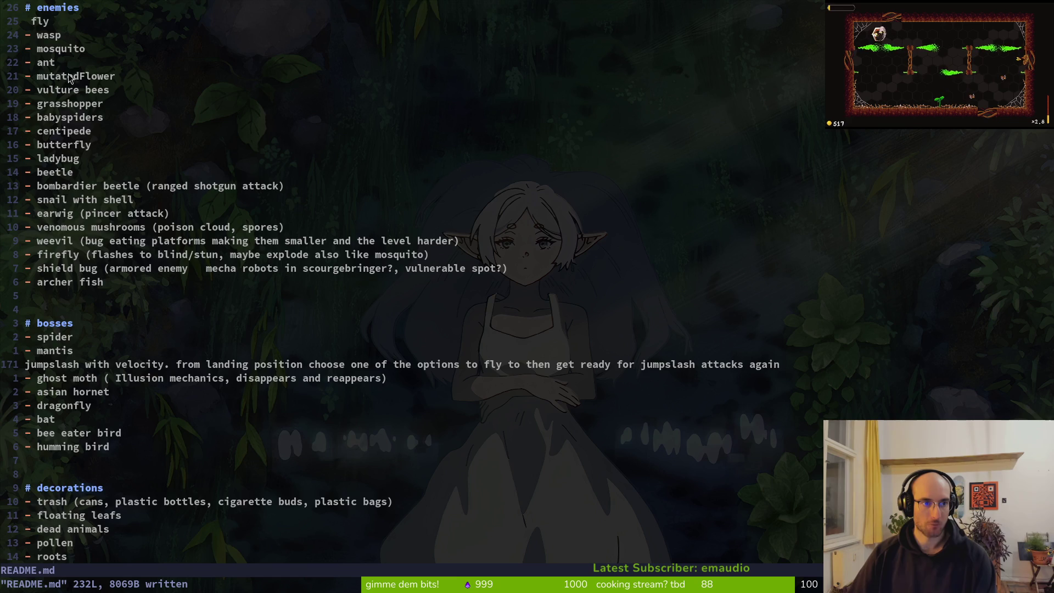
scroll(72, 176, up, 3)
click(68, 160)
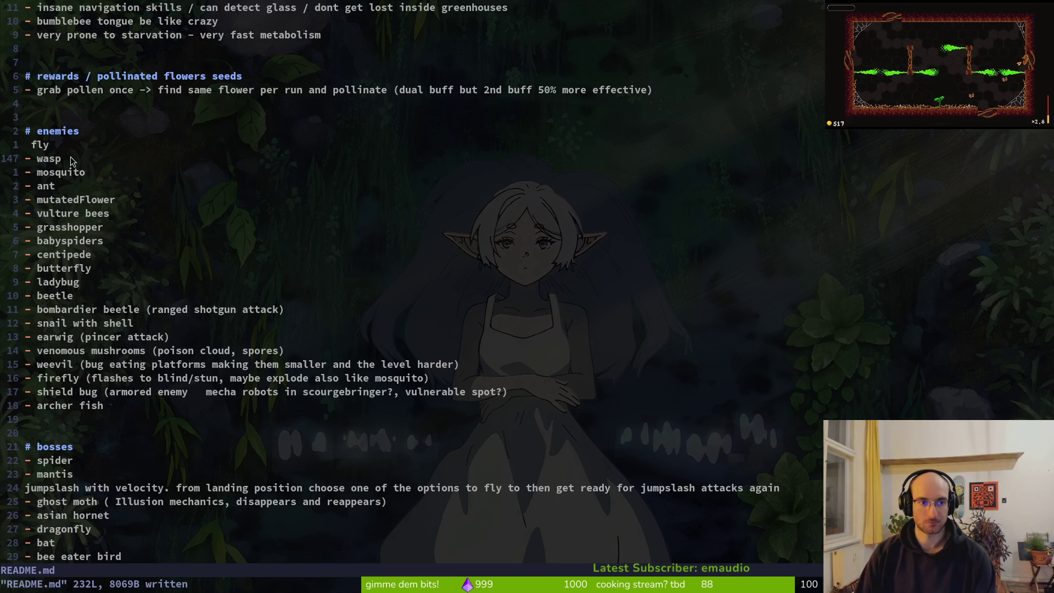
scroll(90, 310, down, 4)
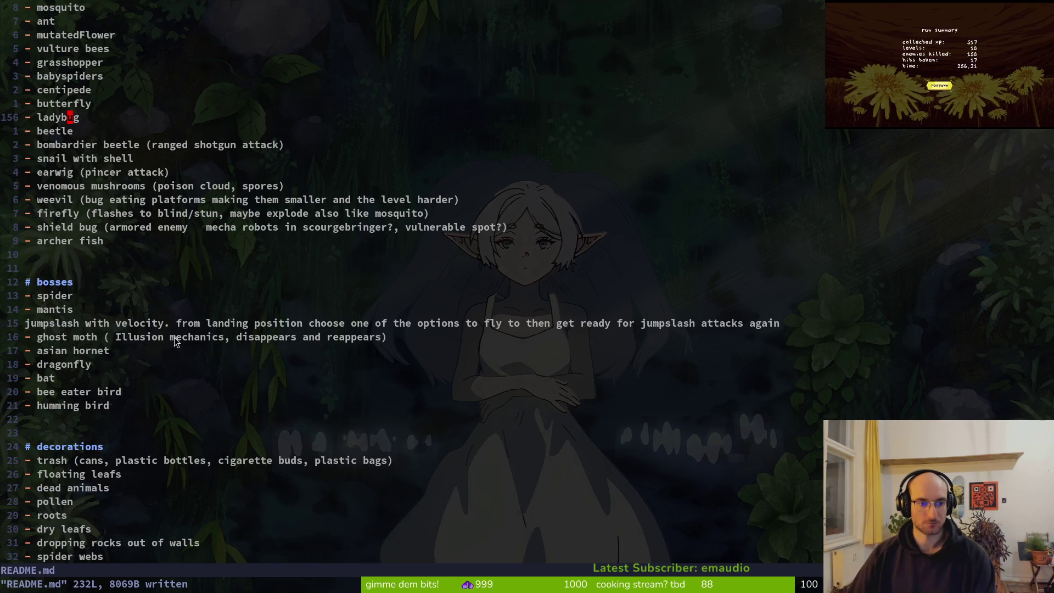
click(81, 297)
Add a 'wasp nest' boss entry below spider in the README
key(o)
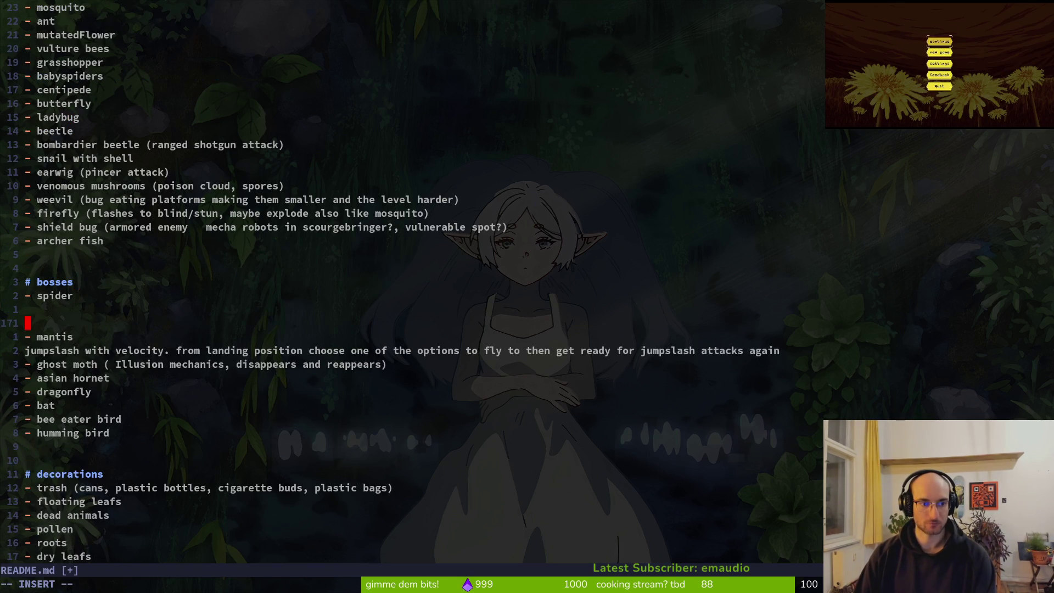
key(BackSpace)
key(Return)
text(w)
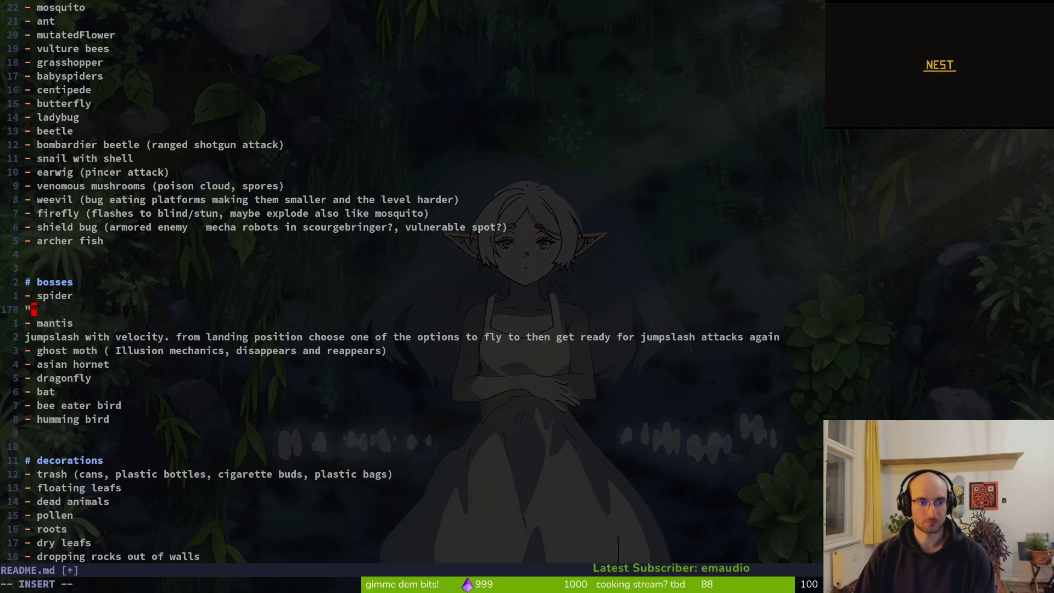
text(=)
text(wasp nest)
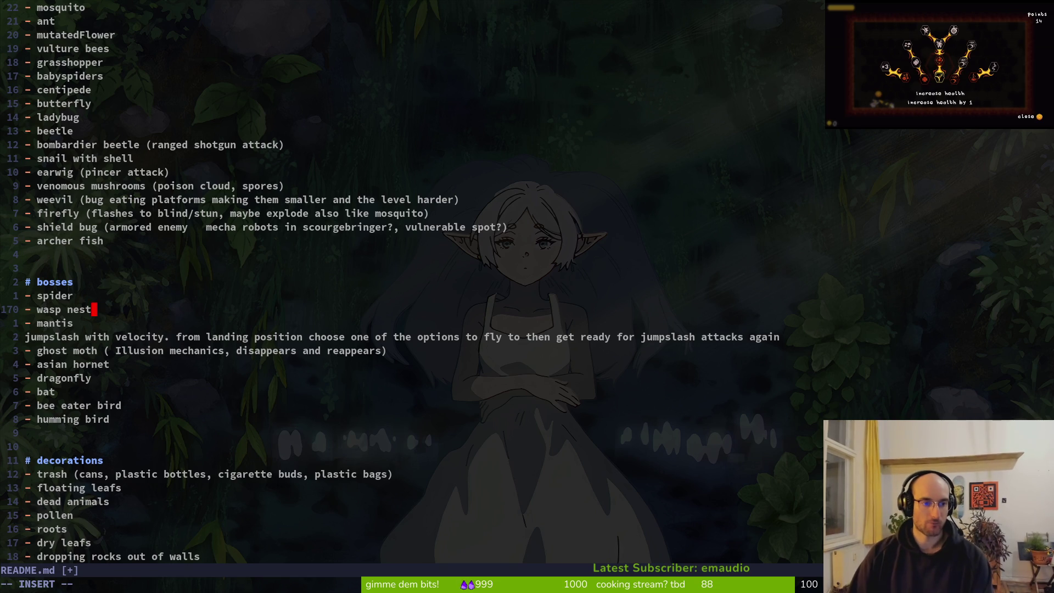
key(Return)
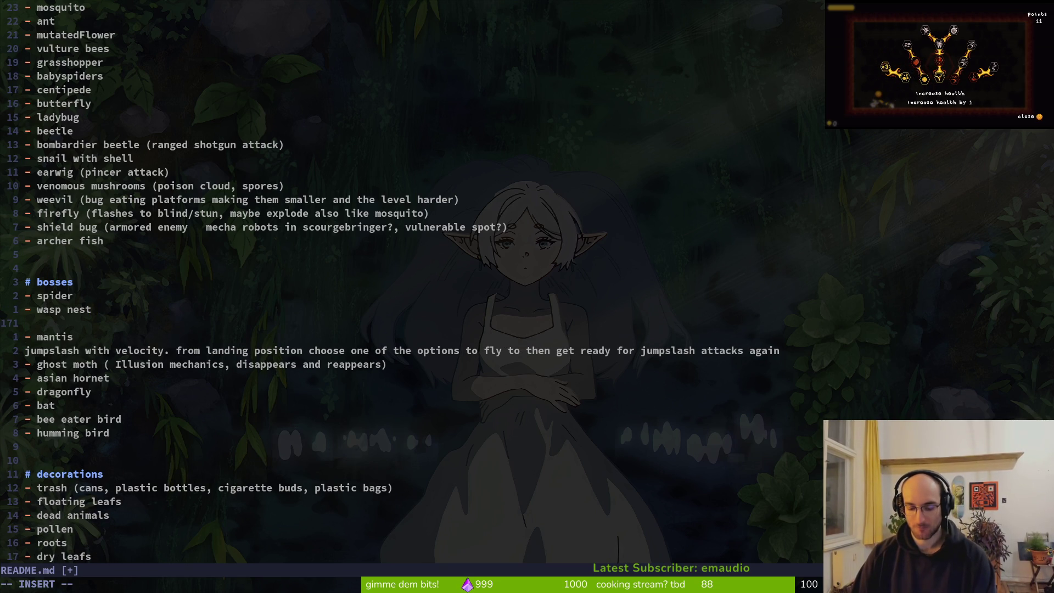
Describe it: hitting the nest's ceiling connection drops it into sludge, spawning more wasps to fight
text(destroy the nest by )
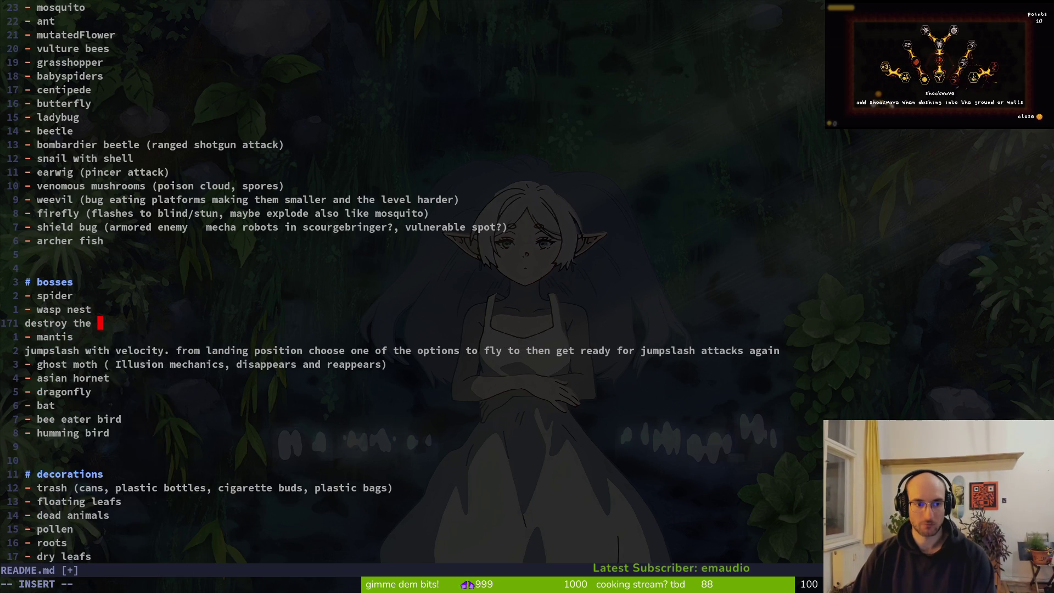
text(hitting the gon)
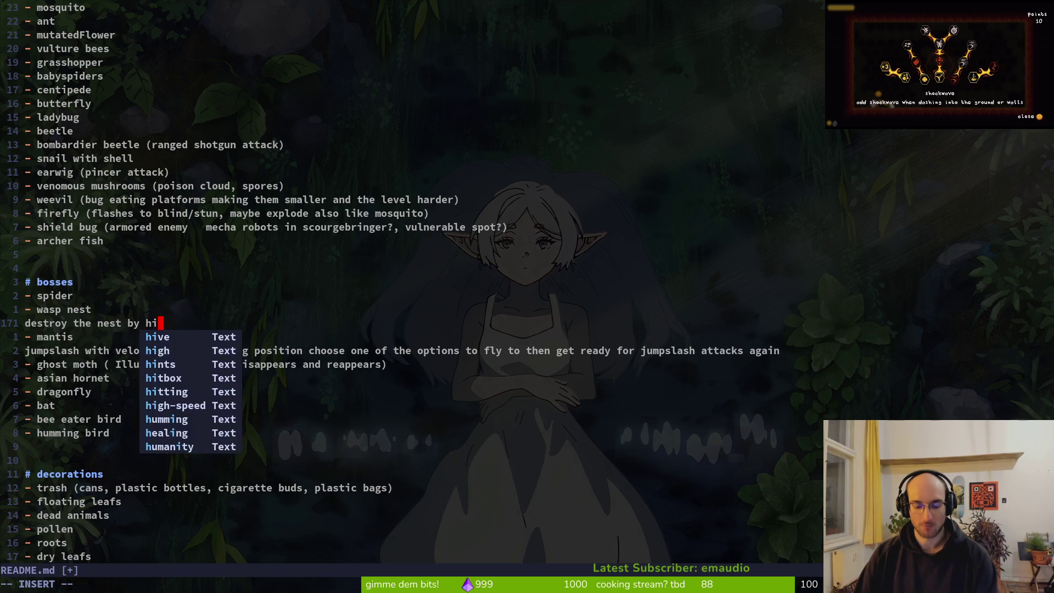
key(BackSpace)
key(BackSpace)
key(BackSpace)
text(connecdtio)
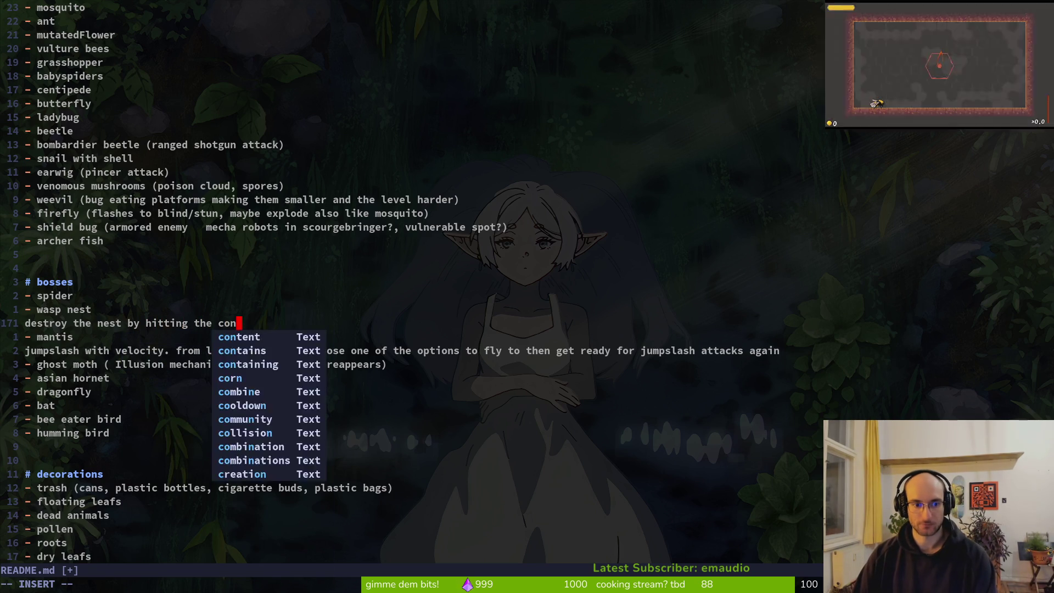
key(BackSpace)
text(tion of nest to )
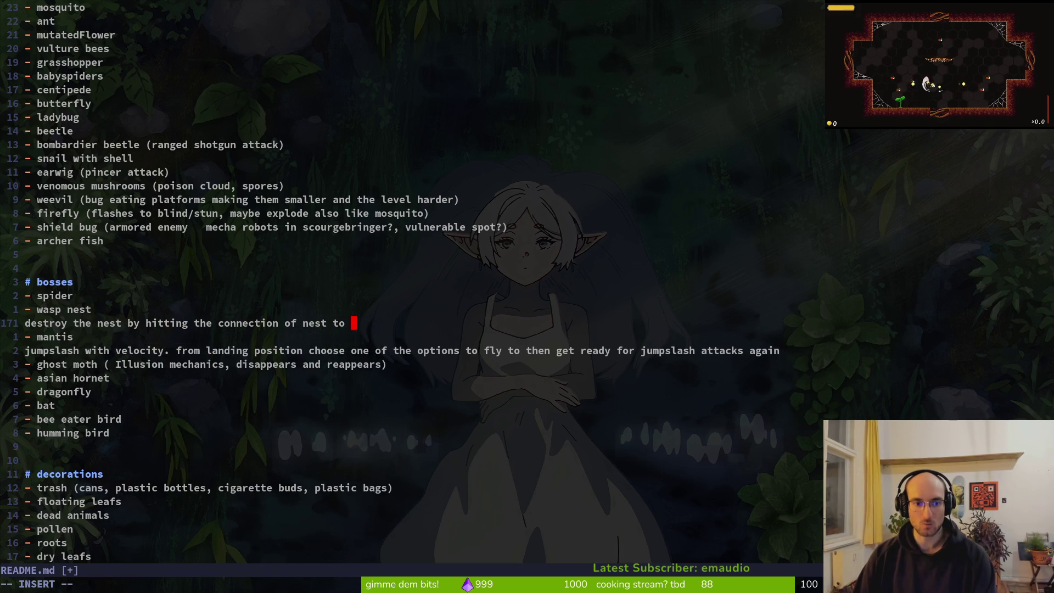
text(ceil)
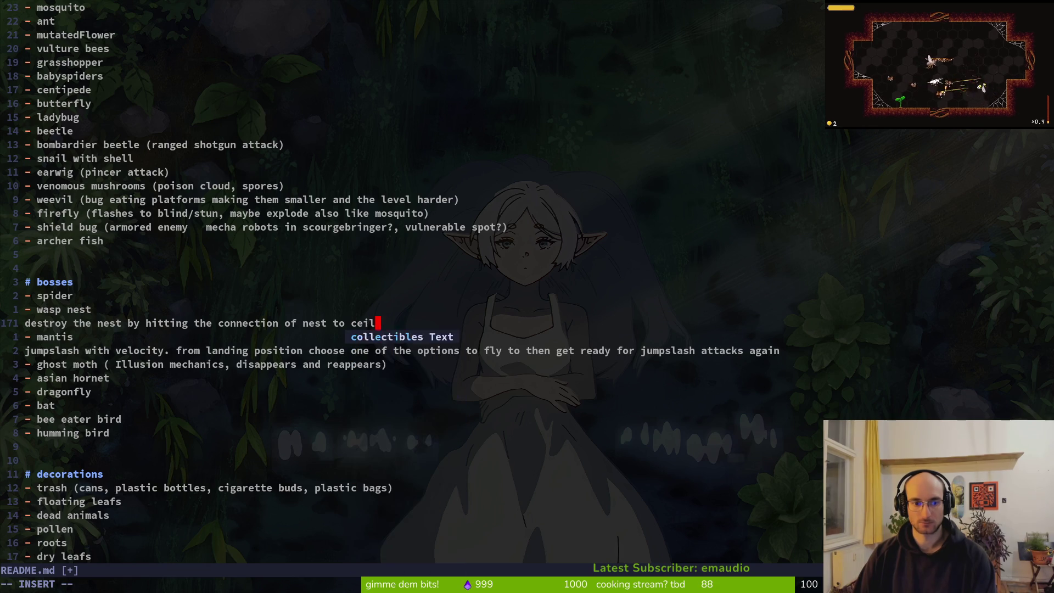
text(ing -)
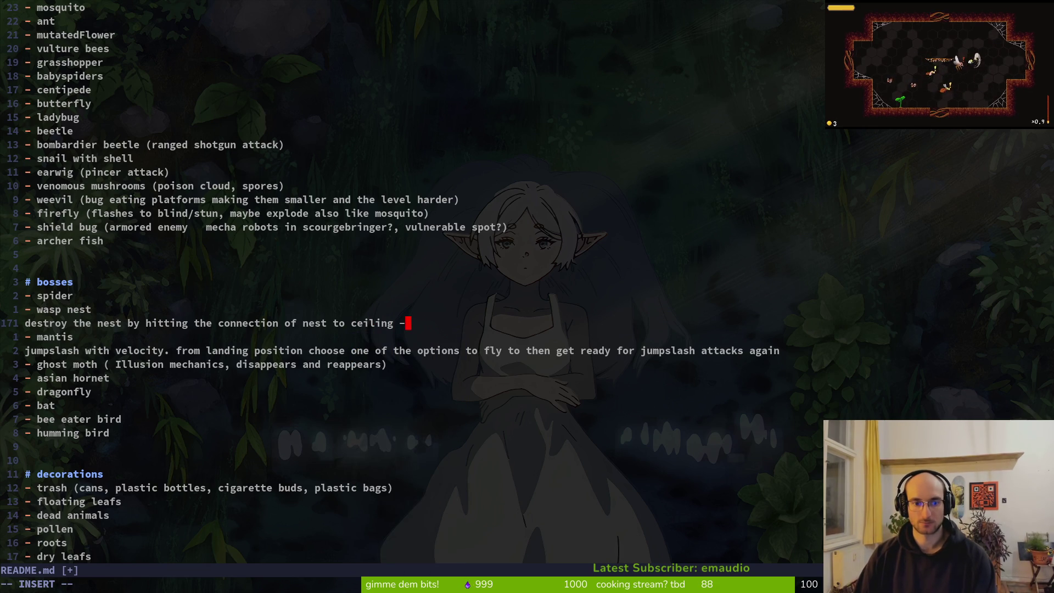
text(> )
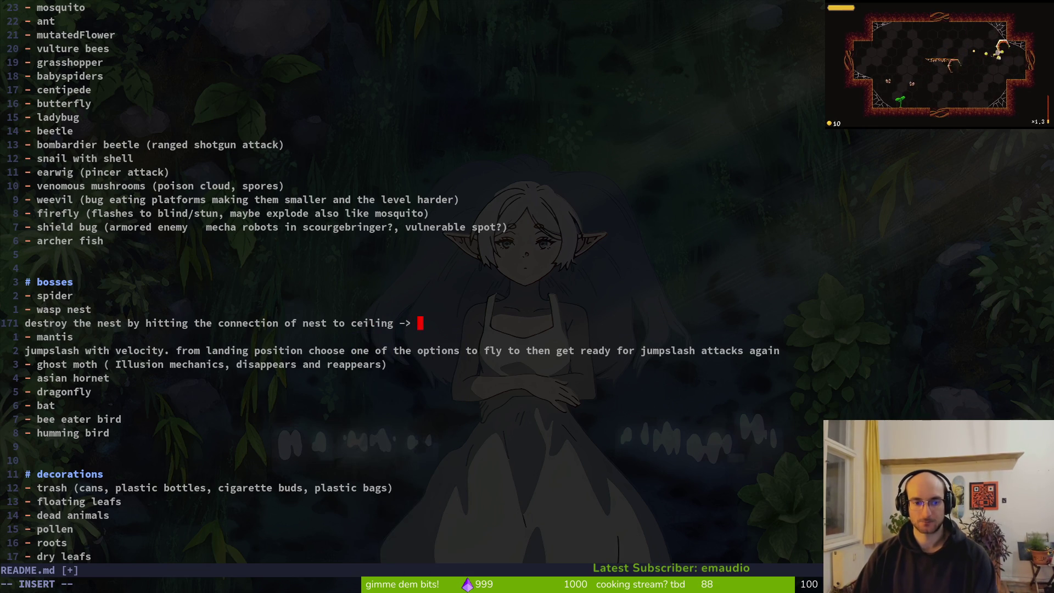
text(makes c)
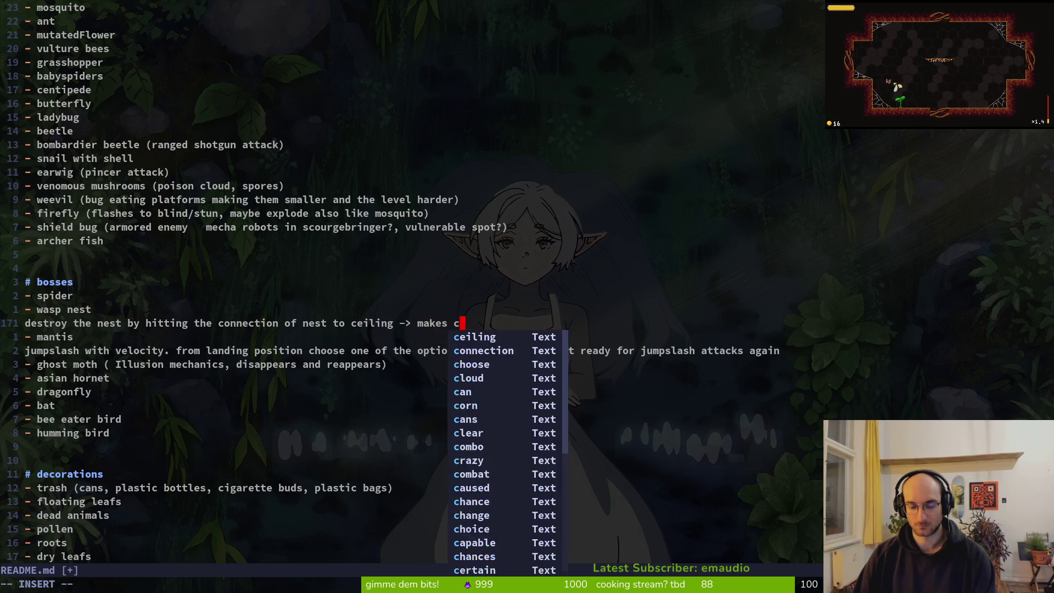
key(BackSpace)
text(nest fall into)
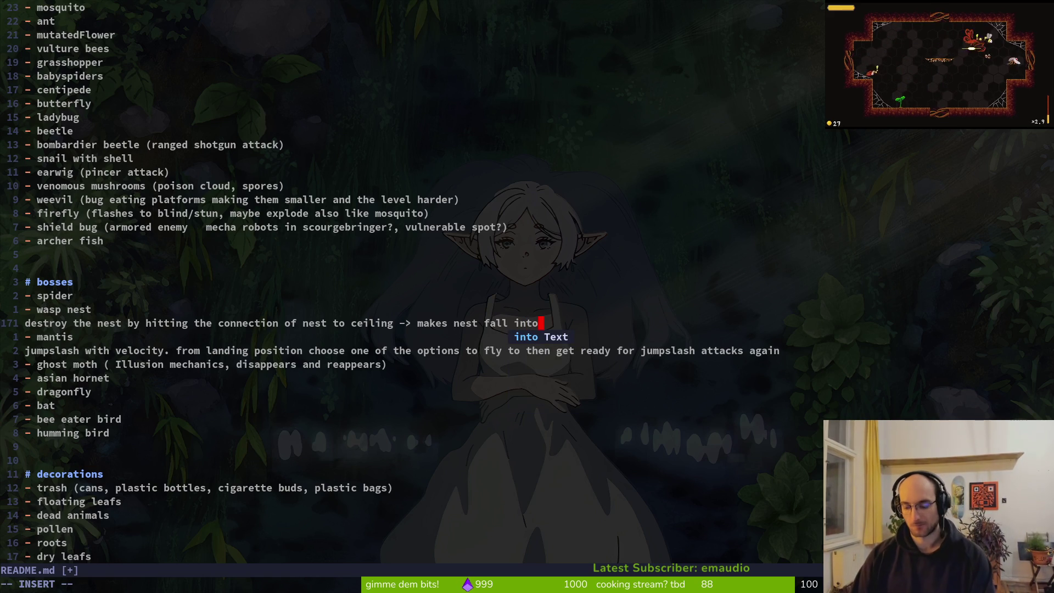
text( sludge )
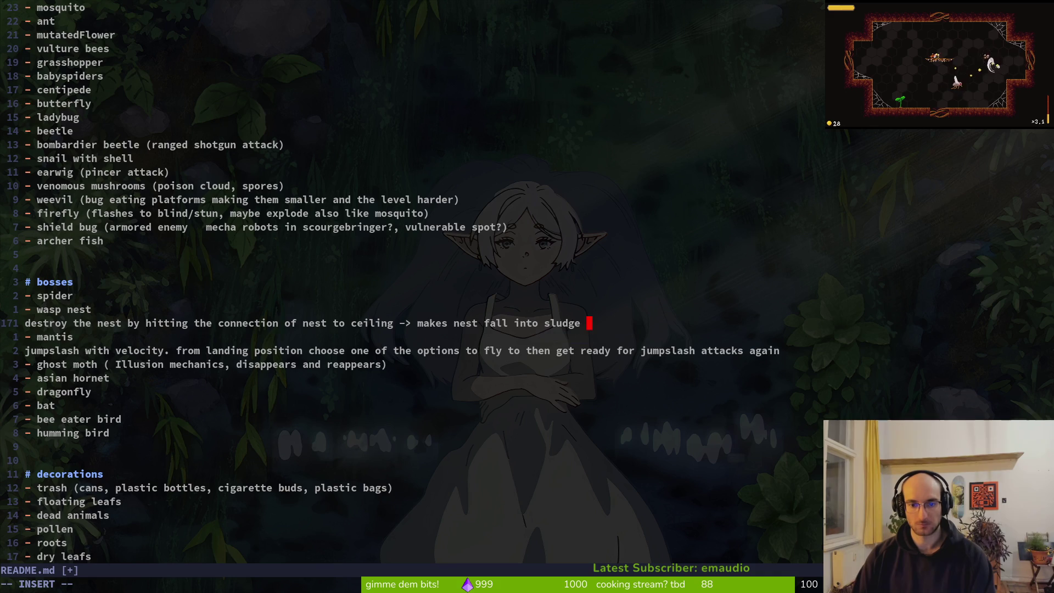
text(-)
key(BackSpace)
text(> amek)
key(BackSpace)
key(BackSpace)
key(BackSpace)
text(makes more wasps spawn)
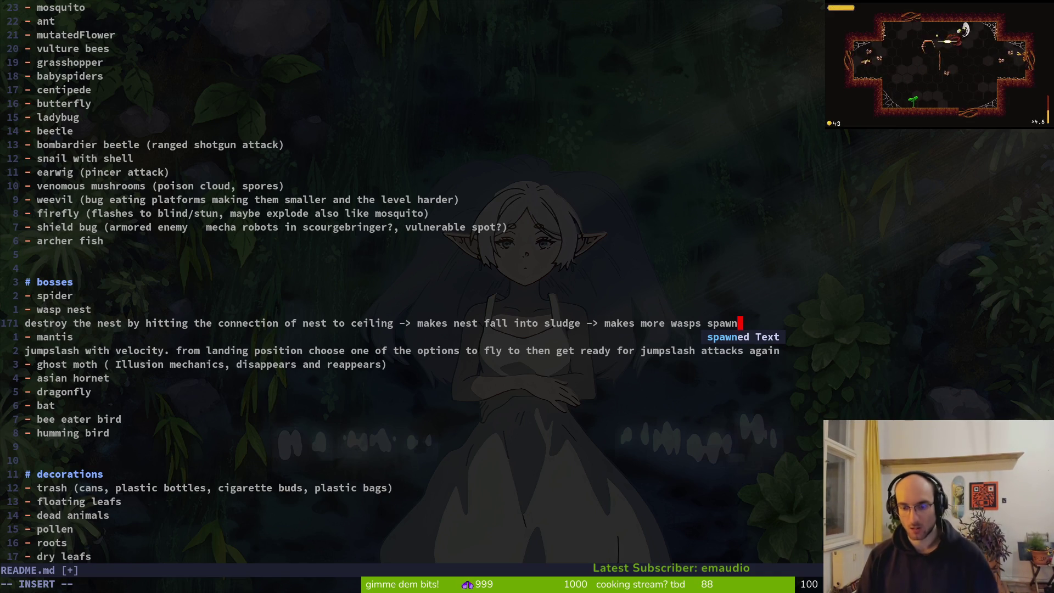
text(to fight off)
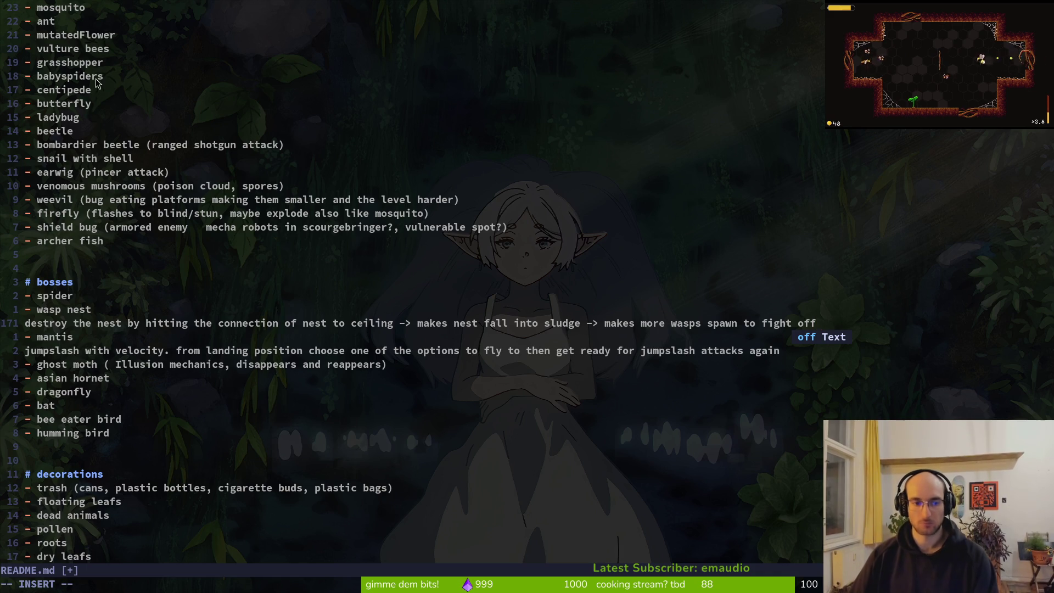
Save README.md with :w
key(Escape)
click(106, 323)
text(:w)
key(Return)
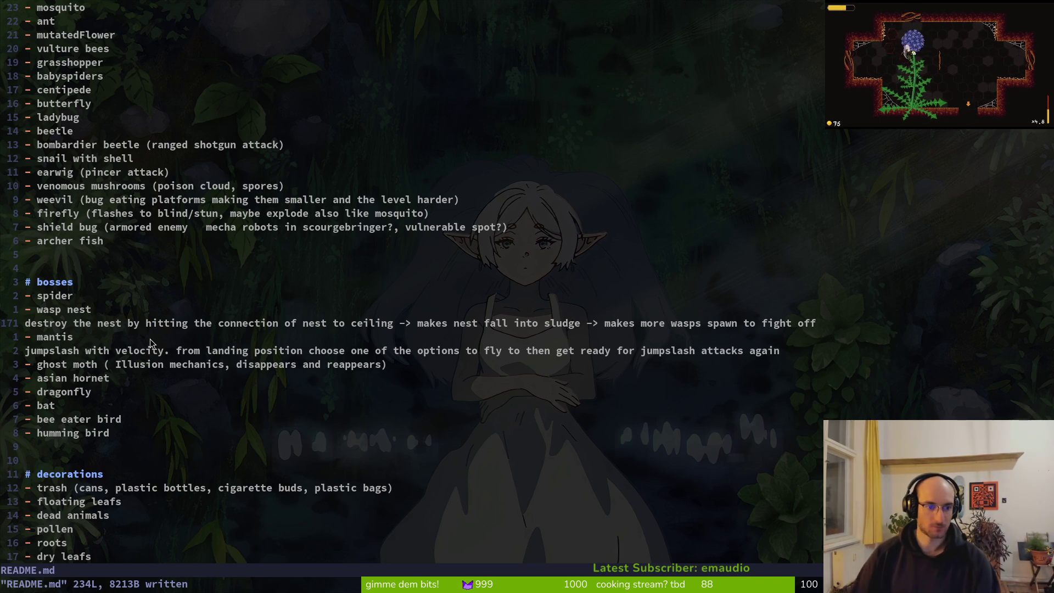
click(148, 323)
scroll(146, 328, down, 3)
click(122, 214)
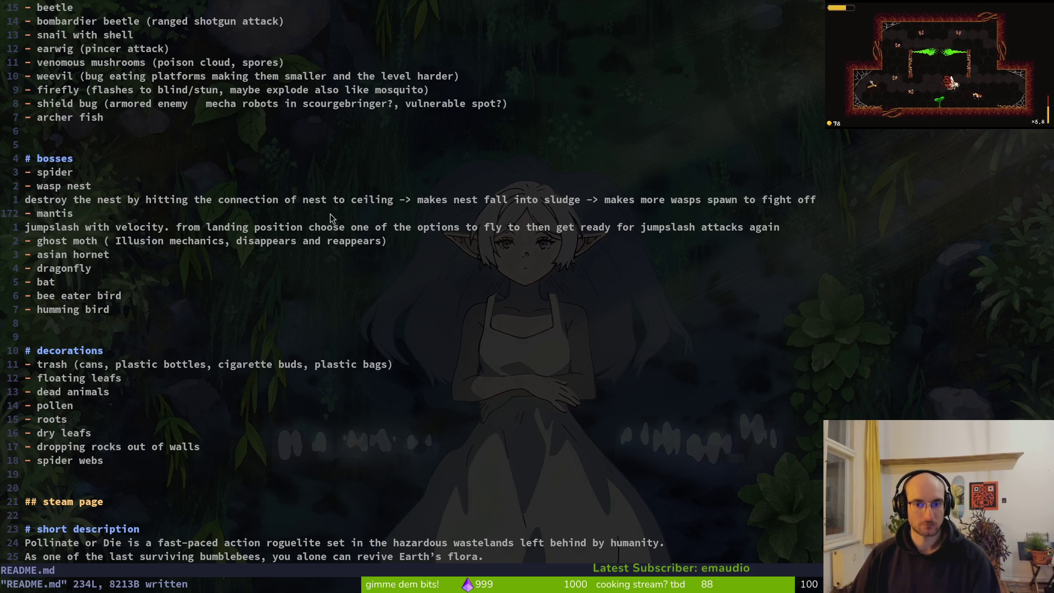
Review the boss_1.tscn diff in tig, then quit back to Godot
key(space)
key(g)
key(s)
key(j)
key(j)
key(Return)
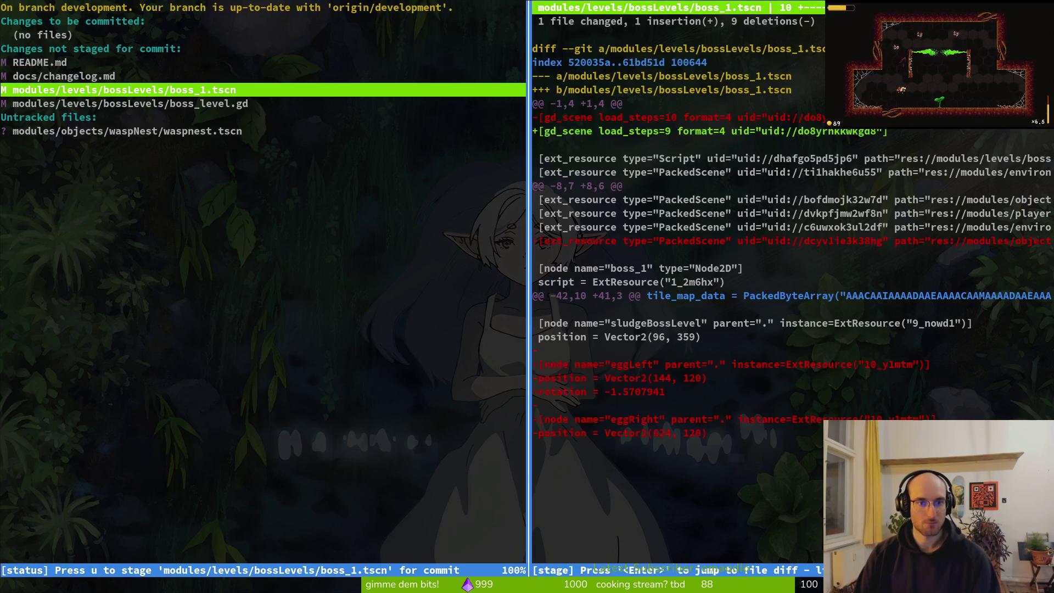
key(Q)
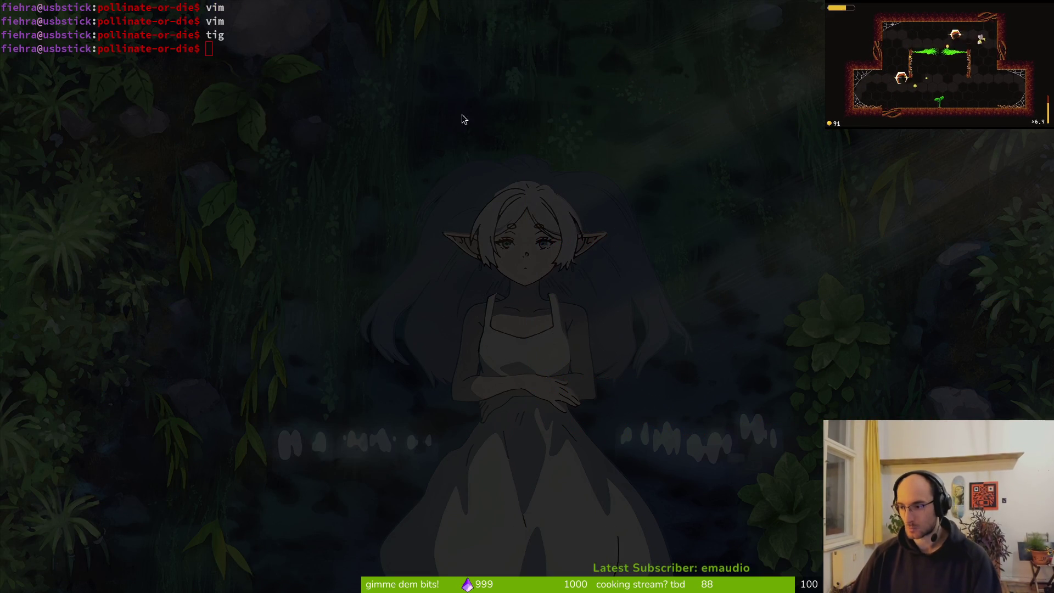
key(alt+Tab)
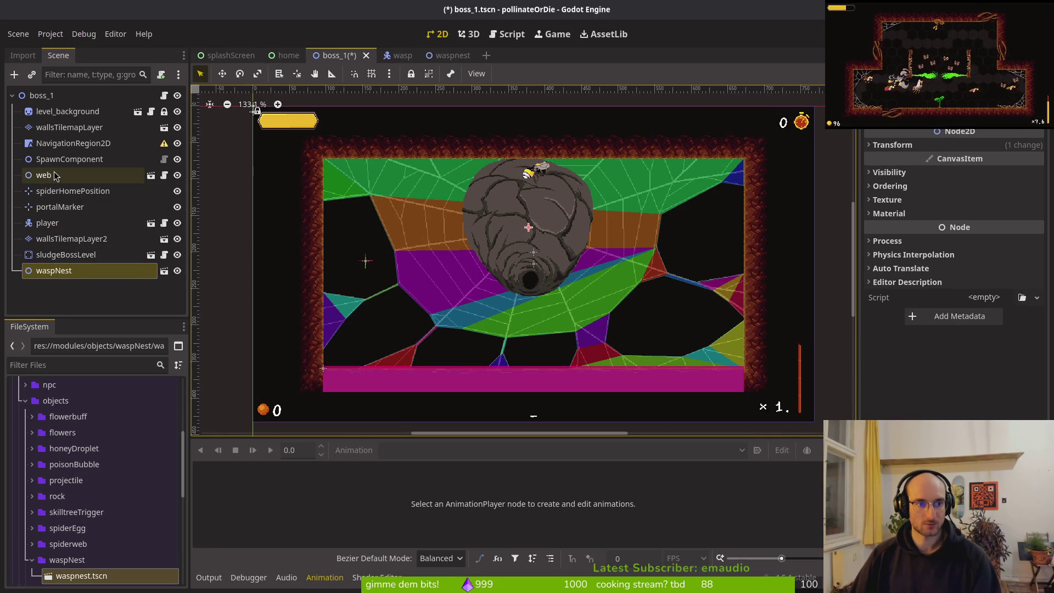
Delete the web node from boss_1 and save the level
click(55, 175)
key(Delete)
key(Return)
key(ctrl+s)
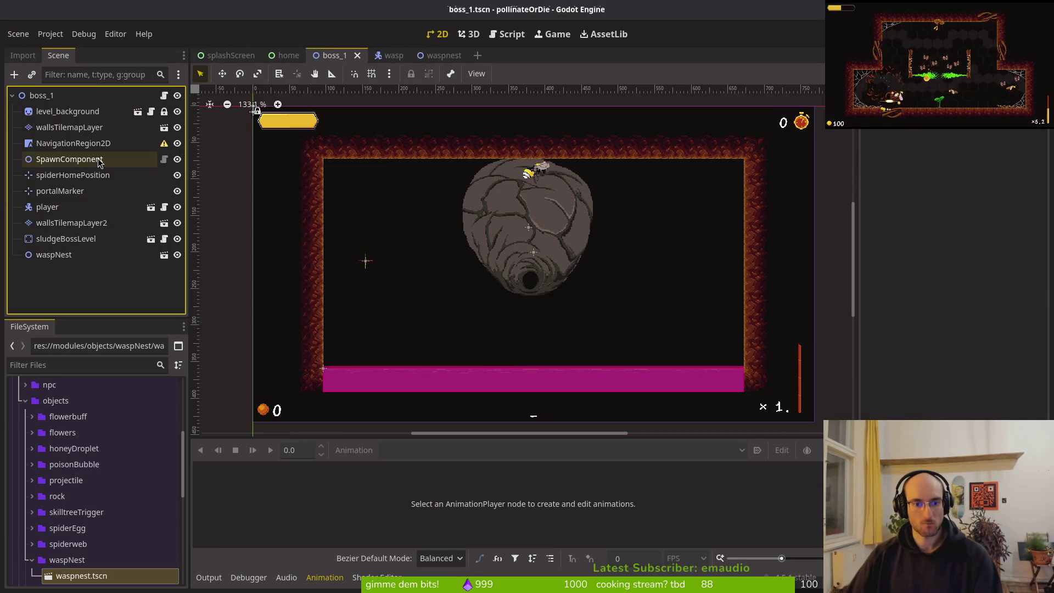
scroll(465, 166, down, 1)
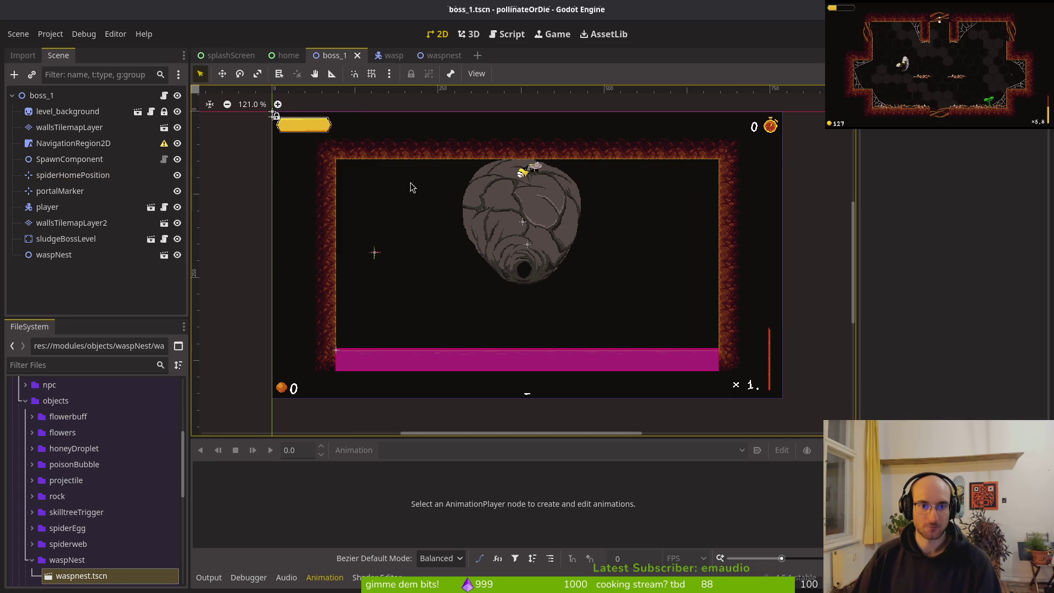
Lower the waspNest instance by about 30 px
drag(524, 207, 527, 226)
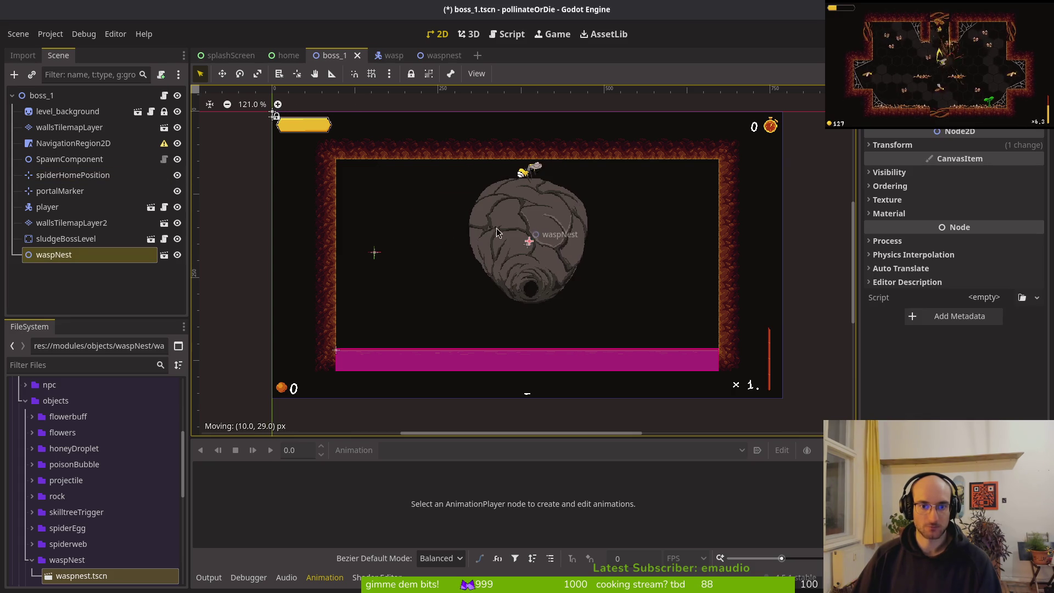
click(69, 127)
click(547, 535)
scroll(528, 175, up, 1)
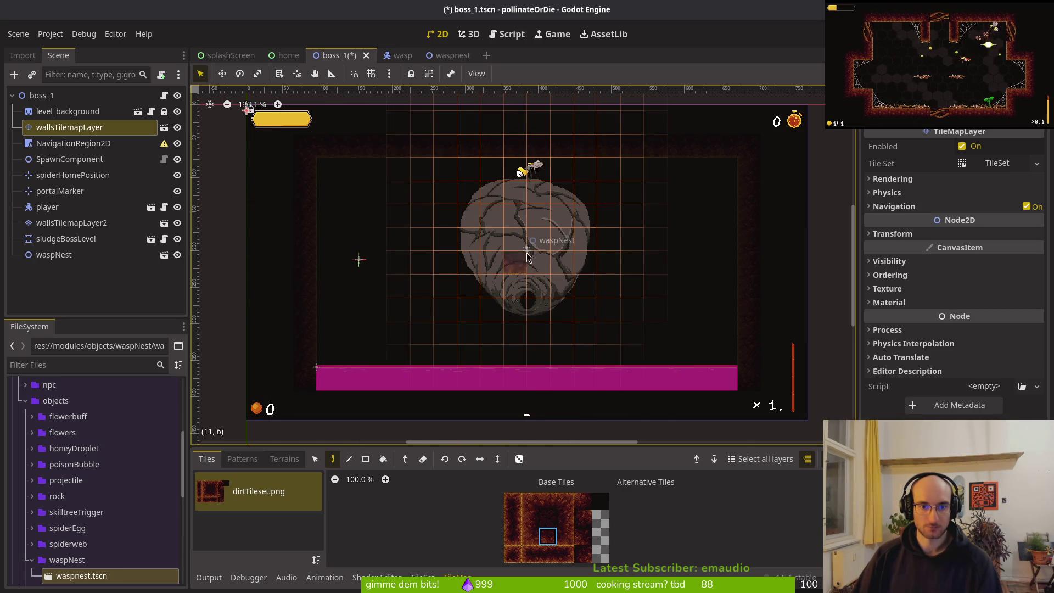
Paint a different dirt tile beside the wasp nest's top on wallsTilemapLayer
click(565, 536)
click(566, 189)
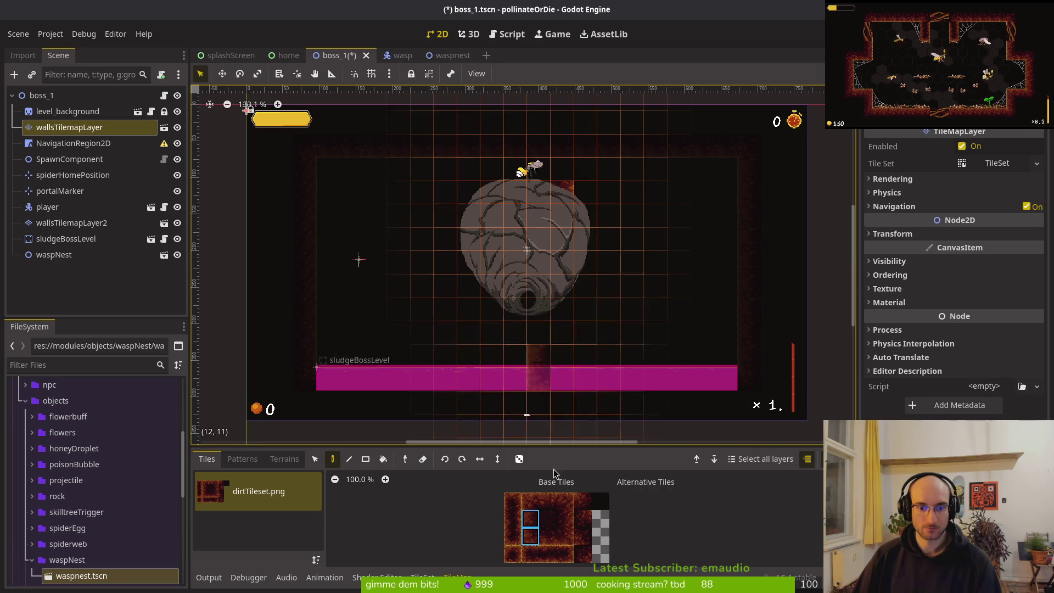
key(Escape)
click(69, 127)
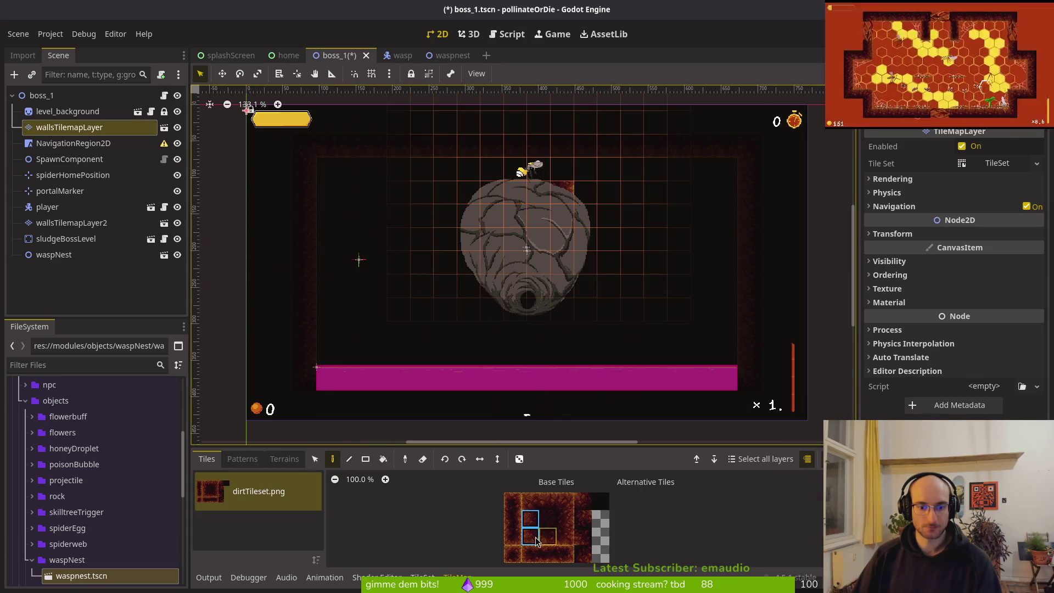
Erase a ceiling tile above the nest, then select wallsTilemapLayer2
click(565, 518)
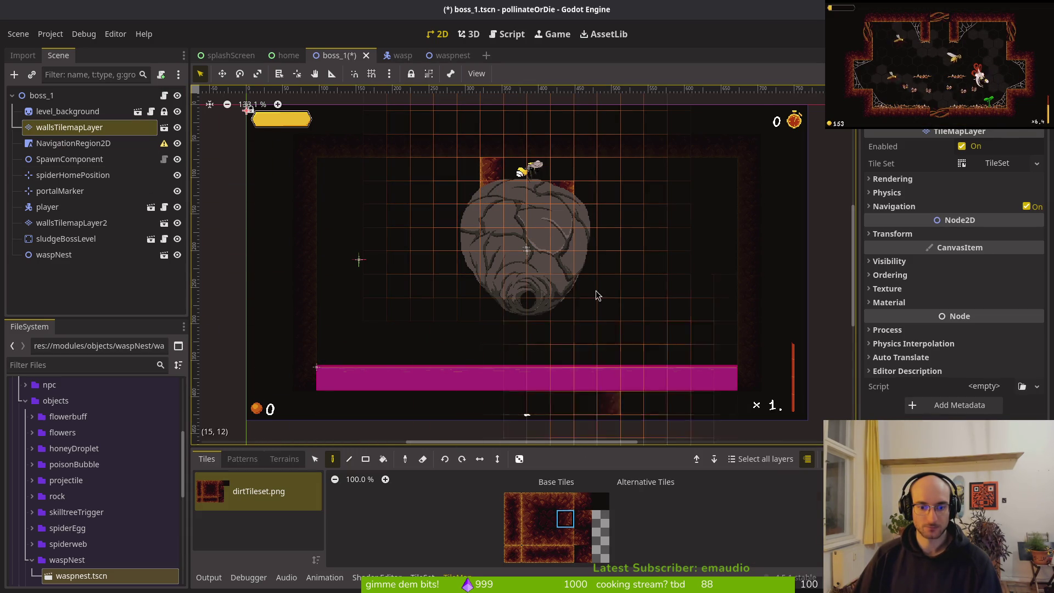
key(e)
click(520, 148)
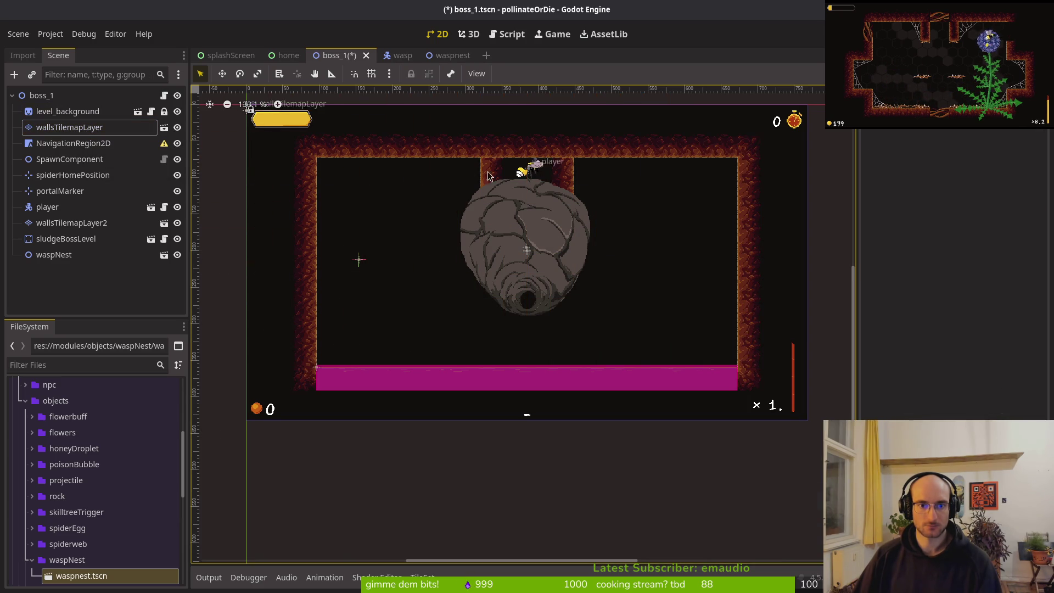
click(128, 127)
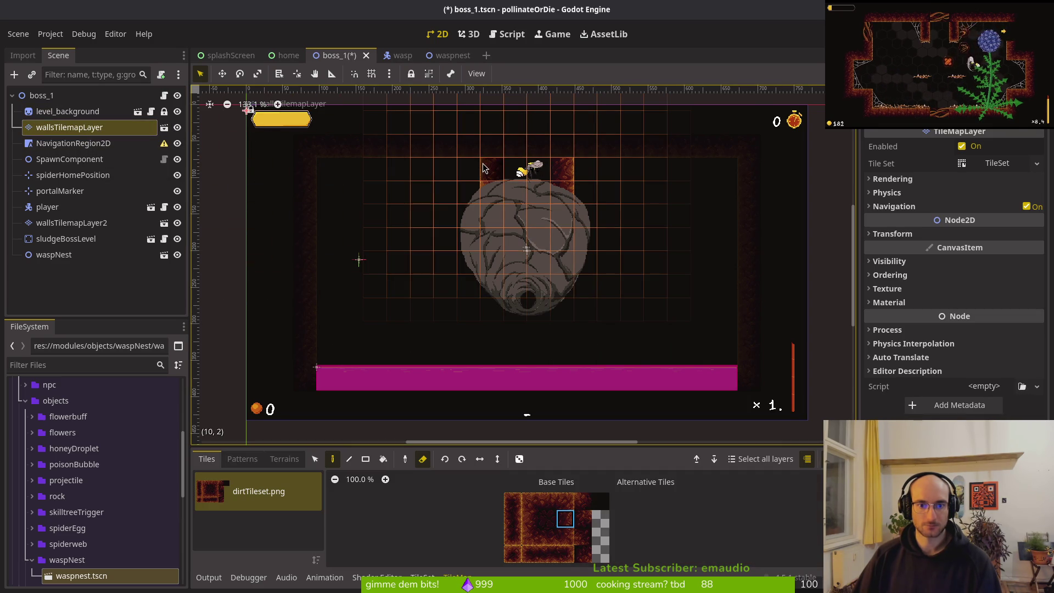
click(694, 238)
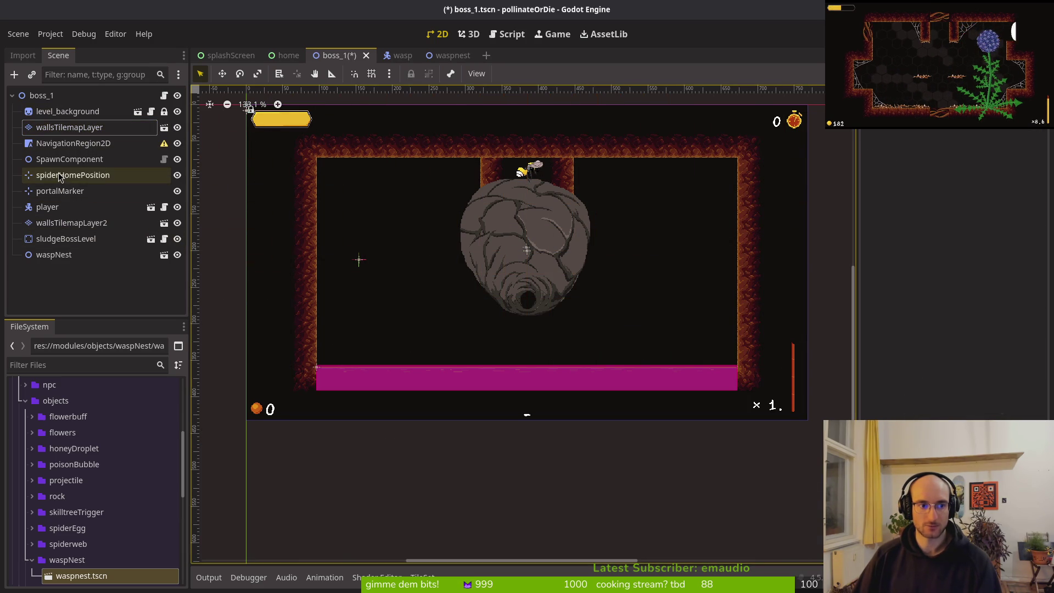
click(75, 225)
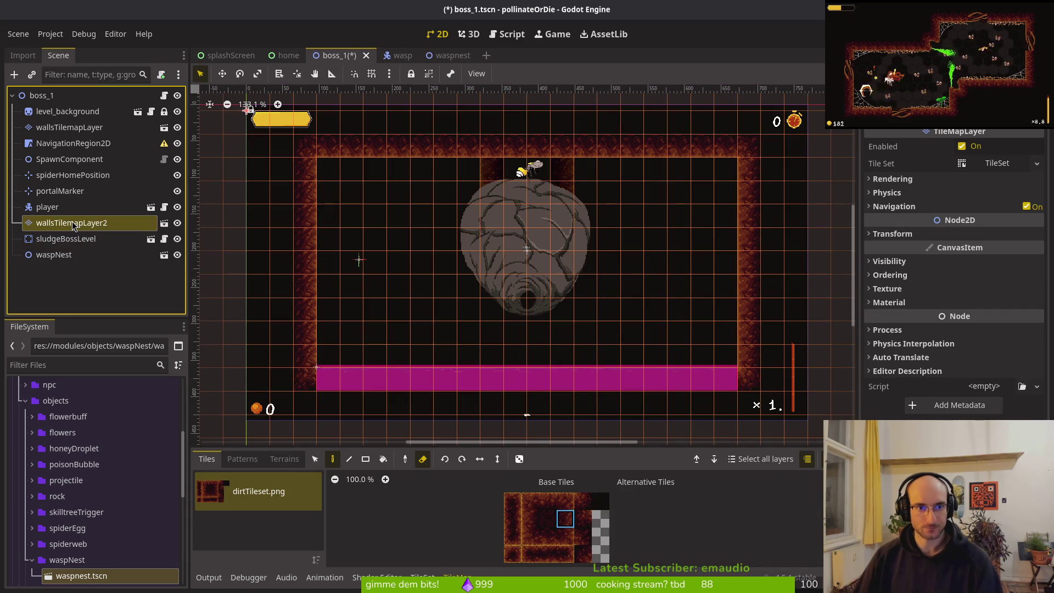
Quick-open the sludge_boss_level scene by searching 'bosslevel'
key(ctrl+shift+o)
text(bosslevel)
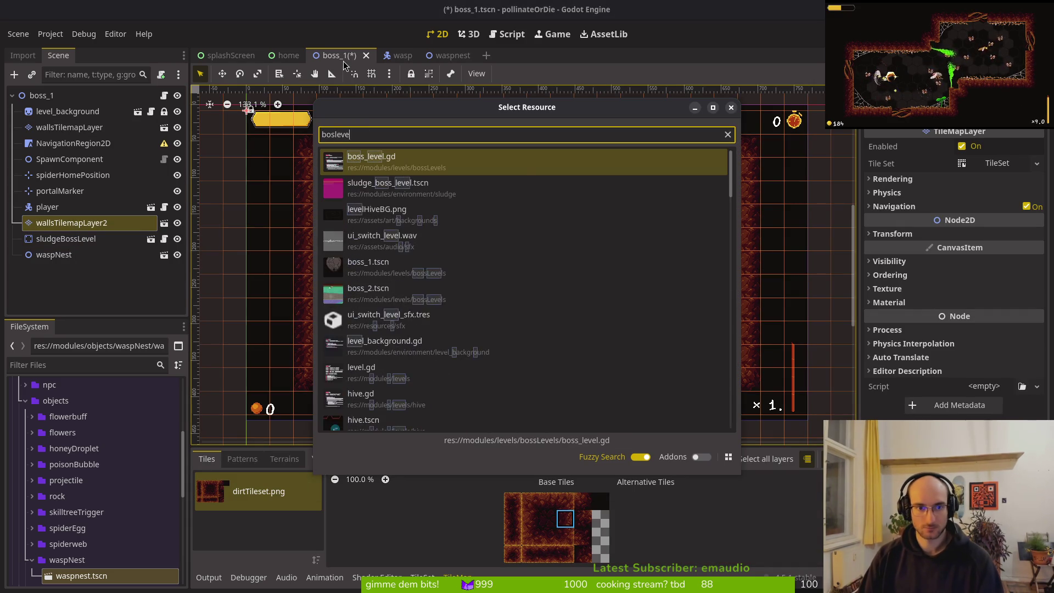
key(Return)
Open the boss_2 scene for reference, then return to the boss_1 level
key(ctrl+shift+o)
text(bosleve2)
key(Down)
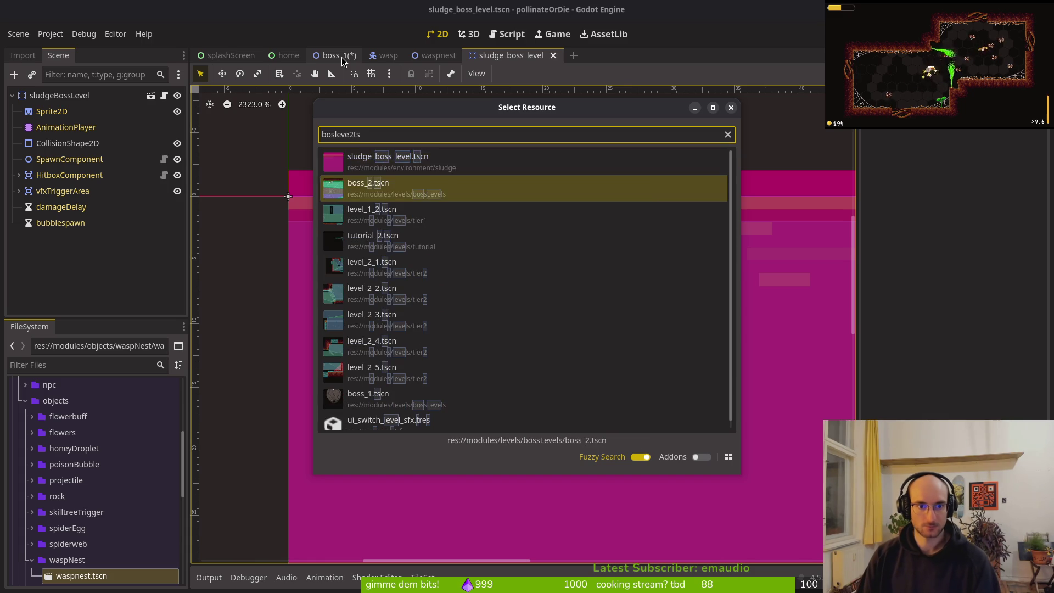
key(Return)
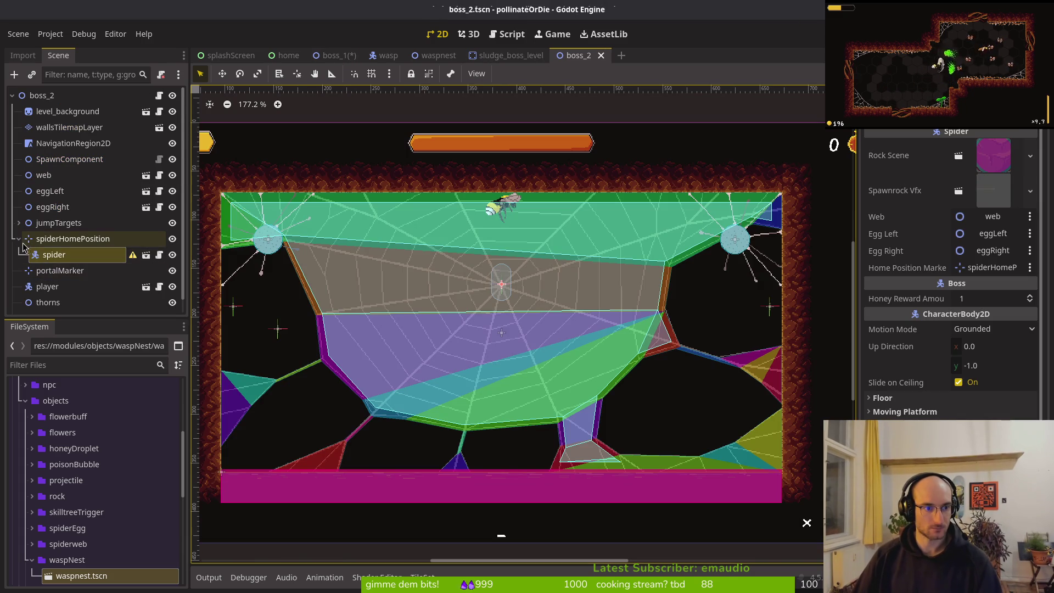
click(18, 238)
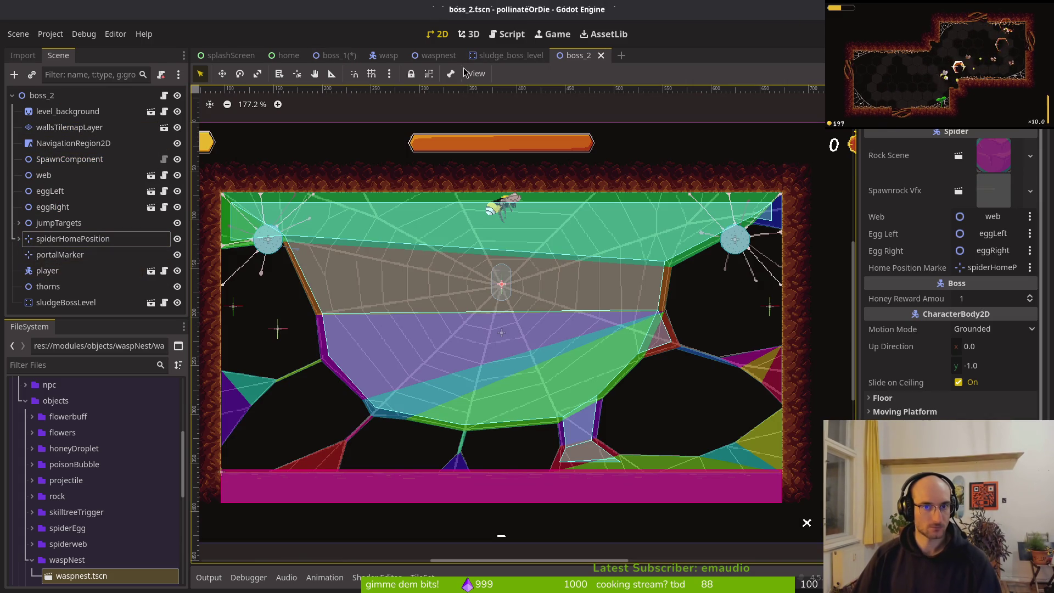
click(343, 62)
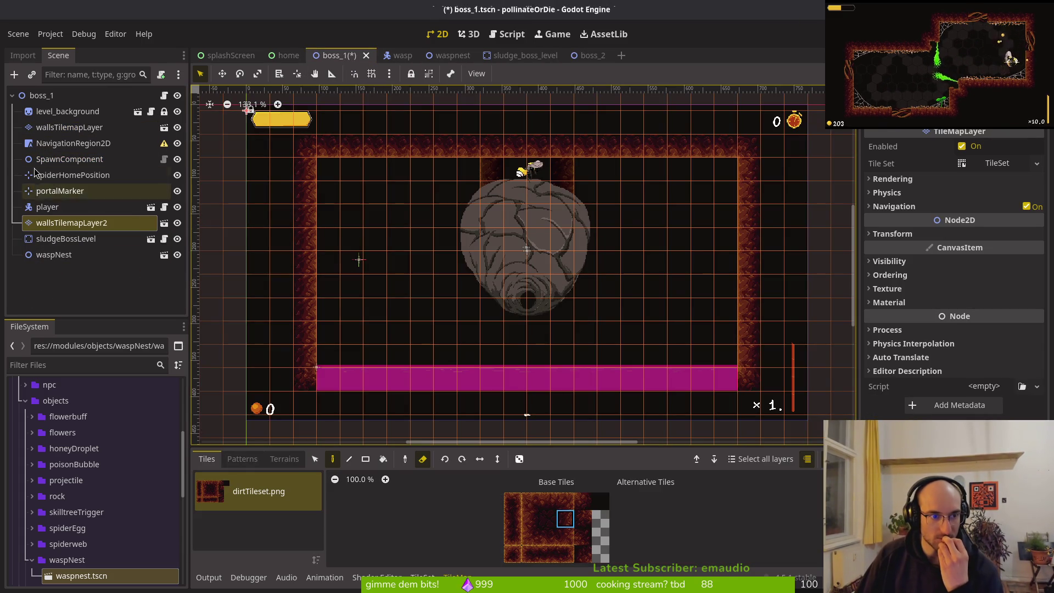
Delete wallsTilemapLayer2 and save the boss_1 scene
click(69, 127)
click(86, 222)
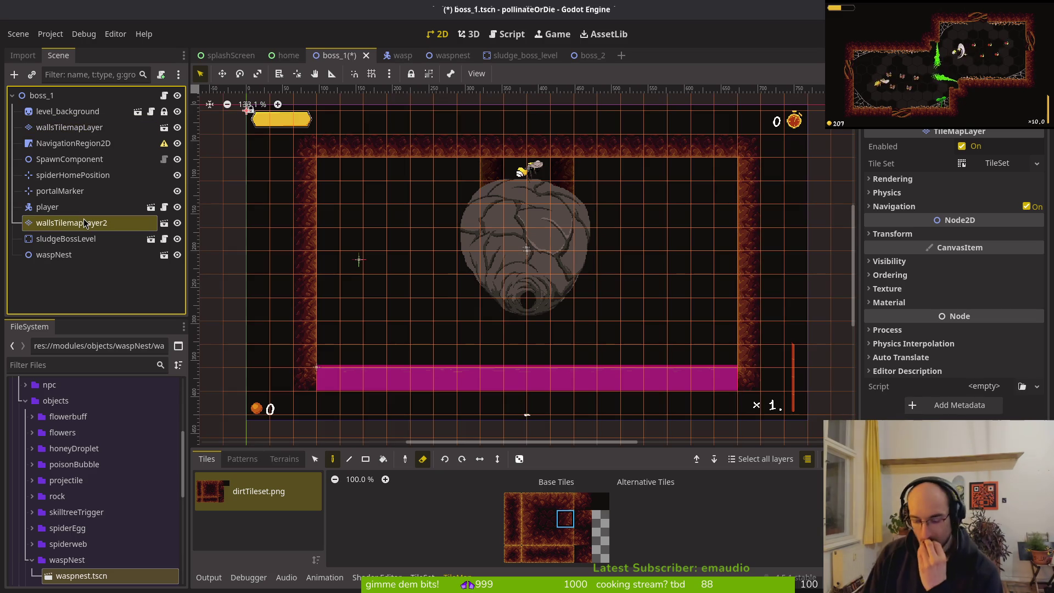
key(Delete)
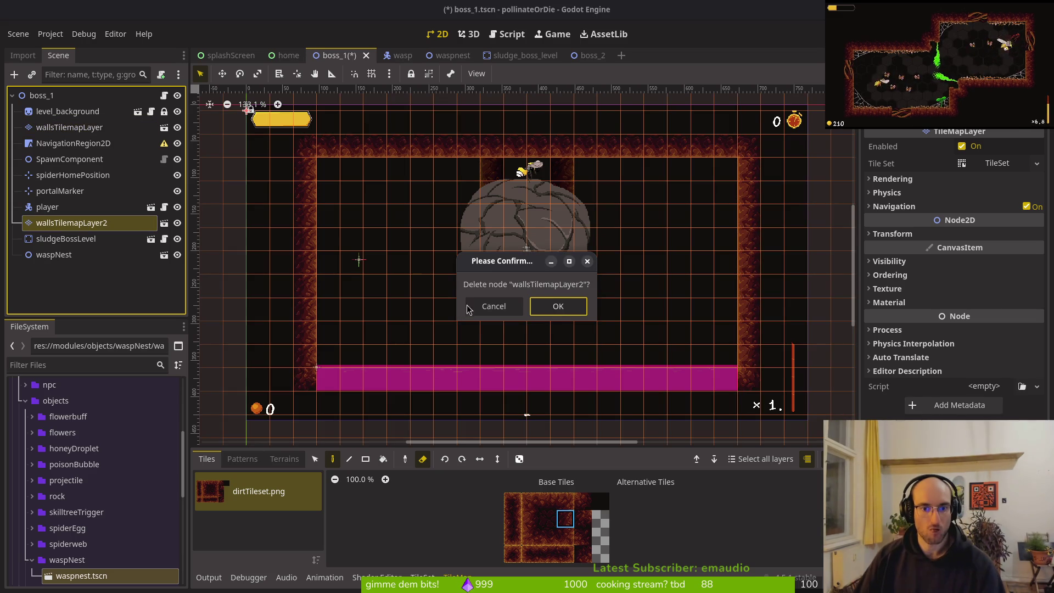
click(554, 306)
click(109, 128)
key(ctrl+s)
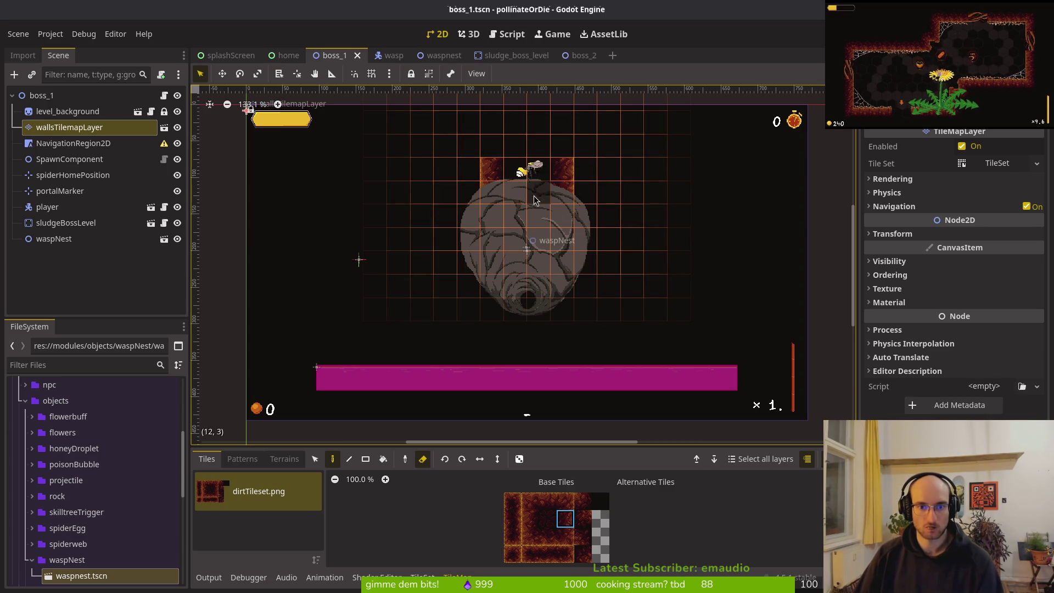
Erase wall tiles beside the wasp nest, then undo to restore wallsTilemapLayer2
drag(490, 196, 566, 187)
key(Escape)
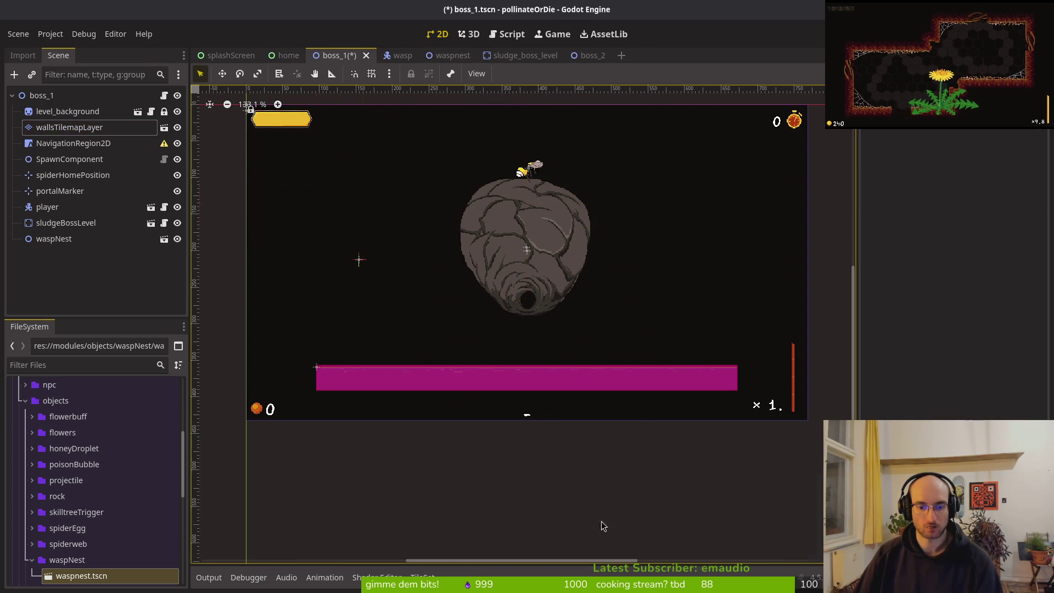
click(69, 126)
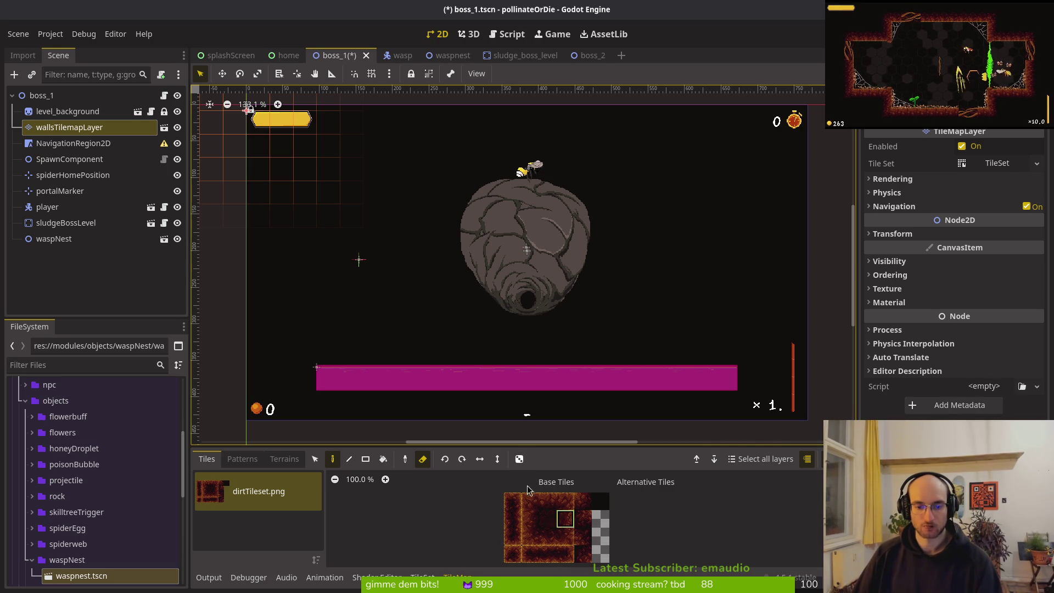
key(ctrl+z)
key(ctrl+z)
key(ctrl+z)
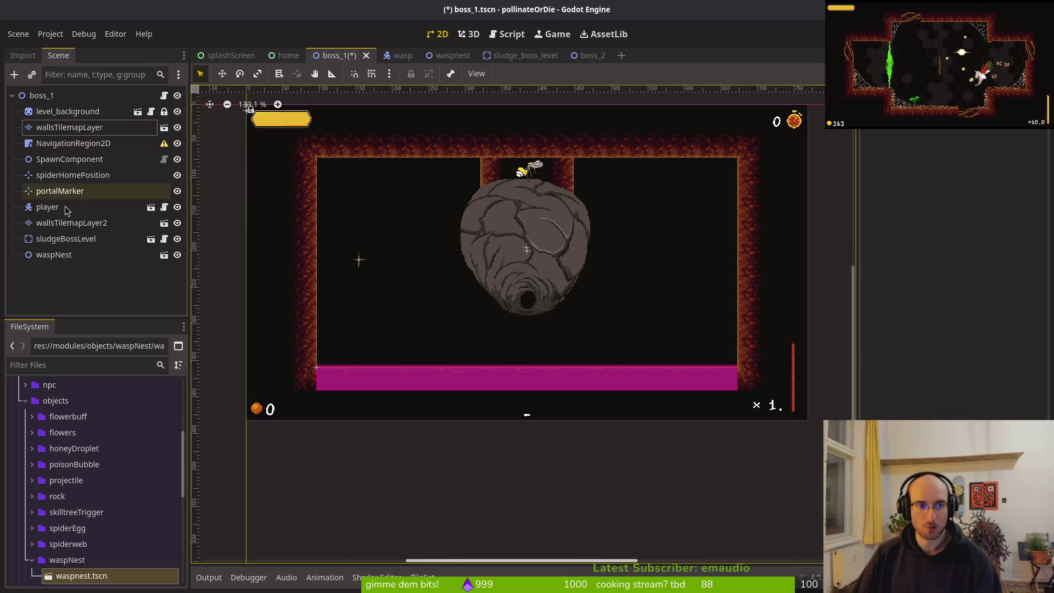
Delete the original wallsTilemapLayer and move wallsTilemapLayer2 under level_background
click(113, 224)
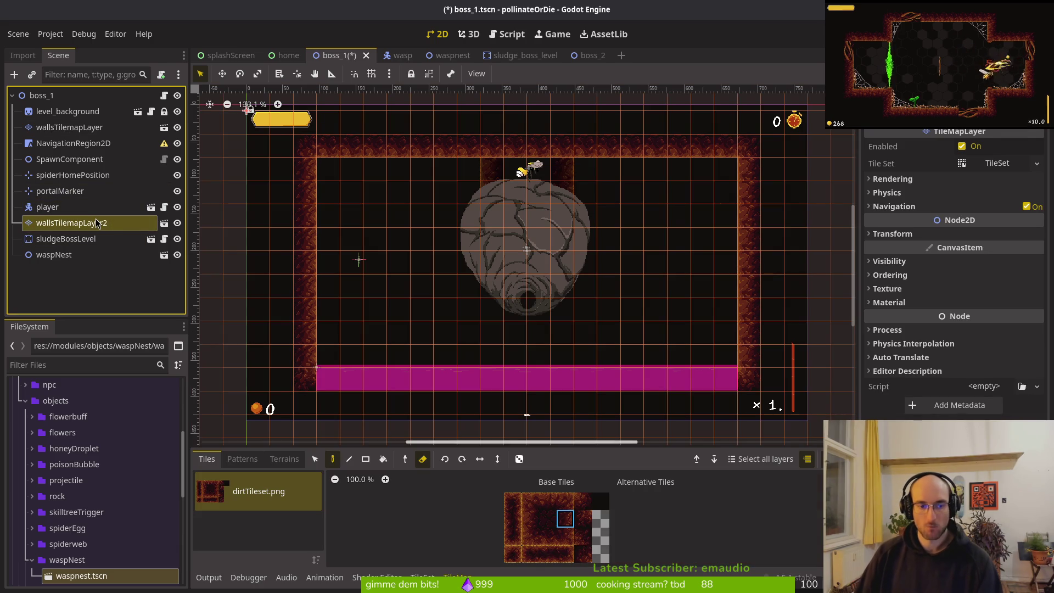
click(68, 128)
key(Delete)
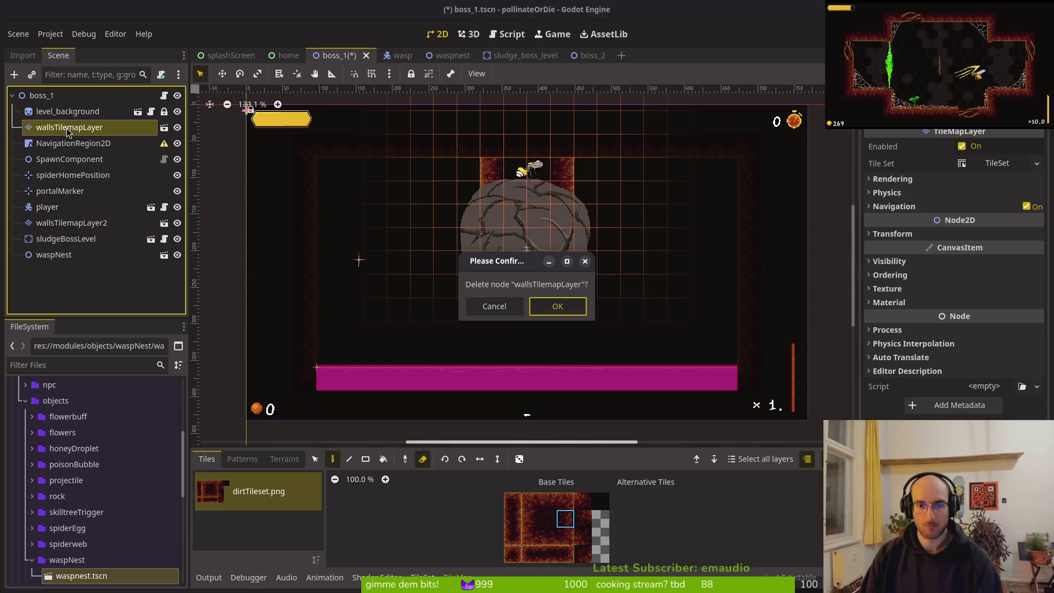
key(Return)
mouse_move(74, 207)
mouse_down()
mouse_move(110, 129)
mouse_move(141, 142)
mouse_up()
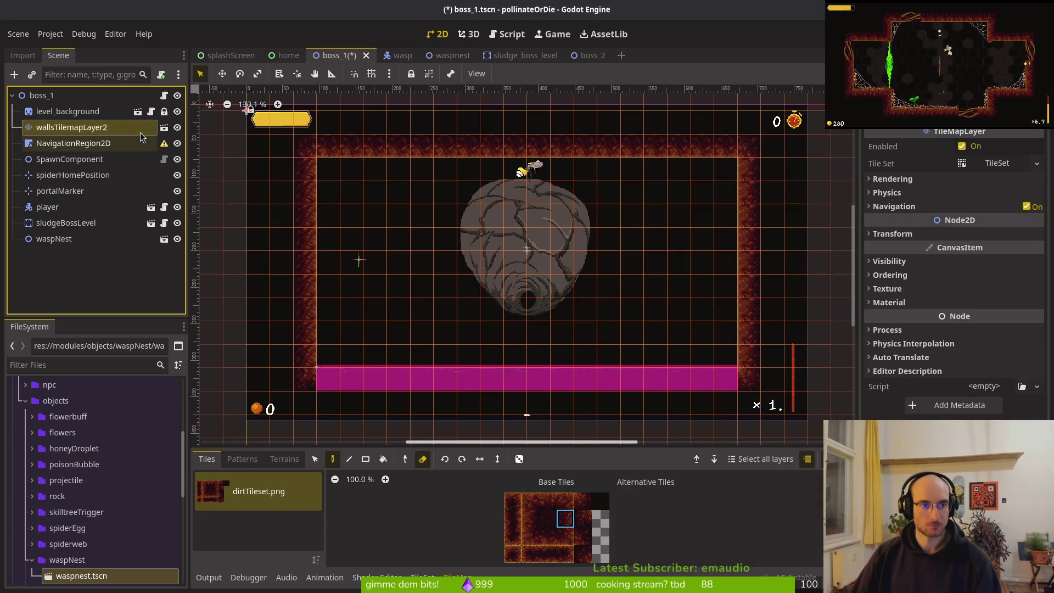
Rename wallsTilemapLayer2 to wallsTilemapLayer and save boss_1
right_click(120, 126)
key(F2)
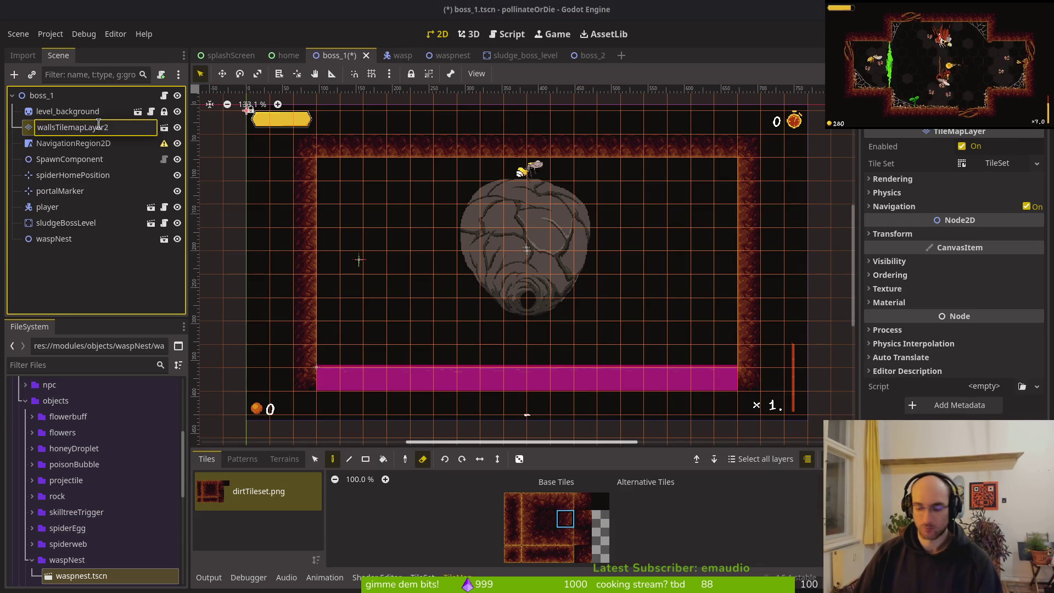
key(BackSpace)
key(Return)
key(ctrl+s)
Choose dirt tiles from the tileset and switch to rectangle painting
click(547, 536)
click(517, 543)
key(r)
click(547, 536)
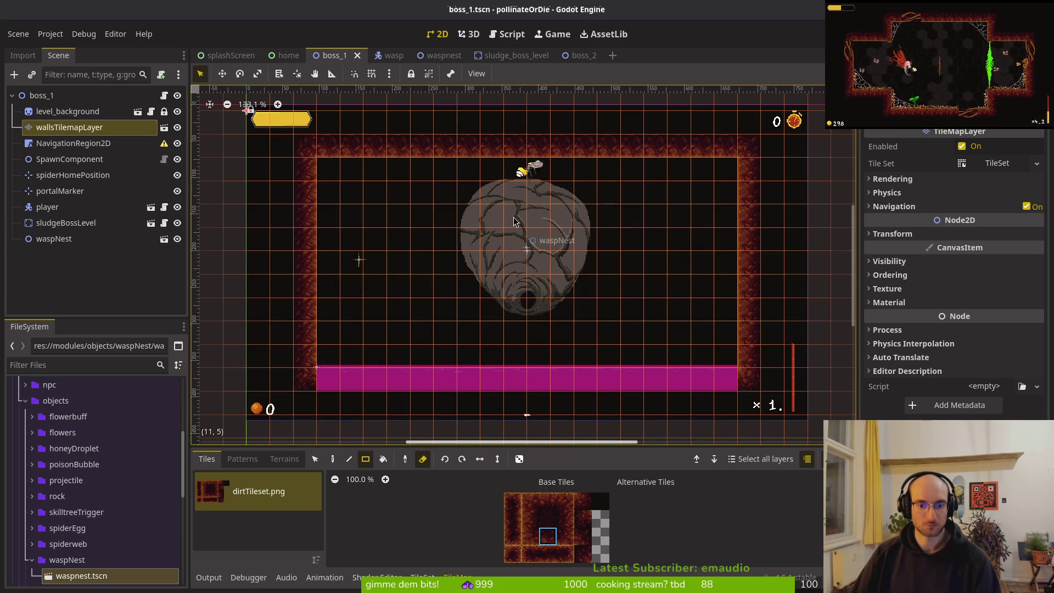
Paint dirt and edge tiles into the ceiling gap above the nest
click(332, 458)
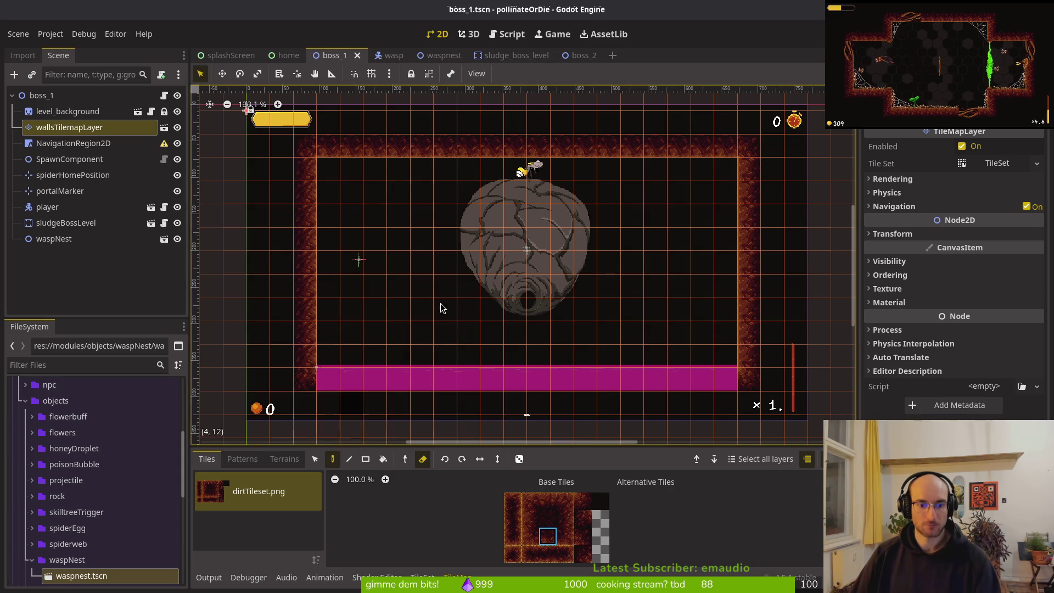
key(r)
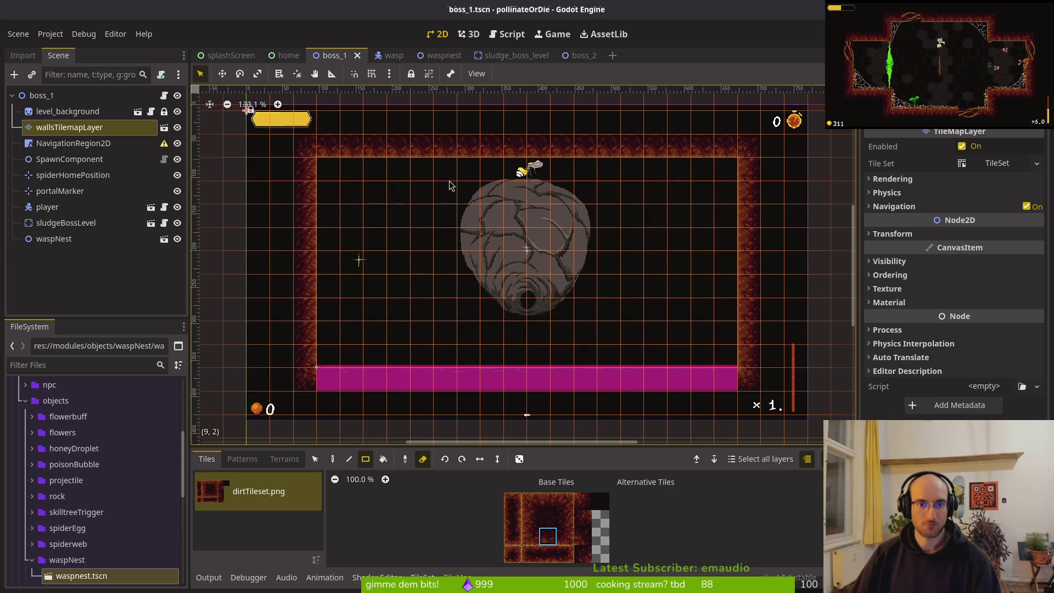
click(332, 458)
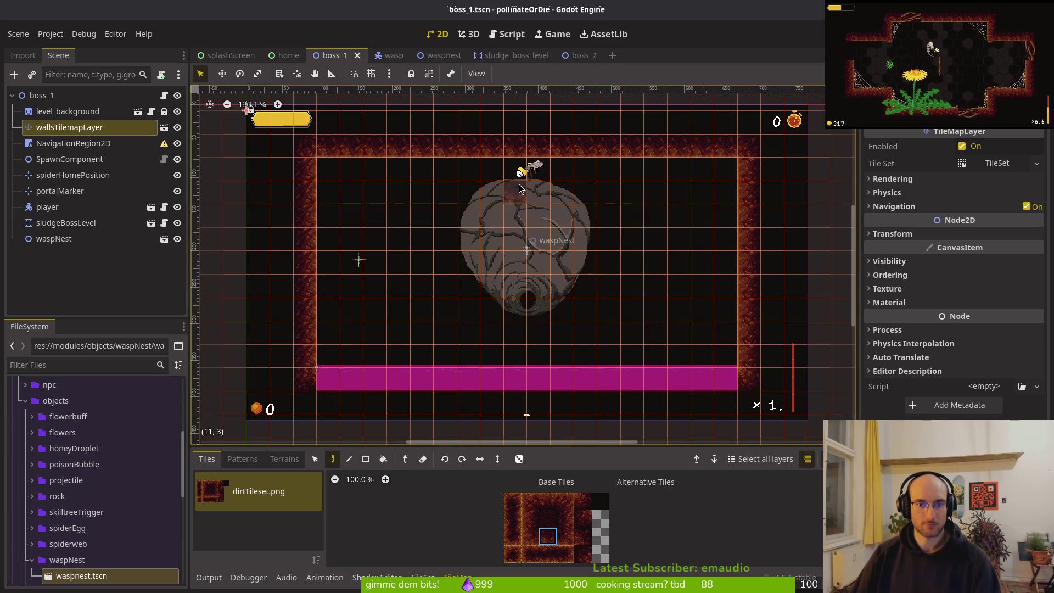
drag(518, 170, 541, 169)
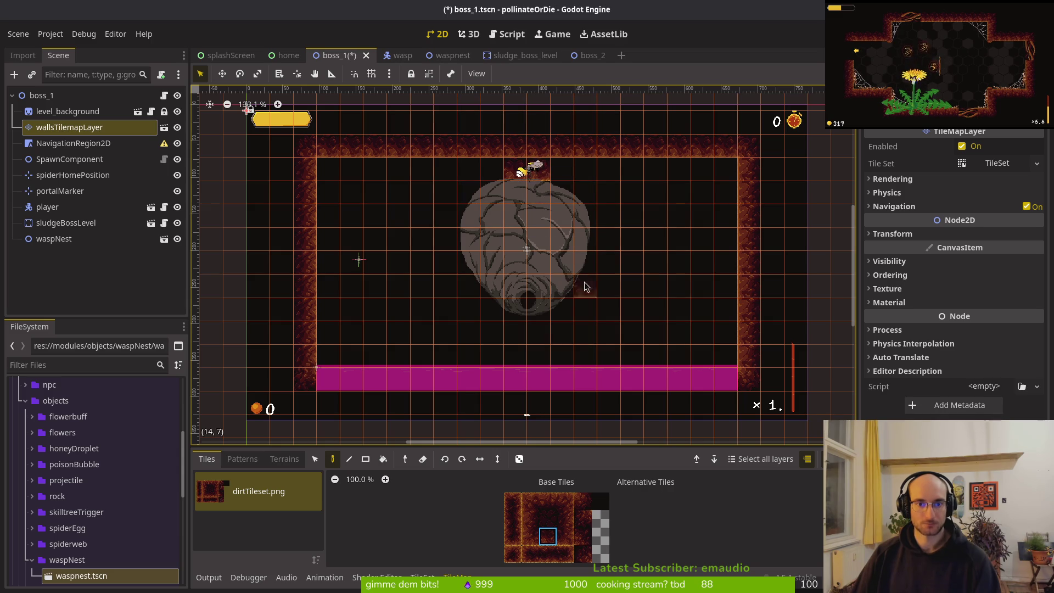
click(566, 536)
click(562, 169)
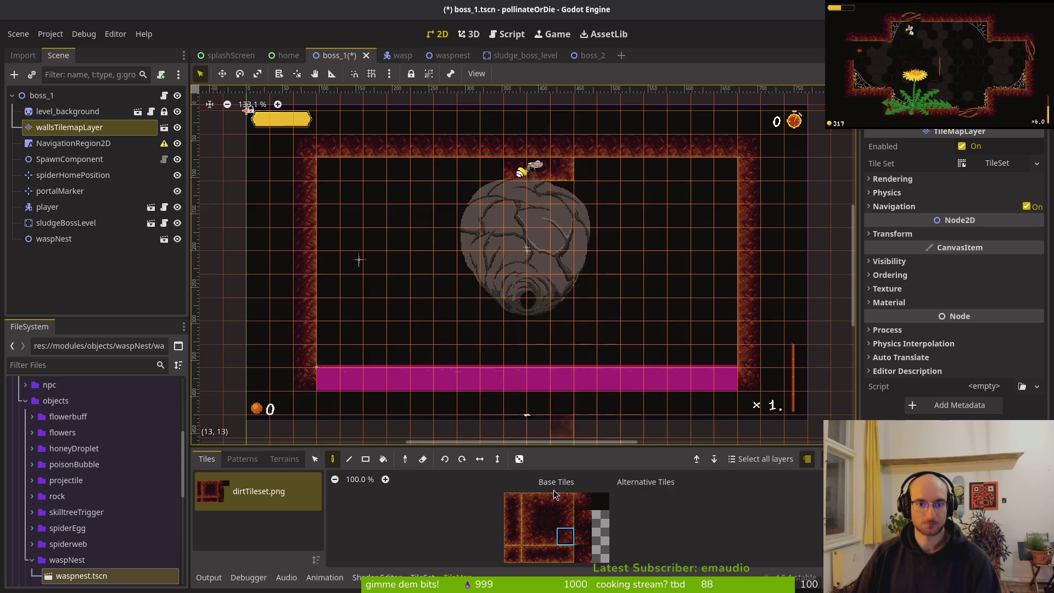
click(531, 543)
click(492, 169)
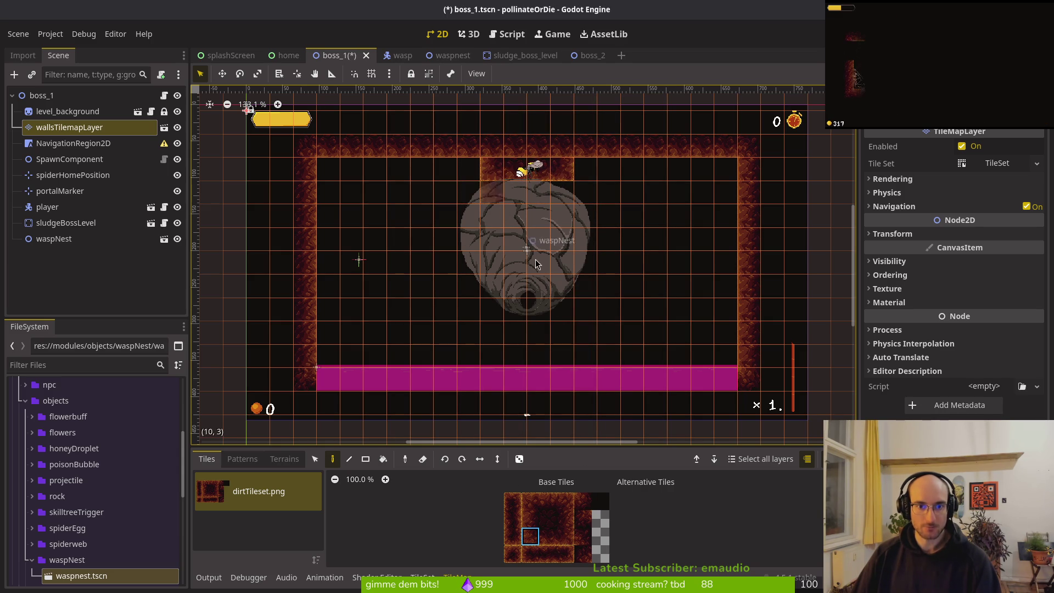
Erase the ceiling tiles above the nest and paint an edge wall tile into the gap
key(e)
click(515, 146)
mouse_move(537, 150)
mouse_down()
mouse_move(491, 148)
mouse_move(562, 149)
mouse_up()
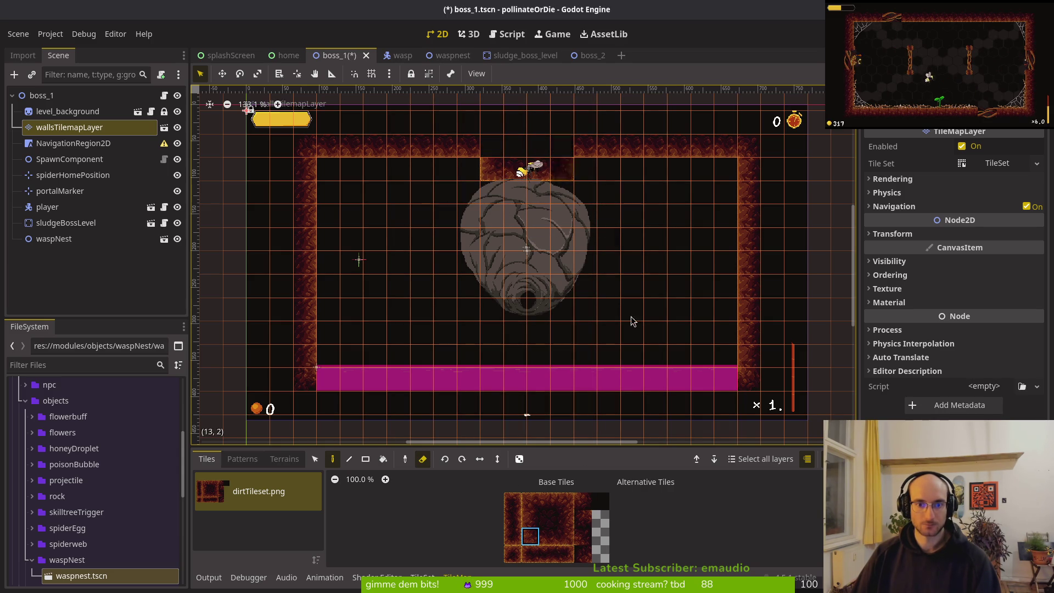
drag(581, 553, 584, 528)
click(591, 518)
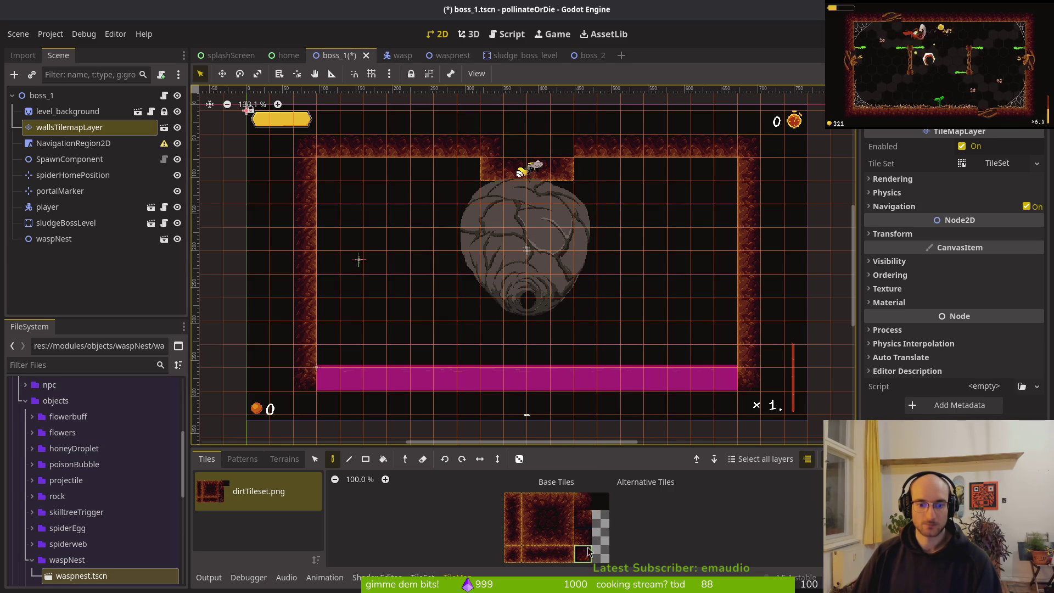
click(564, 148)
Select the waspNest node and nudge it up into the ceiling notch
click(542, 247)
click(71, 143)
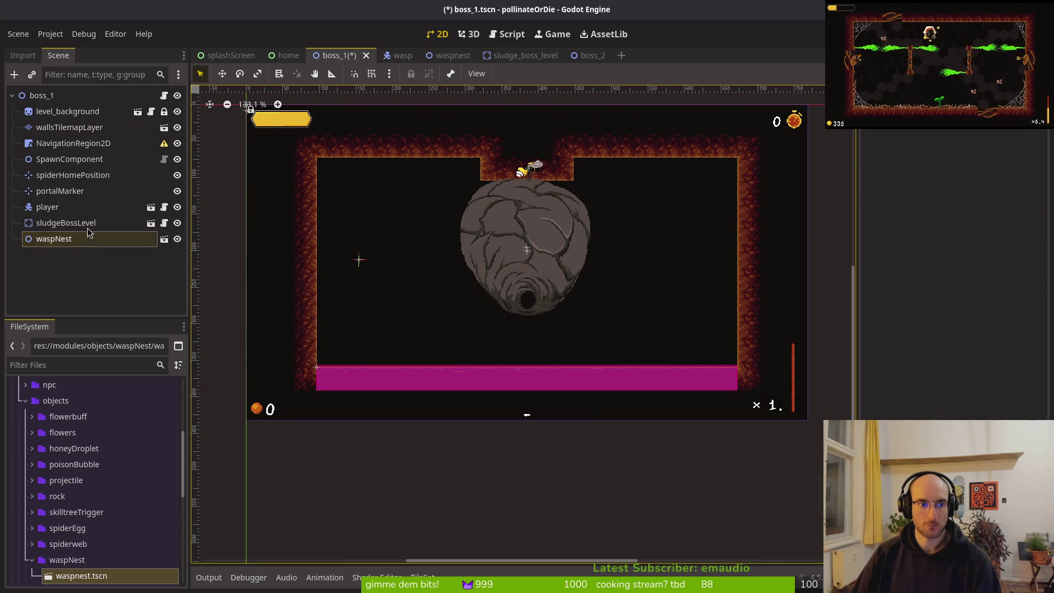
double_click(51, 238)
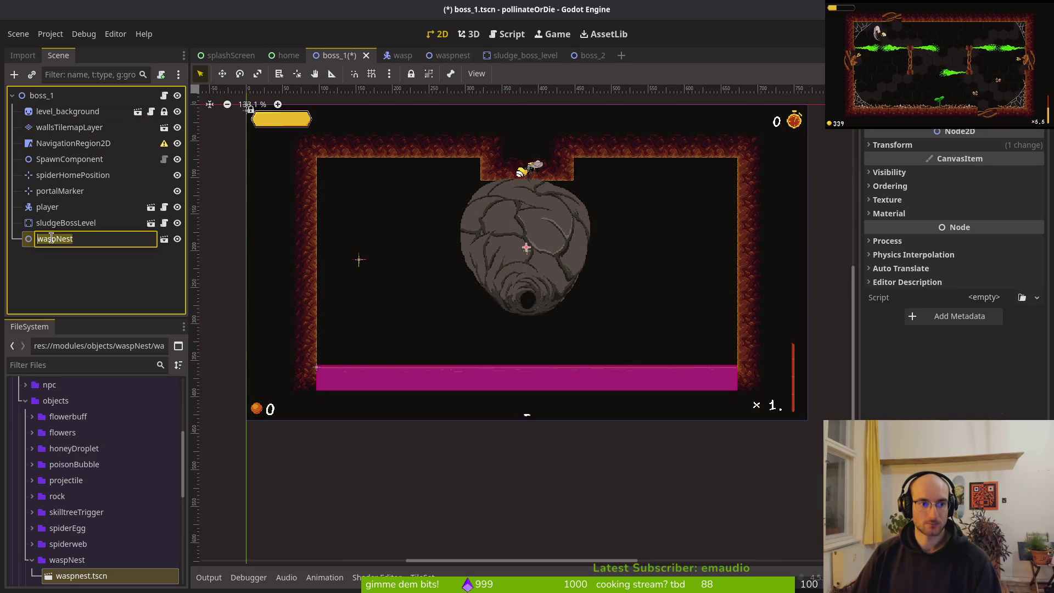
scroll(375, 219, up, 4)
drag(592, 272, 596, 264)
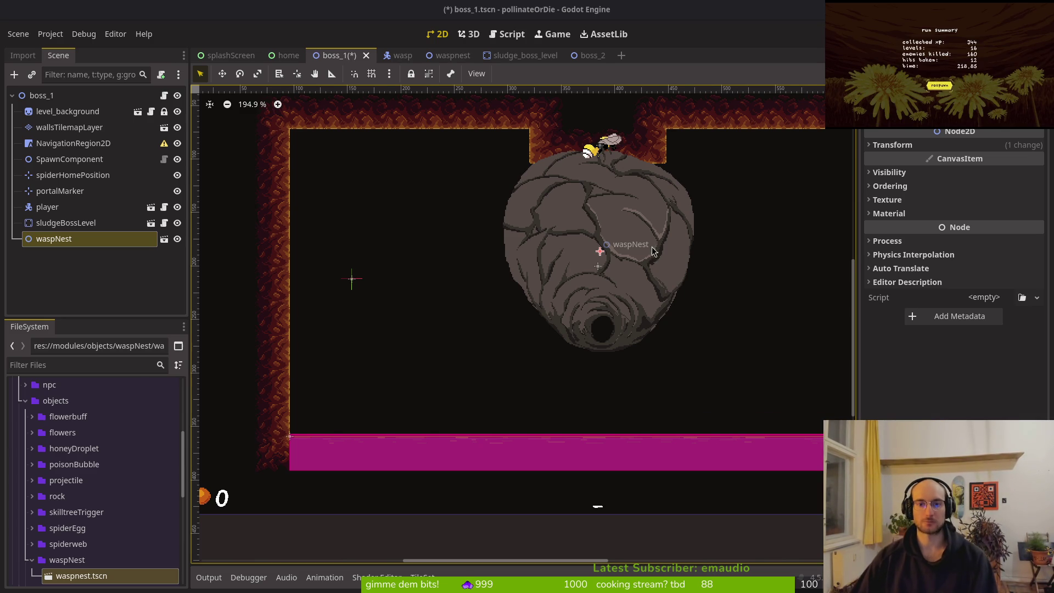
Erase the wall tiles along the top of the nest on wallsTilemapLayer
scroll(647, 253, down, 1)
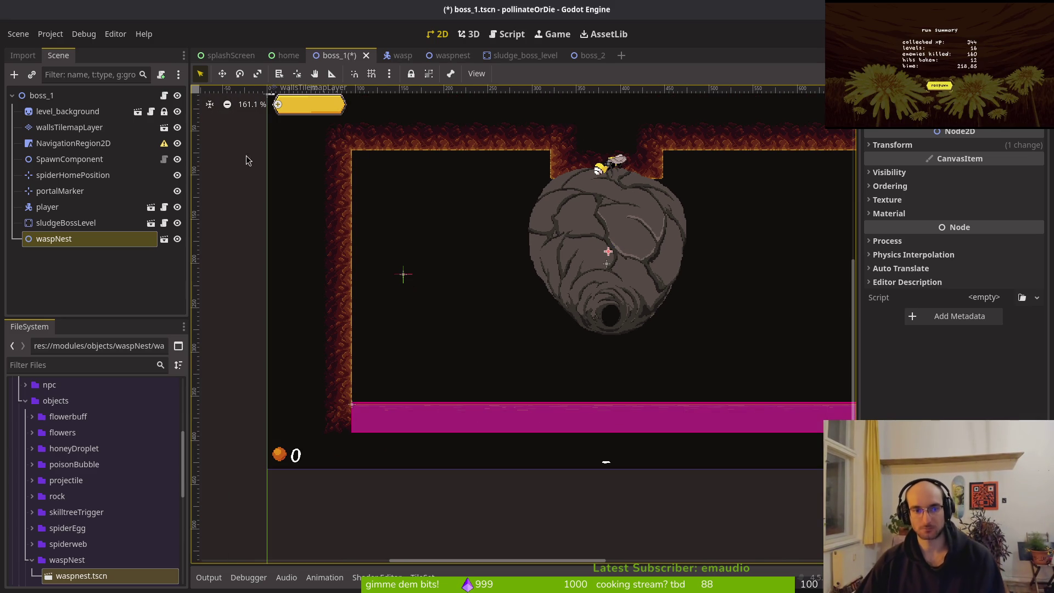
scroll(637, 246, up, 1)
click(69, 126)
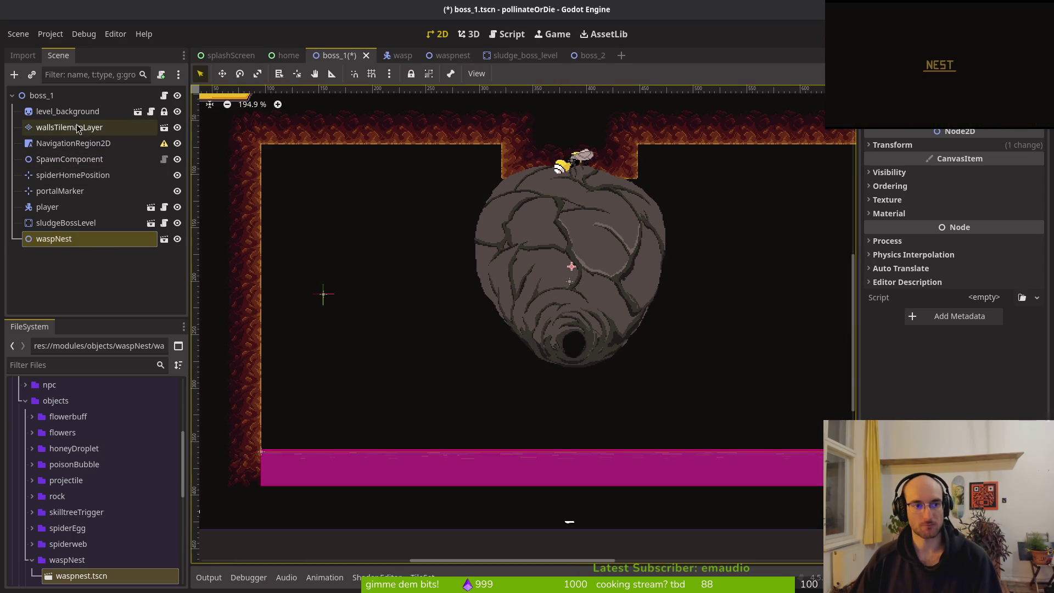
key(e)
drag(464, 178, 582, 179)
Repaint wall edge tiles at the nest top and left of the notch
click(565, 536)
click(540, 174)
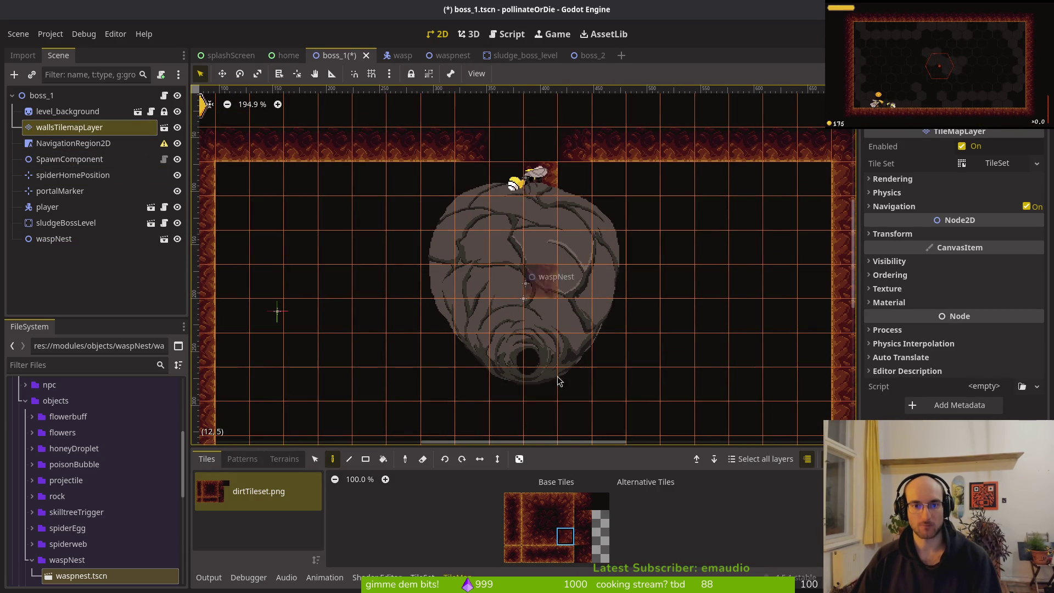
click(506, 179)
click(582, 501)
click(583, 553)
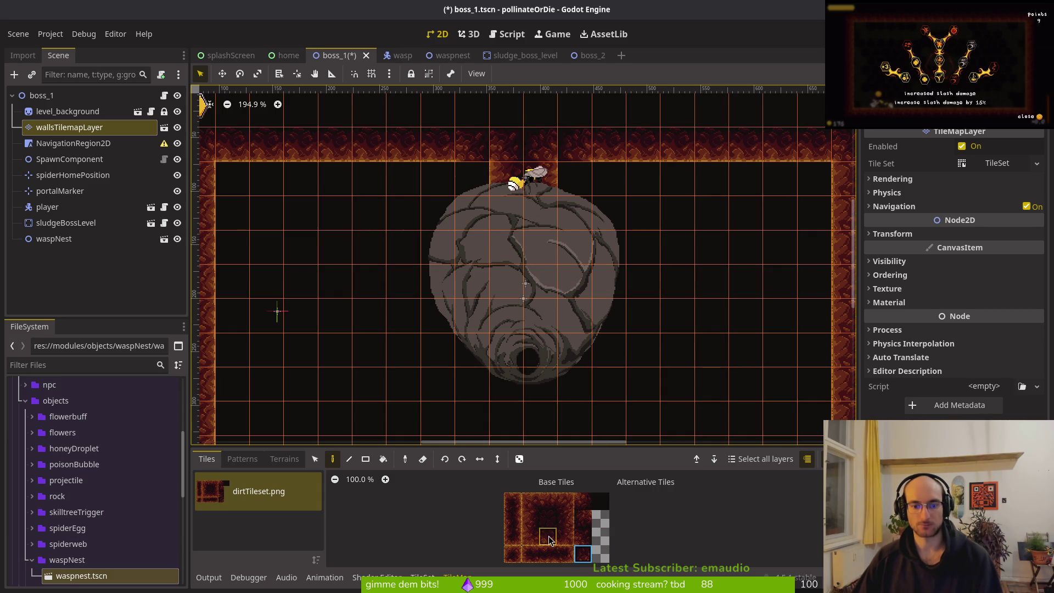
Save the boss_1 scene and scroll through the level to review it
key(Escape)
key(ctrl+s)
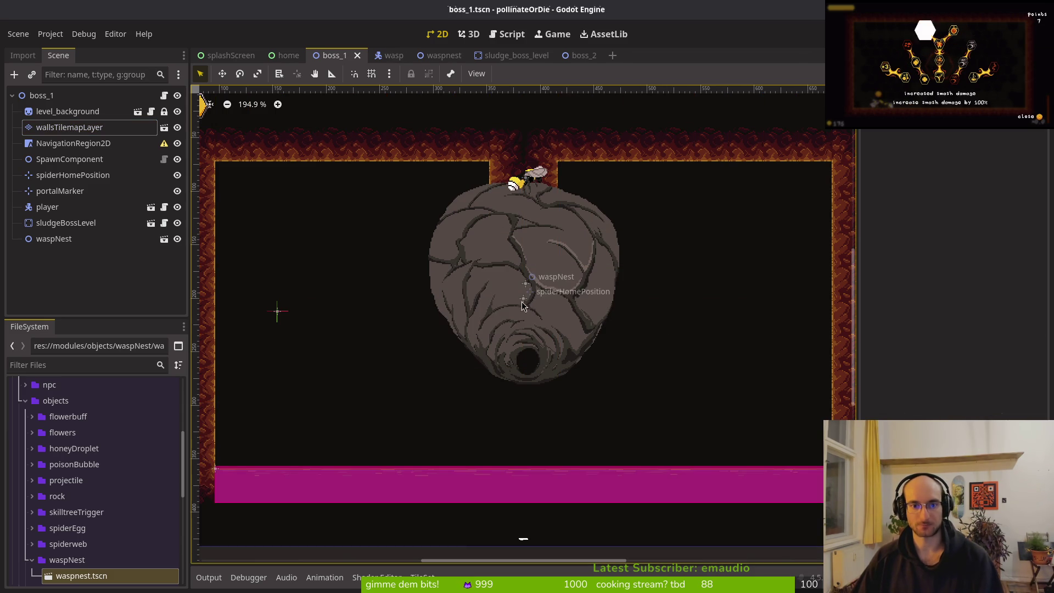
scroll(542, 290, down, 1)
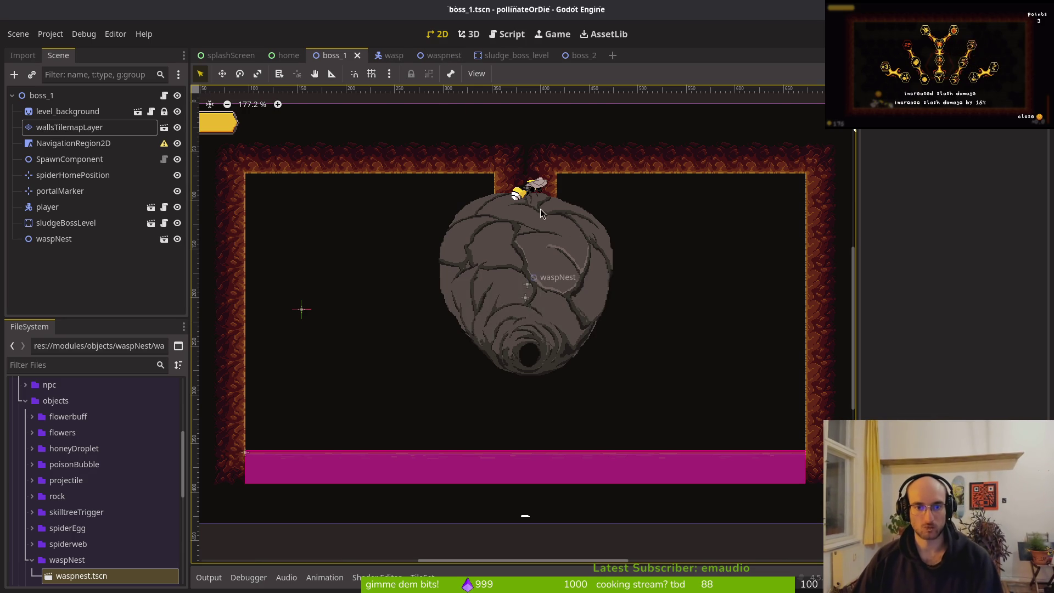
scroll(535, 204, up, 4)
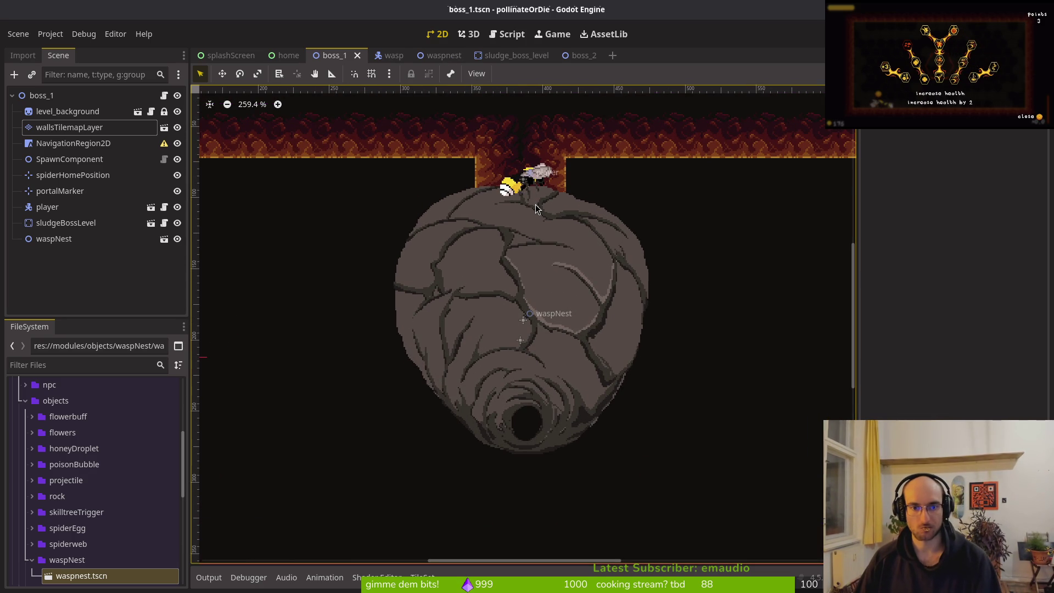
scroll(532, 242, down, 3)
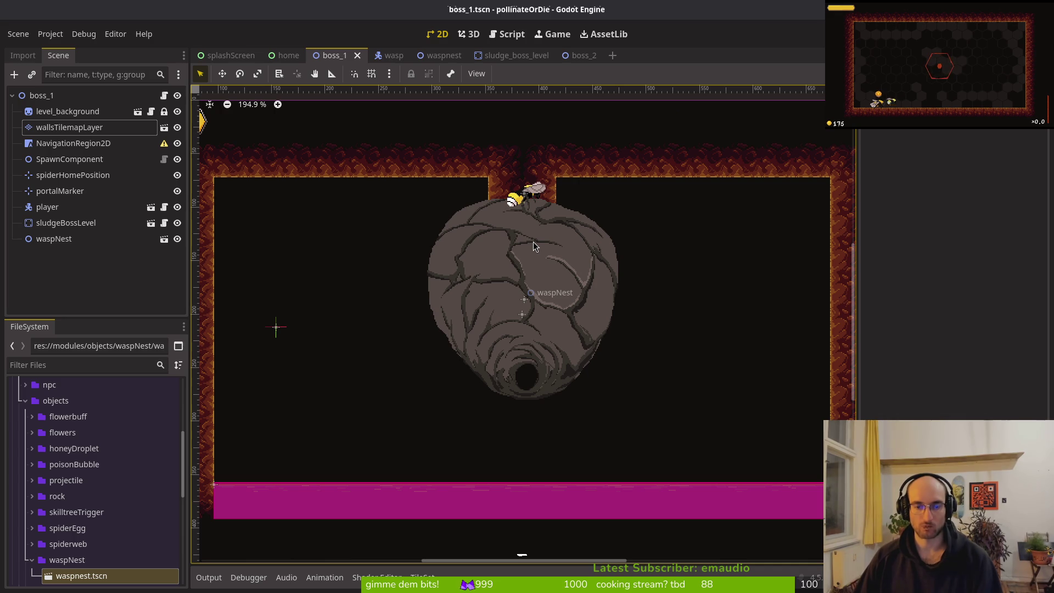
scroll(536, 269, down, 1)
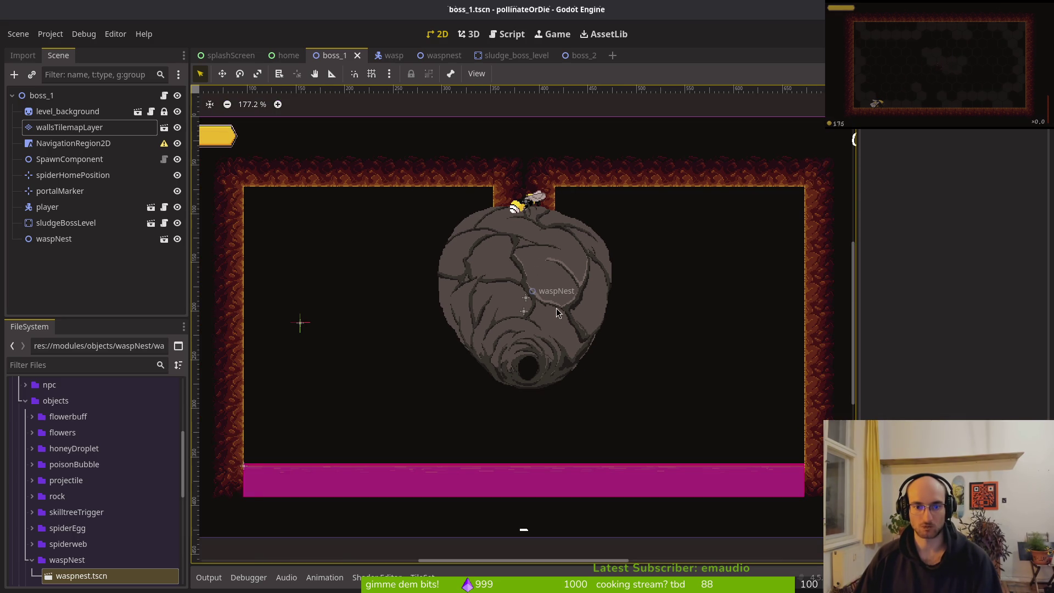
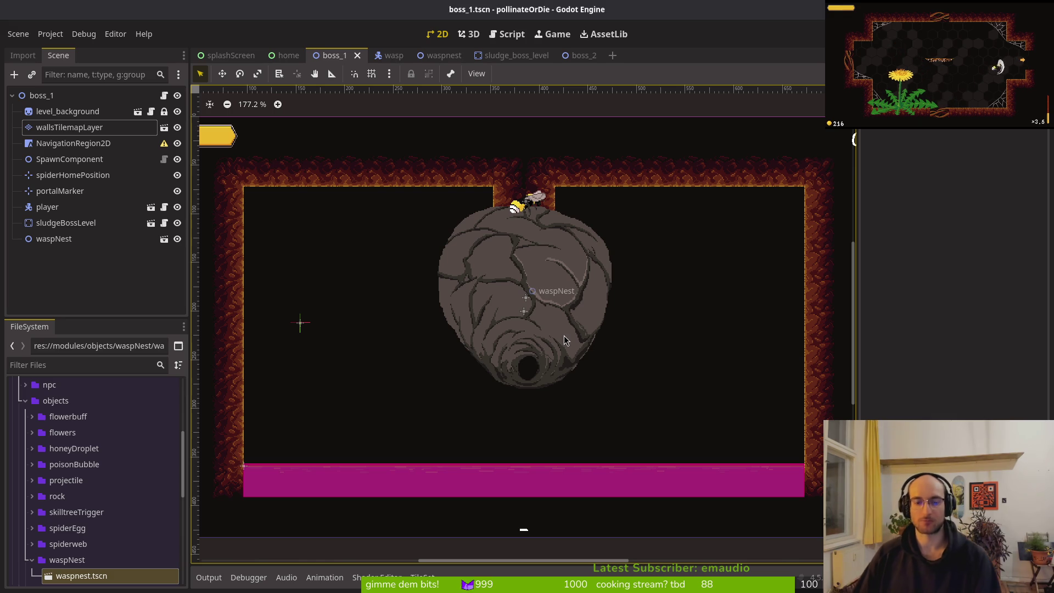
Switch from the Godot editor to wasphive.aseprite in Aseprite
key(alt+Tab)
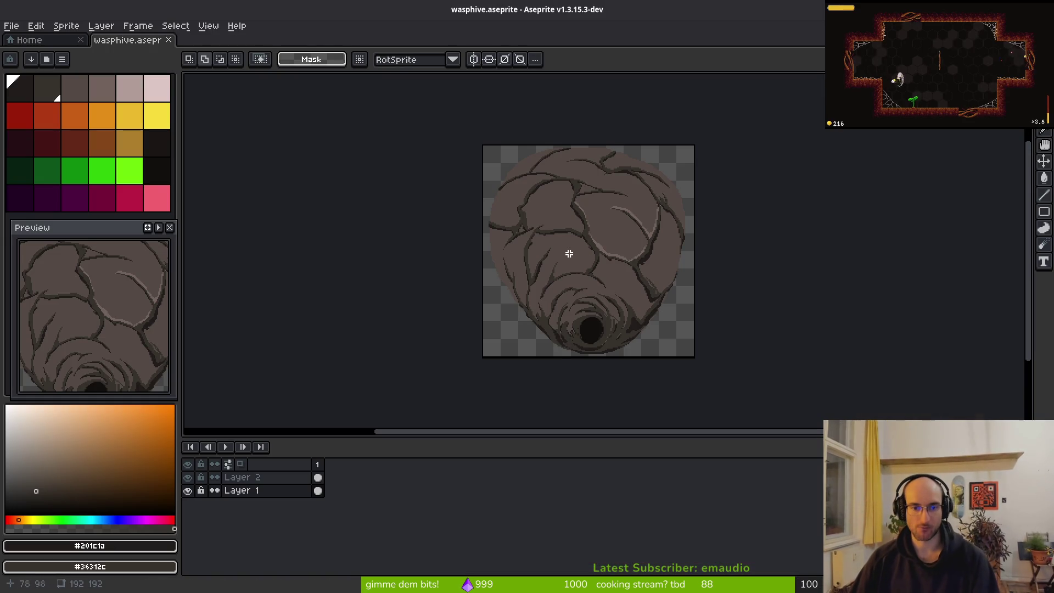
Touch up the hive's crack shading using sampled dark-crack and lighter brown colours
scroll(520, 245, up, 5)
alt+click(541, 171)
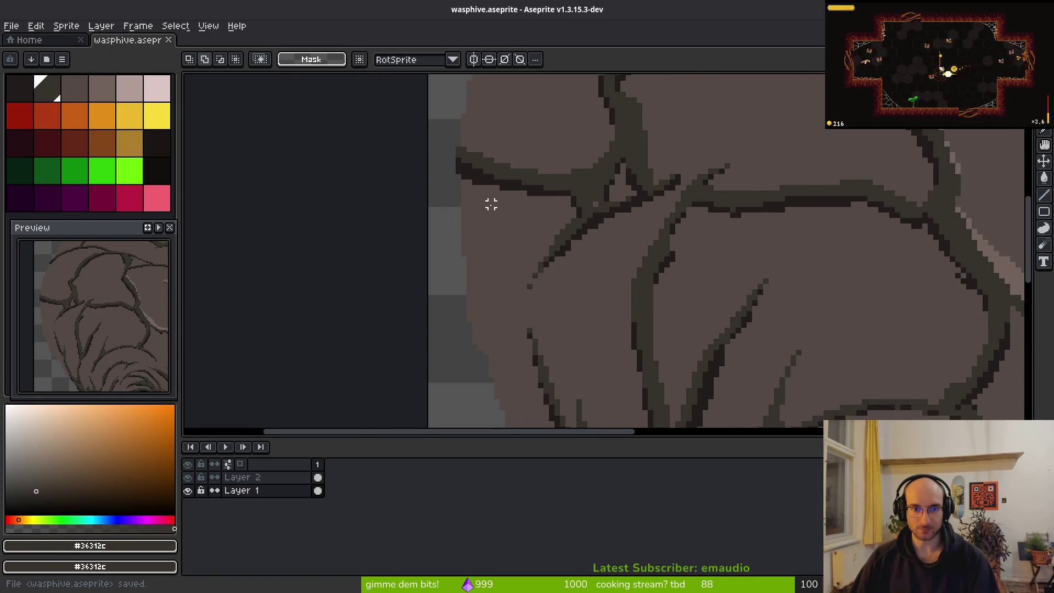
key(f)
scroll(530, 277, down, 5)
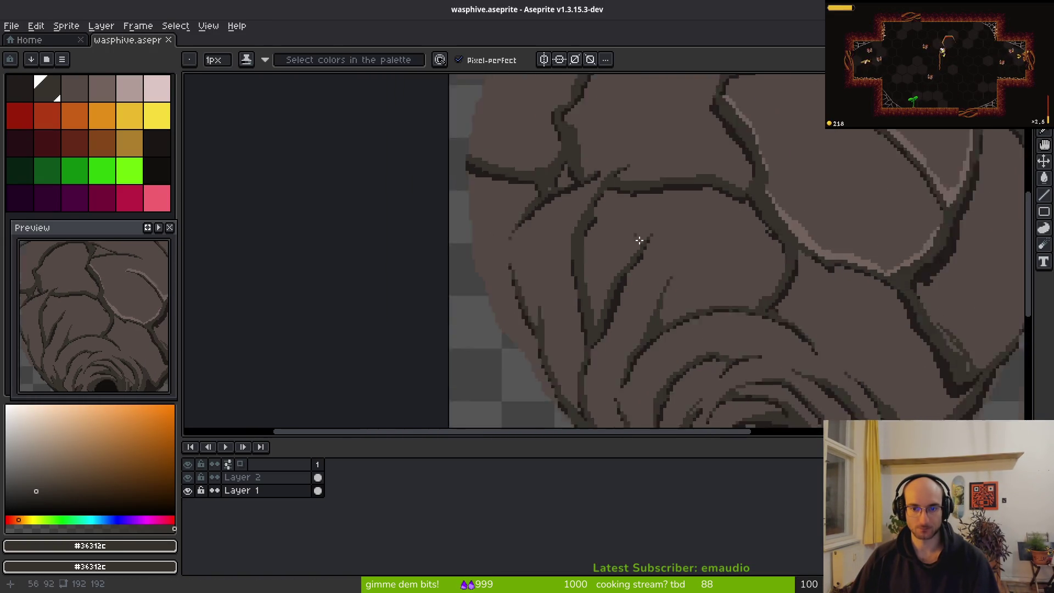
scroll(763, 246, up, 4)
alt+click(752, 250)
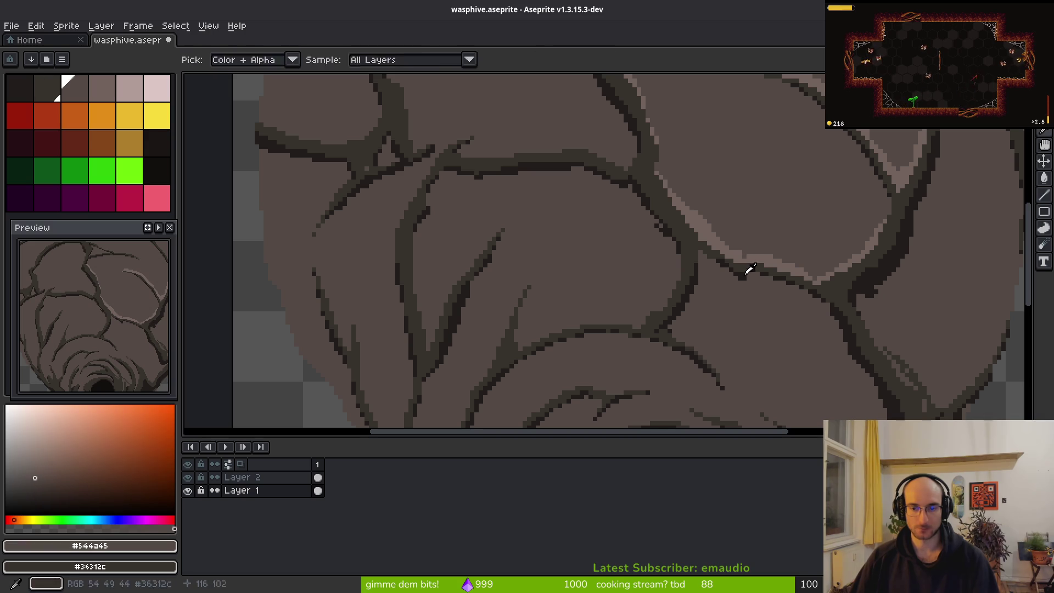
key(ctrl+s)
scroll(574, 235, down, 5)
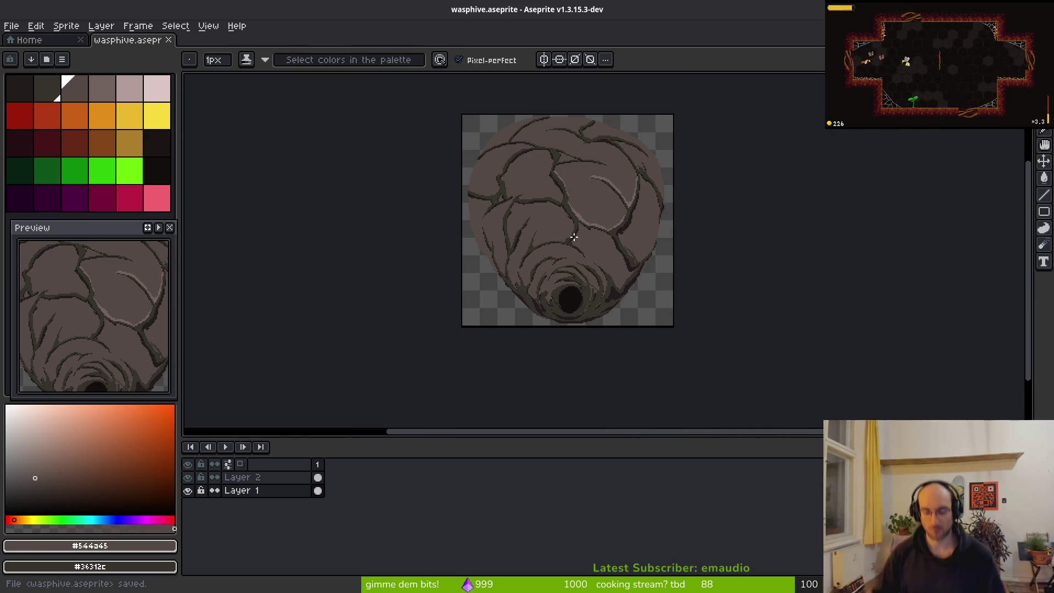
Save wasphive.aseprite and return to the Godot editor
key(ctrl+s)
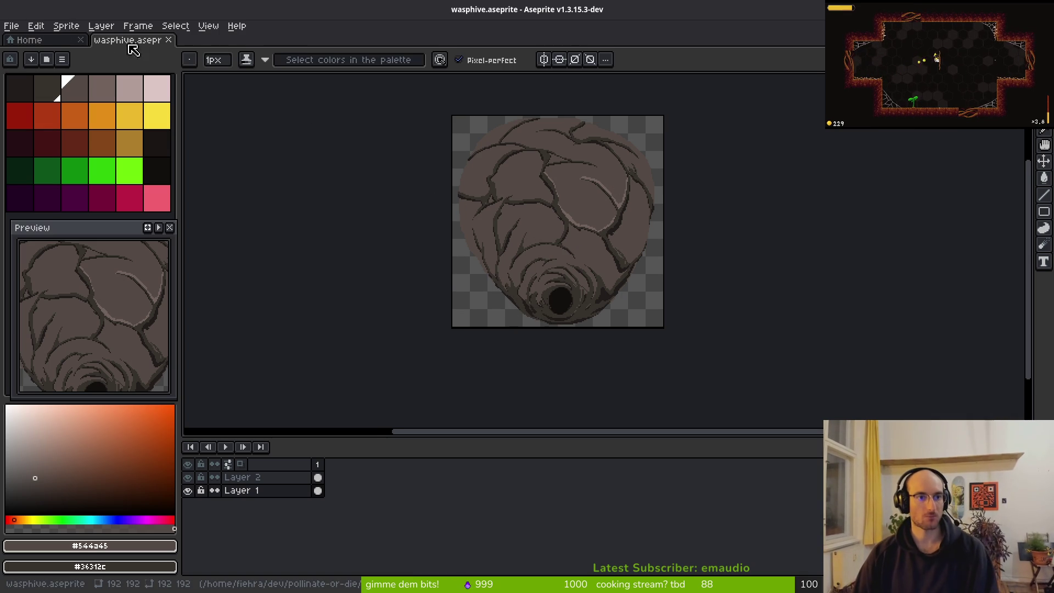
click(33, 40)
key(ctrl+Tab)
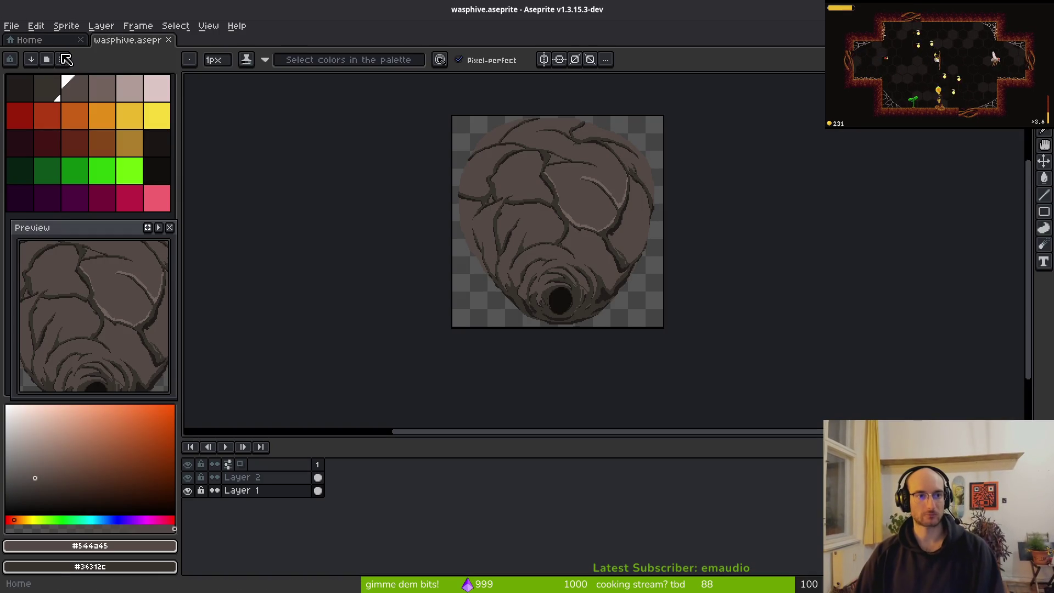
key(alt)
key(alt+Tab)
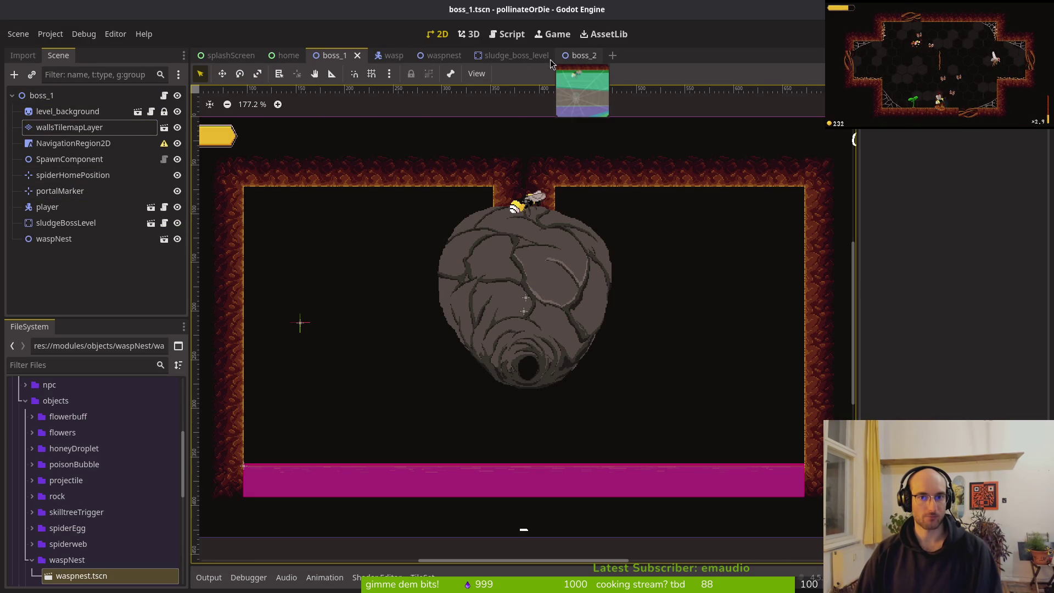
Open the waspnest scene tab, collapse Sprite2D in the Scene dock, and select waspNest
click(431, 56)
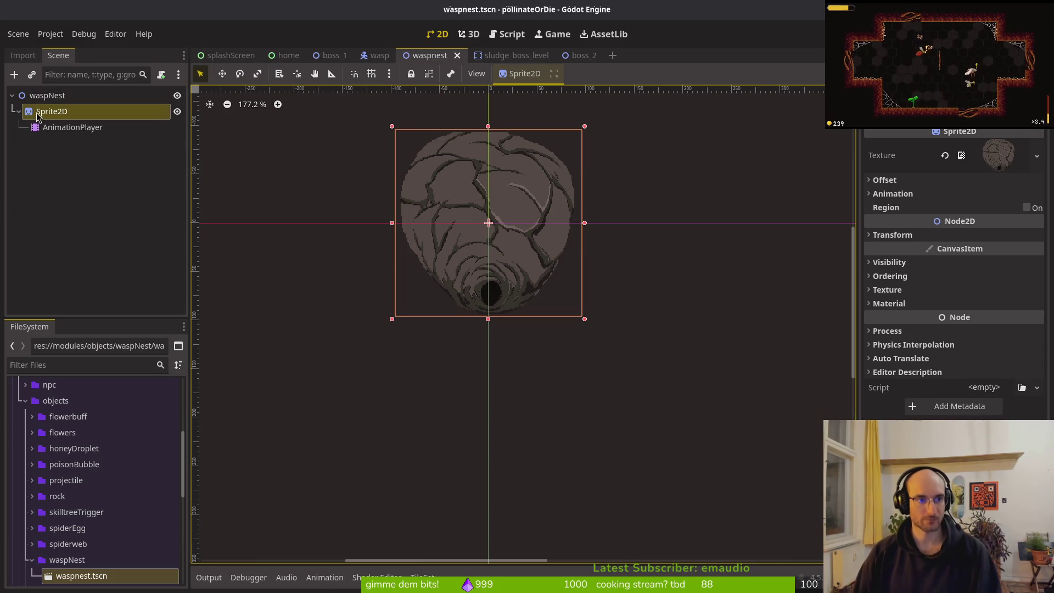
click(17, 111)
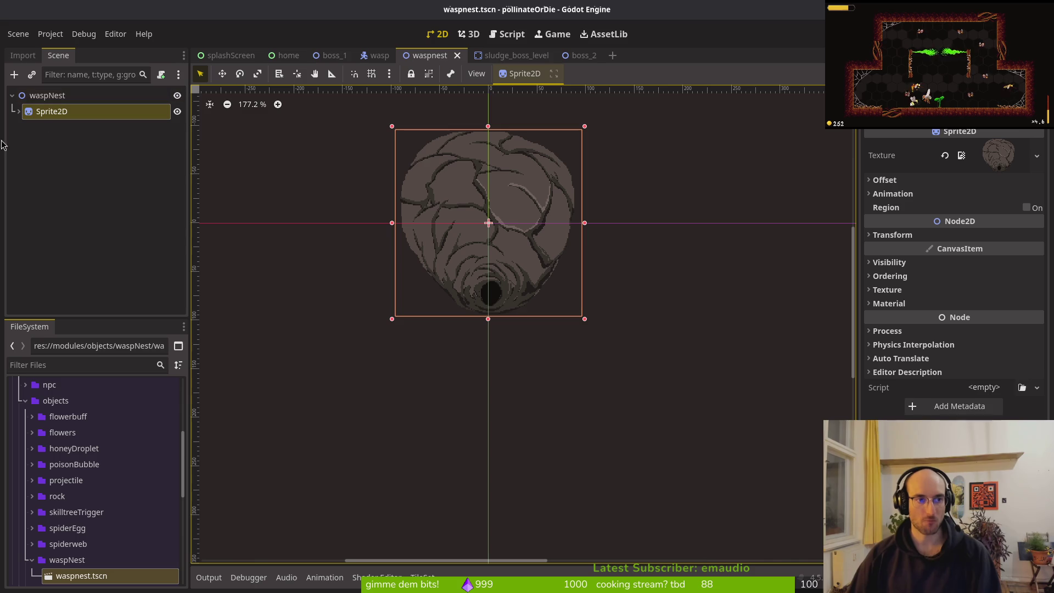
click(24, 103)
key(ctrl+a)
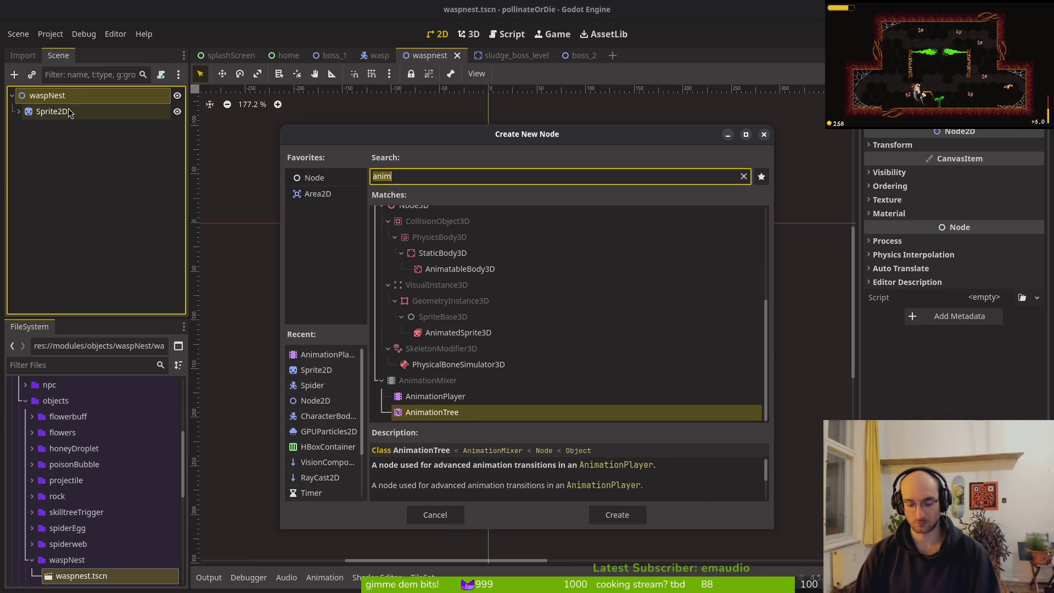
Add a HurtComponent under waspNest, with a HealthComponent nested beneath it
text(compo)
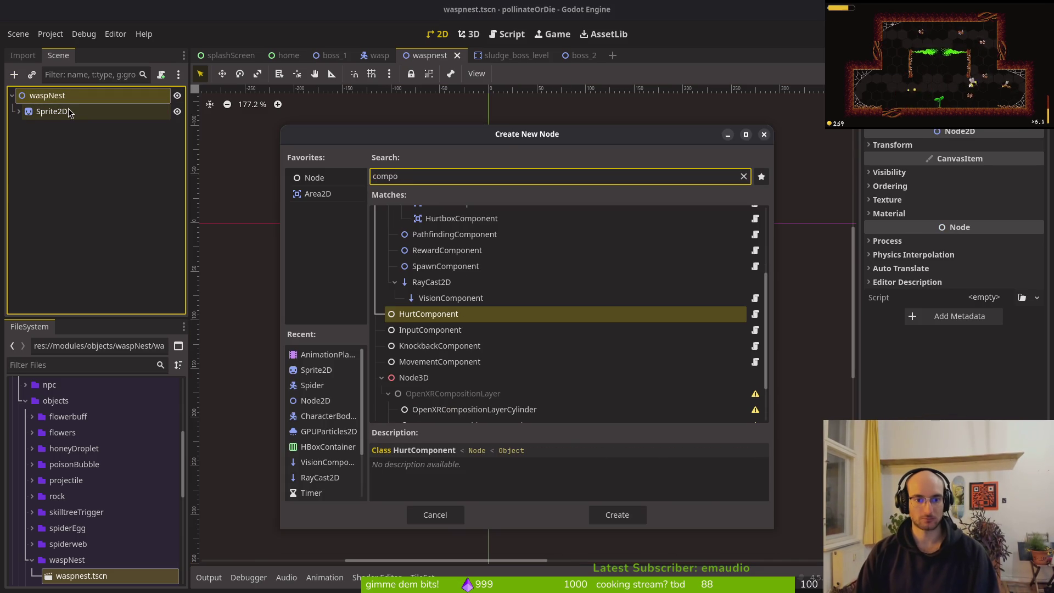
key(Return)
key(ctrl+a)
text(healthco)
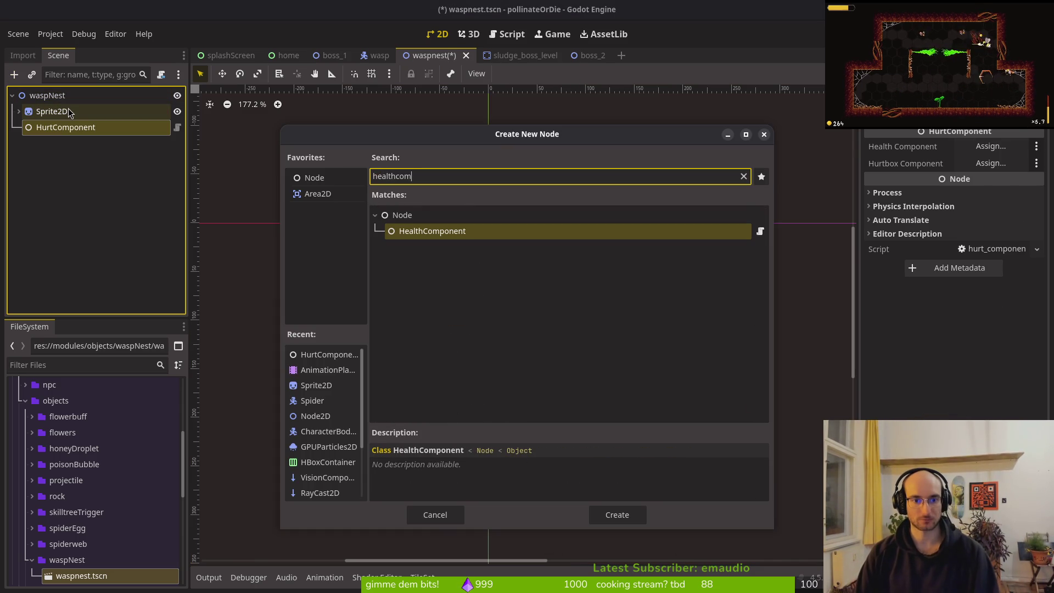
key(Return)
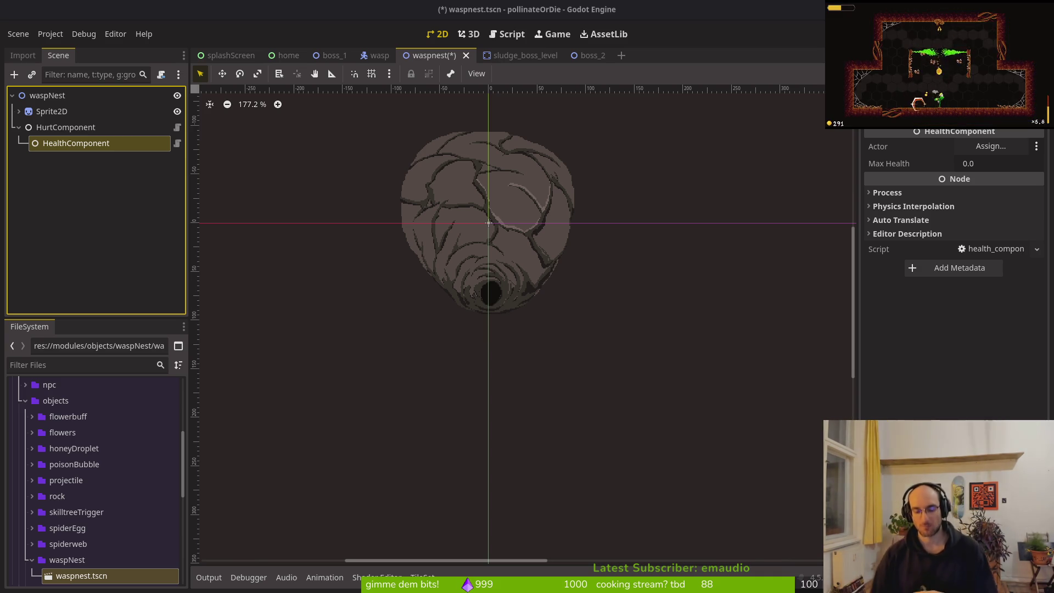
scroll(515, 255, down, 2)
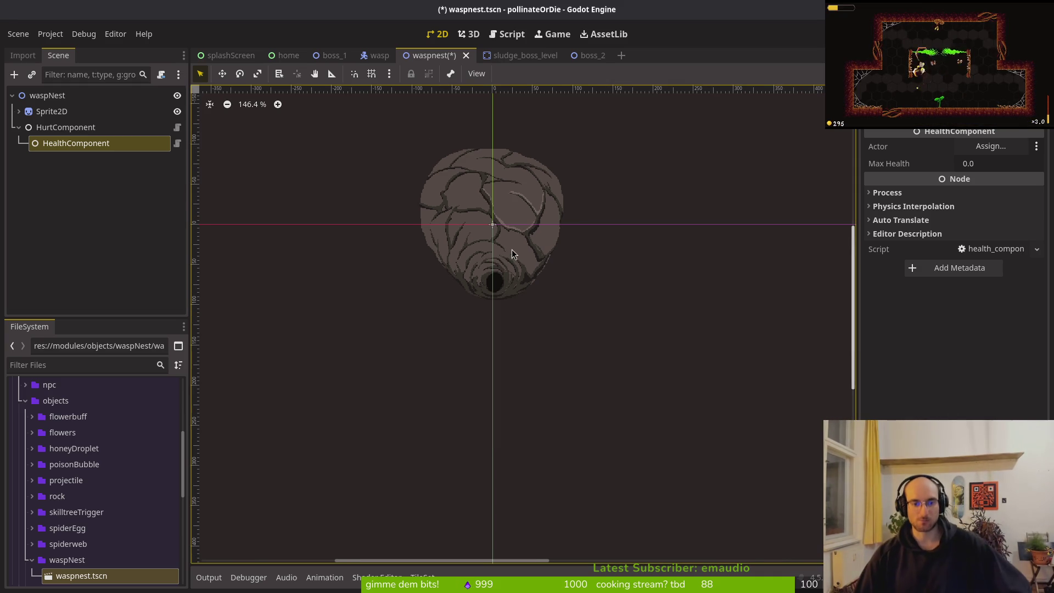
scroll(496, 240, up, 2)
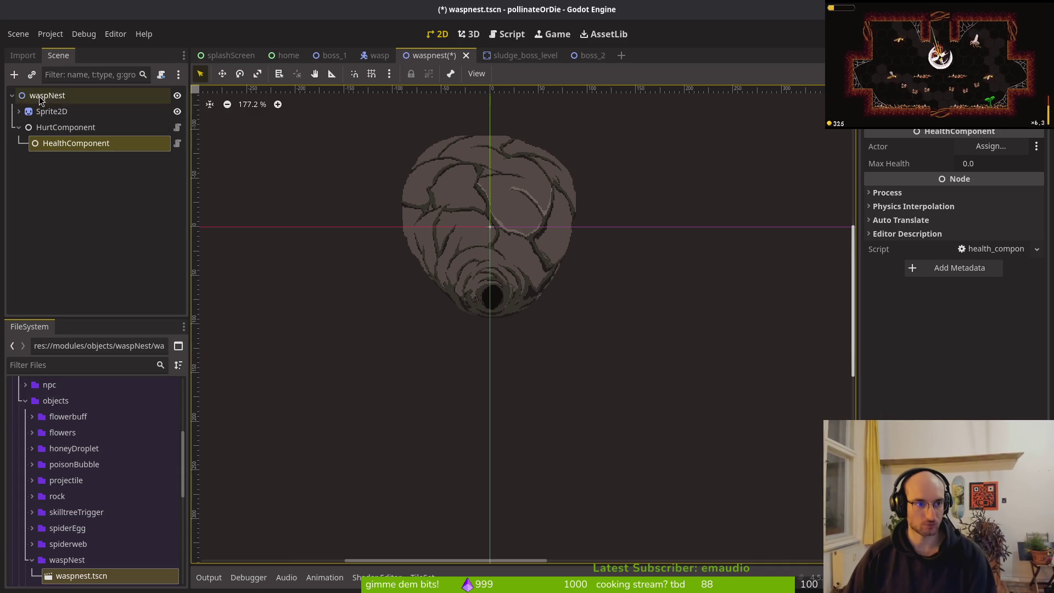
Add a Node2D child under waspNest and duplicate it
click(140, 96)
key(ctrl+a)
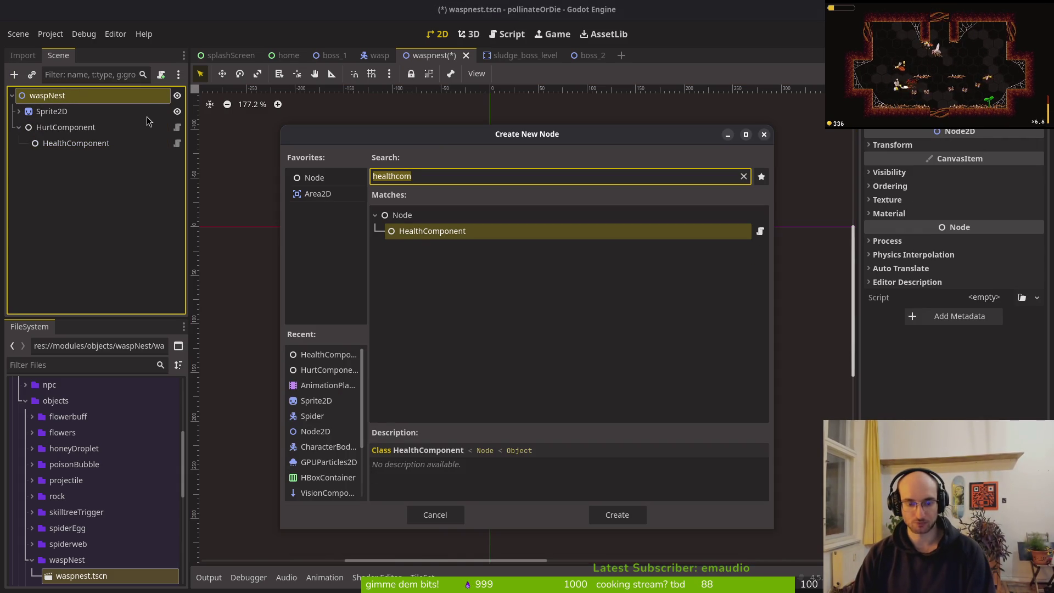
text(node2d)
key(Return)
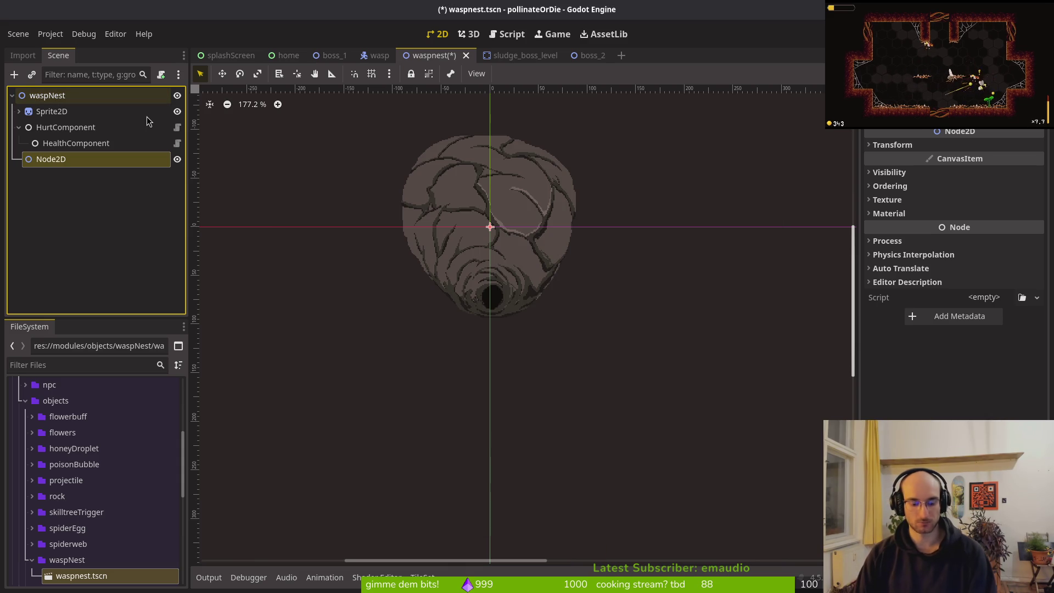
double_click(50, 99)
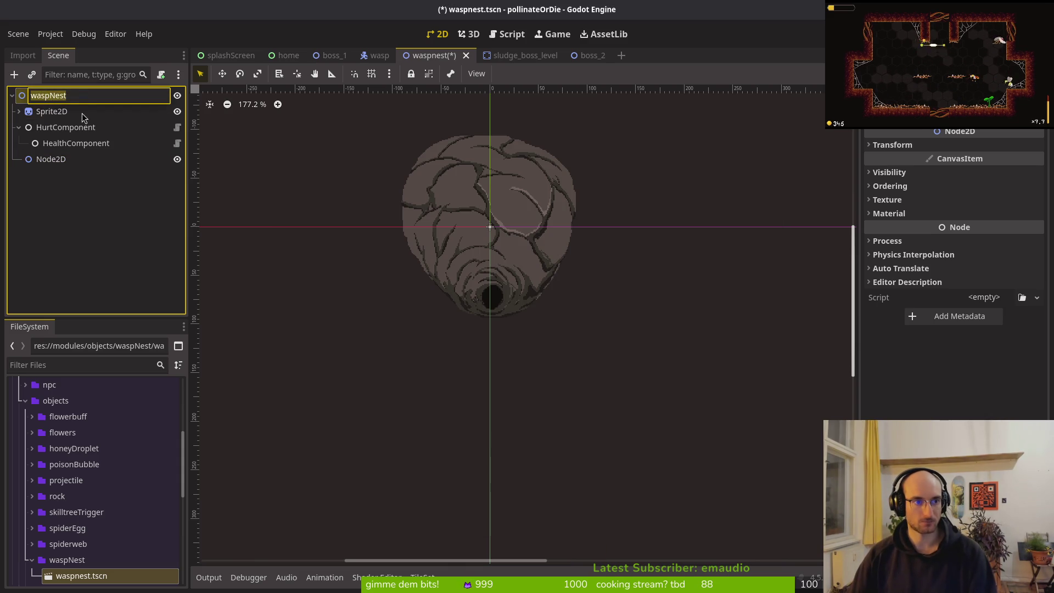
click(50, 159)
key(ctrl+d)
key(ctrl+d)
Rename the first two Node2D nodes to bottomPart and leftPart
click(58, 164)
double_click(58, 165)
text(bo)
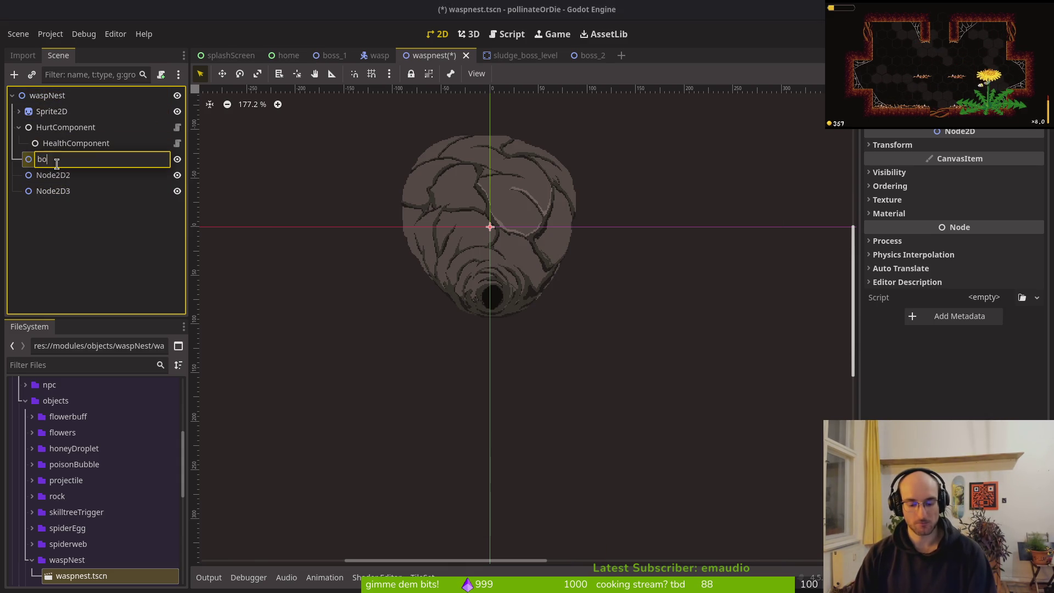
text(ttomPart)
key(Return)
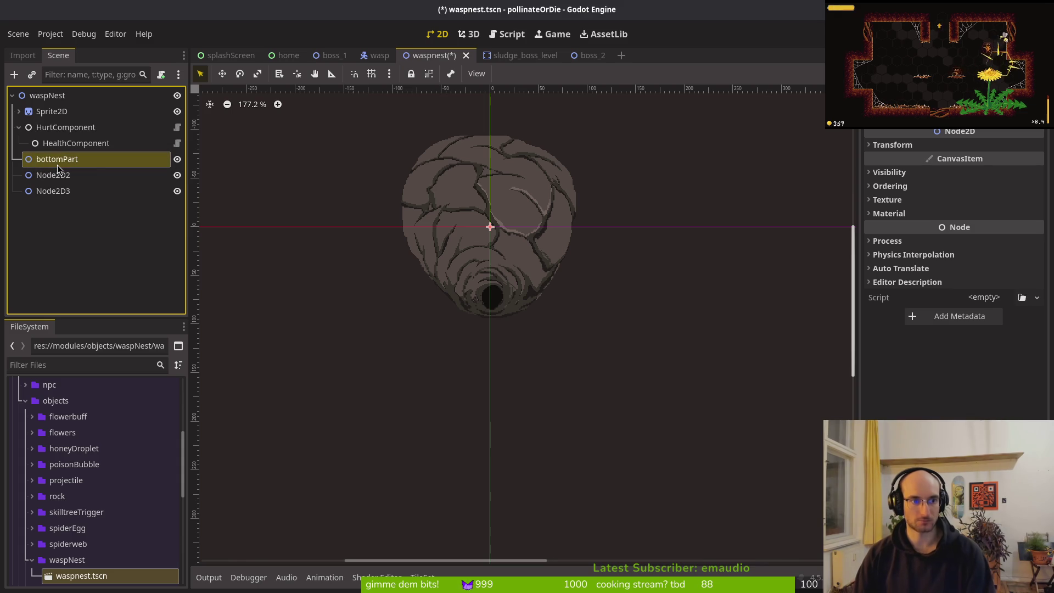
click(81, 175)
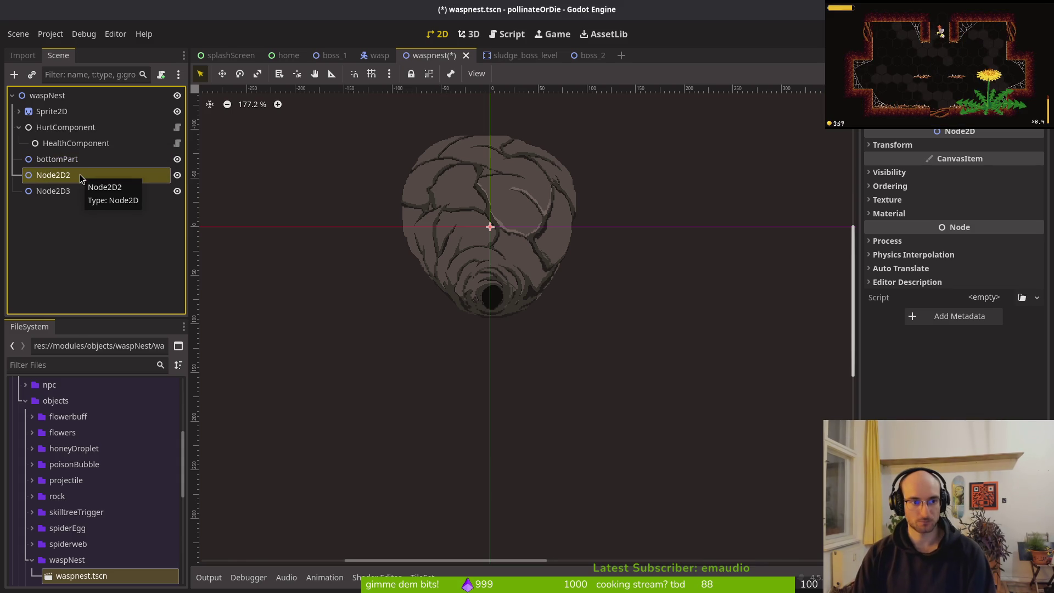
double_click(79, 175)
text(leftPart)
key(Return)
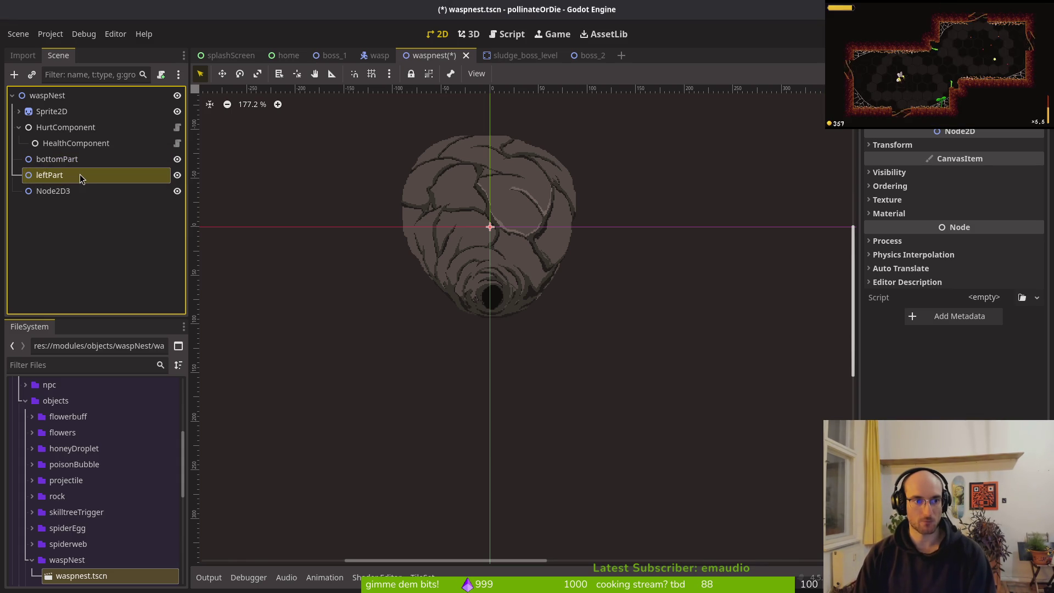
Rename the third Node2D to rightPart
click(86, 193)
double_click(86, 193)
text(rightPart)
key(Return)
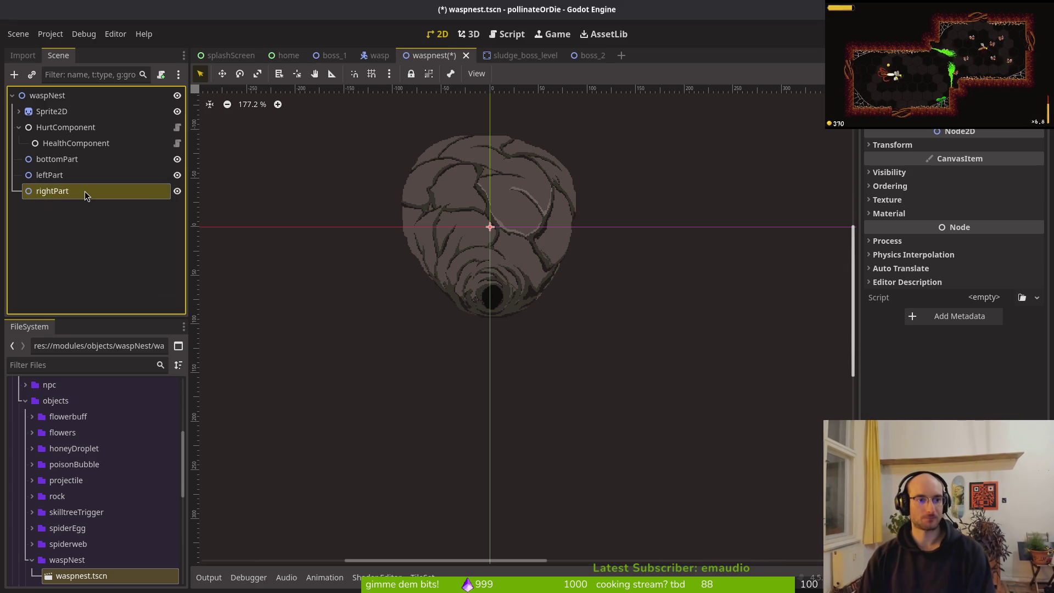
mouse_move(382, 63)
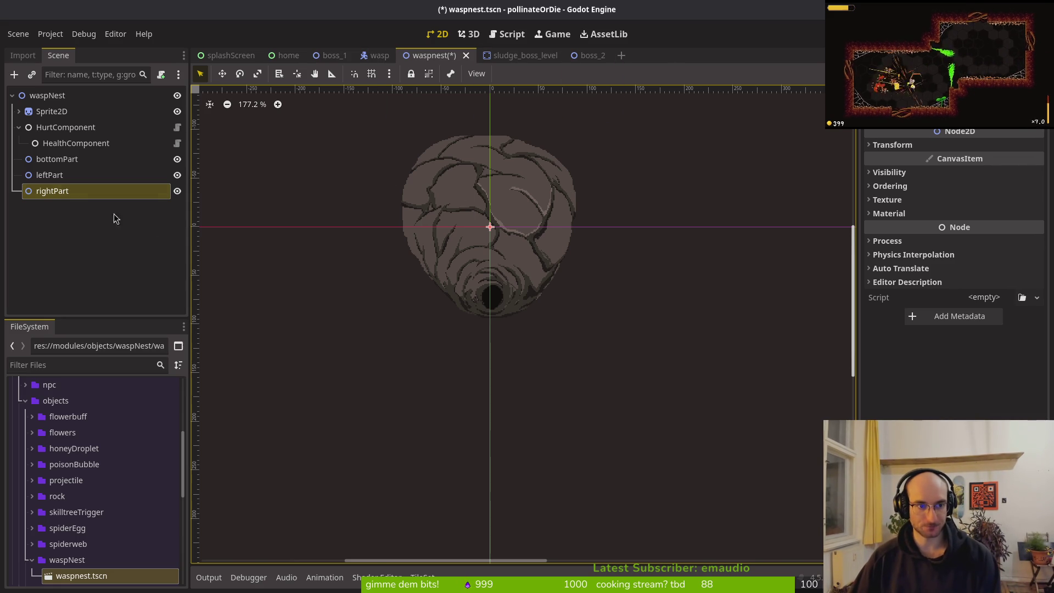
click(69, 161)
Add a HurtboxComponent under bottomPart and paste copies under leftPart and rightPart
key(ctrl+a)
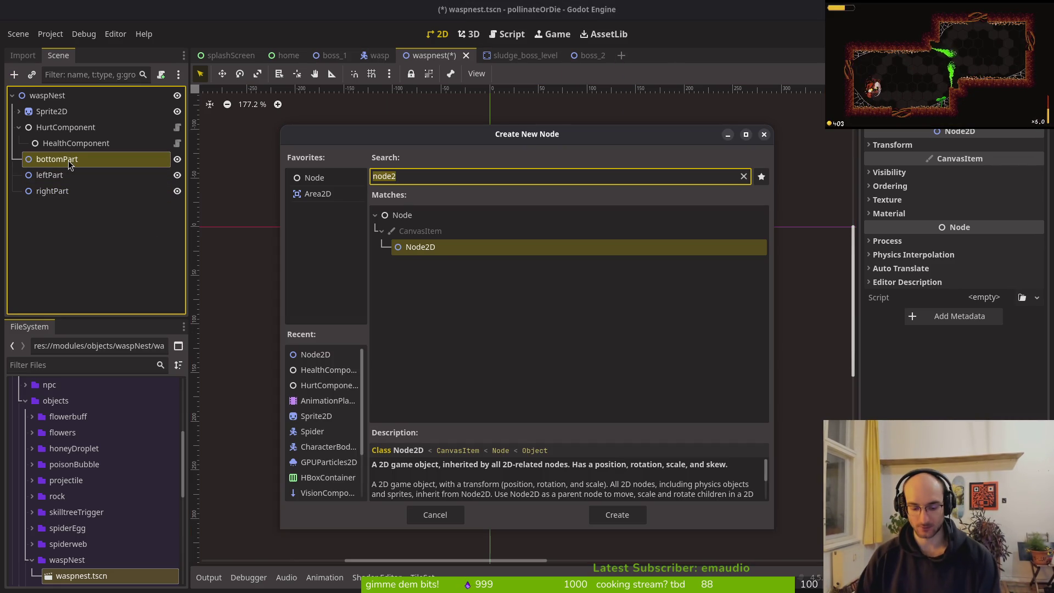
text(hurt)
key(Down)
key(Down)
key(Down)
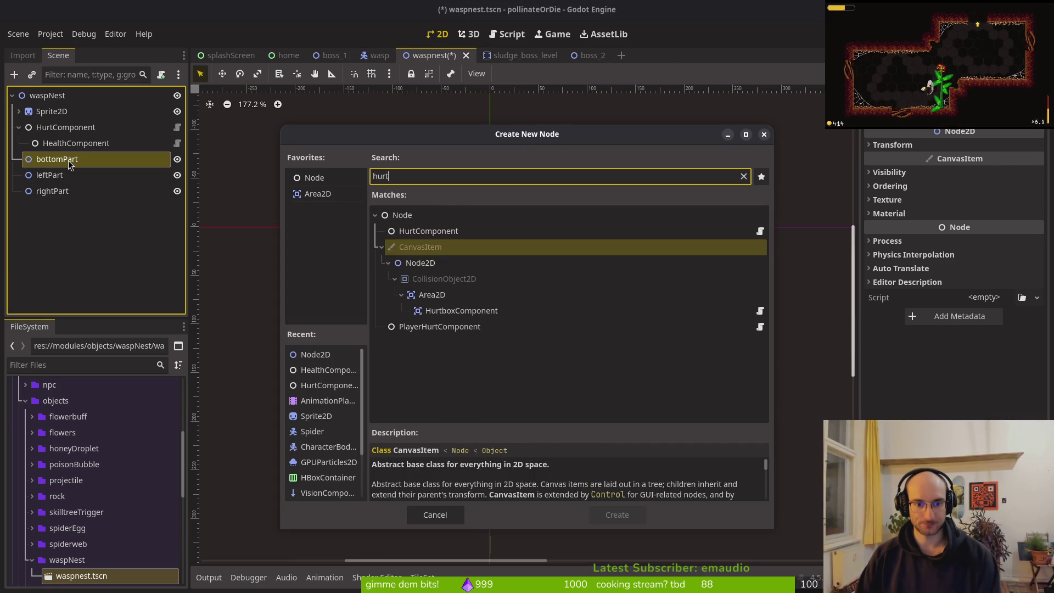
key(Return)
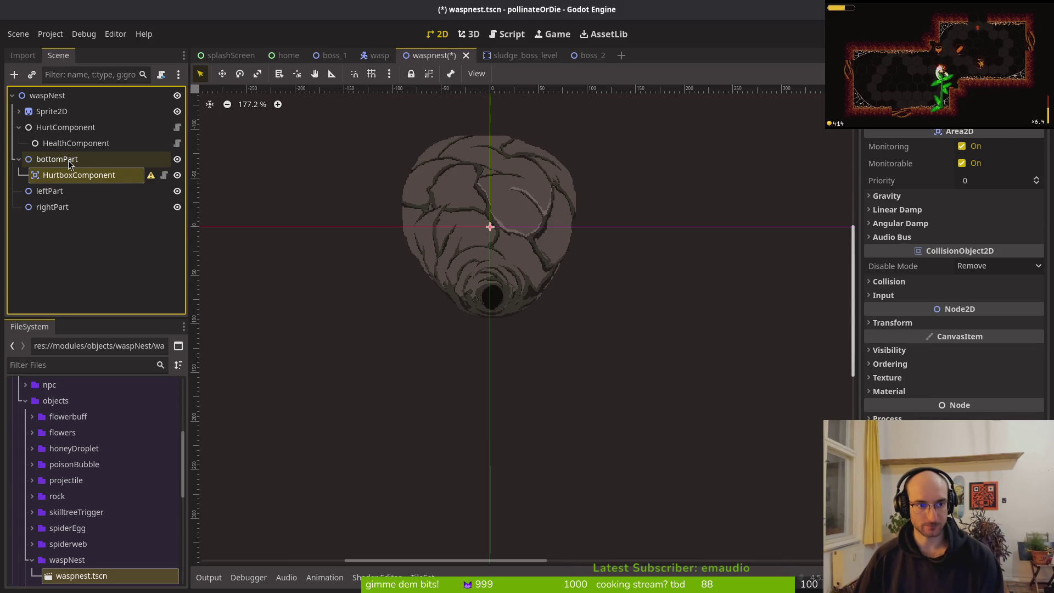
click(35, 191)
key(ctrl+v)
click(50, 222)
key(ctrl+v)
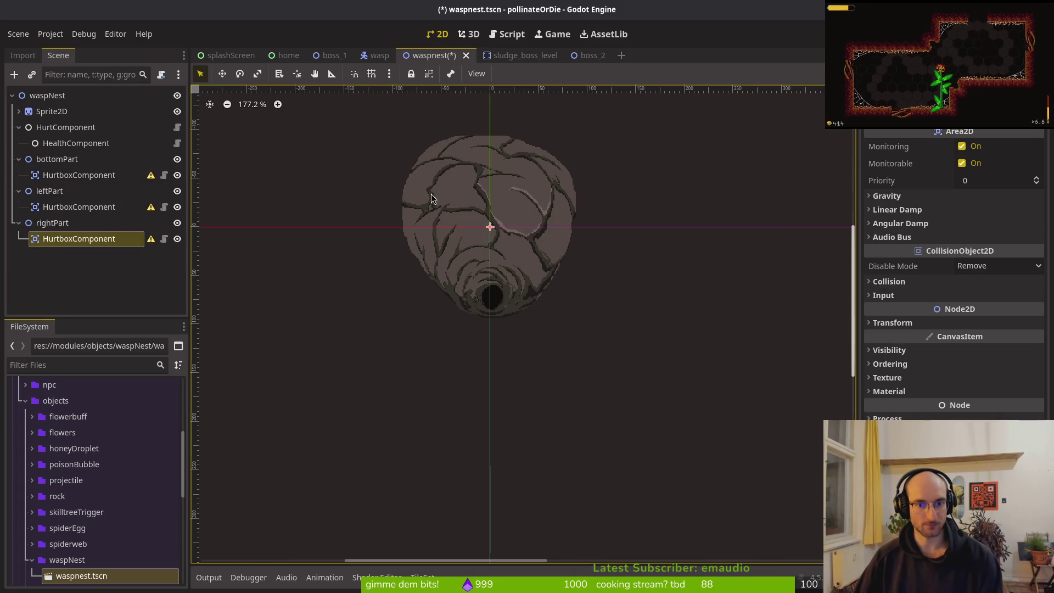
Add a CollisionShape2D under each part's HurtboxComponent
click(88, 176)
key(ctrl+a)
text(colsha)
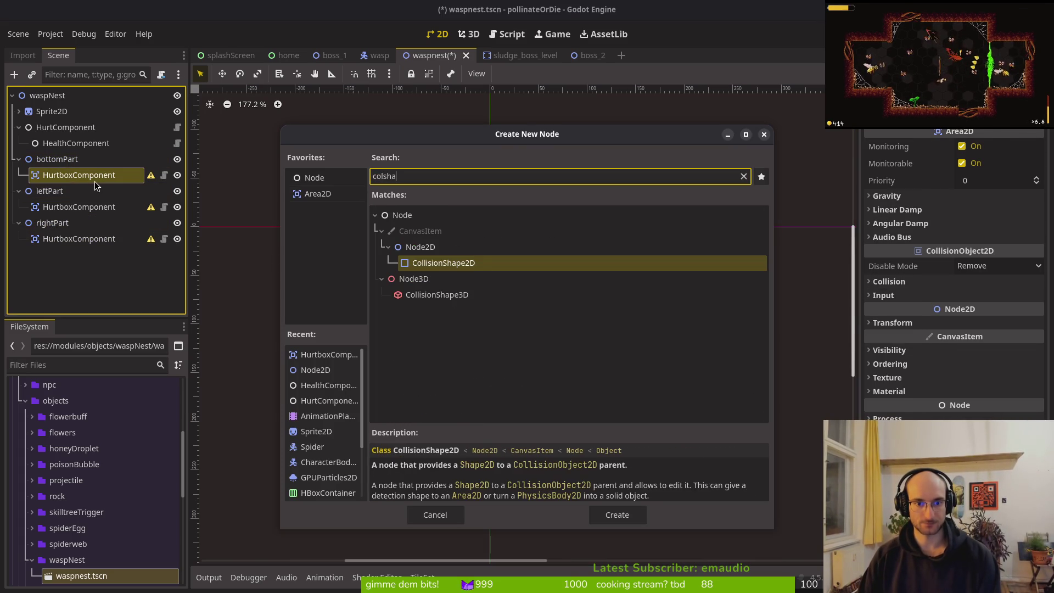
key(Return)
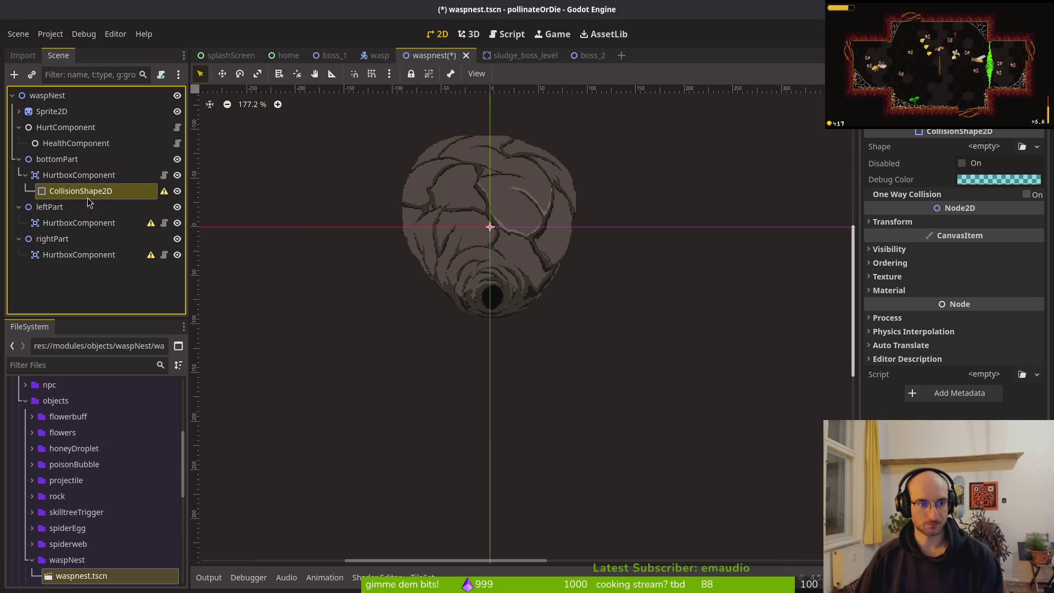
click(82, 222)
key(ctrl+v)
click(81, 270)
key(ctrl+v)
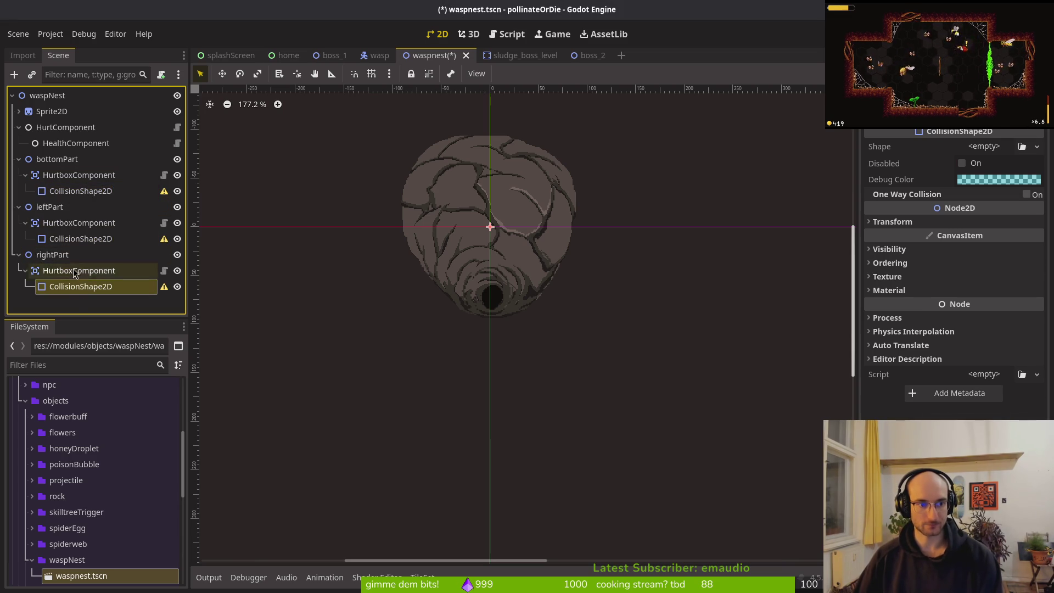
Move HealthComponent under bottomPart
mouse_move(64, 145)
mouse_down()
mouse_move(71, 177)
mouse_move(66, 128)
mouse_move(74, 145)
mouse_move(34, 197)
mouse_up()
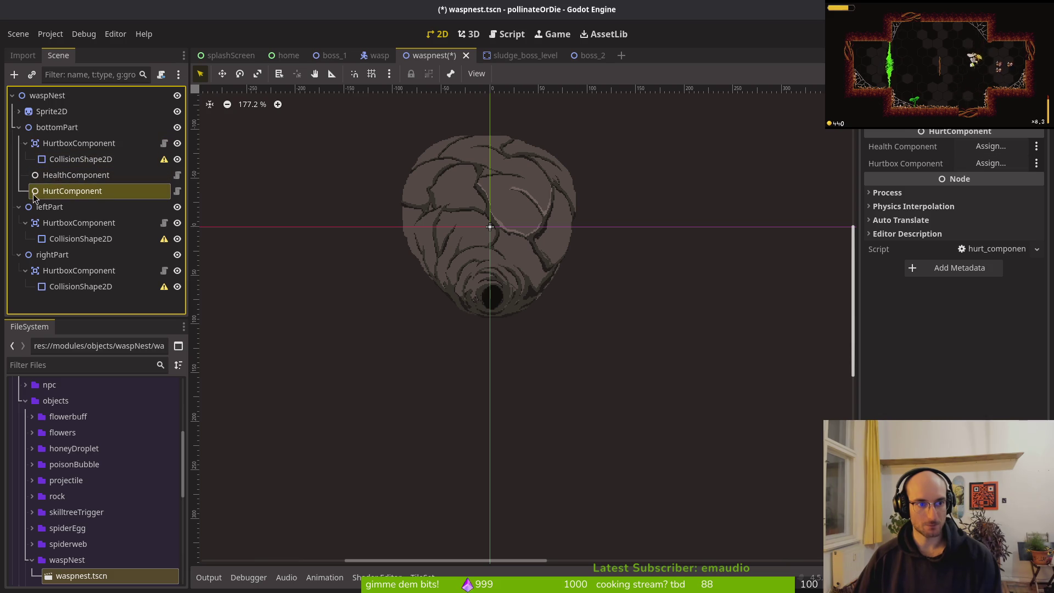
click(61, 132)
key(ctrl+a)
text(components)
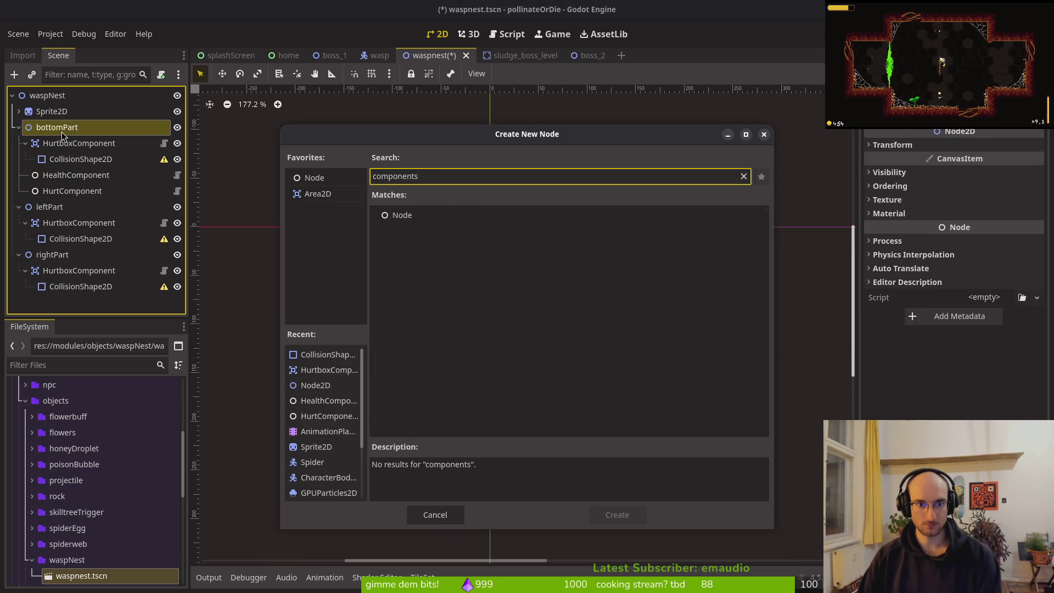
key(BackSpace)
key(Escape)
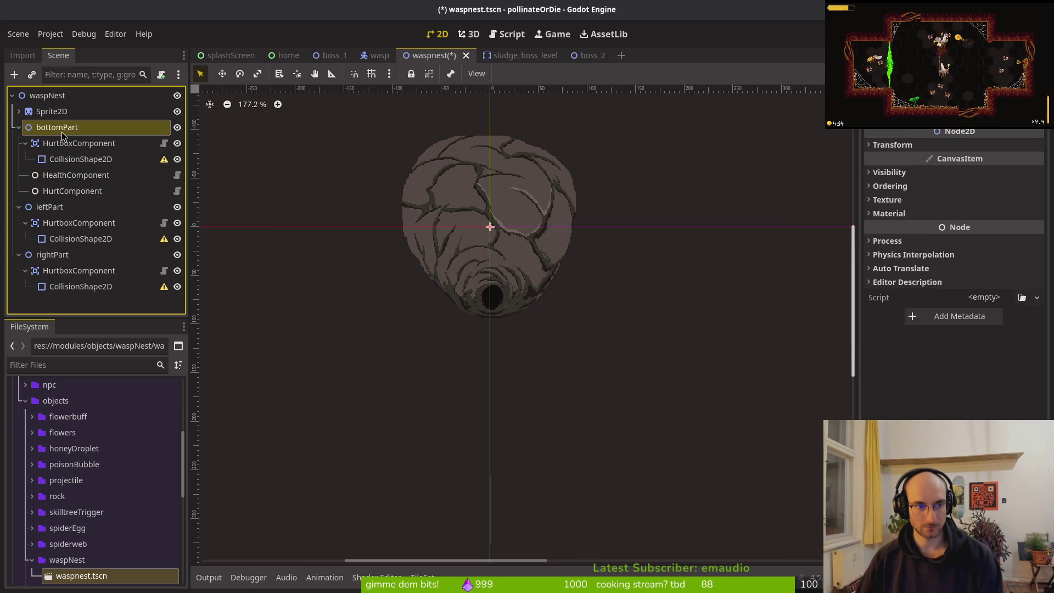
click(25, 143)
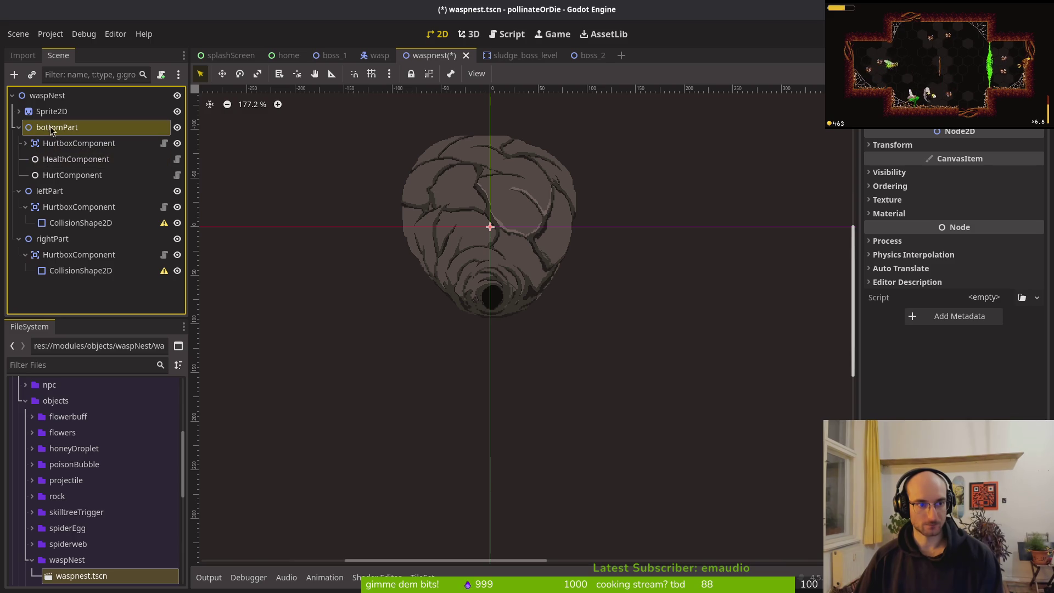
click(19, 128)
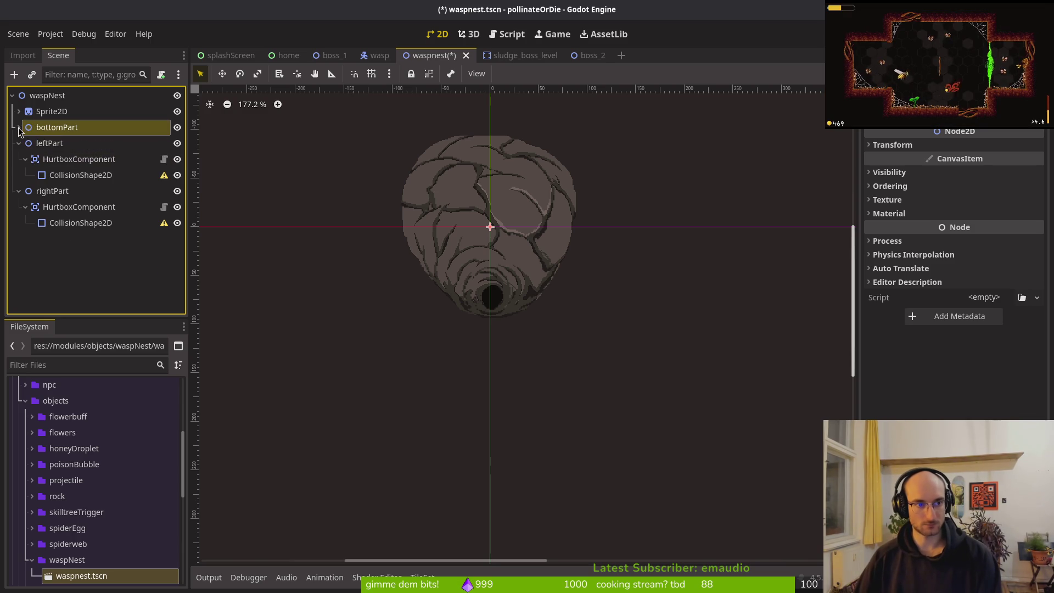
click(19, 142)
click(19, 158)
click(18, 159)
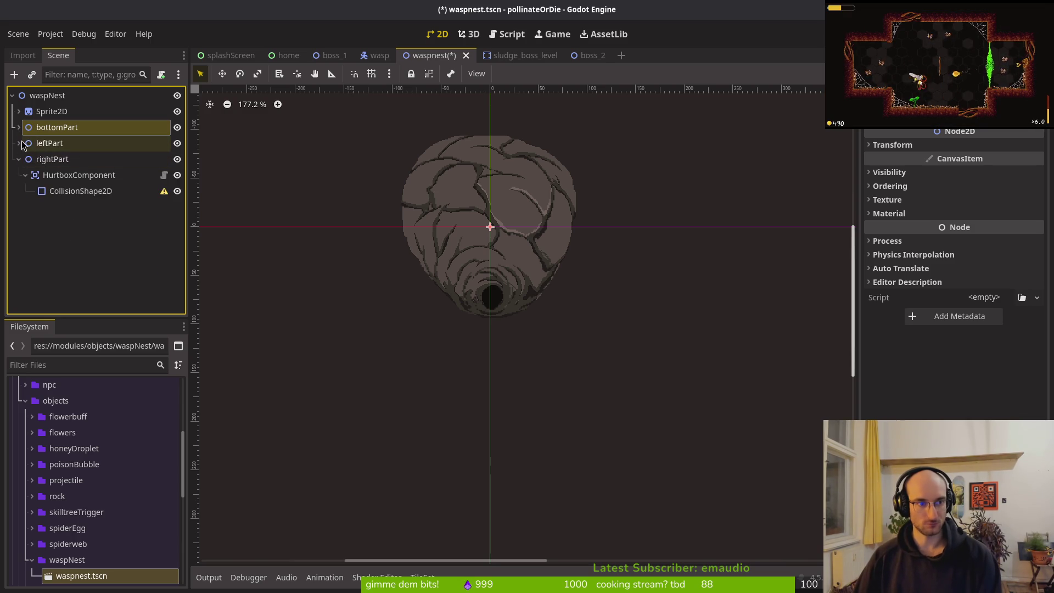
click(18, 142)
click(19, 190)
click(19, 143)
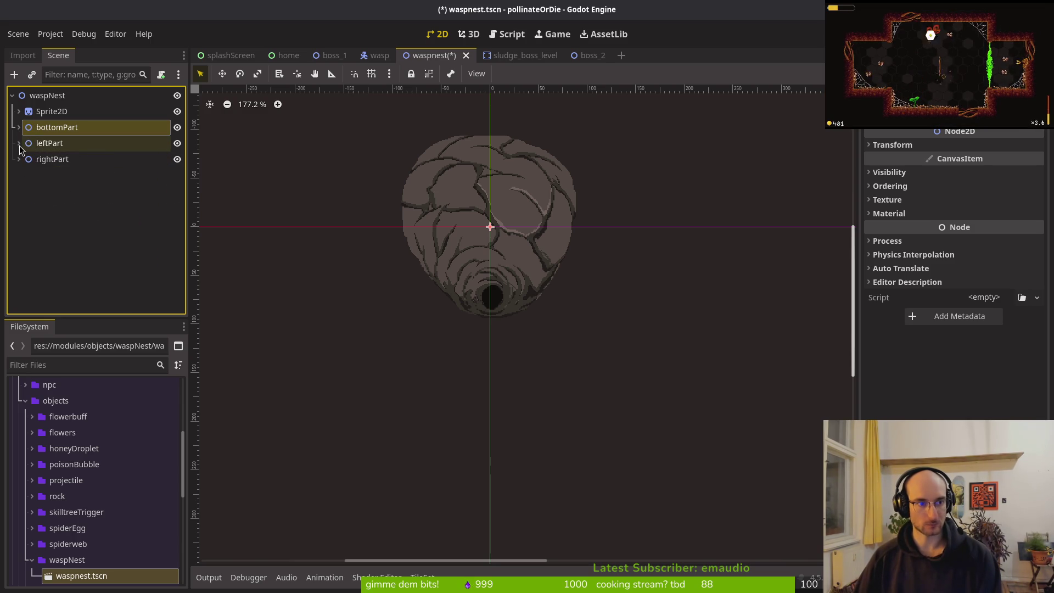
click(19, 143)
click(19, 190)
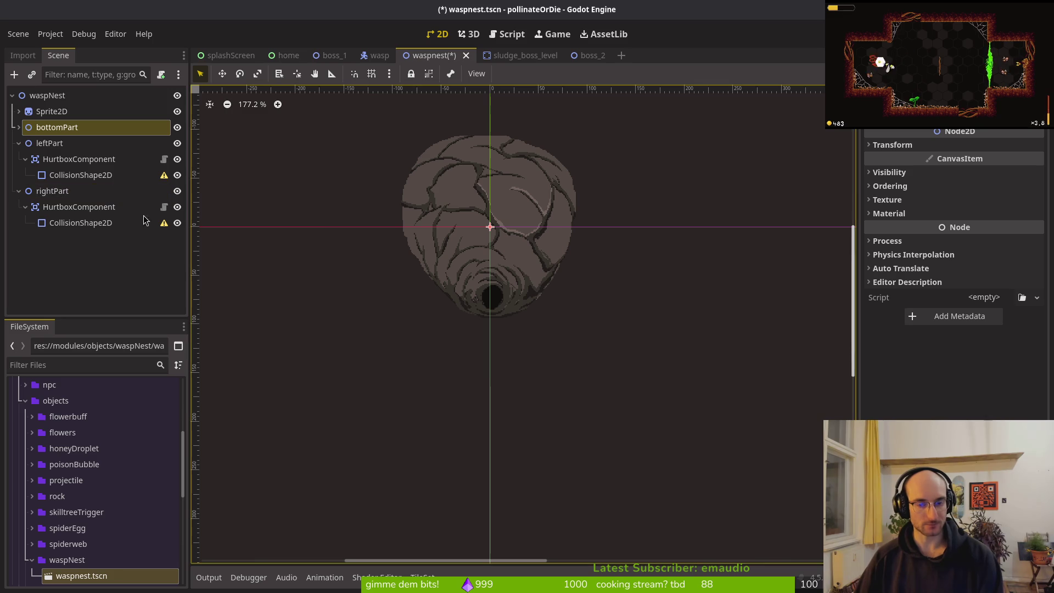
click(18, 143)
click(18, 159)
click(19, 127)
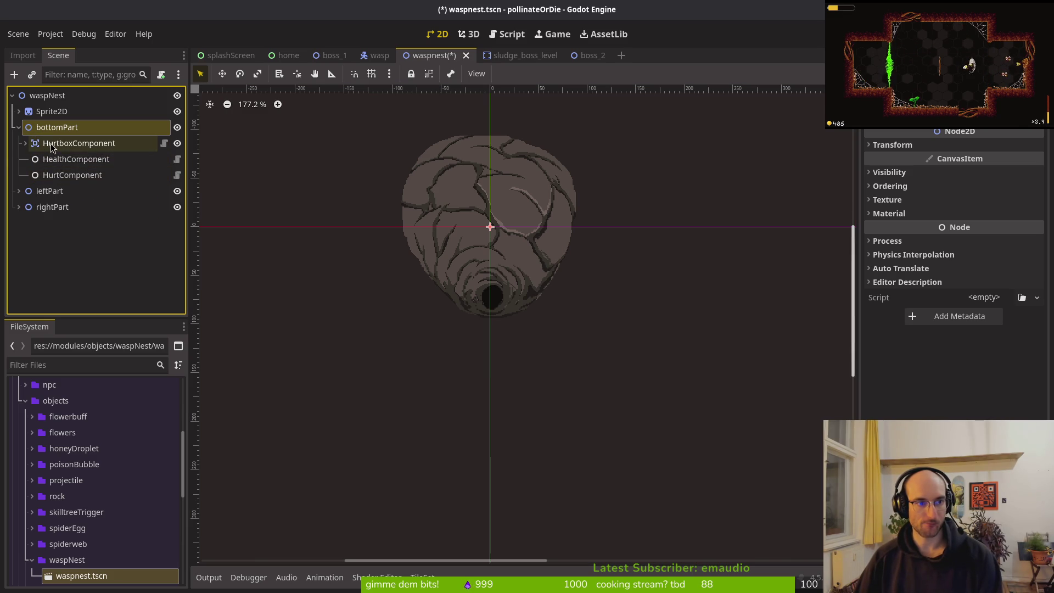
Try a CircleShape2D over the lower nest on bottomPart's CollisionShape2D, then clear the Shape
click(26, 143)
click(77, 158)
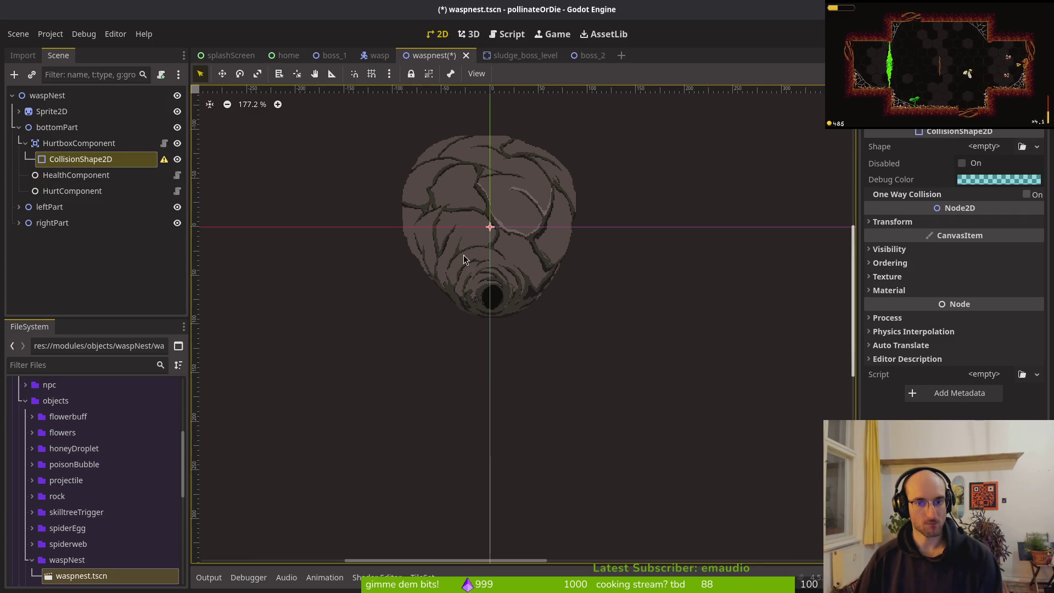
click(984, 146)
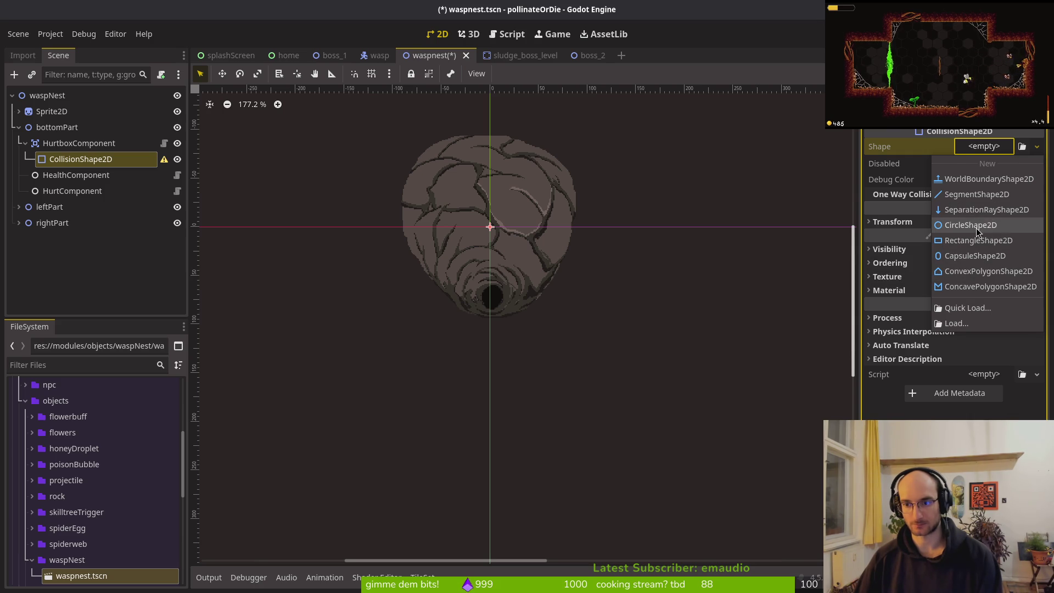
click(970, 225)
scroll(514, 260, up, 2)
scroll(498, 242, up, 3)
mouse_move(492, 202)
mouse_down()
mouse_move(575, 199)
mouse_move(489, 282)
mouse_move(497, 301)
mouse_move(477, 286)
mouse_move(472, 296)
mouse_move(487, 301)
mouse_up()
drag(573, 298, 565, 300)
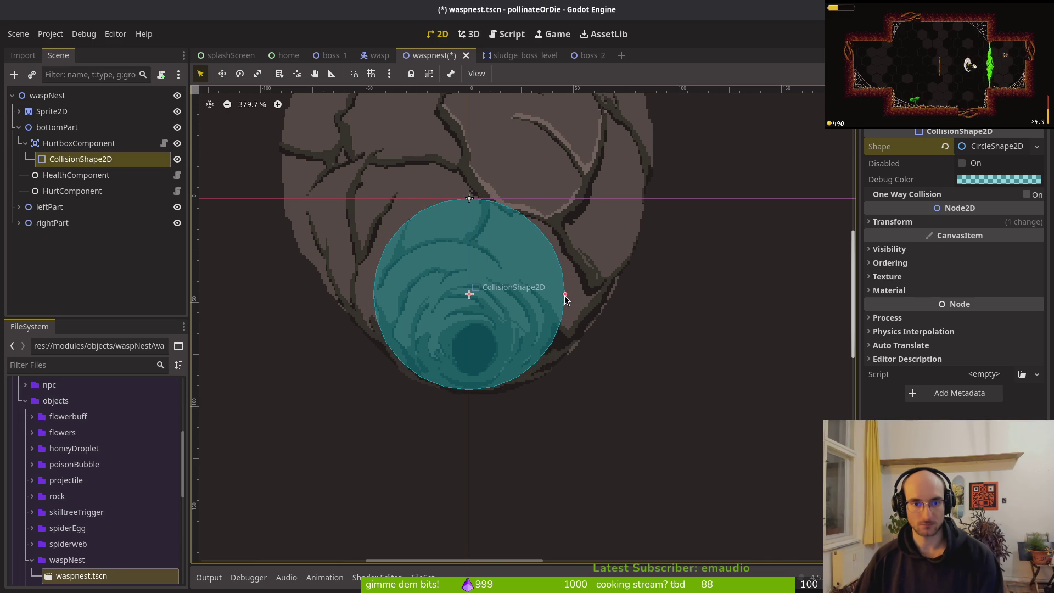
drag(486, 303, 482, 310)
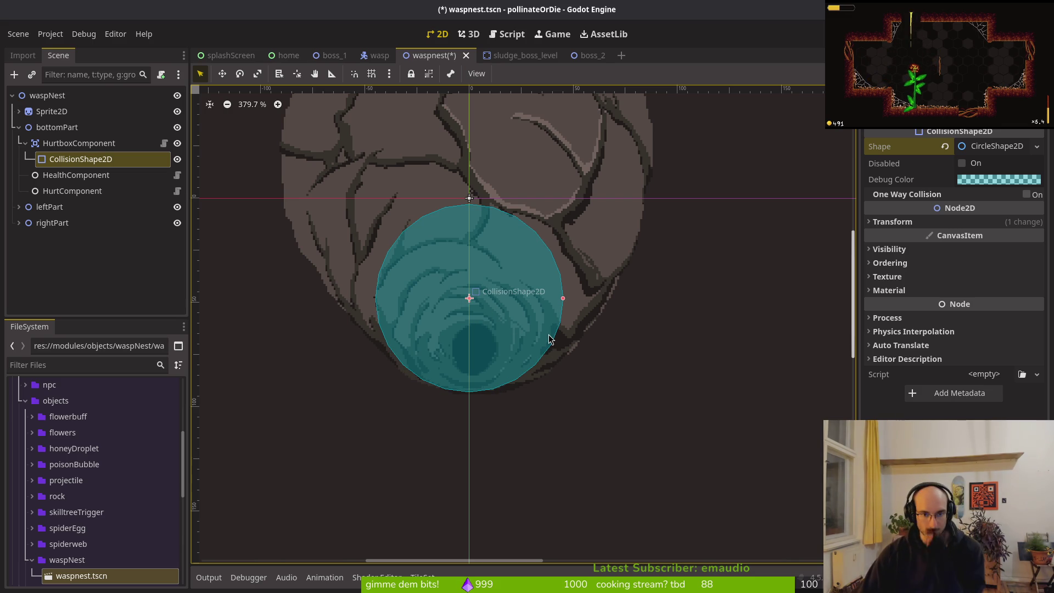
click(946, 147)
click(986, 149)
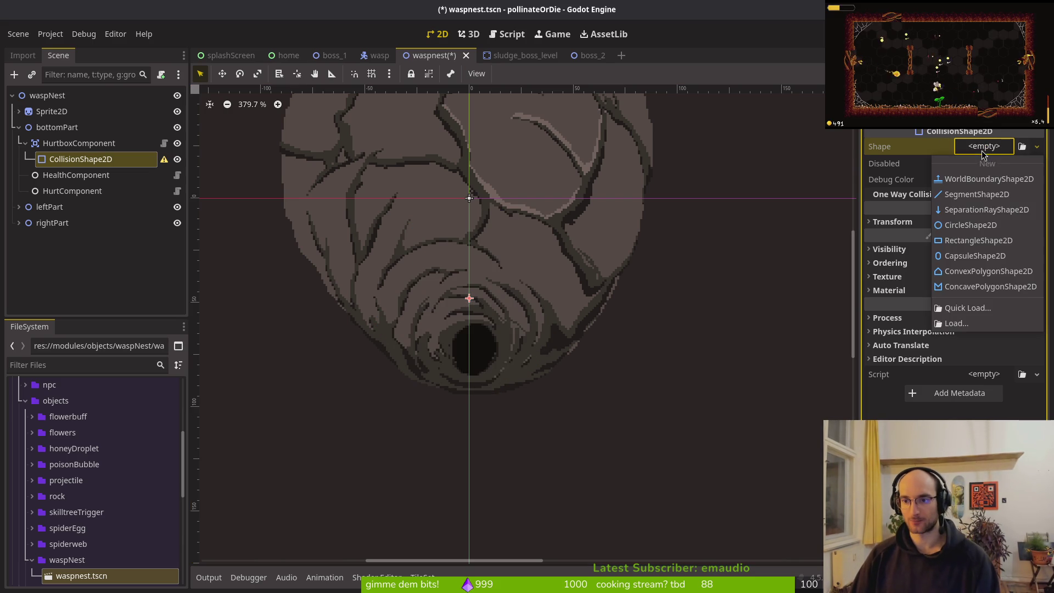
Set bottomPart's collision shape to a CapsuleShape2D rotated 90°
click(973, 256)
click(911, 225)
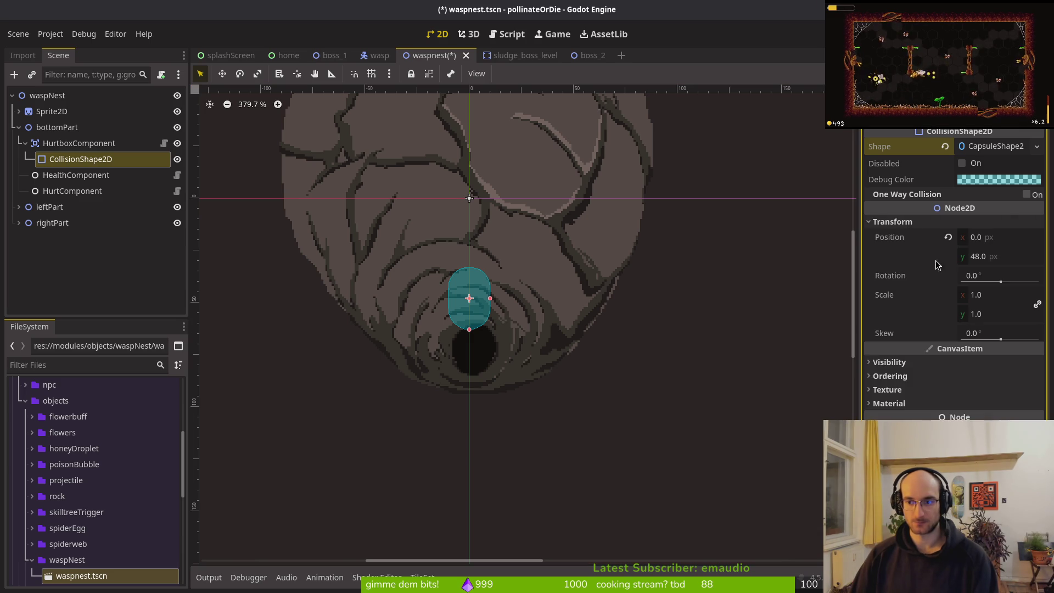
click(982, 271)
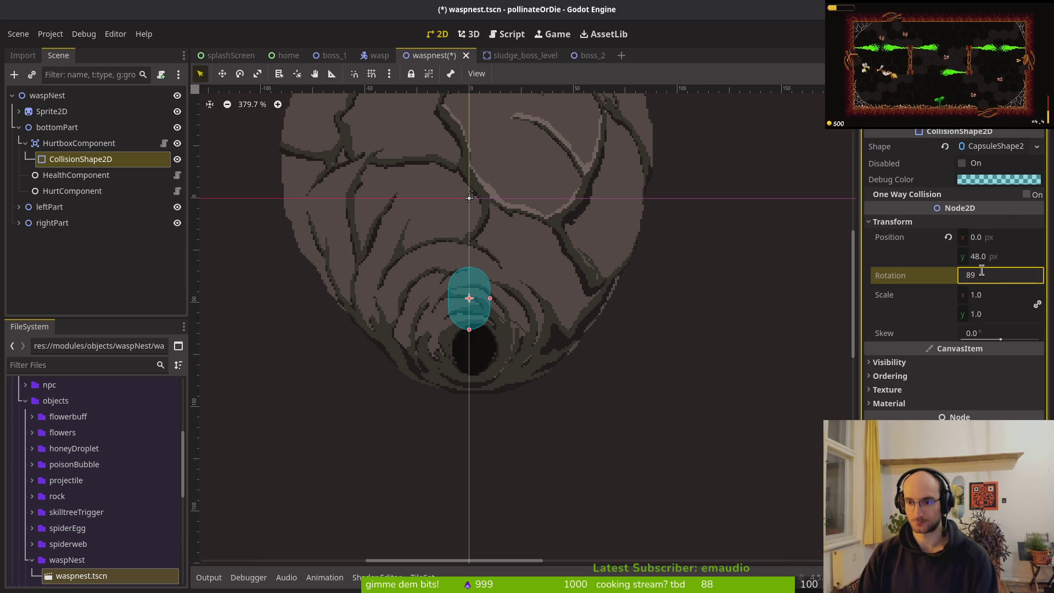
text(0)
key(Return)
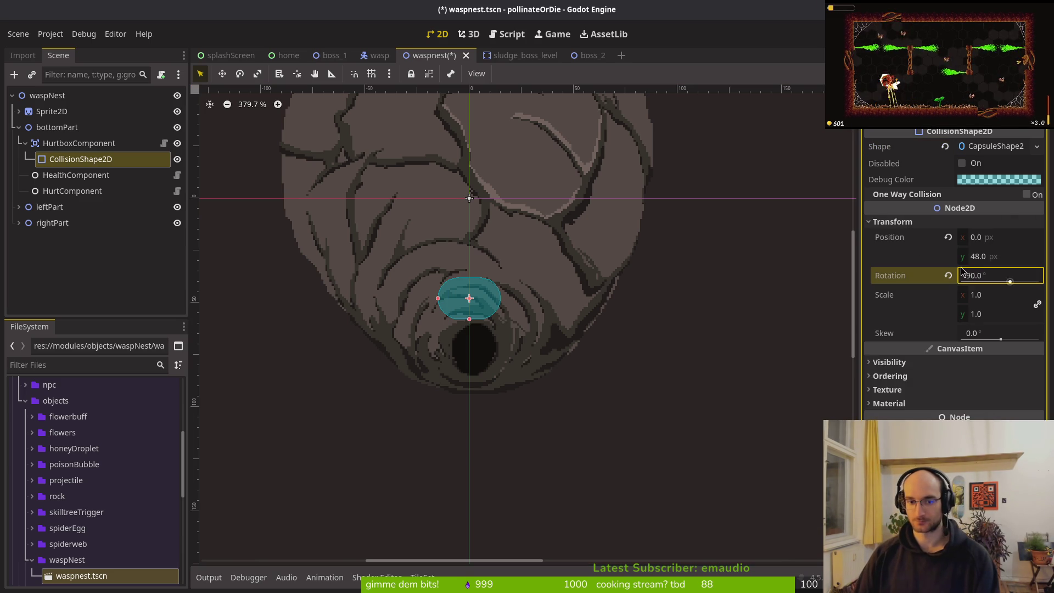
Stretch the capsule across the hive's lower bowl and save waspnest.tscn
drag(469, 320, 479, 402)
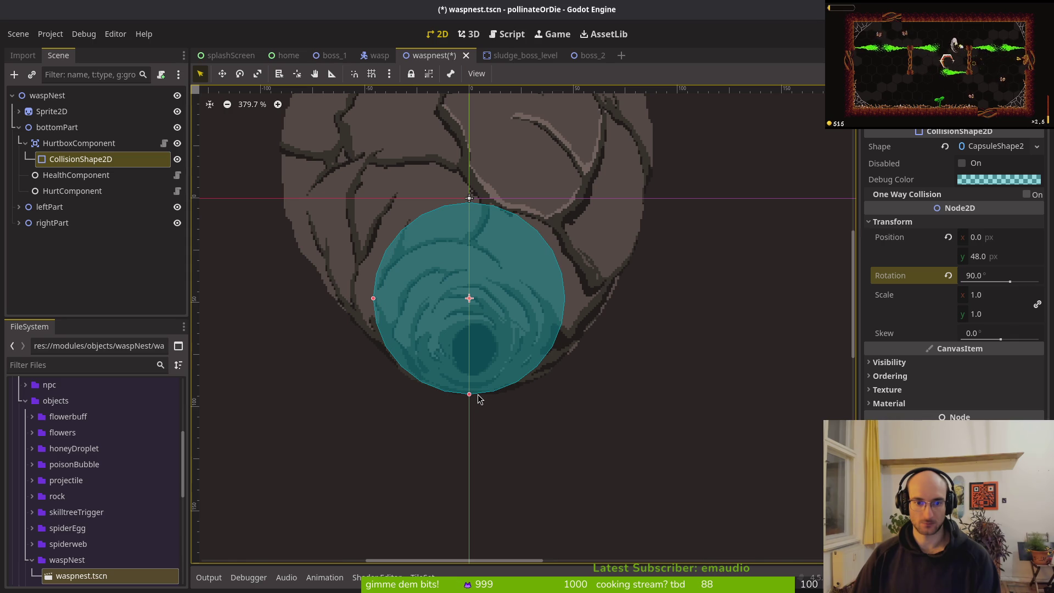
drag(376, 301, 352, 300)
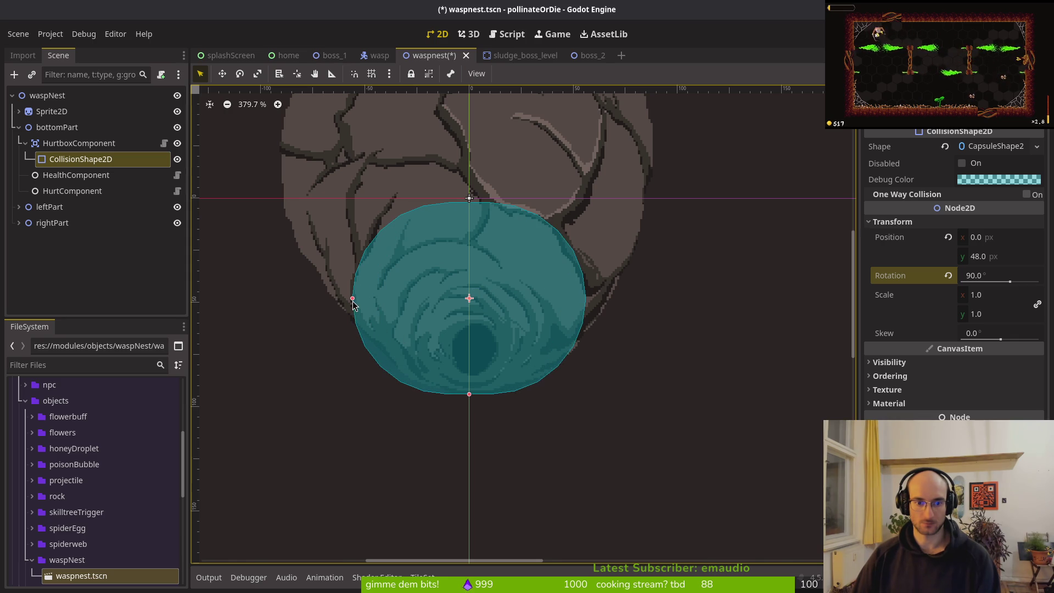
key(Up)
key(Up)
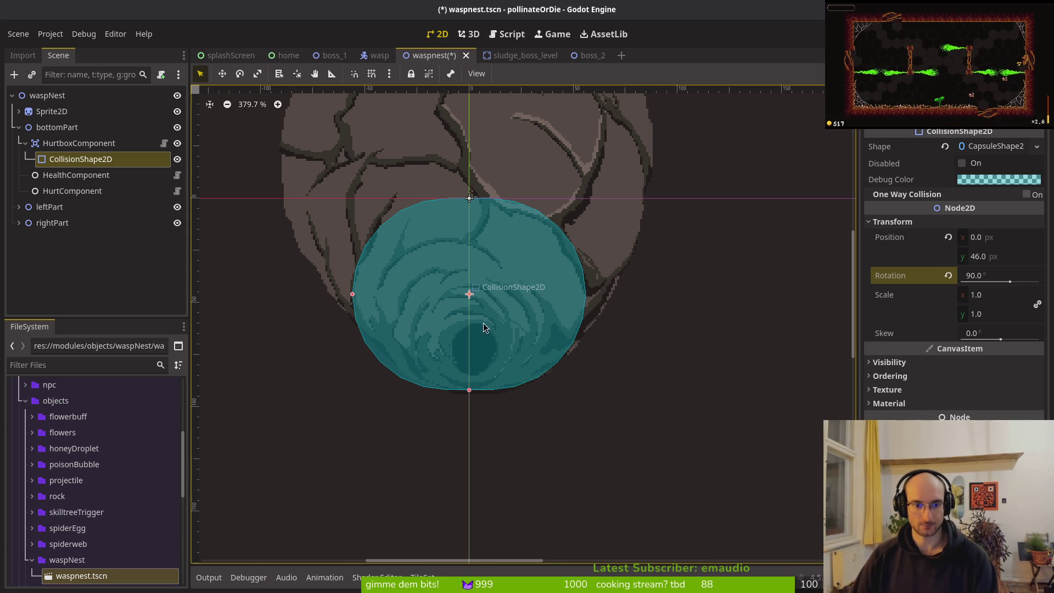
scroll(499, 354, down, 2)
key(Escape)
key(F5)
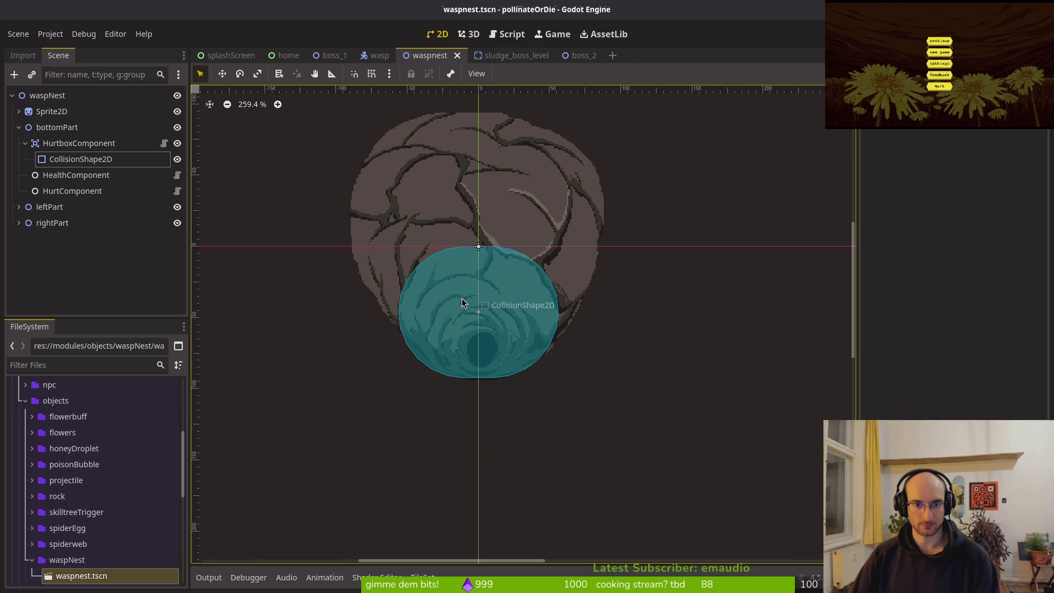
Collapse bottomPart's hurtbox, recentre the nest, and expand leftPart to show its HurtboxComponent
click(33, 144)
click(25, 143)
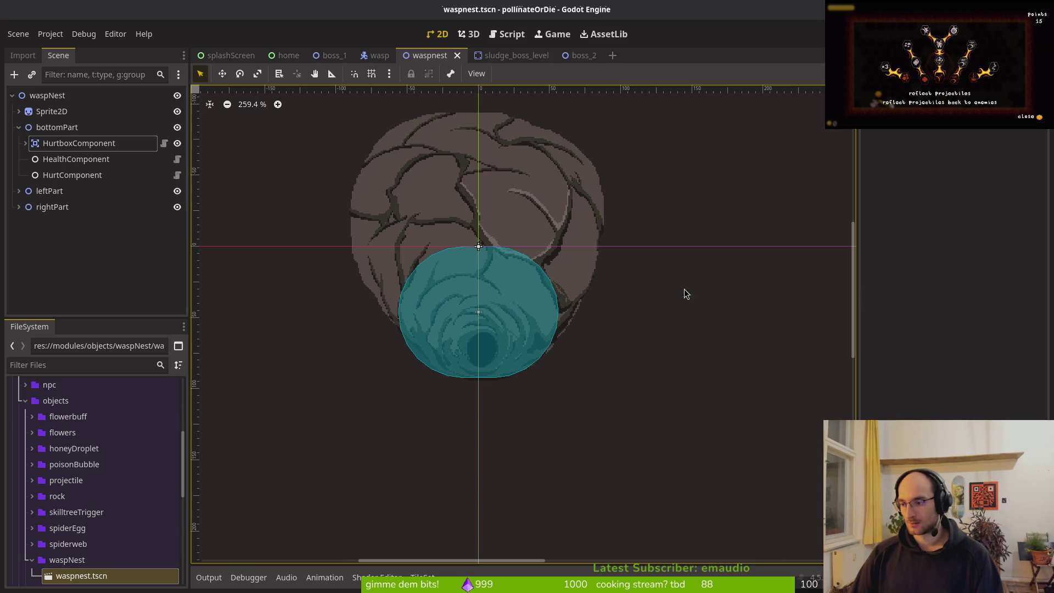
drag(512, 235, 570, 274)
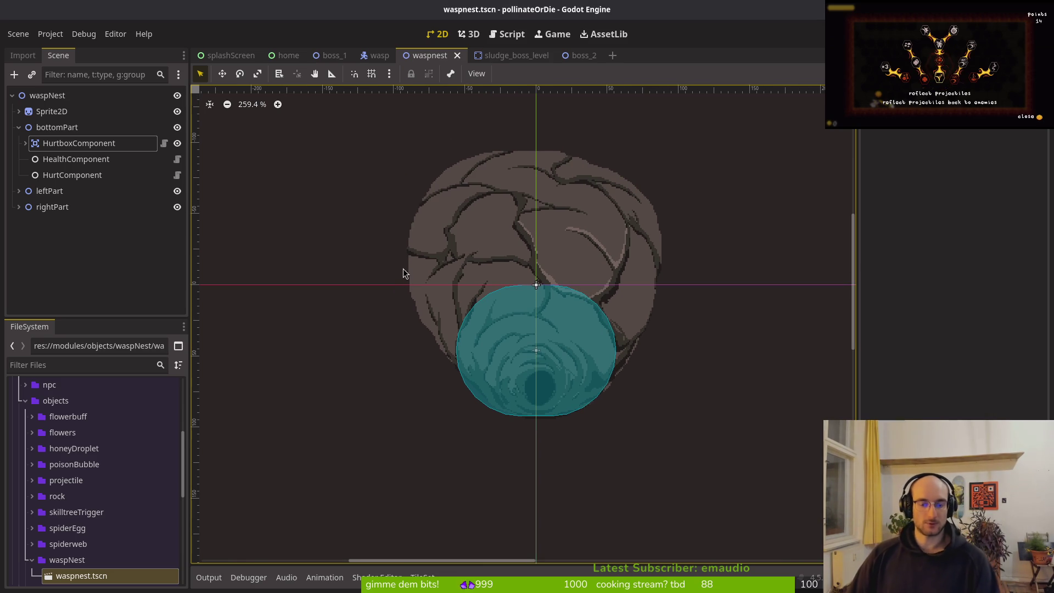
click(19, 191)
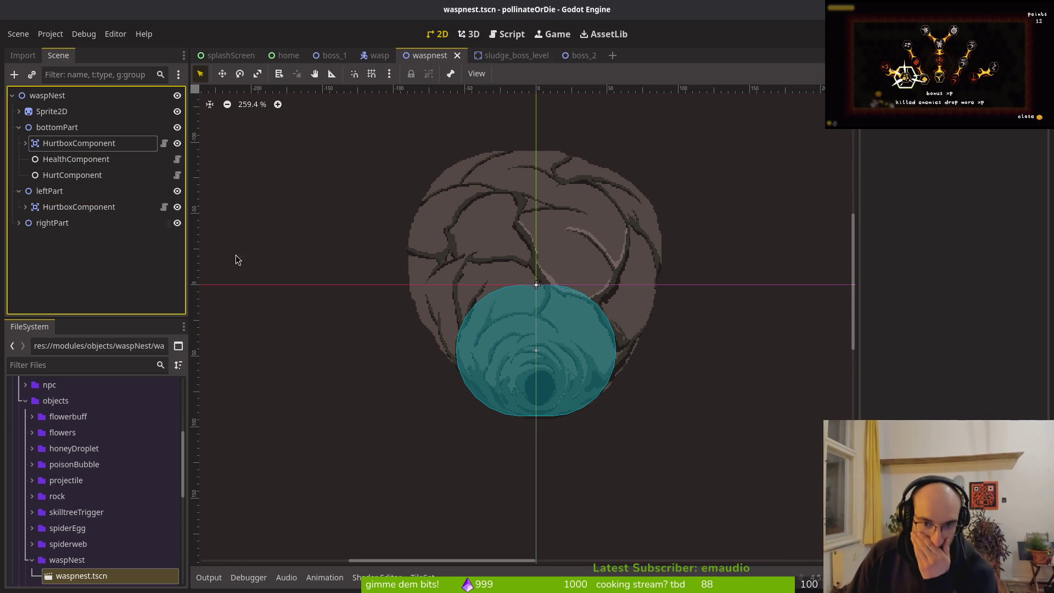
click(500, 342)
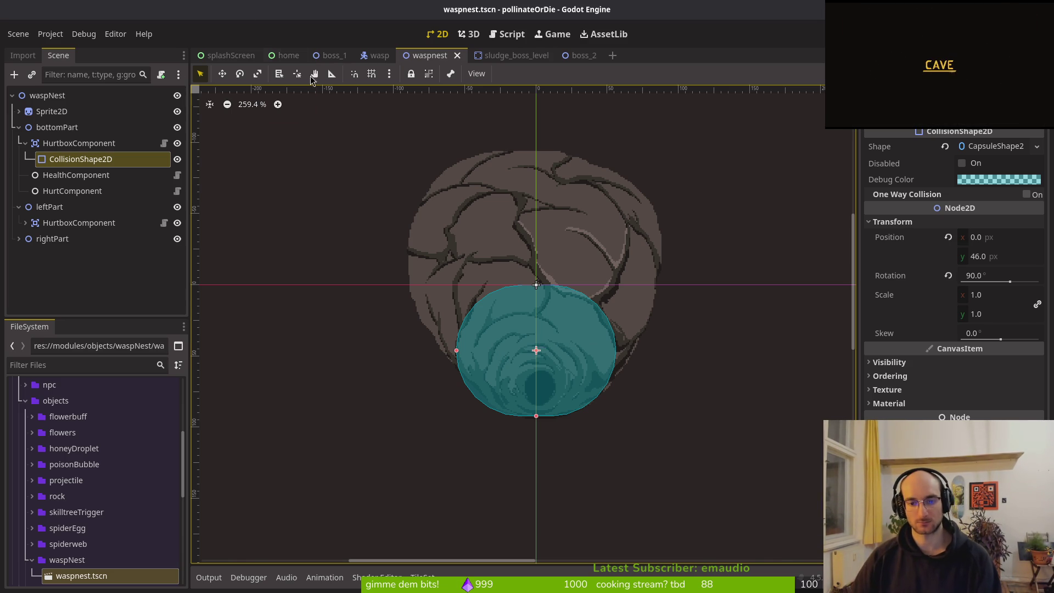
click(26, 142)
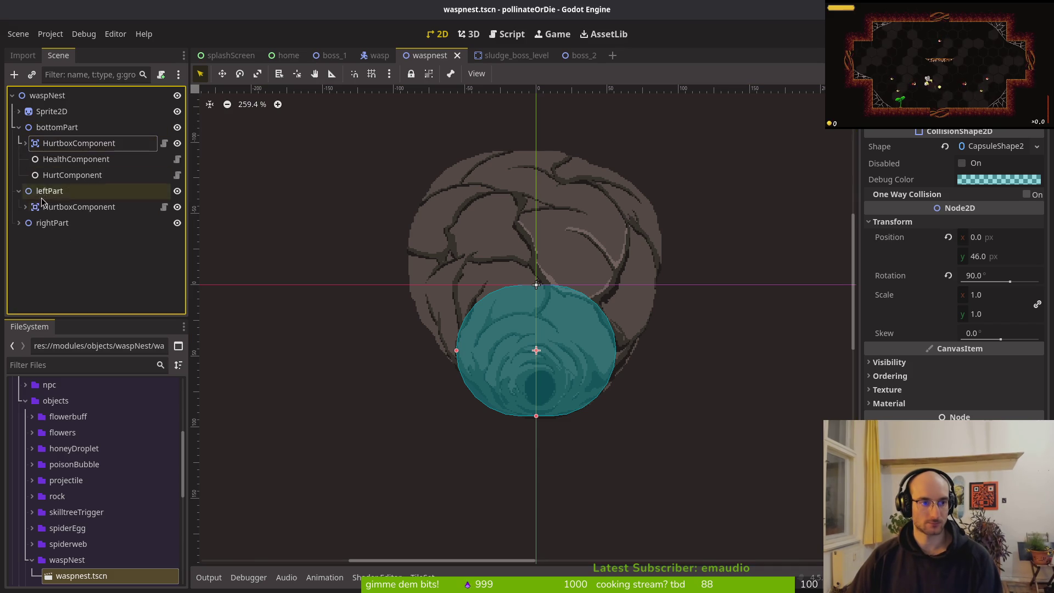
Add a CollisionPolygon2D under leftPart's HurtboxComponent, then undo it
click(49, 208)
click(25, 206)
click(77, 222)
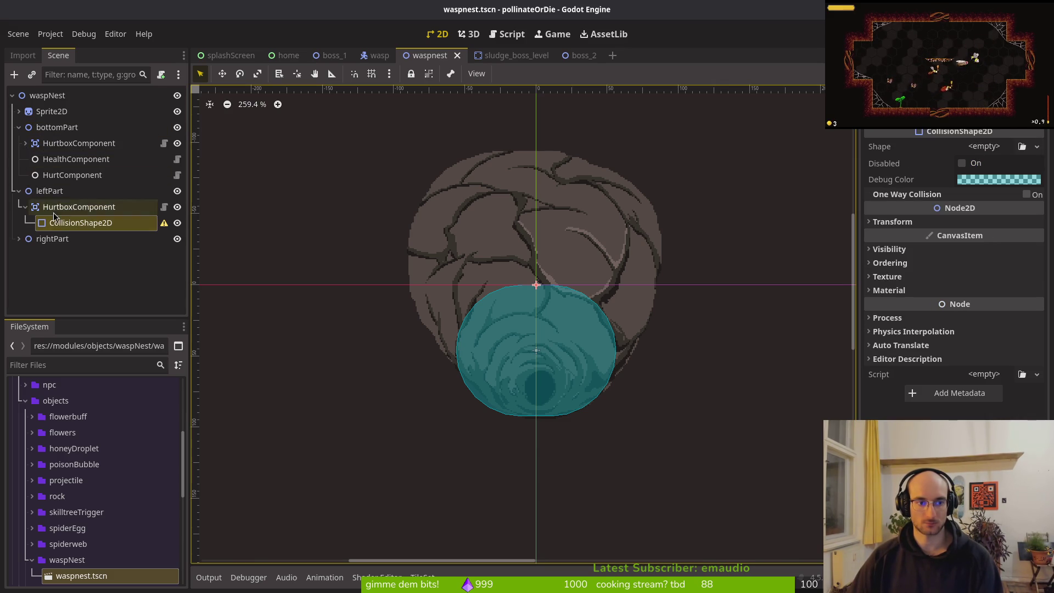
click(85, 211)
key(ctrl+a)
text(colpol)
key(Return)
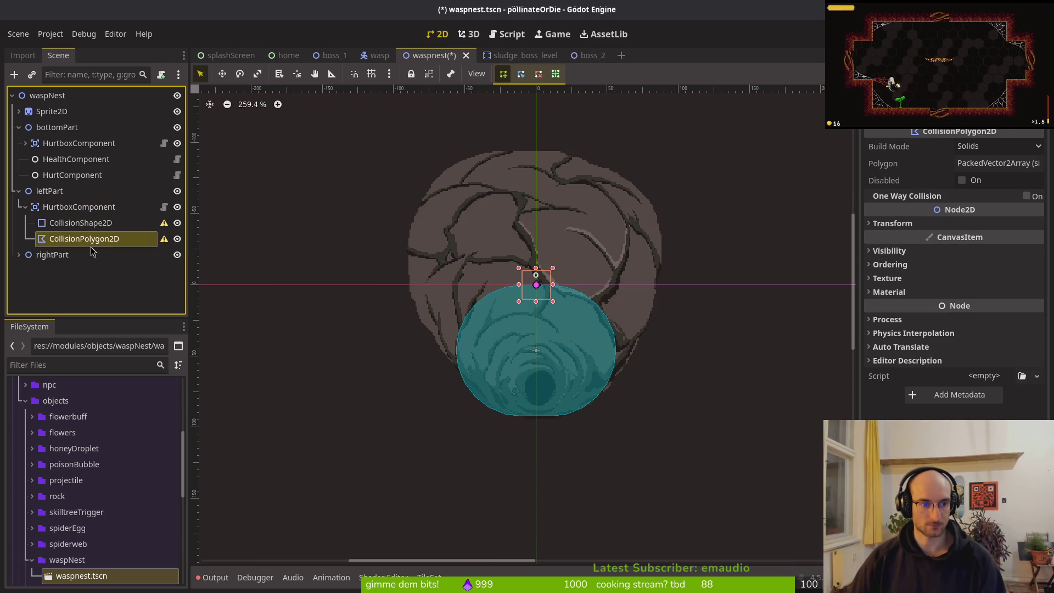
scroll(543, 274, up, 3)
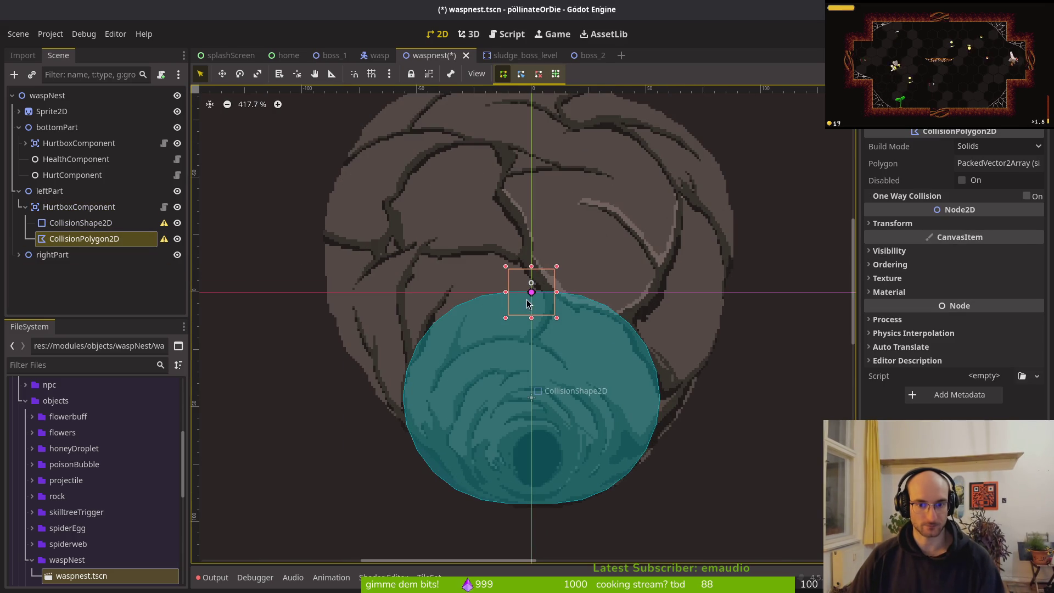
click(433, 290)
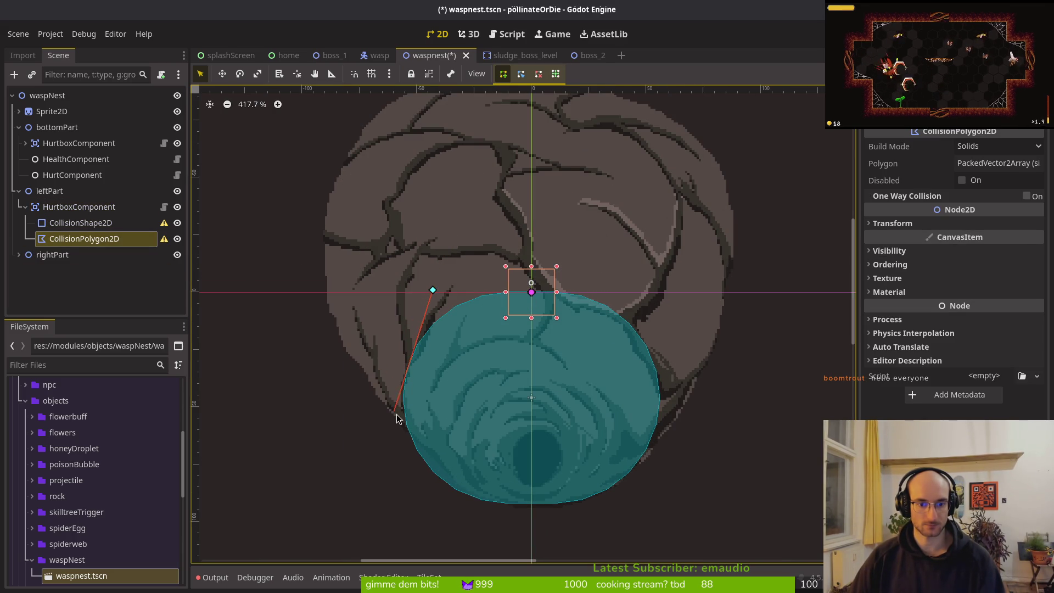
key(ctrl+z)
key(ctrl+z)
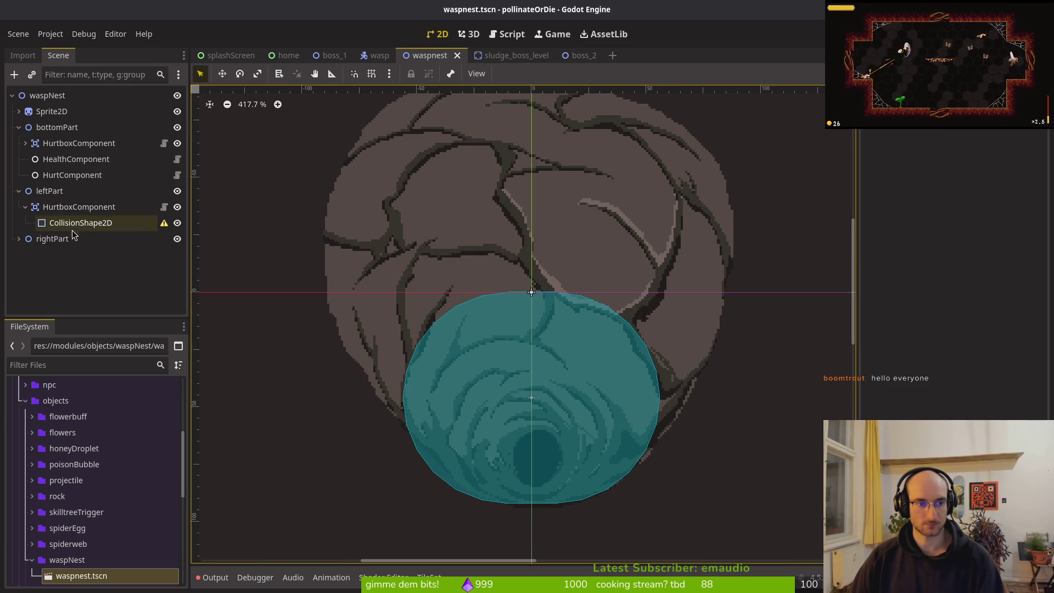
Delete leftPart's empty CollisionShape2D and add a CollisionPolygon2D under its HurtboxComponent
click(83, 222)
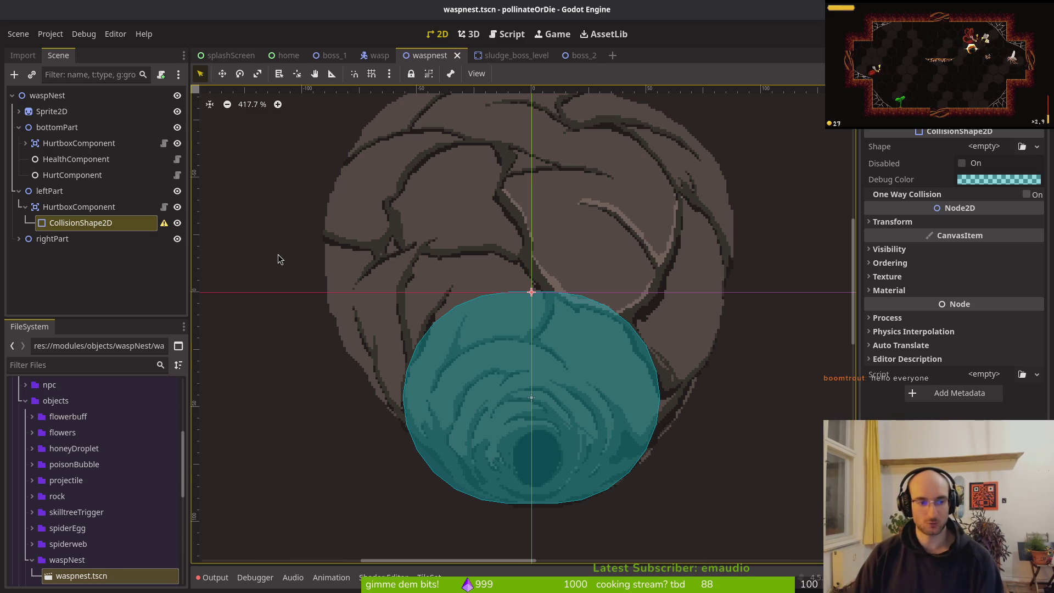
key(Delete)
key(Return)
click(116, 207)
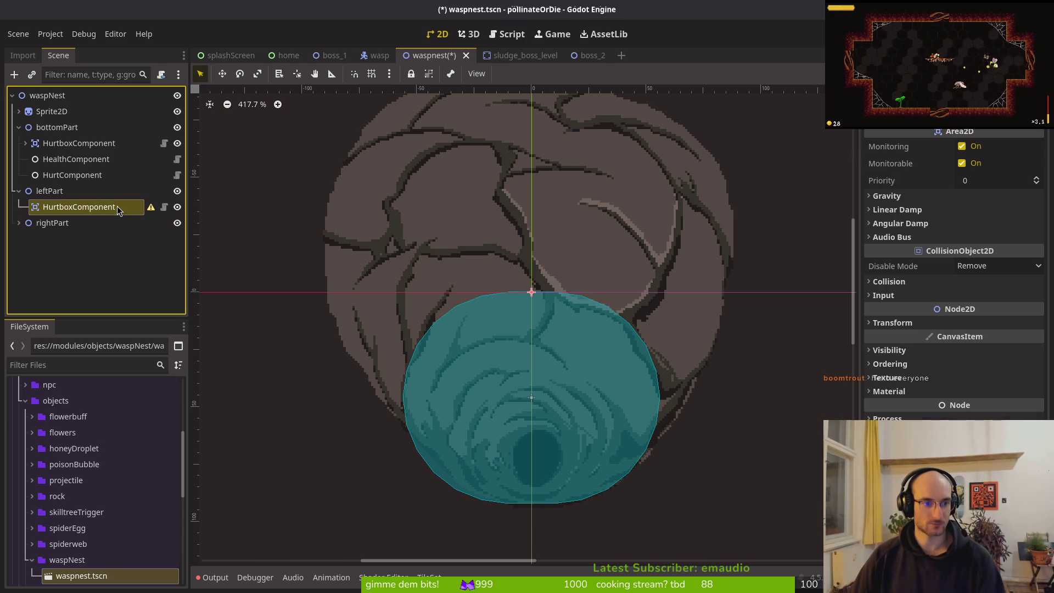
key(ctrl+a)
text(col)
text(lisionpo)
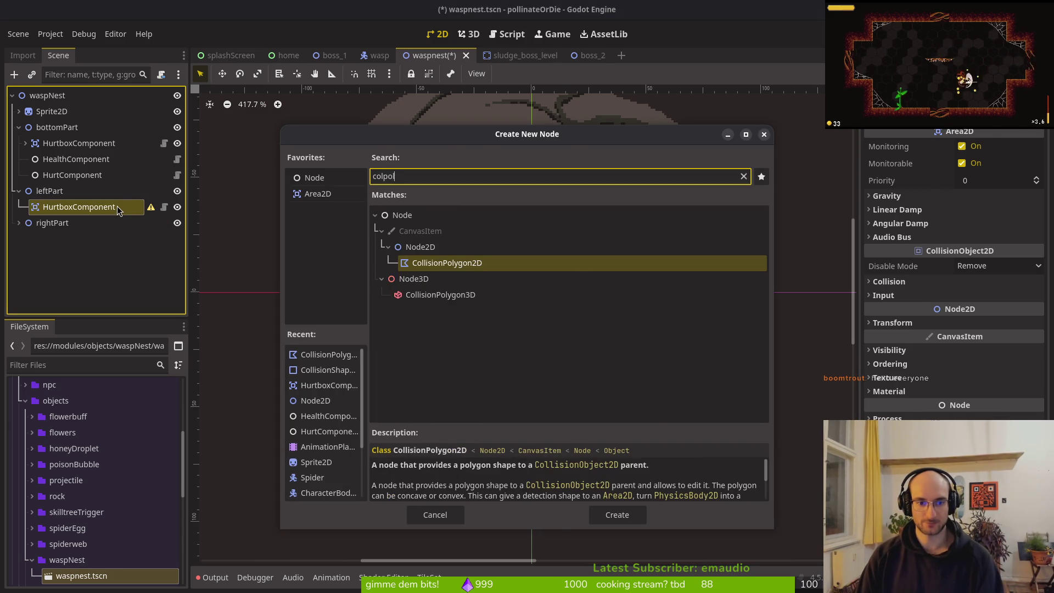
key(Return)
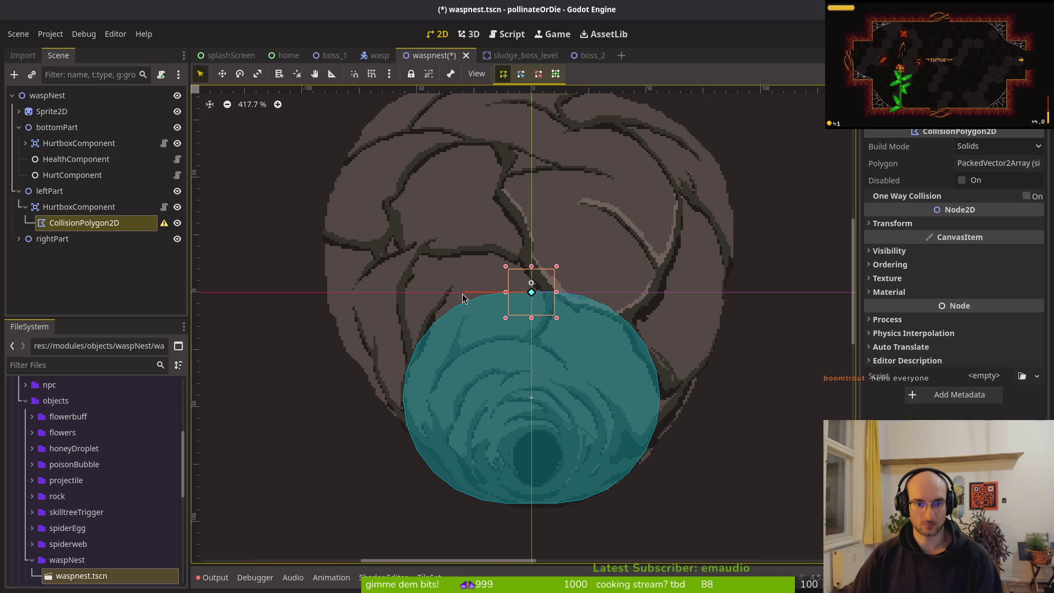
Trace the polygon from the hive's central crack over the top-right and down the right edge
click(516, 210)
click(506, 148)
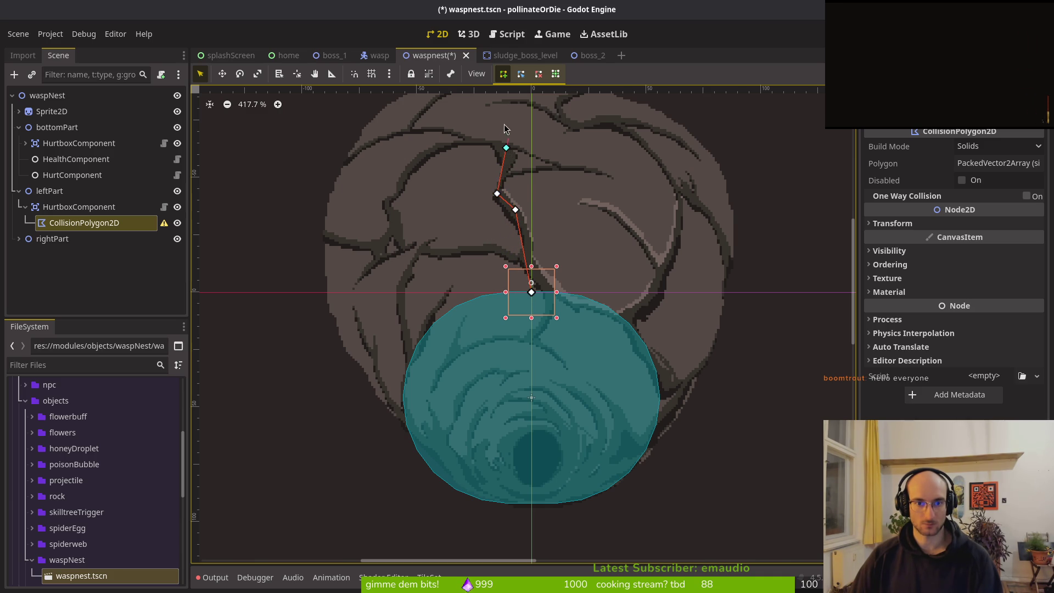
scroll(515, 154, up, 3)
click(531, 139)
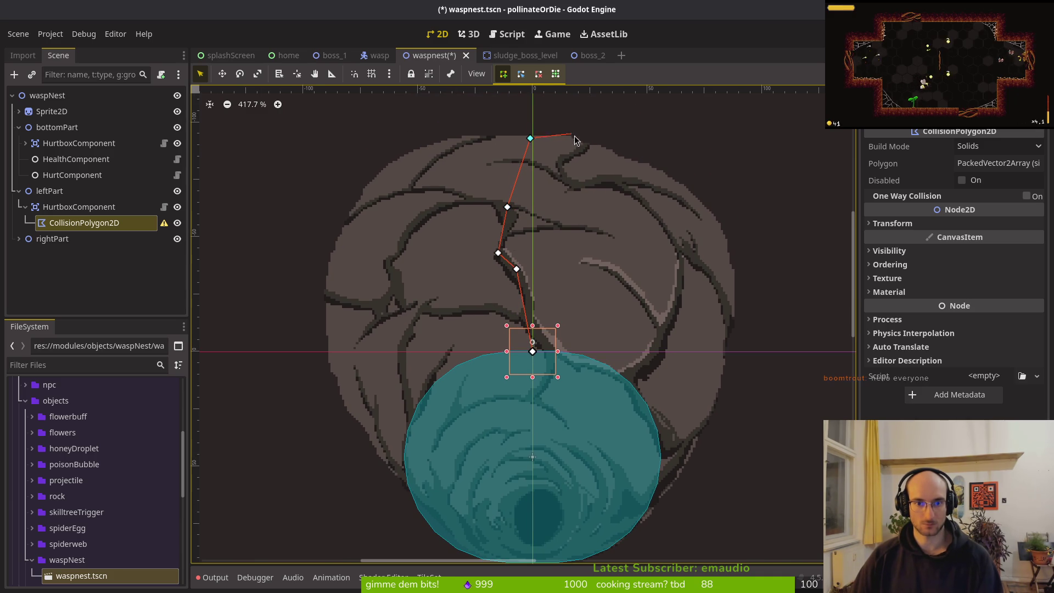
click(576, 139)
click(652, 165)
click(718, 220)
click(735, 271)
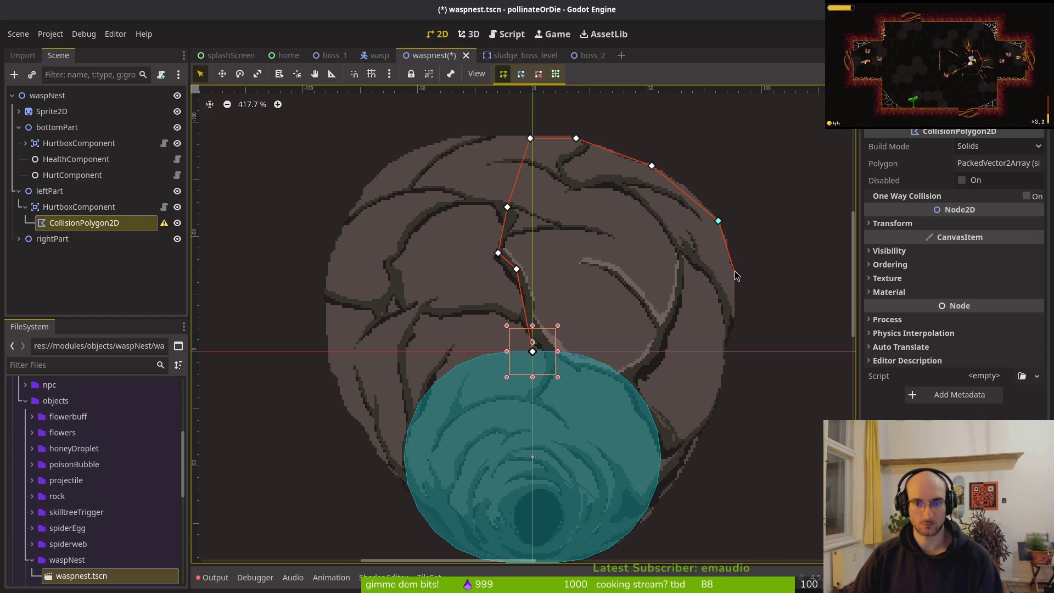
click(725, 347)
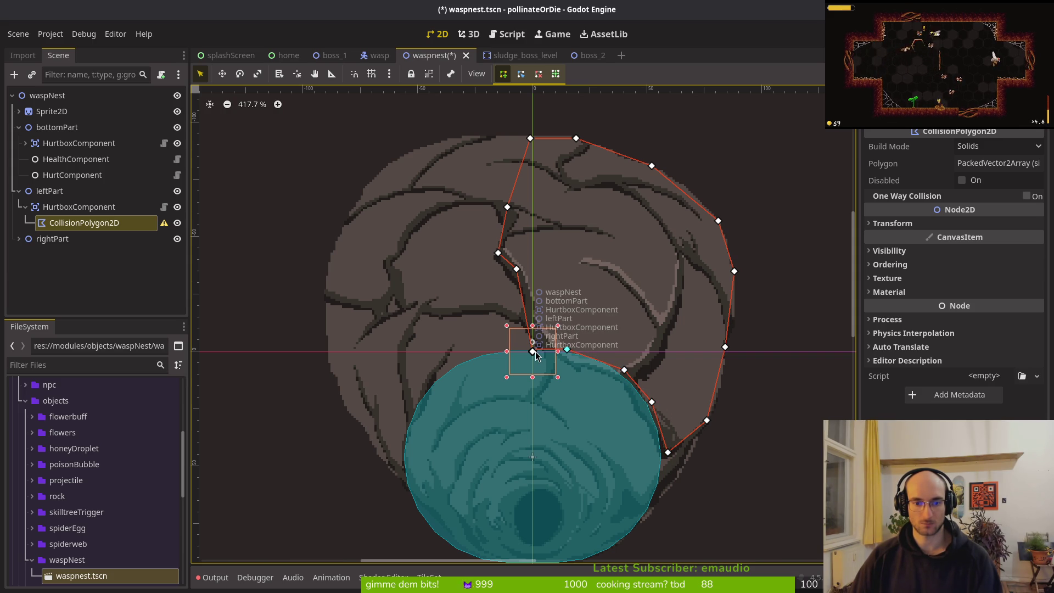
click(567, 350)
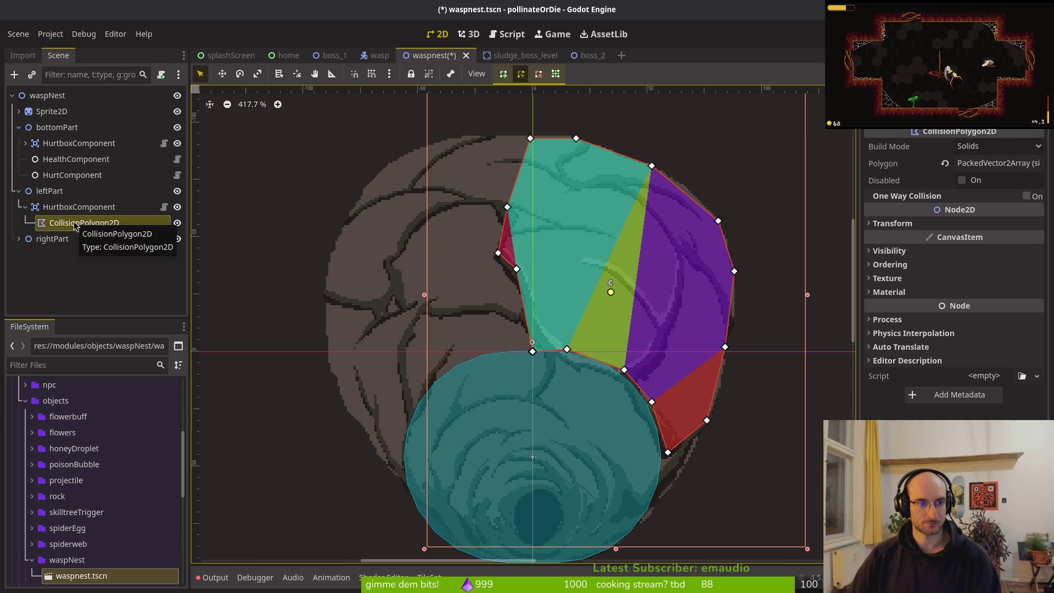
Save waspnest.tscn and move vertex 11 onto the hive's lower-right edge
scroll(549, 274, down, 2)
click(649, 286)
key(ctrl+s)
scroll(649, 297, down, 3)
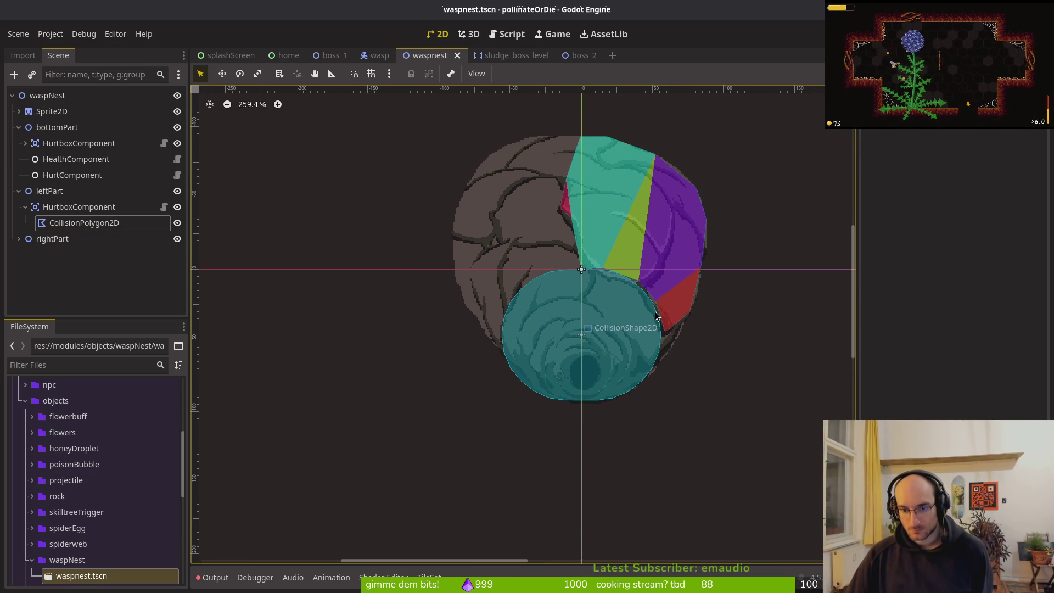
scroll(657, 317, up, 8)
click(658, 331)
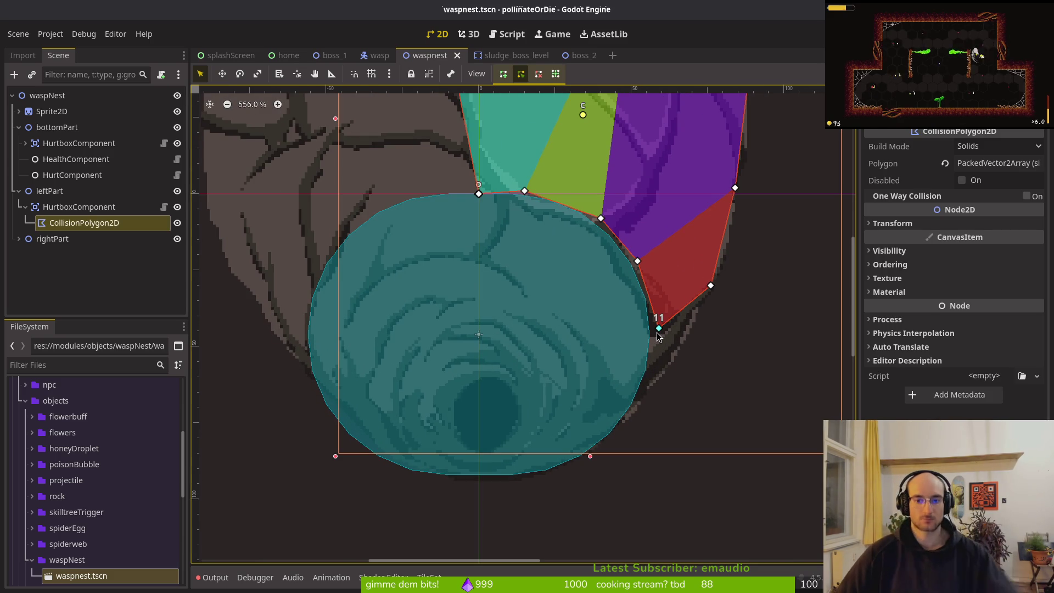
mouse_move(658, 328)
mouse_down()
mouse_move(697, 301)
mouse_move(678, 324)
mouse_up()
Delete bottomPart's old capsule collision shape
click(506, 310)
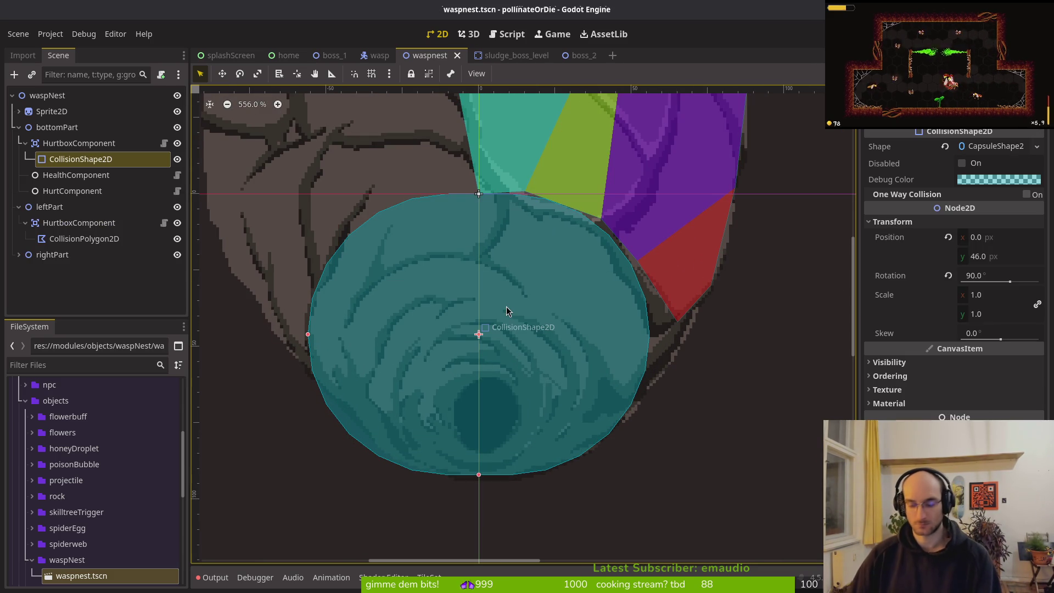
key(Delete)
click(565, 306)
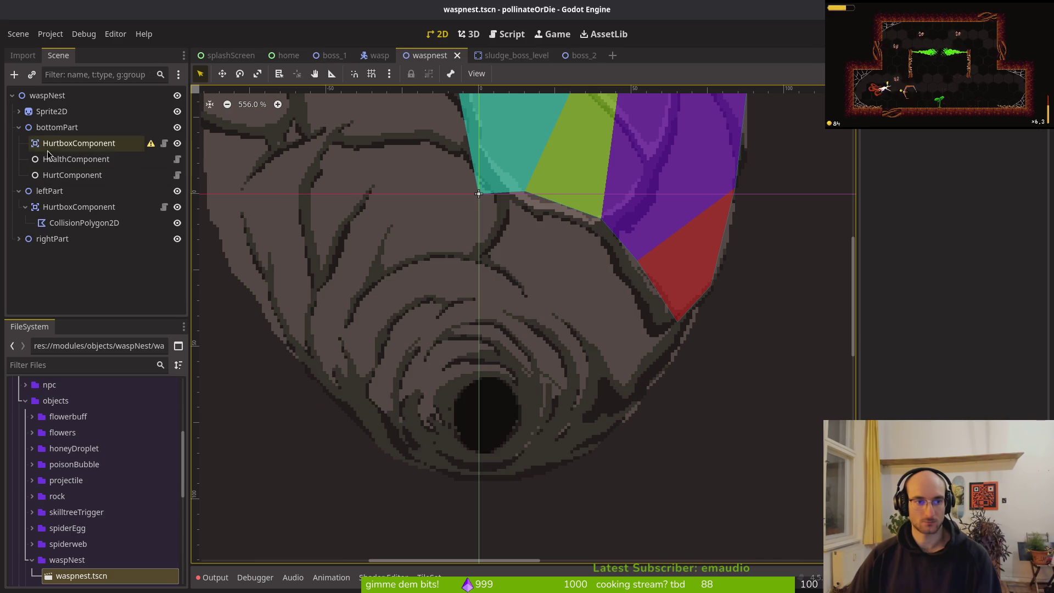
click(19, 192)
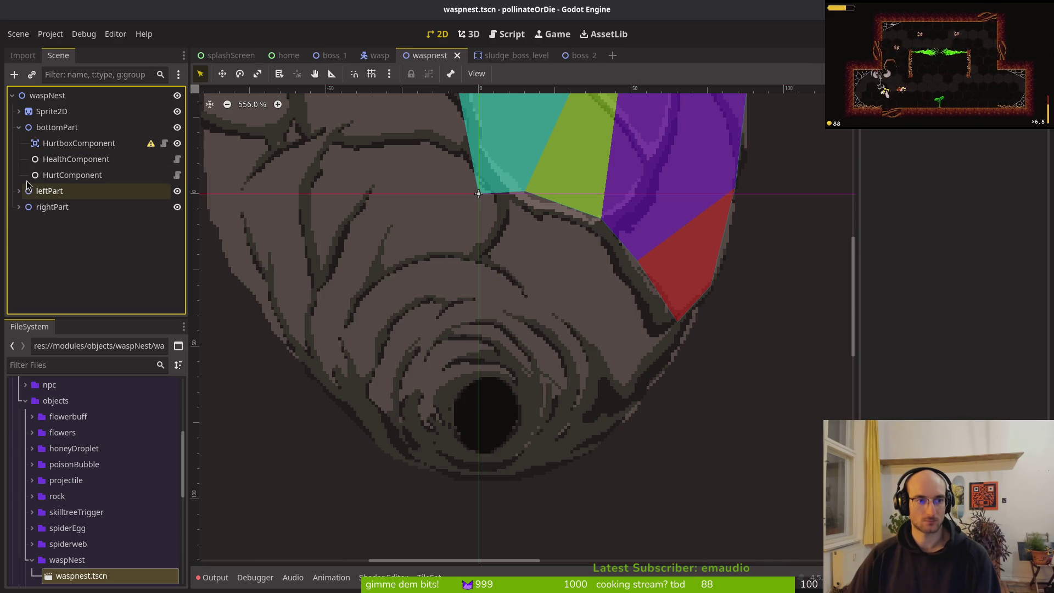
Add a CollisionPolygon2D to bottomPart's HurtboxComponent and start tracing, then undo the attempt
click(50, 144)
key(ctrl+a)
text(colpol)
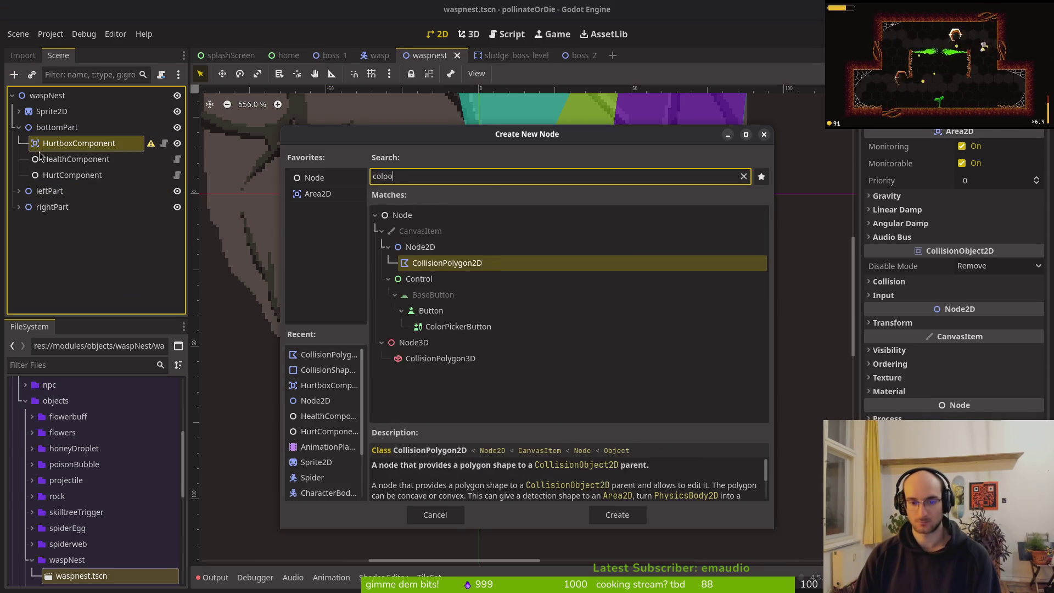
key(Return)
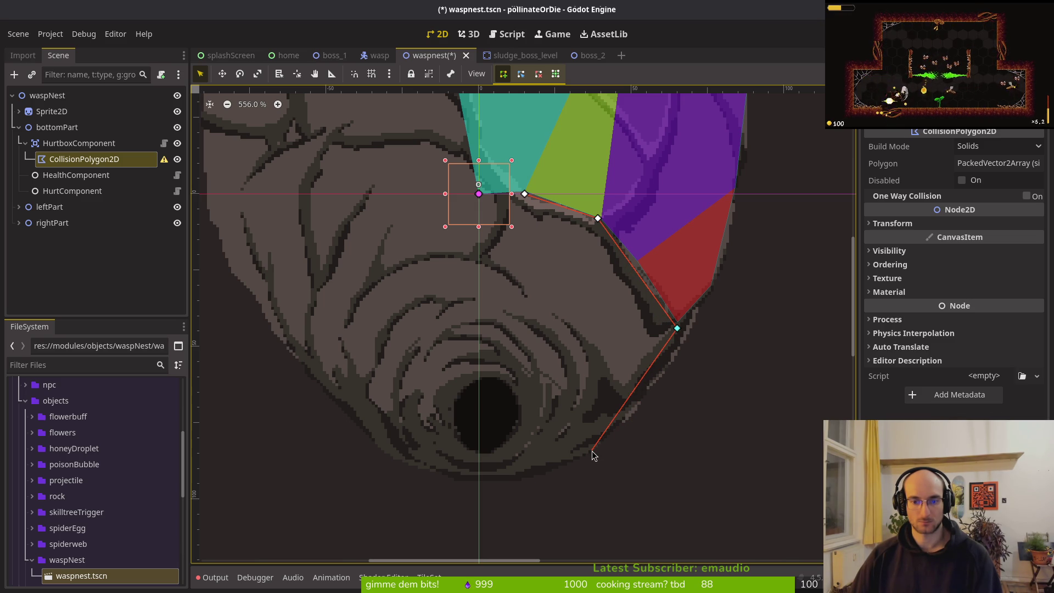
click(680, 343)
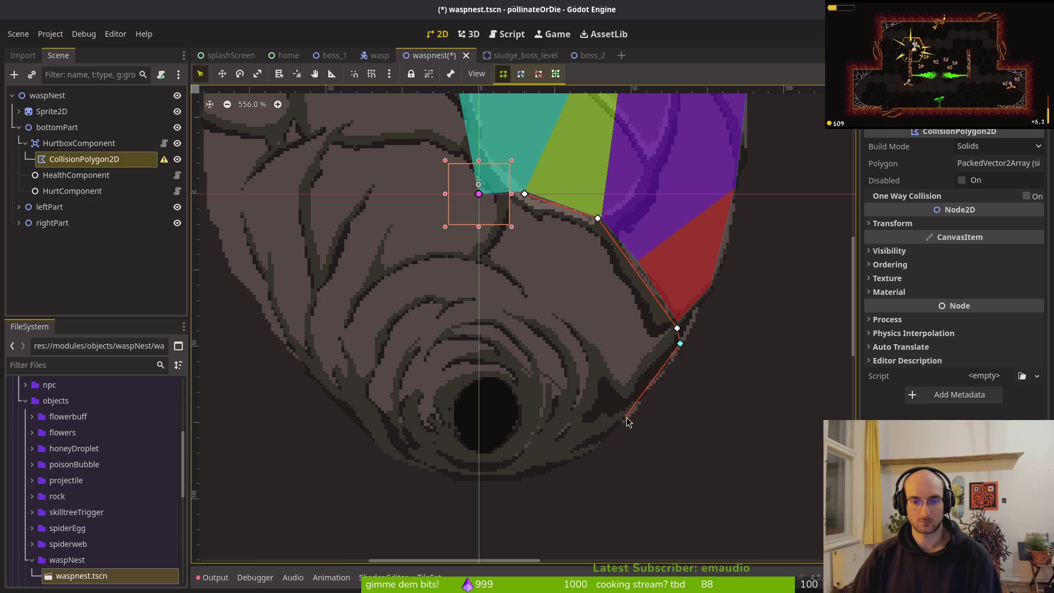
click(530, 477)
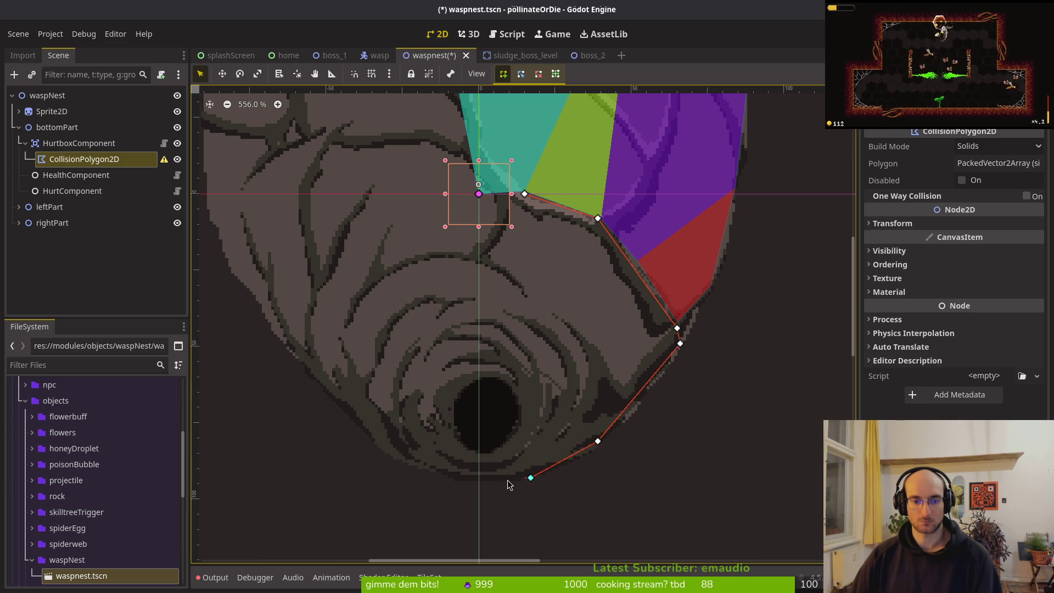
click(454, 478)
click(384, 453)
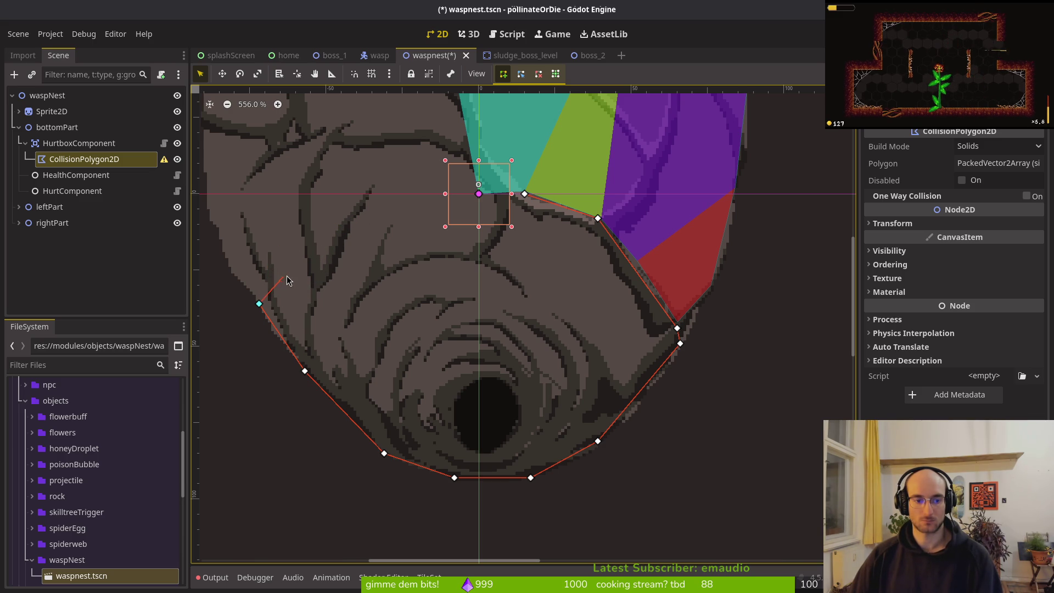
key(ctrl+z)
key(ctrl+z)
Add a fresh CollisionPolygon2D under bottomPart's HurtboxComponent
click(66, 144)
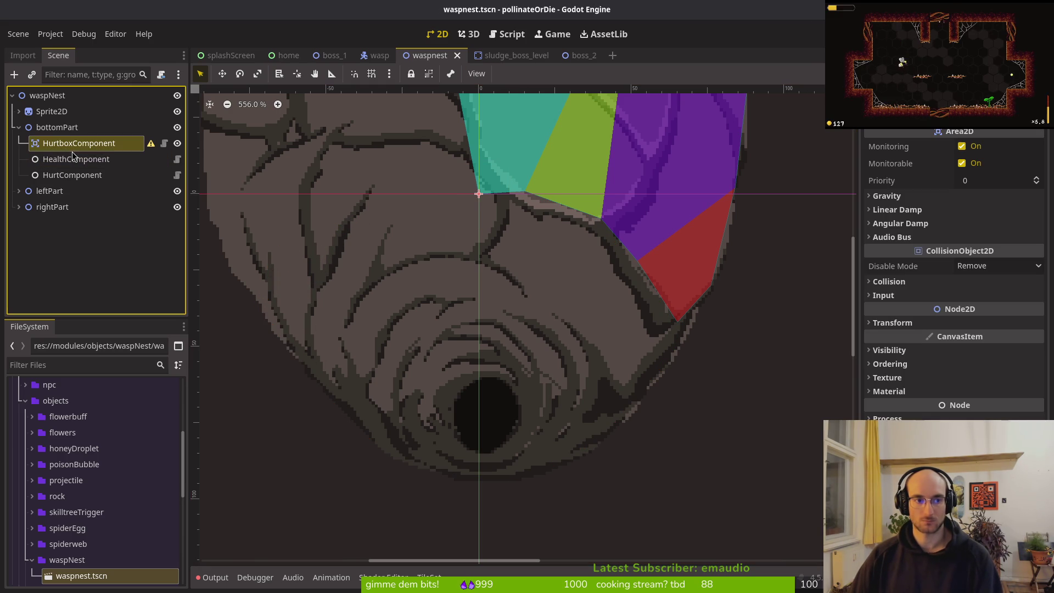
key(ctrl+a)
text(colpoly)
key(Return)
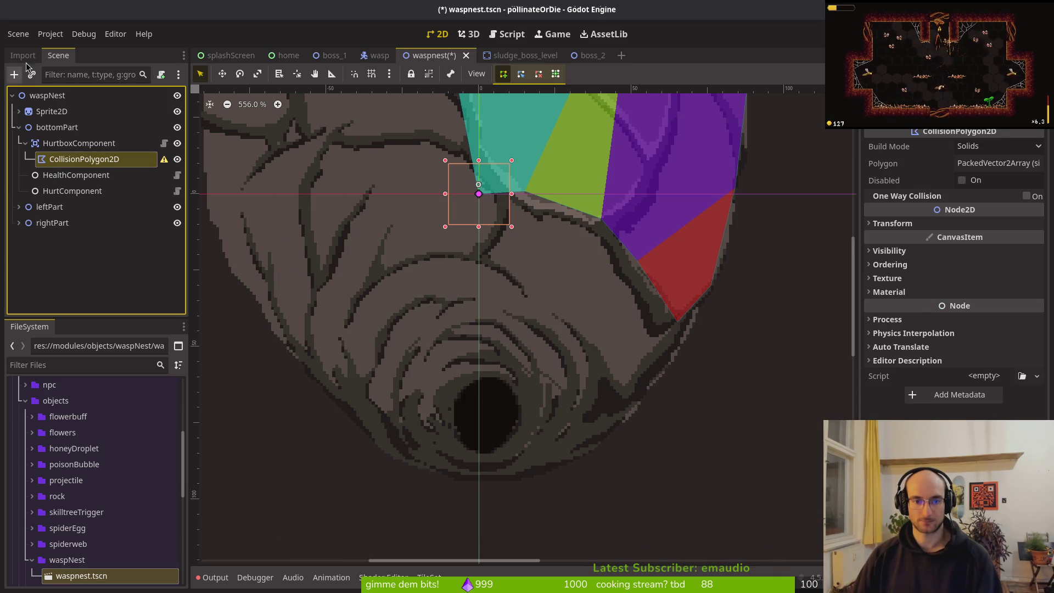
key(alt)
Trace and close a polygon from the hive's top-centre around its lower bowl
click(479, 196)
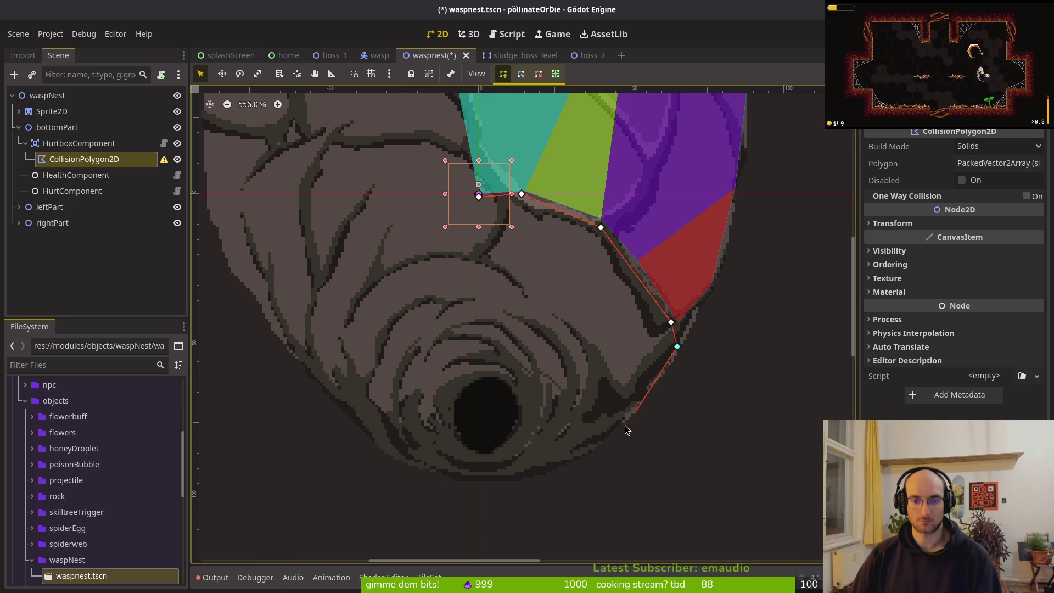
click(595, 447)
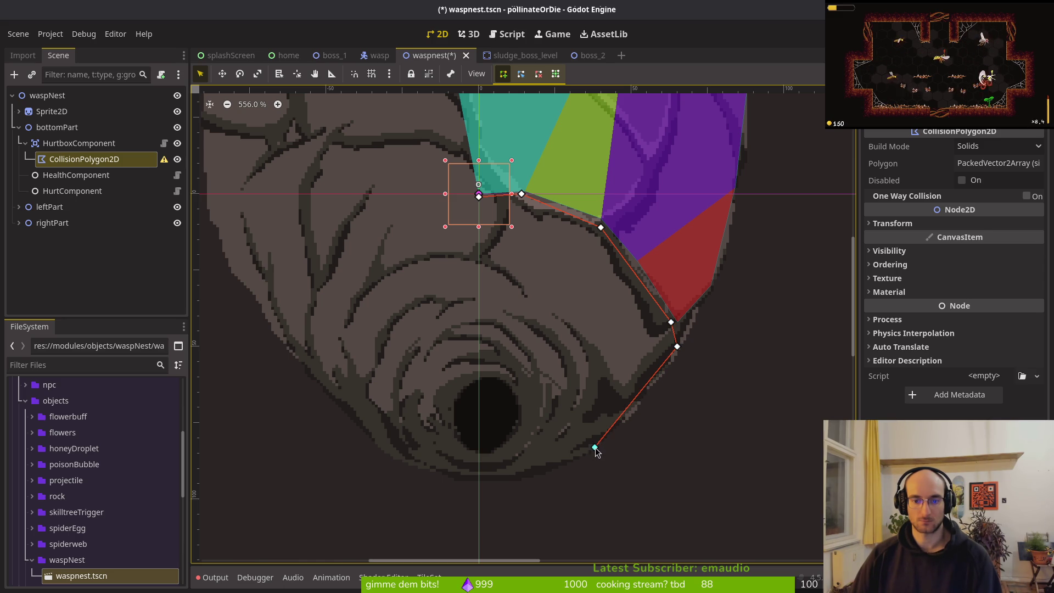
click(518, 478)
click(454, 478)
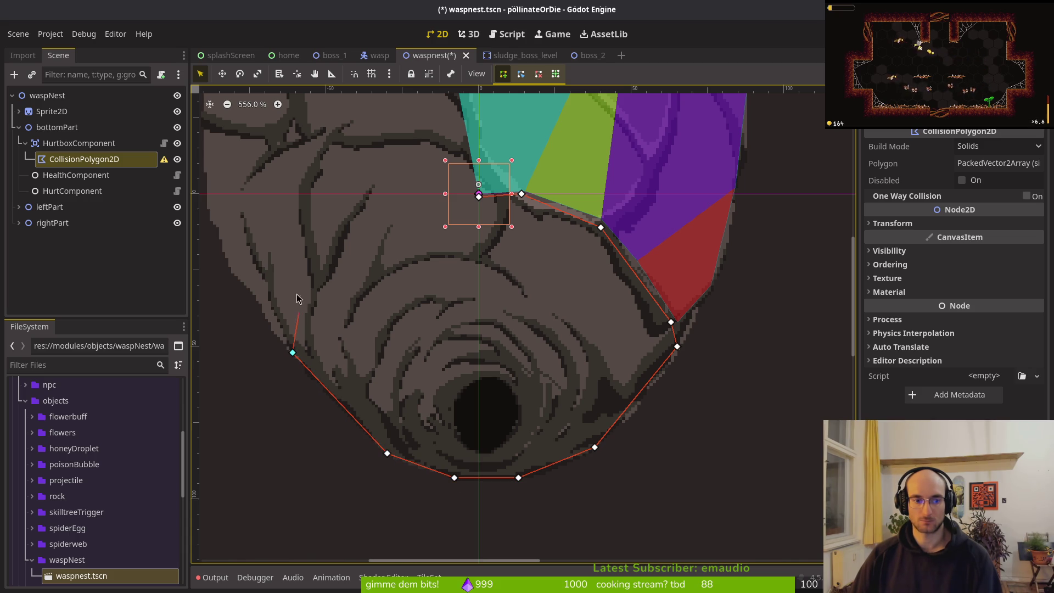
click(317, 273)
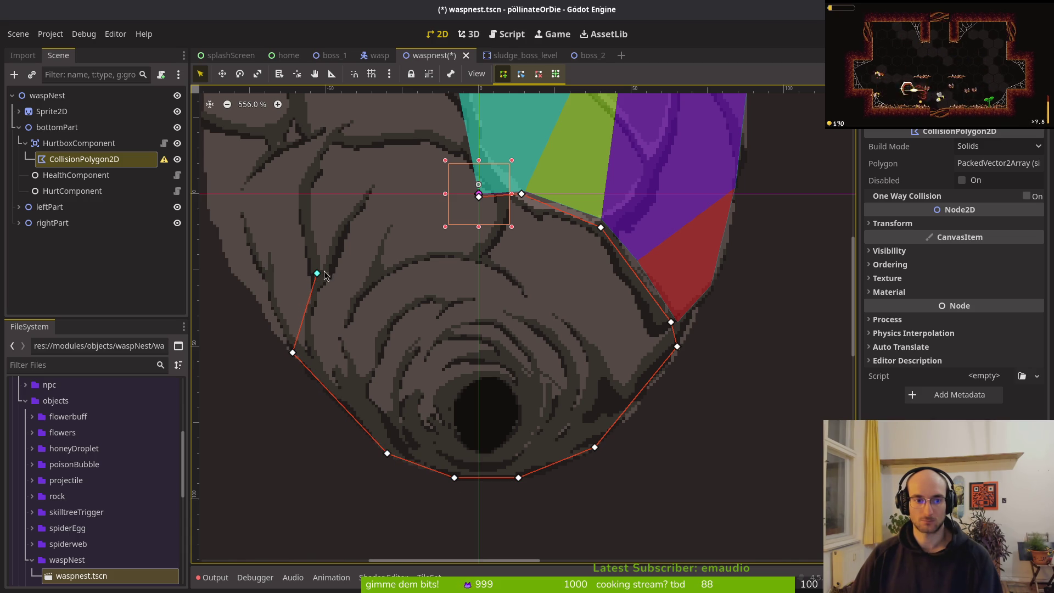
click(347, 221)
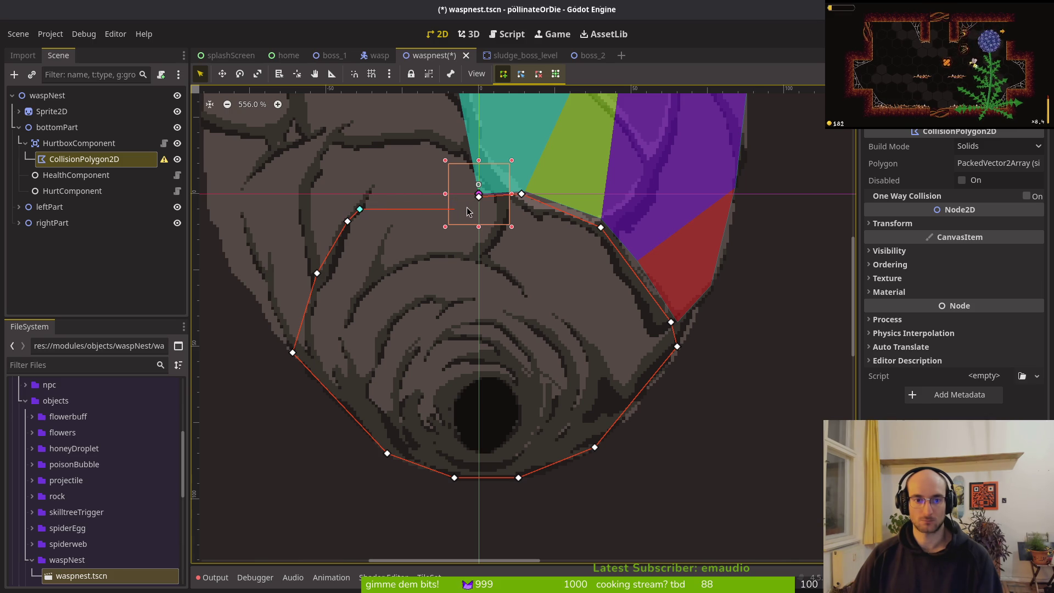
click(479, 197)
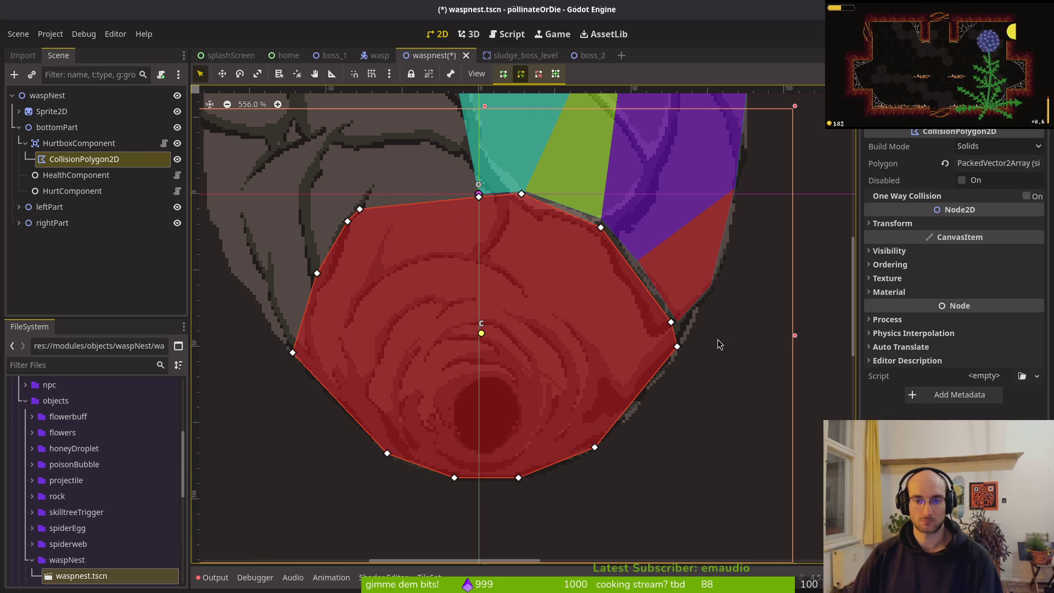
click(683, 293)
Drag vertices of the left and bottom collision polygons onto the hive's edge
drag(677, 322, 681, 347)
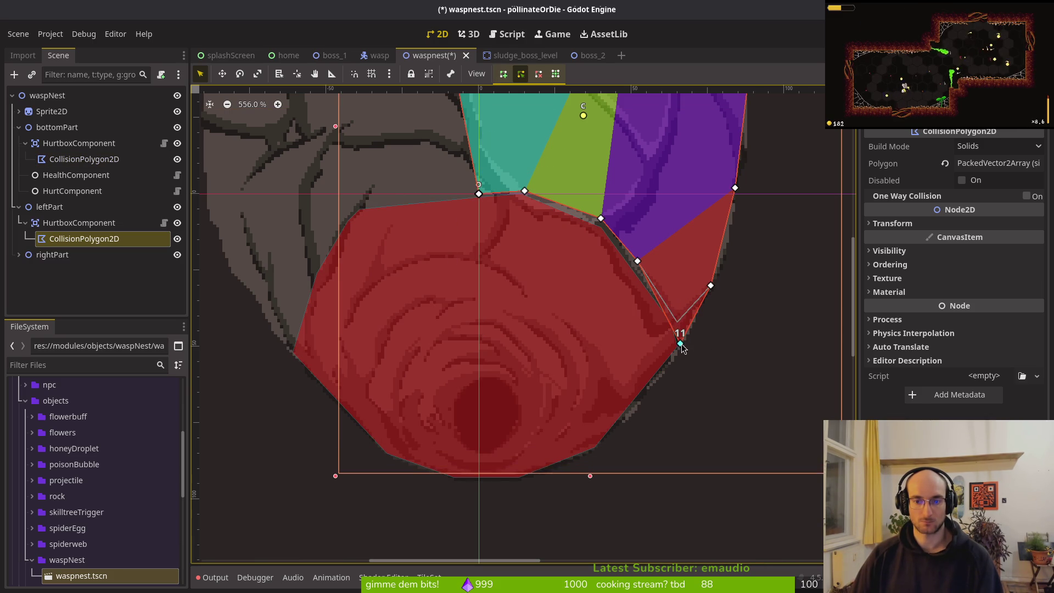
scroll(592, 333, down, 4)
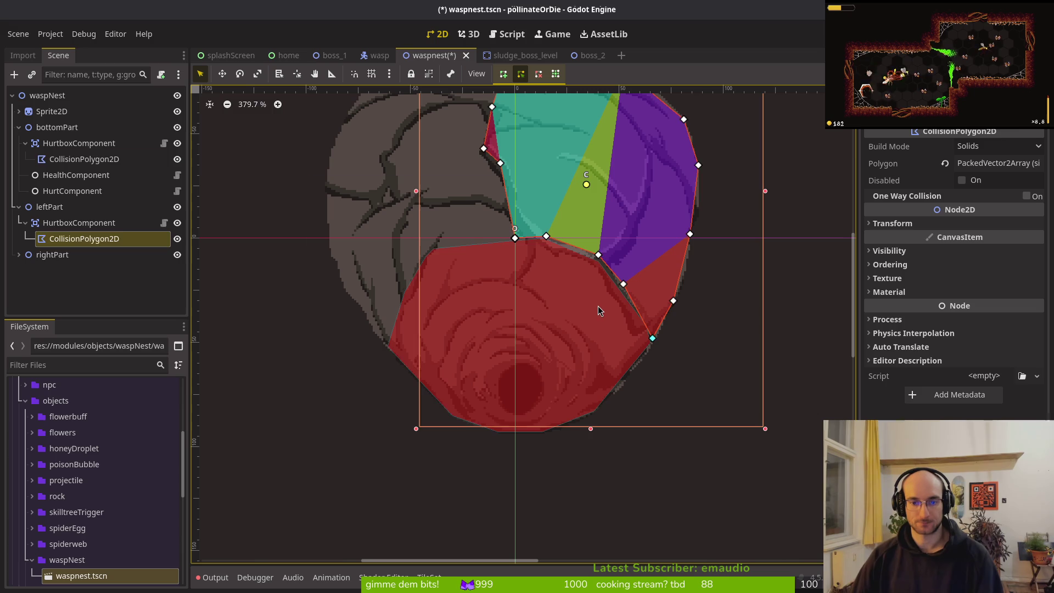
click(598, 307)
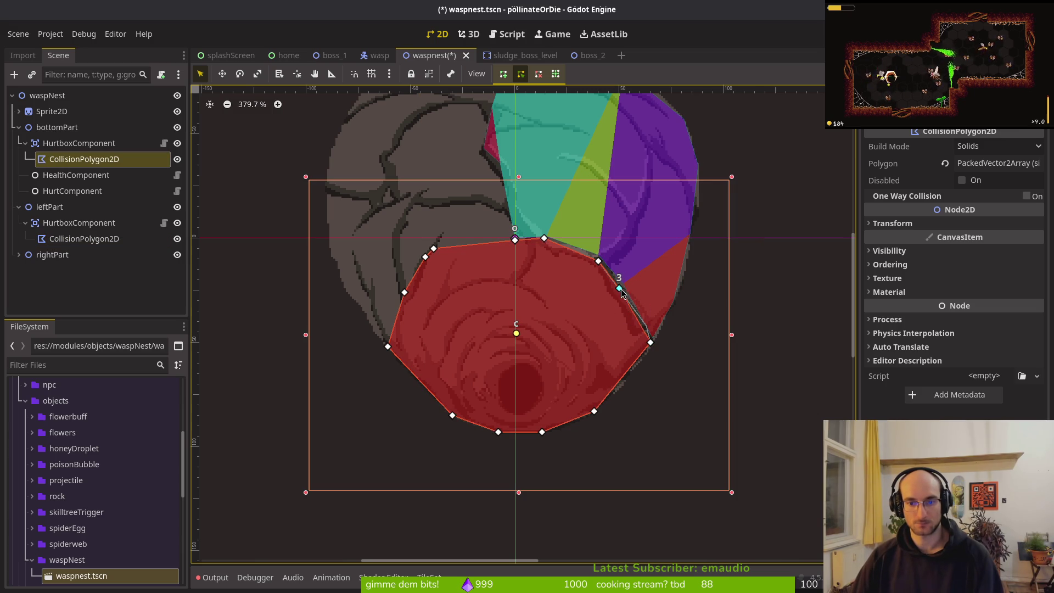
scroll(631, 330, up, 2)
key(Escape)
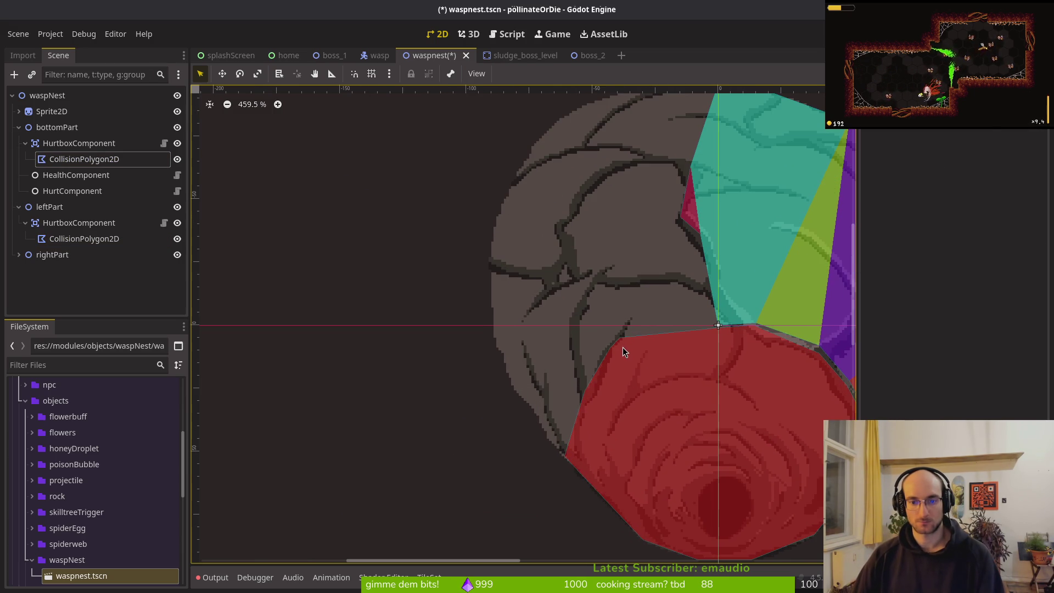
click(622, 347)
drag(585, 392, 591, 400)
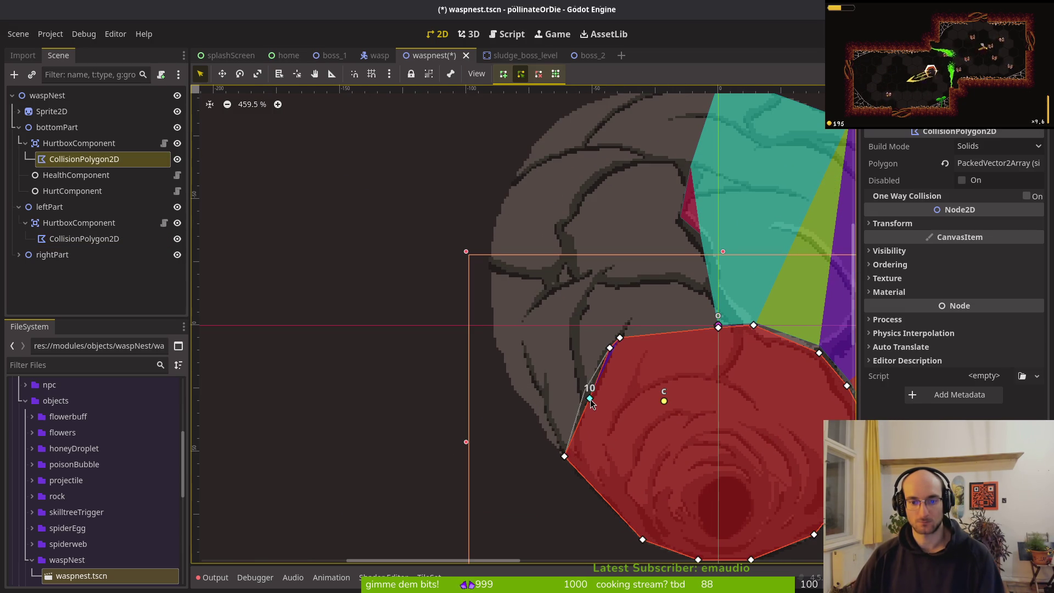
drag(610, 350, 603, 369)
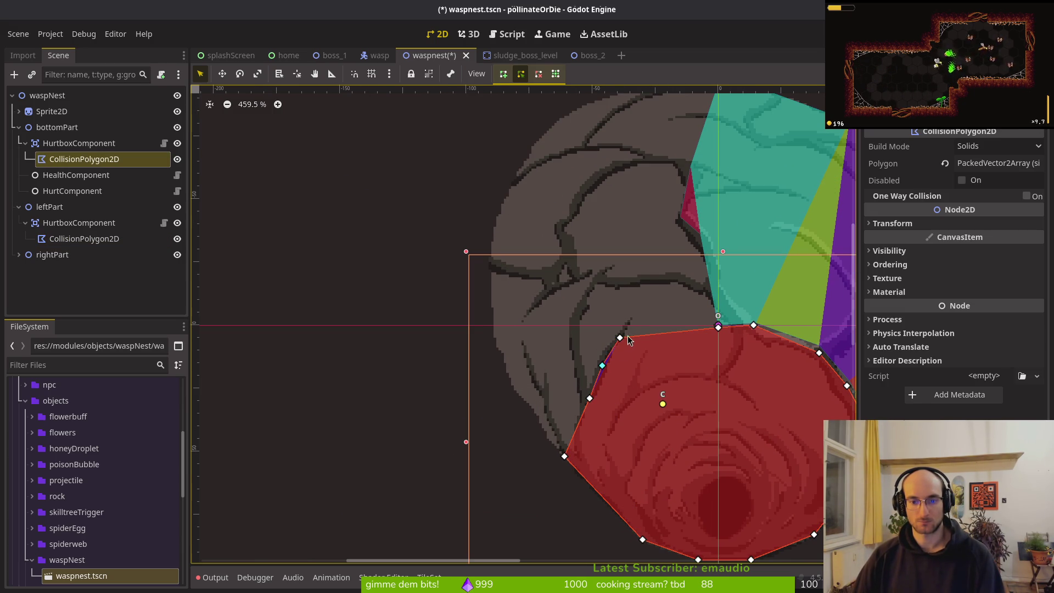
key(Escape)
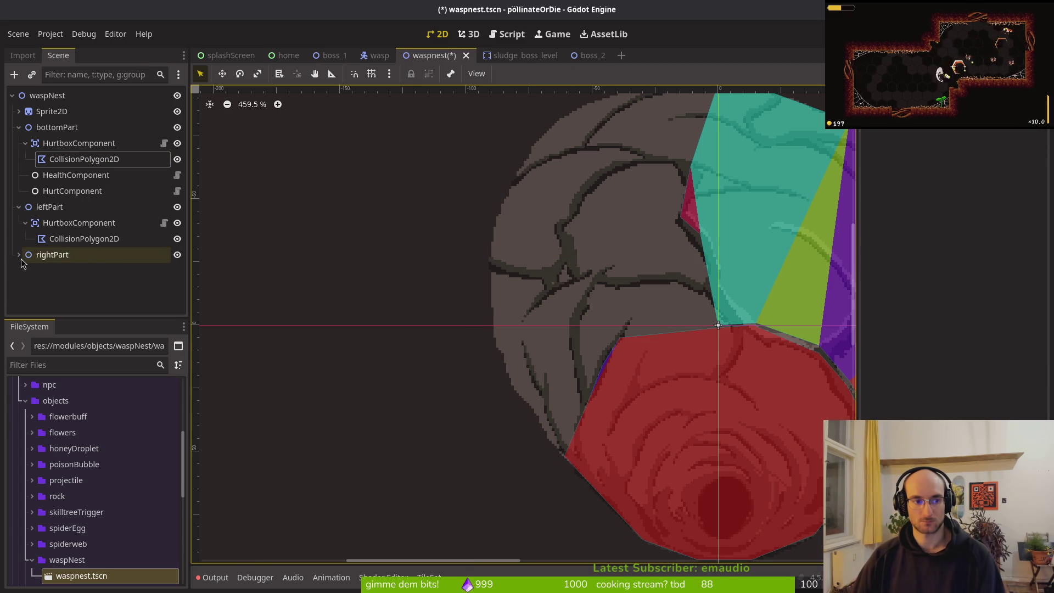
Rename rightPart to 'left', then restore its name to 'rightPart'
click(18, 255)
click(61, 253)
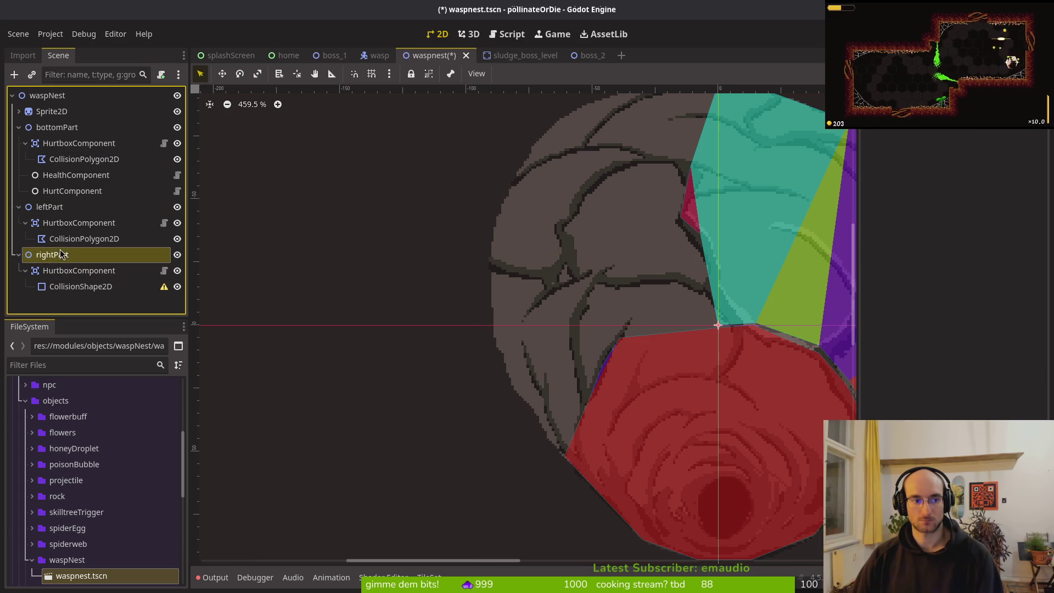
double_click(70, 258)
text(left)
key(Return)
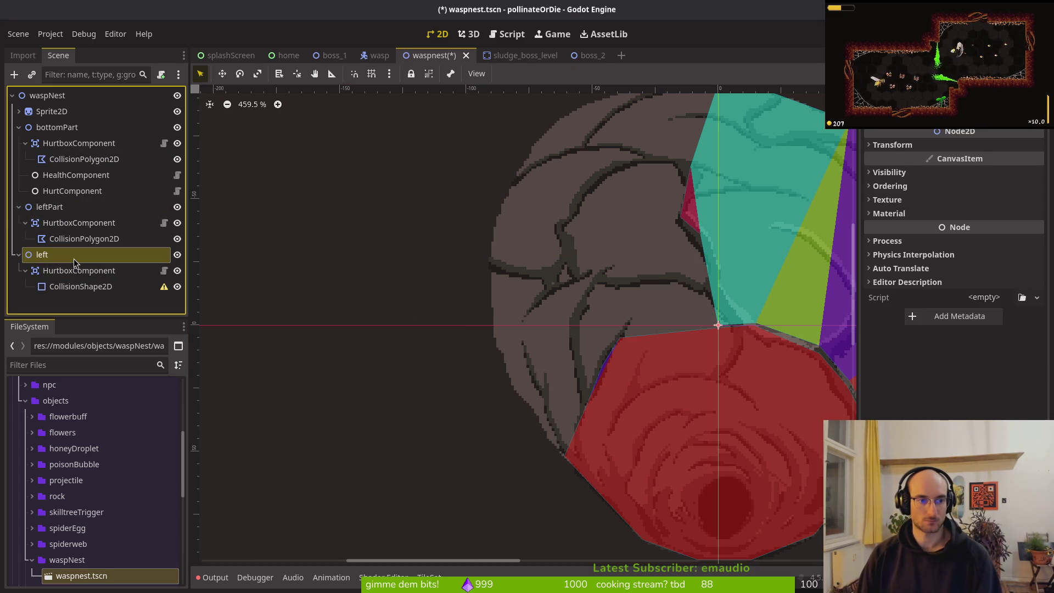
click(65, 208)
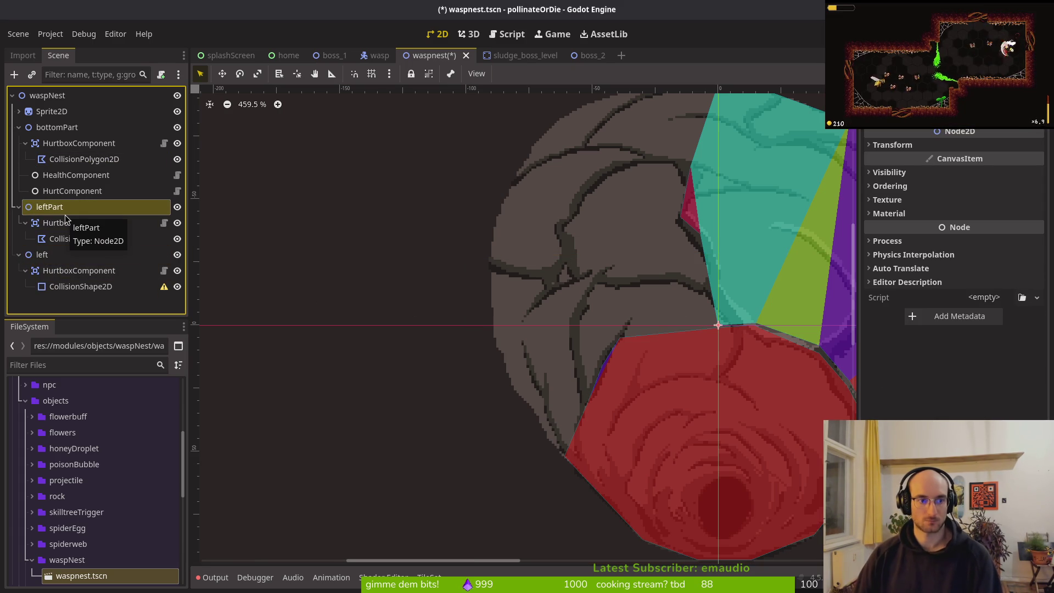
scroll(676, 259, down, 2)
double_click(42, 254)
text(rightPart)
key(Return)
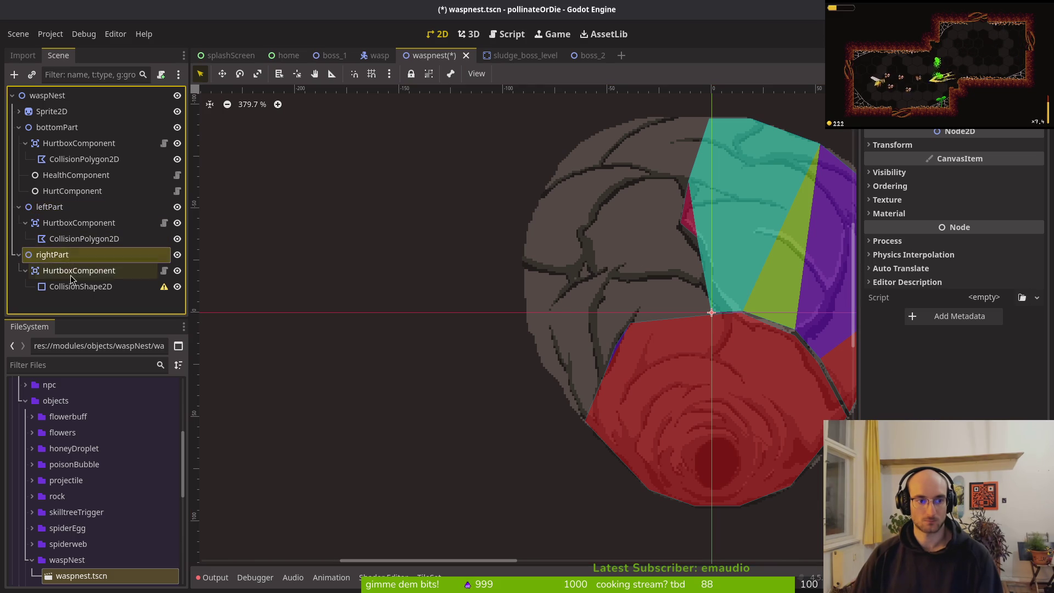